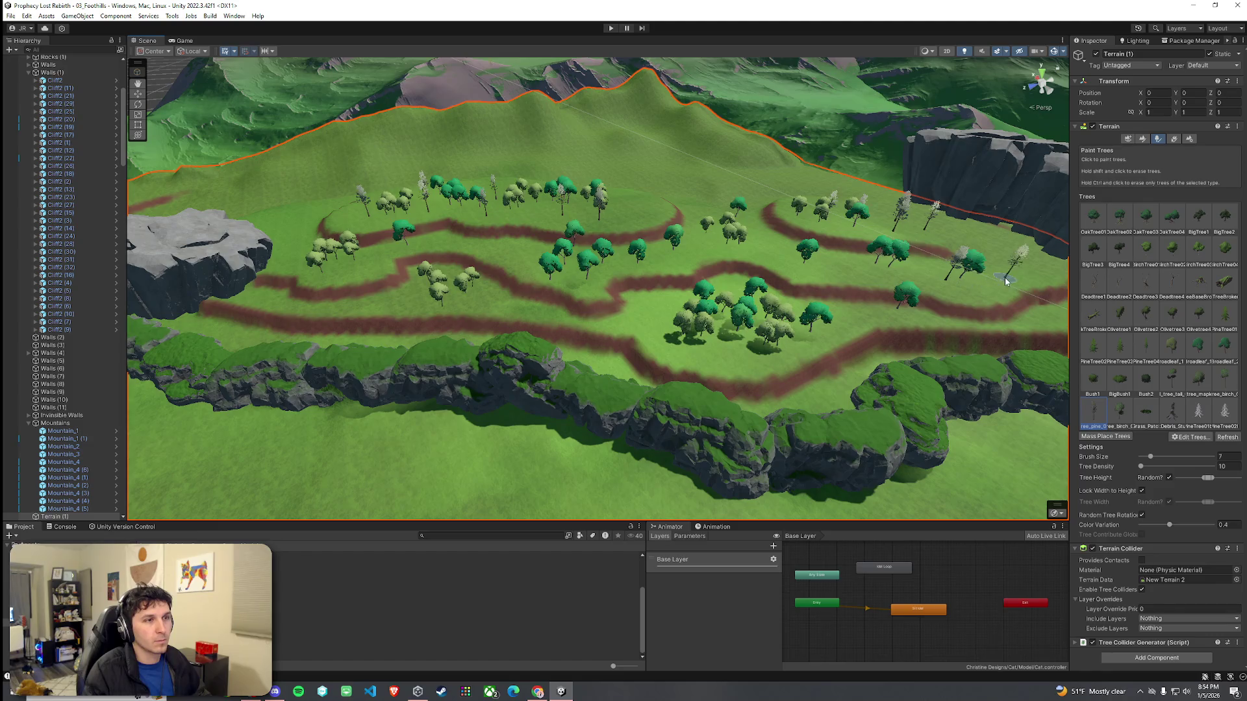
Step: Orbit toward the cliff and terraced paths and select BigBush1 in the Trees grid
left_click_drag(985, 282, 930, 278)
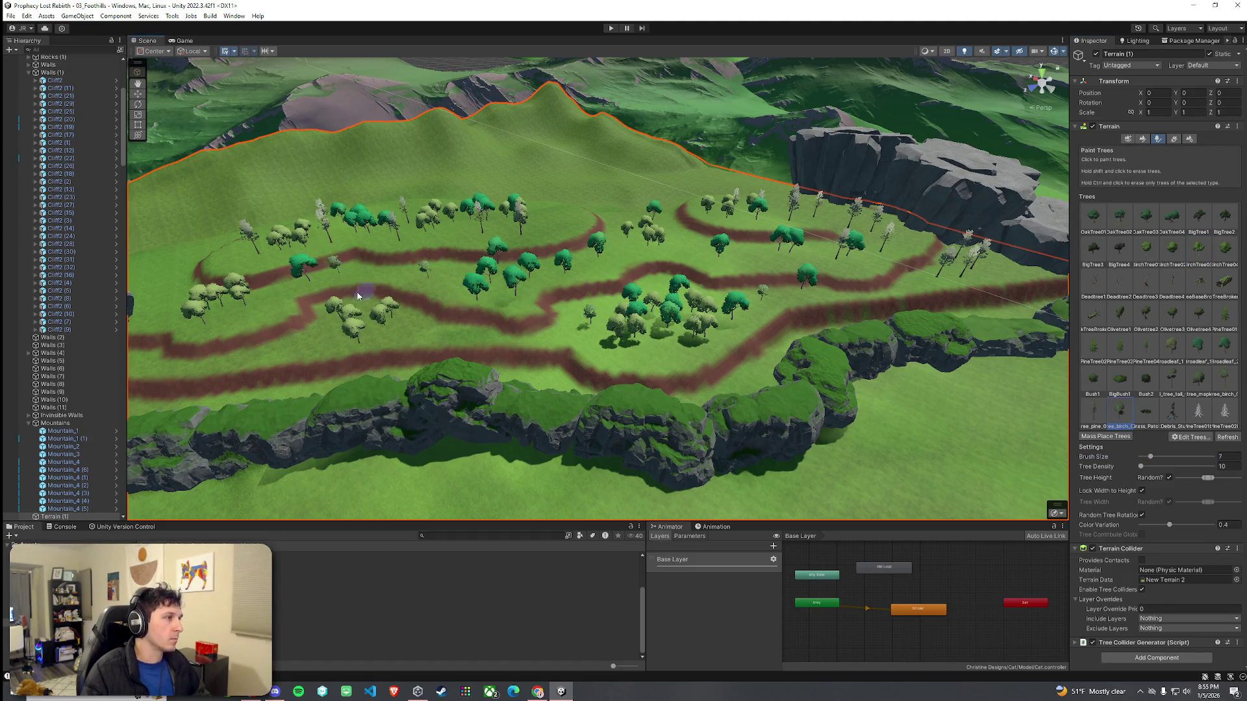
left_click_drag(368, 290, 288, 268)
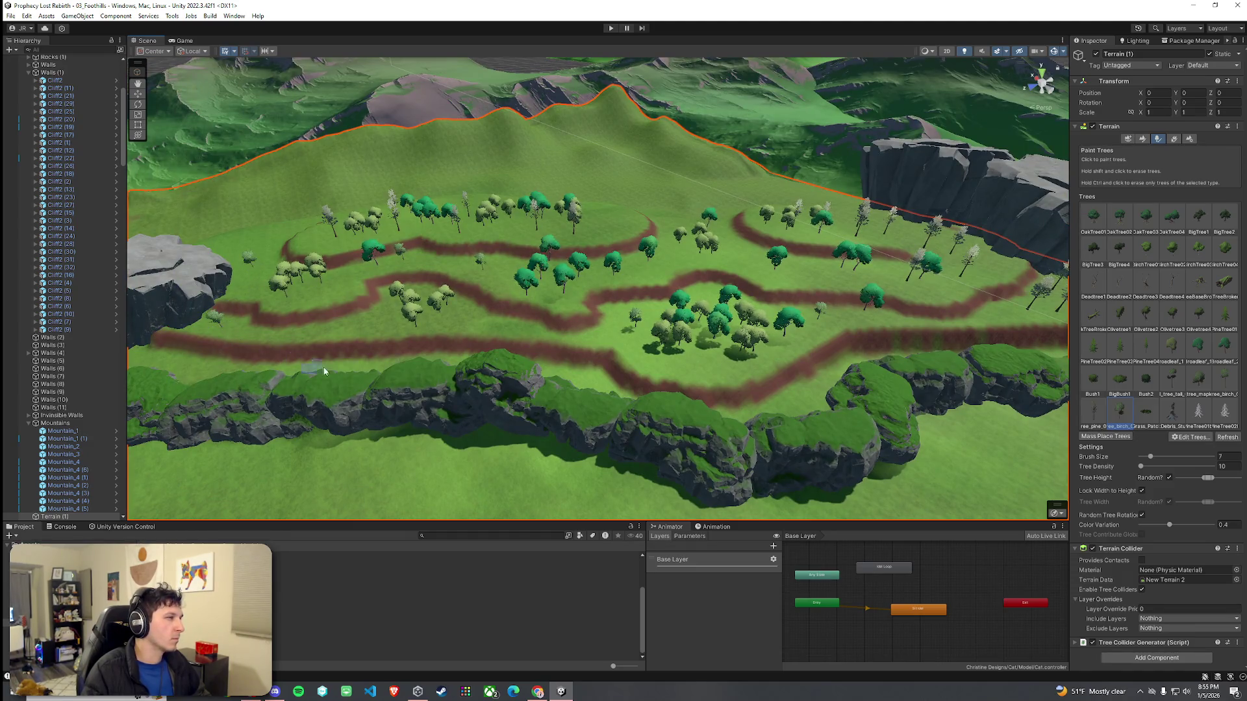
mouse_move(288, 333)
left_mouse_down()
mouse_move(241, 396)
mouse_move(426, 309)
mouse_move(372, 282)
mouse_move(273, 325)
mouse_move(318, 325)
left_mouse_up()
left_click(1120, 384)
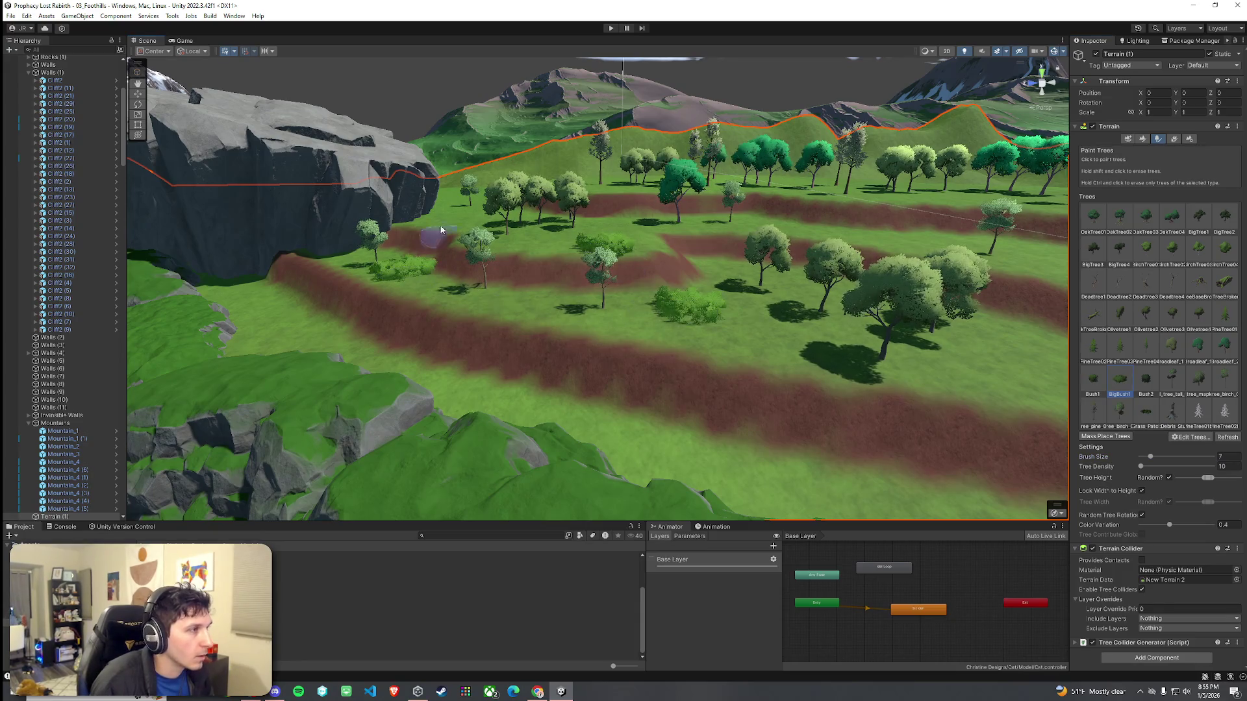
Step: Place BigBush1 bushes on the grass between the dirt rows and near the cliff edge
mouse_move(617, 192)
left_mouse_down()
mouse_move(626, 270)
mouse_move(613, 281)
left_mouse_up()
left_click(613, 280)
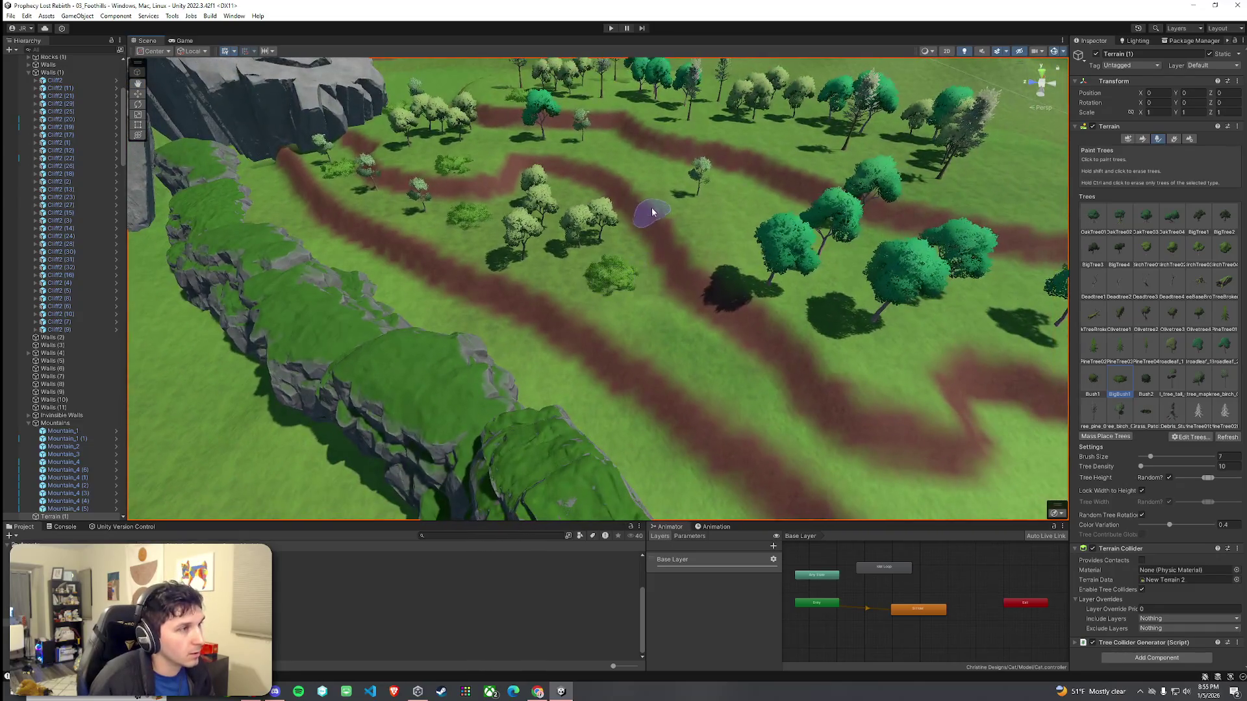
left_click_drag(821, 282, 816, 239)
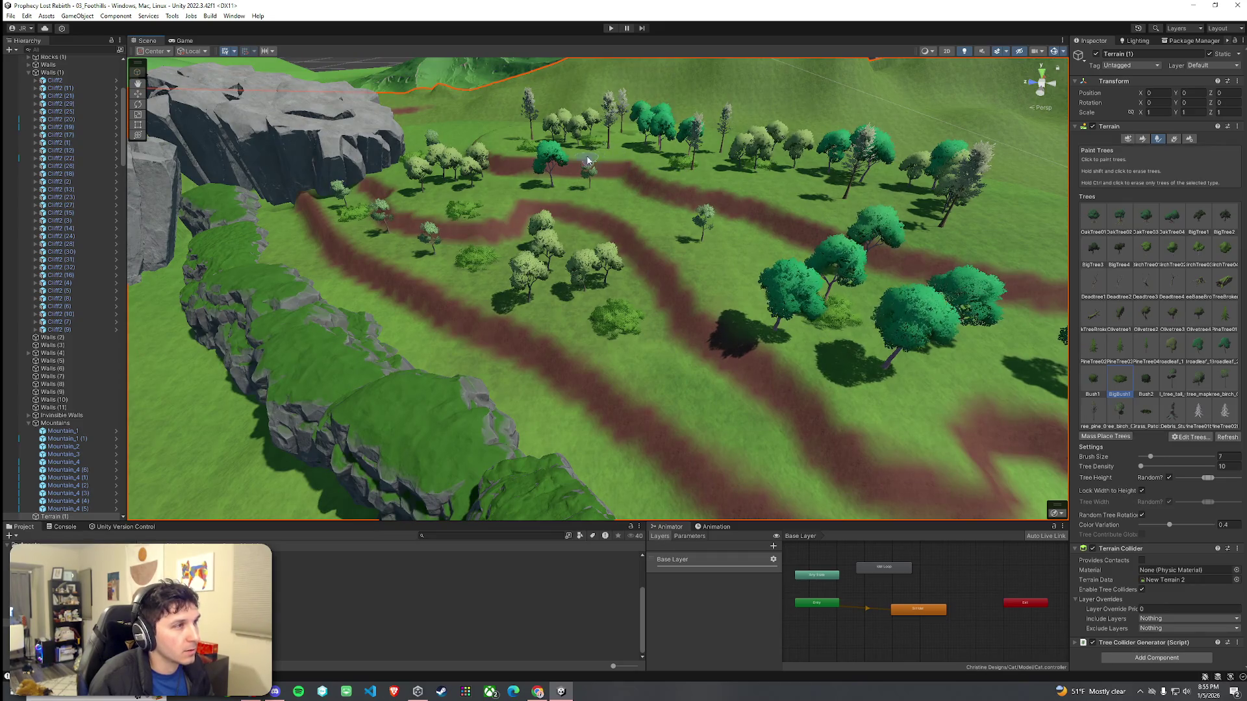
scroll(714, 185, "up", 2)
scroll(812, 195, "up", 2)
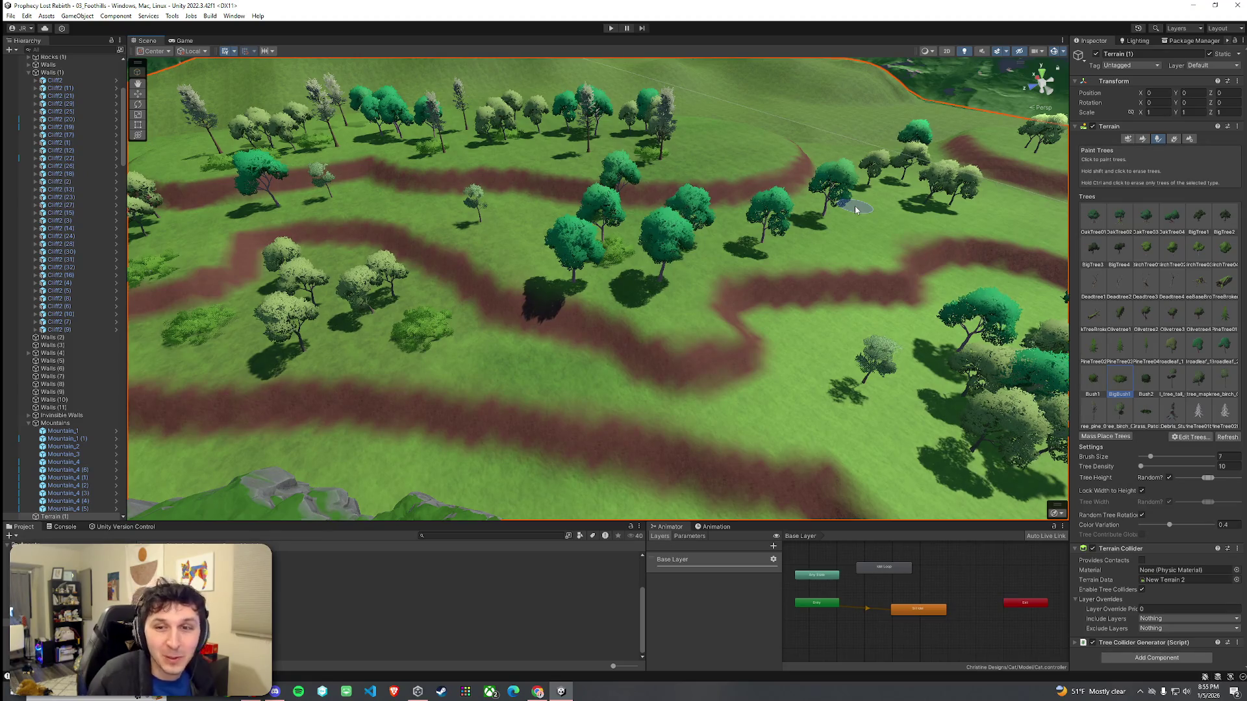
left_click_drag(844, 201, 873, 243)
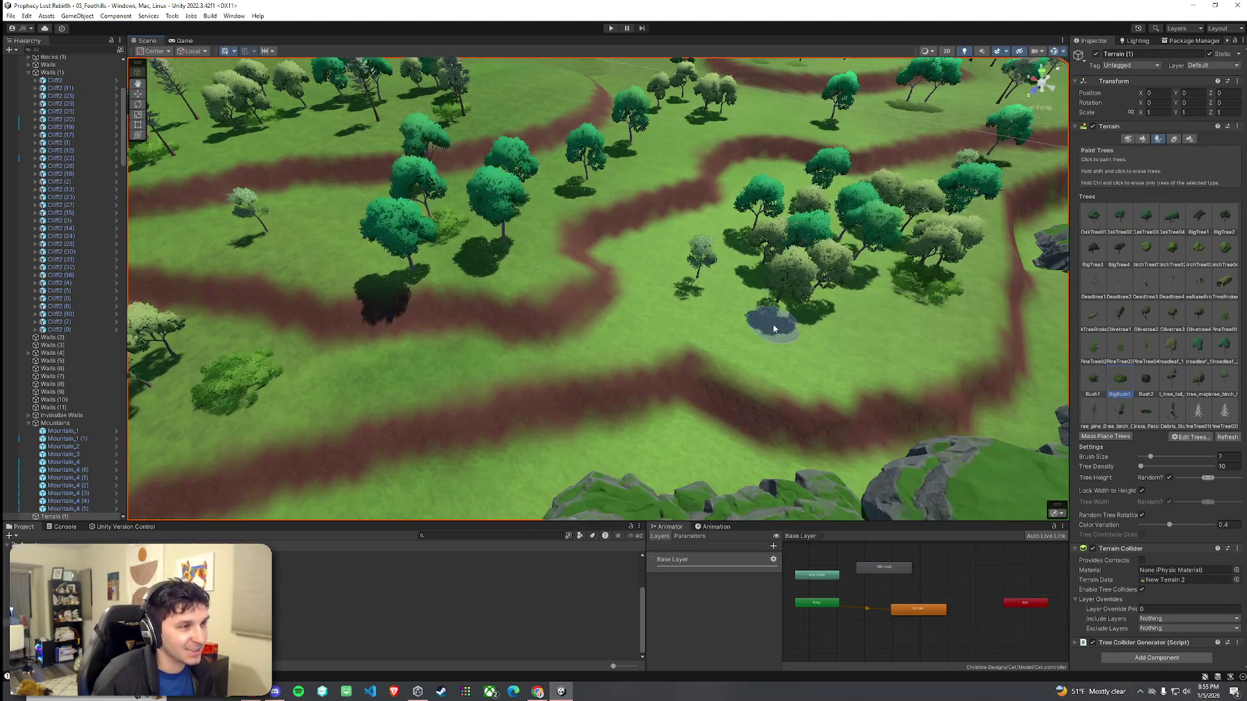
left_click(699, 309)
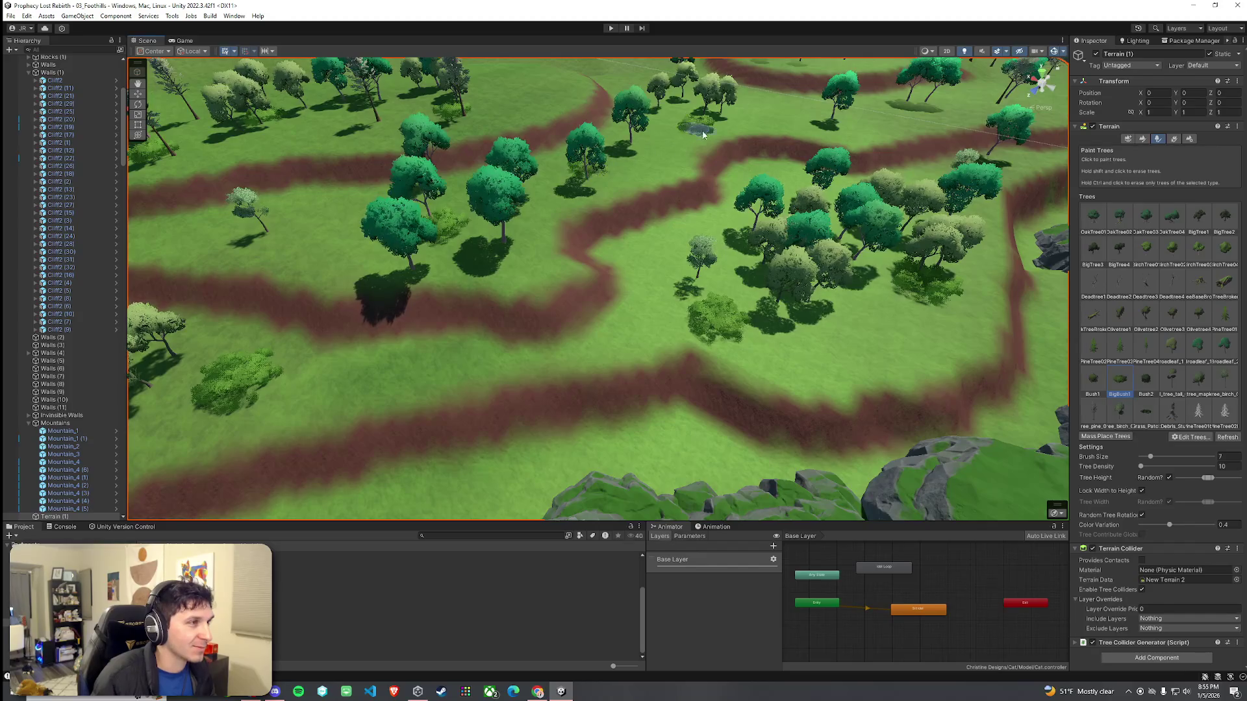
mouse_move(842, 126)
left_mouse_down()
mouse_move(778, 119)
mouse_move(761, 142)
mouse_move(697, 141)
mouse_move(644, 338)
left_mouse_up()
left_click(808, 349)
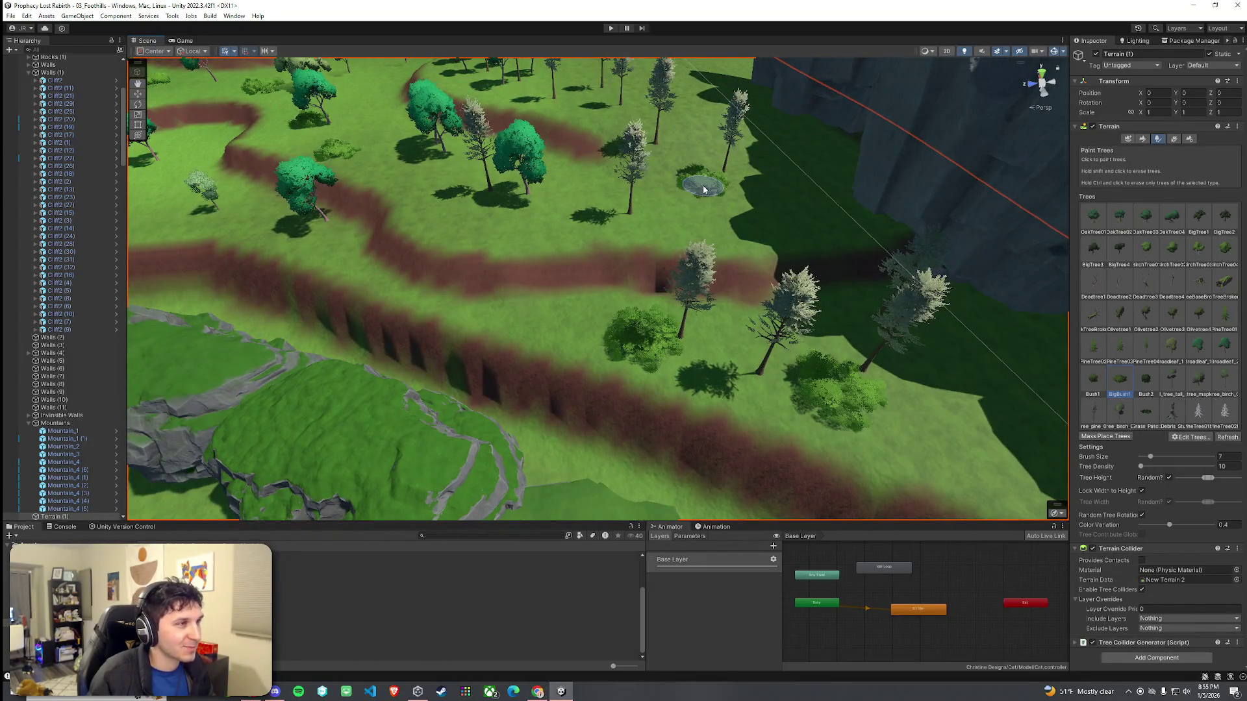
scroll(703, 189, "down", 3)
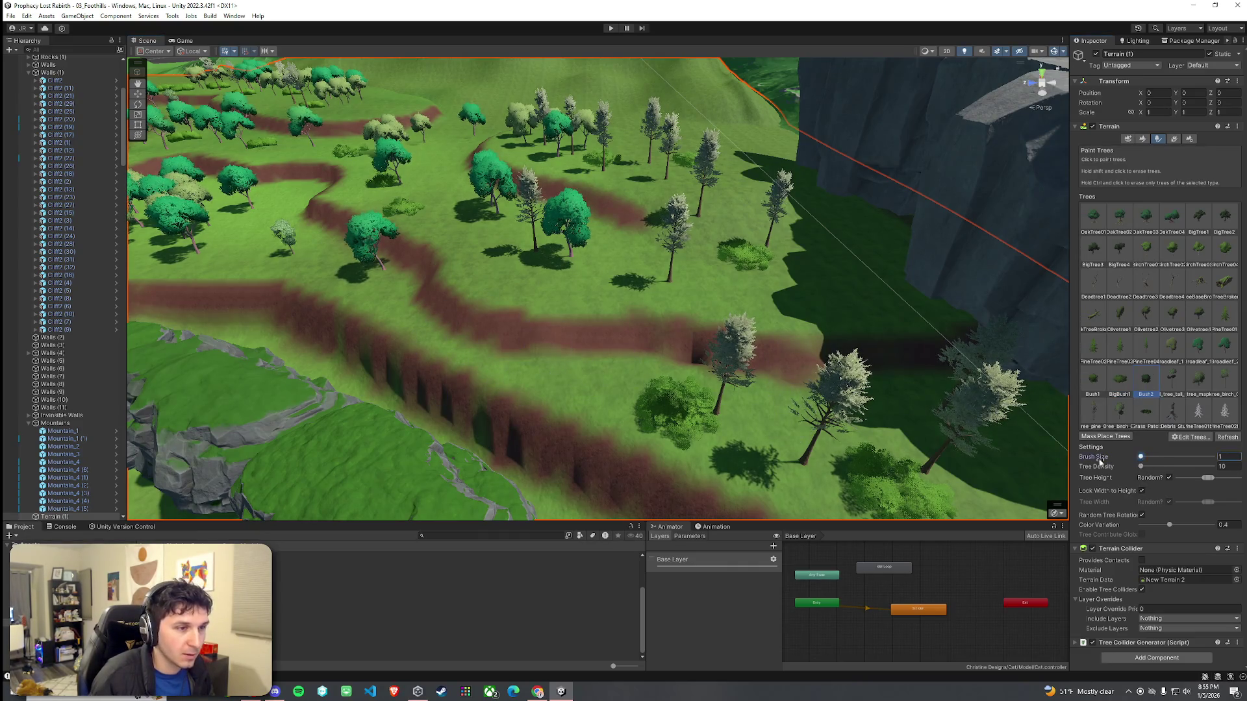
Step: Orbit down to a low view of the cliffs and terraced hills
scroll(315, 275, "down", 3)
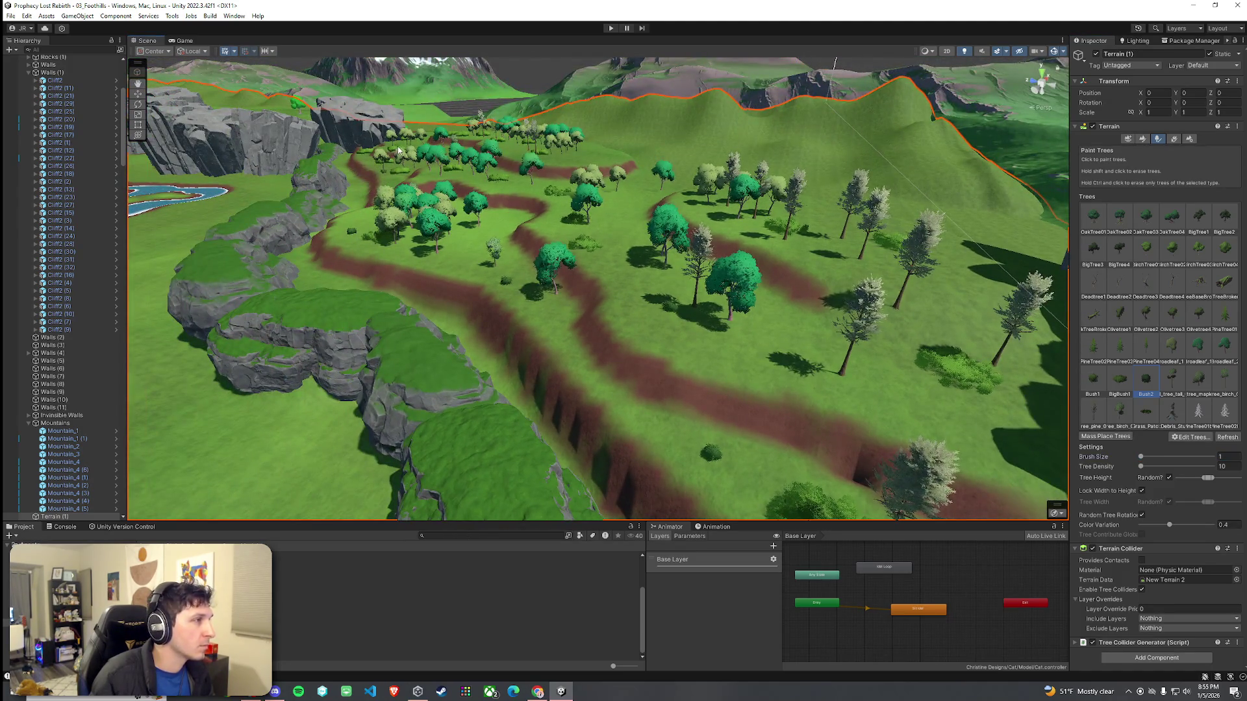
mouse_move(618, 225)
left_mouse_down()
mouse_move(554, 301)
mouse_move(582, 278)
mouse_move(678, 250)
mouse_move(868, 250)
mouse_move(880, 220)
mouse_move(1071, 205)
mouse_move(762, 320)
mouse_move(757, 334)
mouse_move(412, 123)
left_mouse_up()
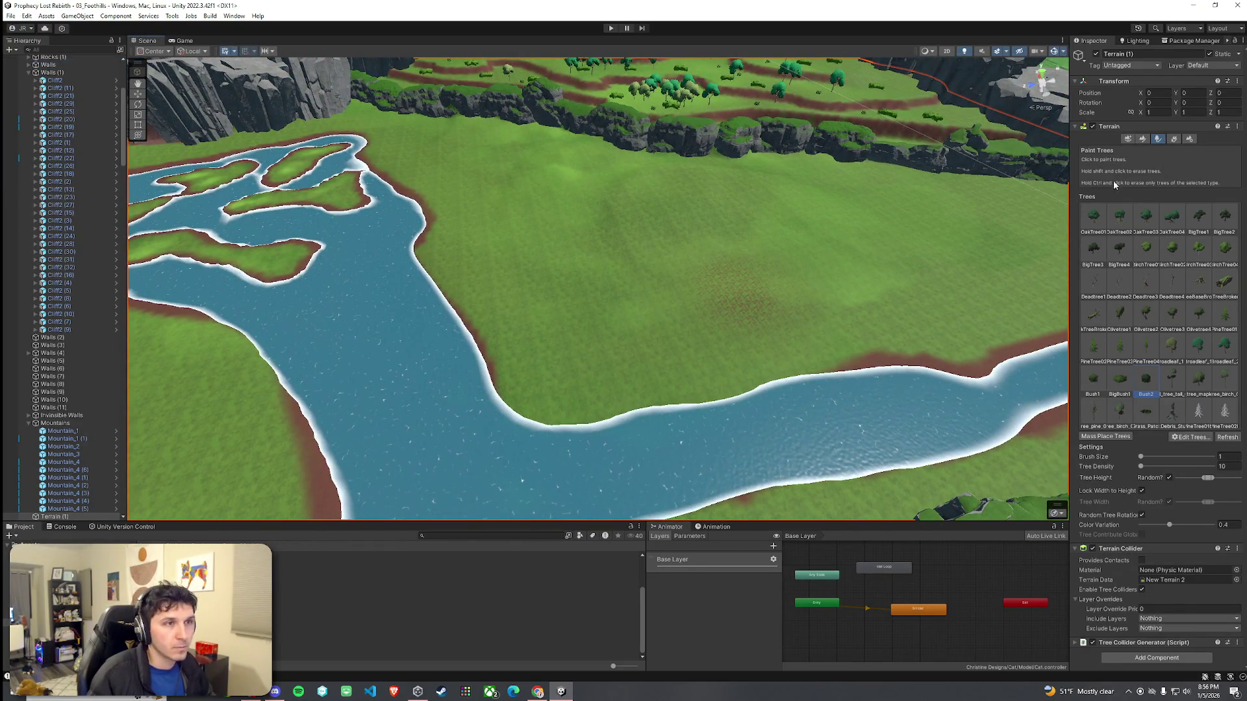
Step: Switch the terrain tool from tree painting to Smooth Height
left_click(1143, 140)
left_click(1133, 150)
left_click(1130, 149)
left_click(1128, 151)
left_click(1122, 203)
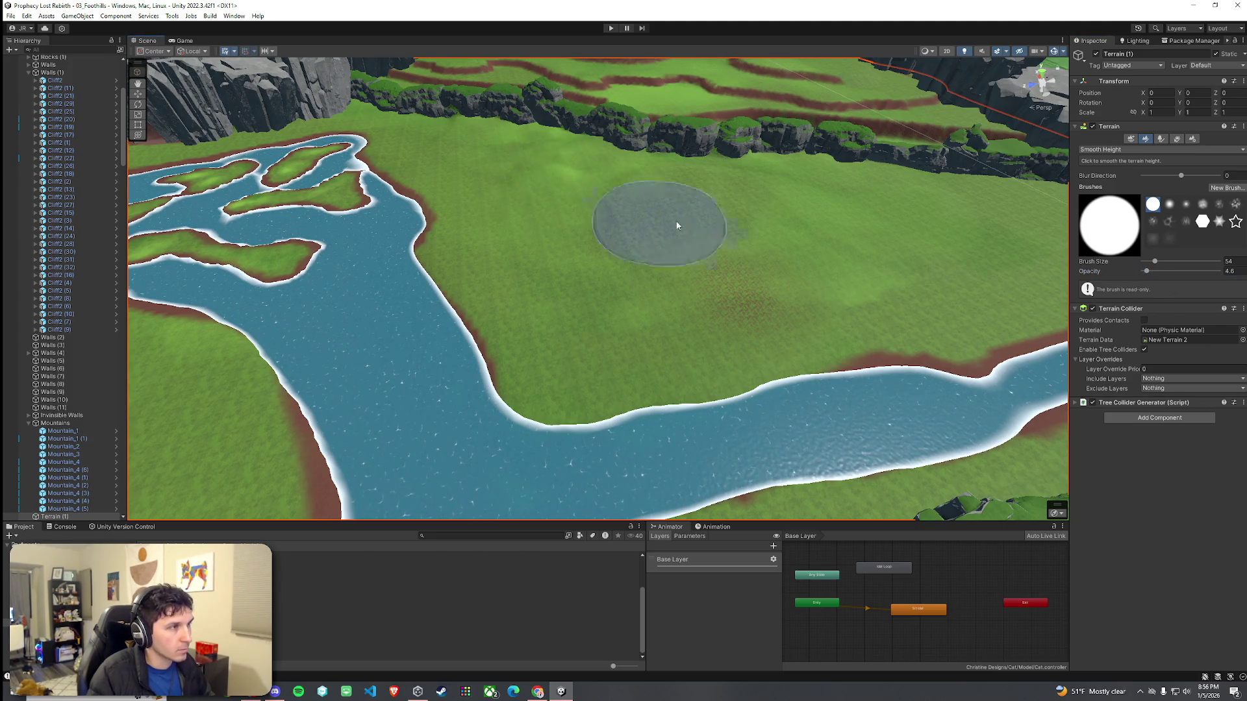
Step: Raise the Smooth Height opacity to about 36 while framing the river and cliffs
left_click(1150, 273)
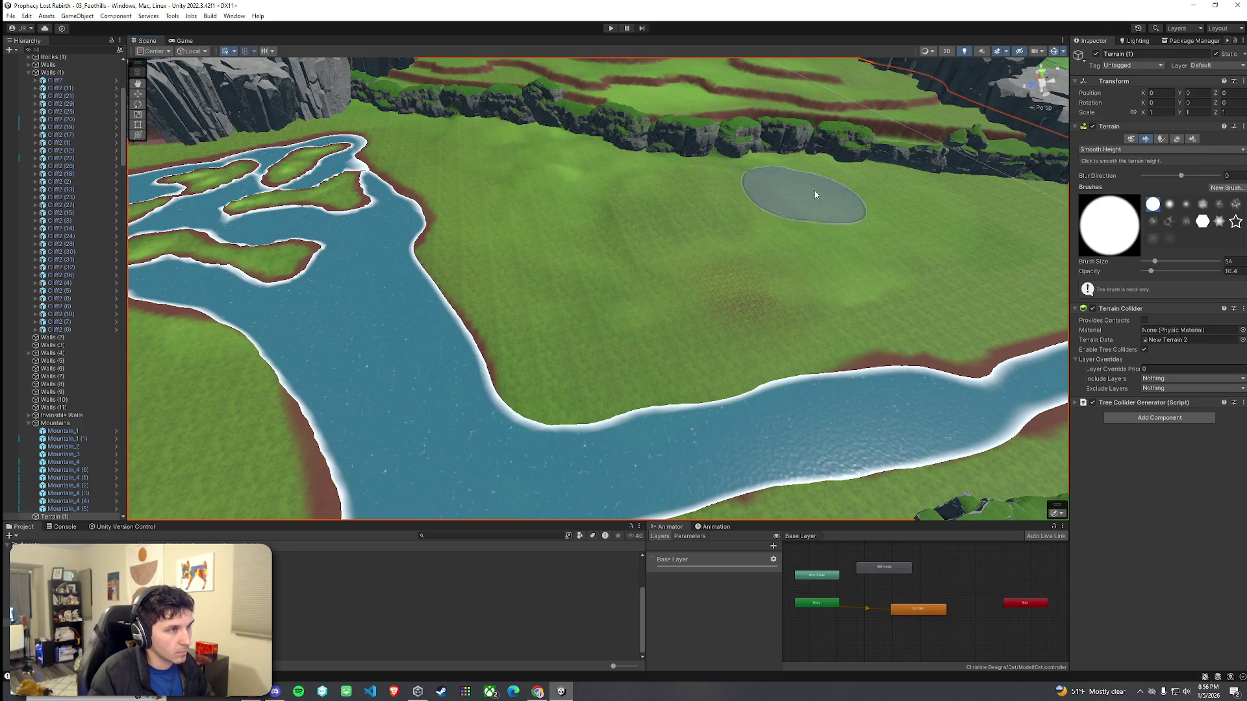
scroll(966, 234, "up", 5)
mouse_move(948, 214)
left_mouse_down()
mouse_move(898, 186)
mouse_move(700, 186)
mouse_move(669, 223)
left_mouse_up()
left_click(1156, 271)
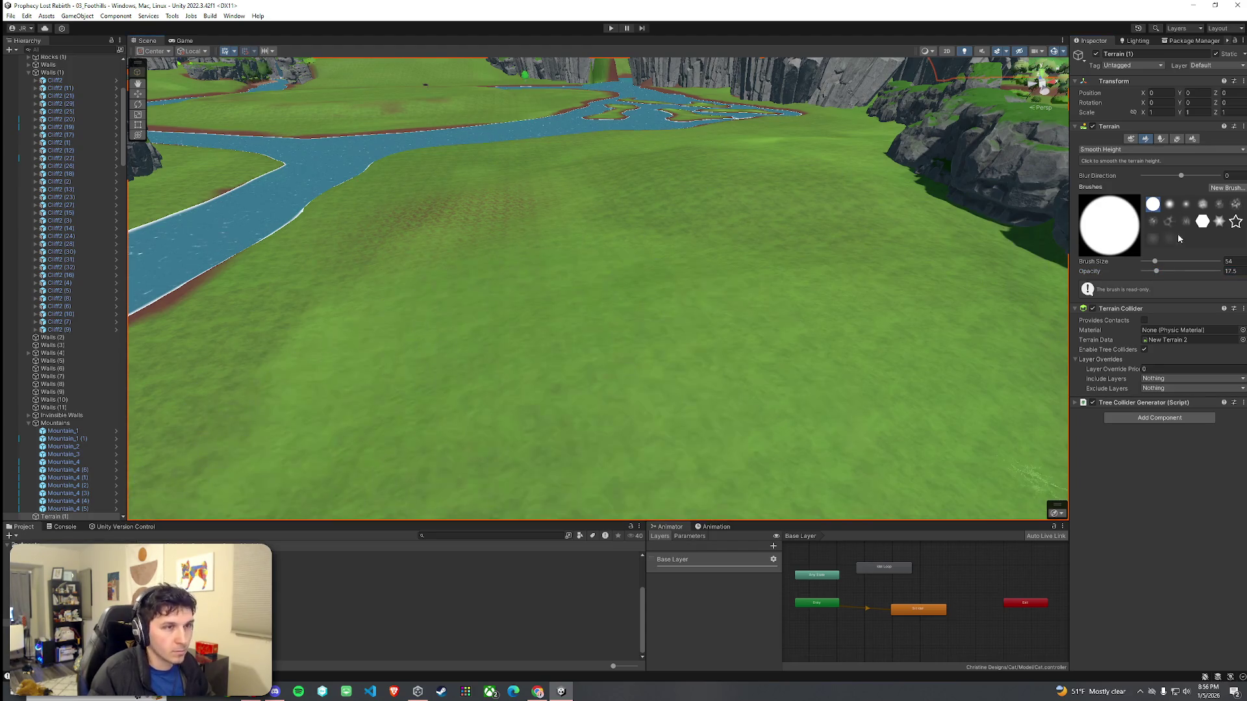
left_click_drag(1156, 273, 1170, 272)
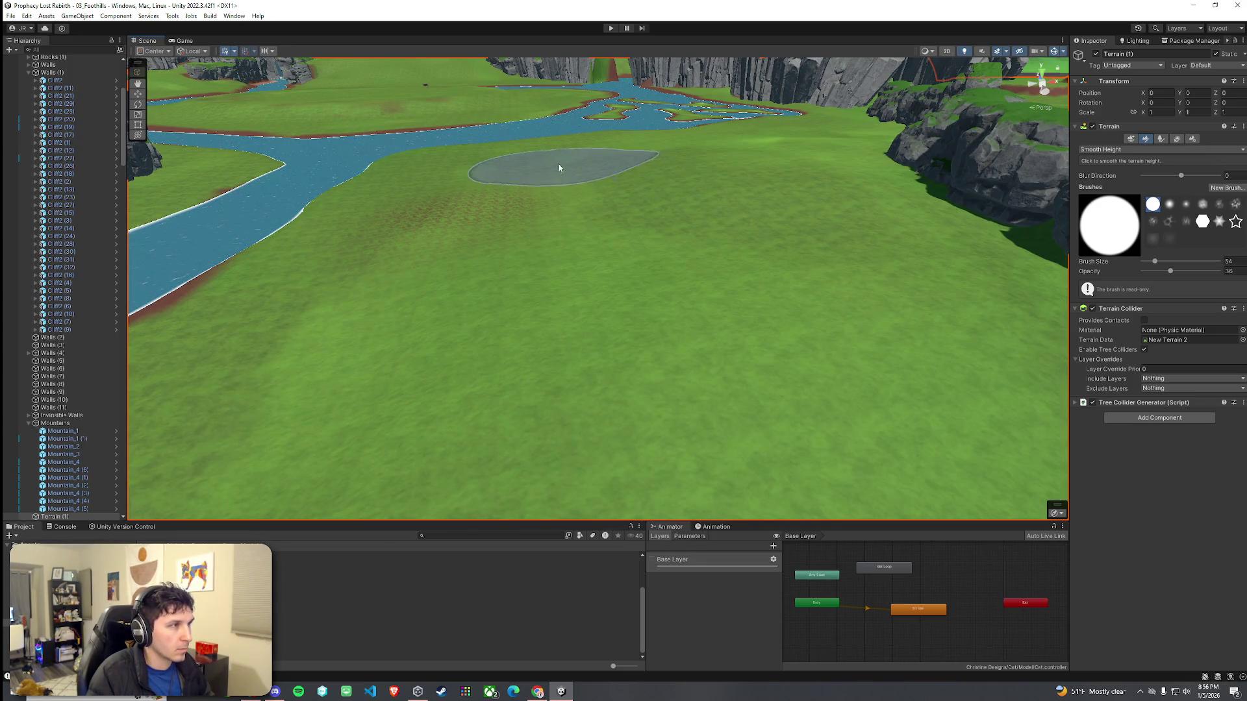
mouse_move(841, 226)
left_mouse_down()
mouse_move(766, 240)
mouse_move(848, 242)
mouse_move(1148, 173)
left_mouse_up()
left_click(1146, 149)
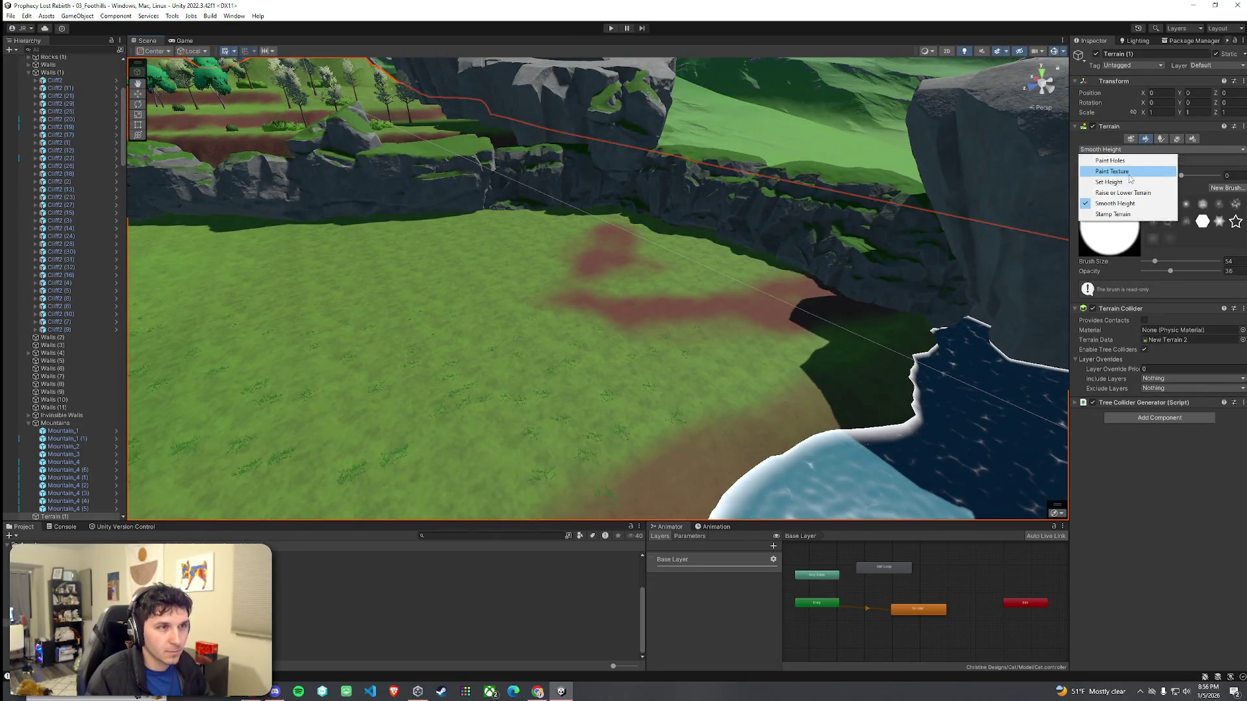
Step: Switch to Paint Texture with a smaller brush and stroke across the cliff base
left_click(1116, 183)
left_click_drag(1147, 559, 1144, 556)
mouse_move(640, 281)
left_mouse_down()
mouse_move(784, 306)
mouse_move(807, 320)
mouse_move(779, 314)
mouse_move(822, 361)
left_mouse_up()
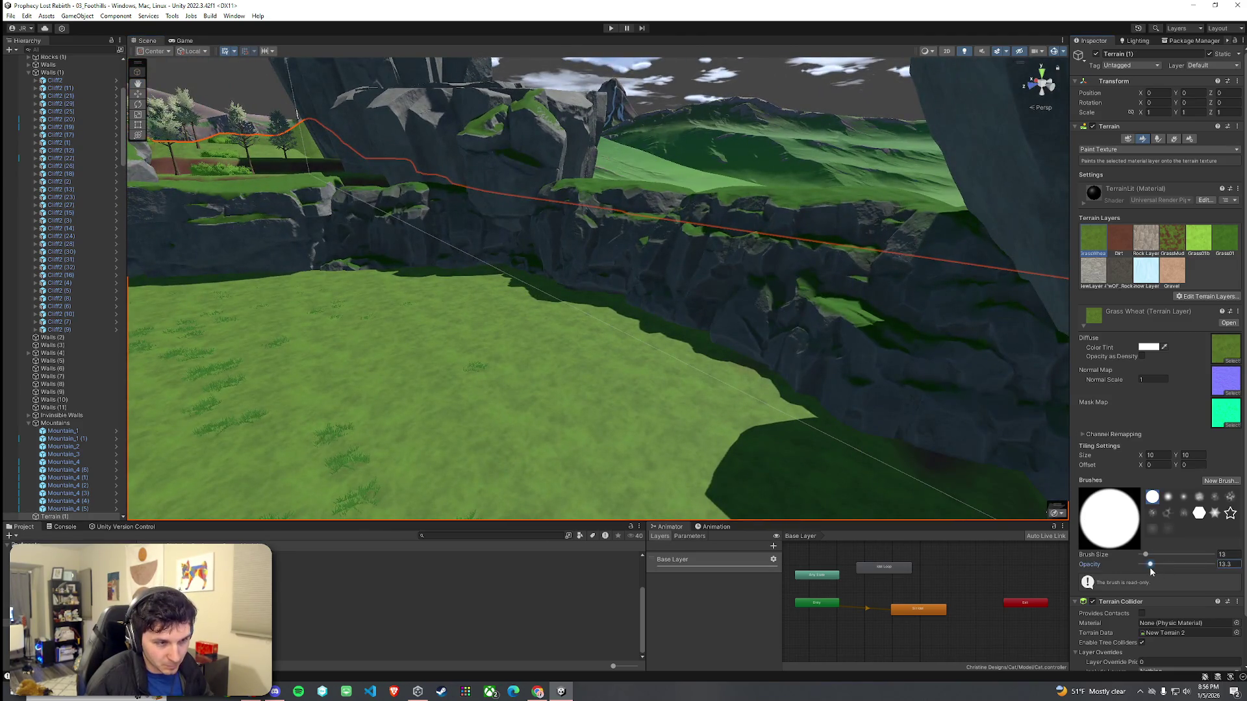
Step: Select the Dirt layer and paint dirt along the cliff edge beside the grass
left_click(1130, 247)
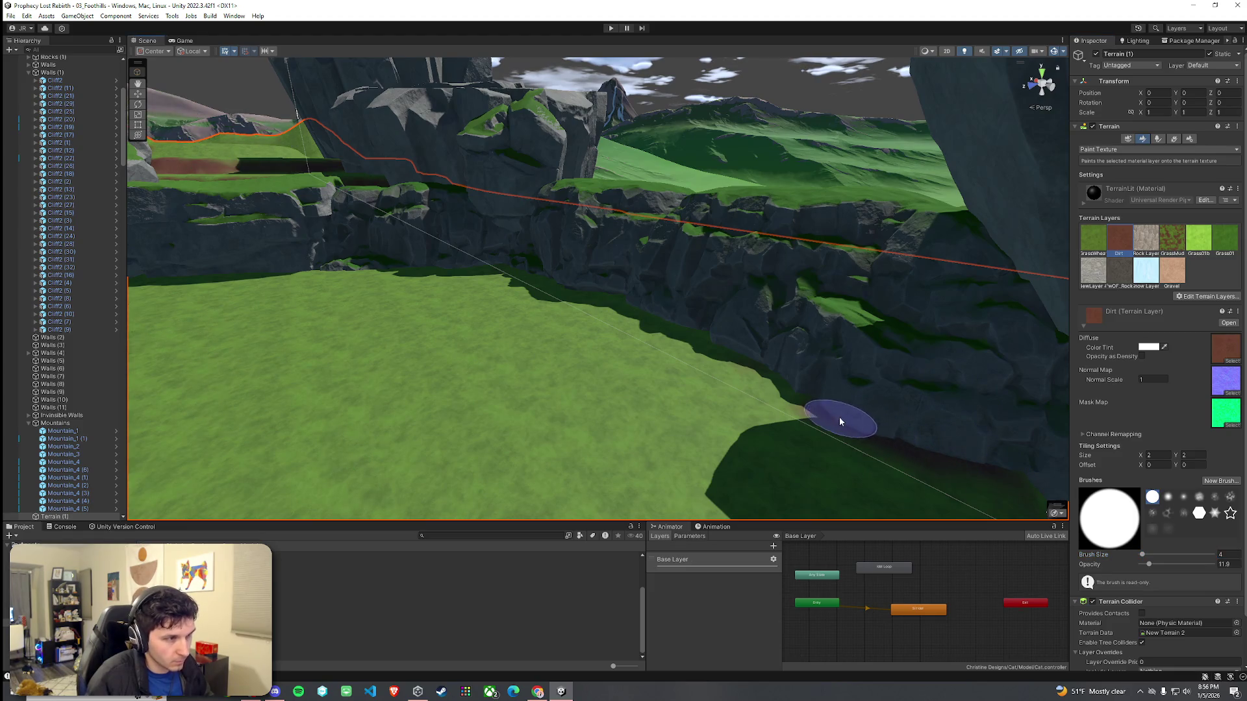
left_click_drag(840, 422, 781, 382)
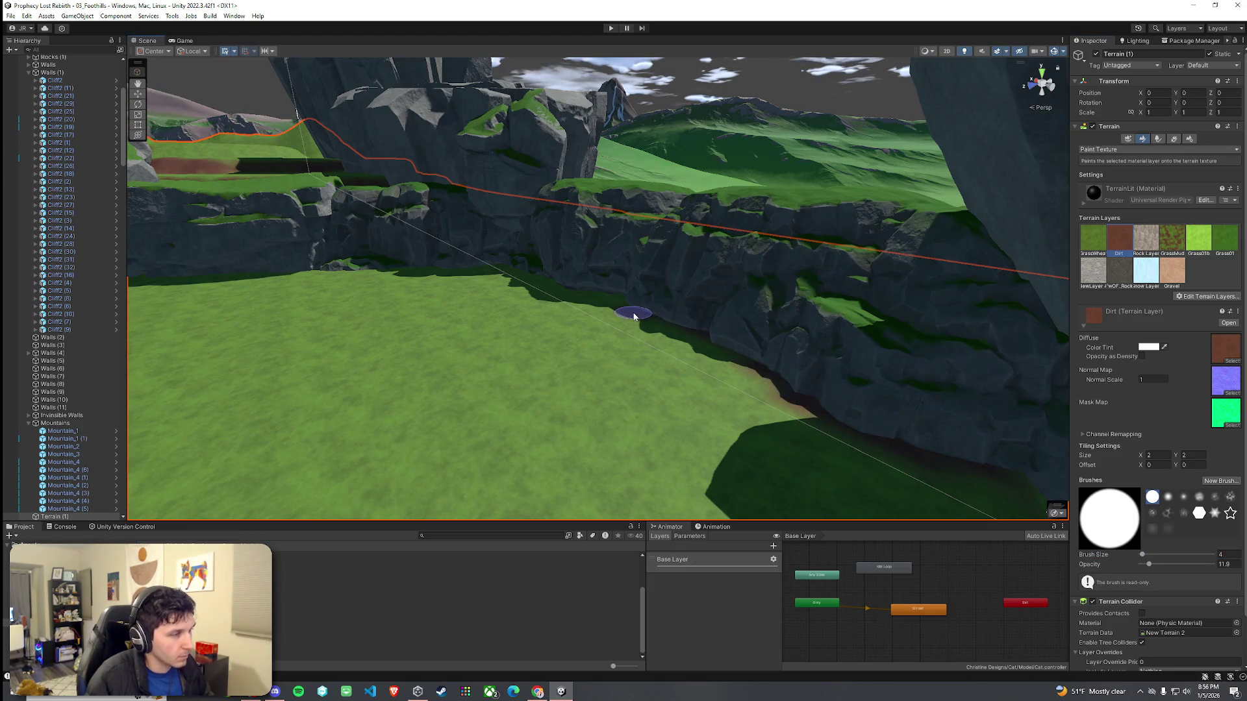
mouse_move(537, 280)
left_mouse_down()
mouse_move(496, 278)
mouse_move(606, 311)
mouse_move(615, 353)
mouse_move(1073, 484)
left_mouse_up()
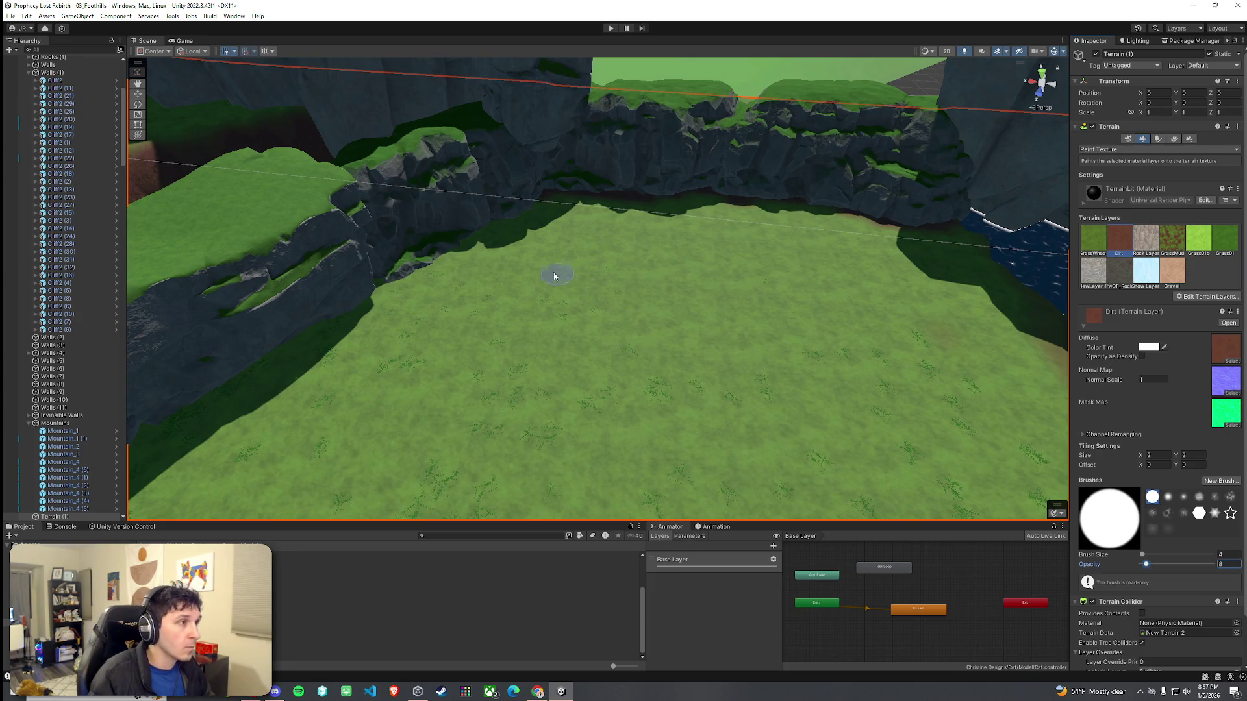
left_click_drag(534, 207, 510, 222)
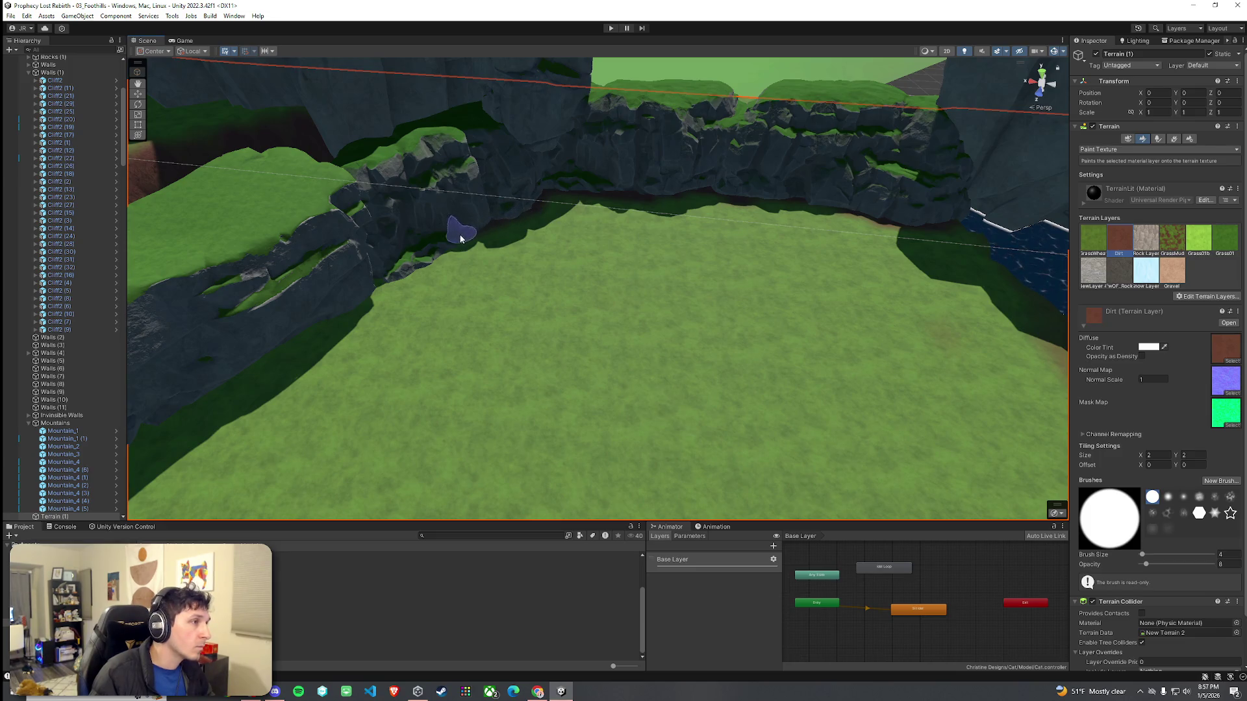
scroll(437, 290, "up", 3)
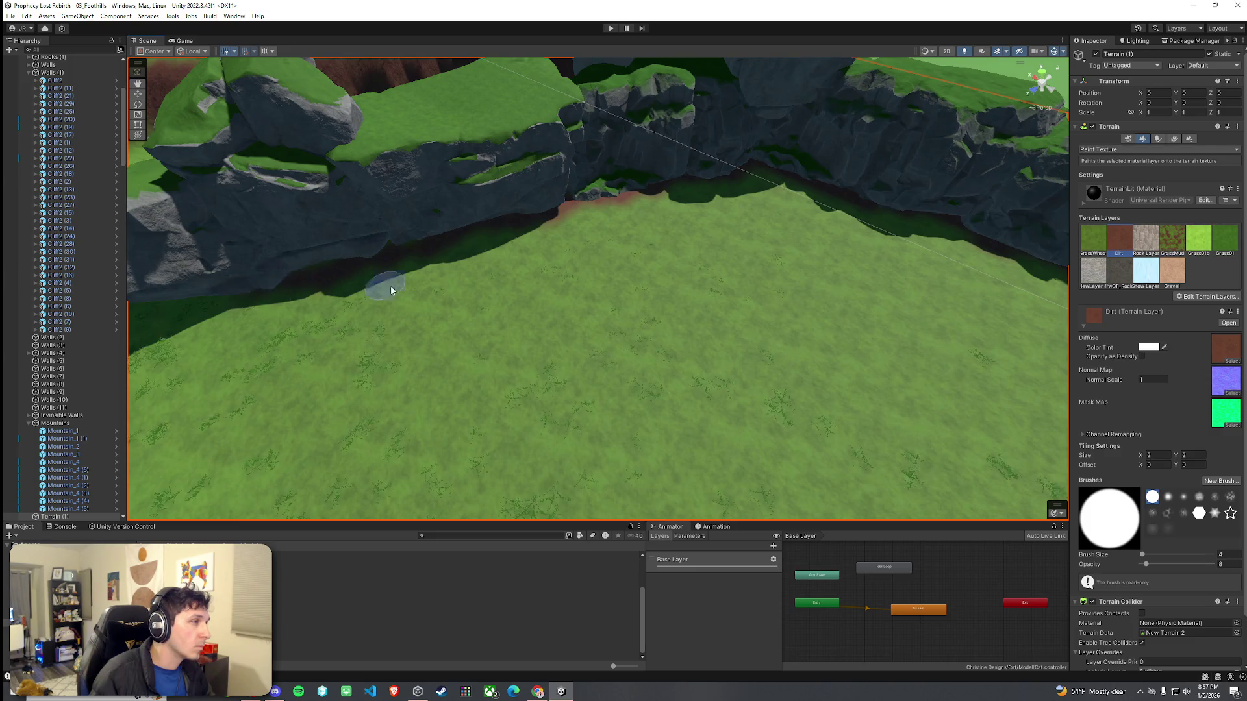
scroll(351, 273, "up", 5)
Step: Extend the dirt paint leftward along the cliff base
left_click_drag(724, 220, 660, 214)
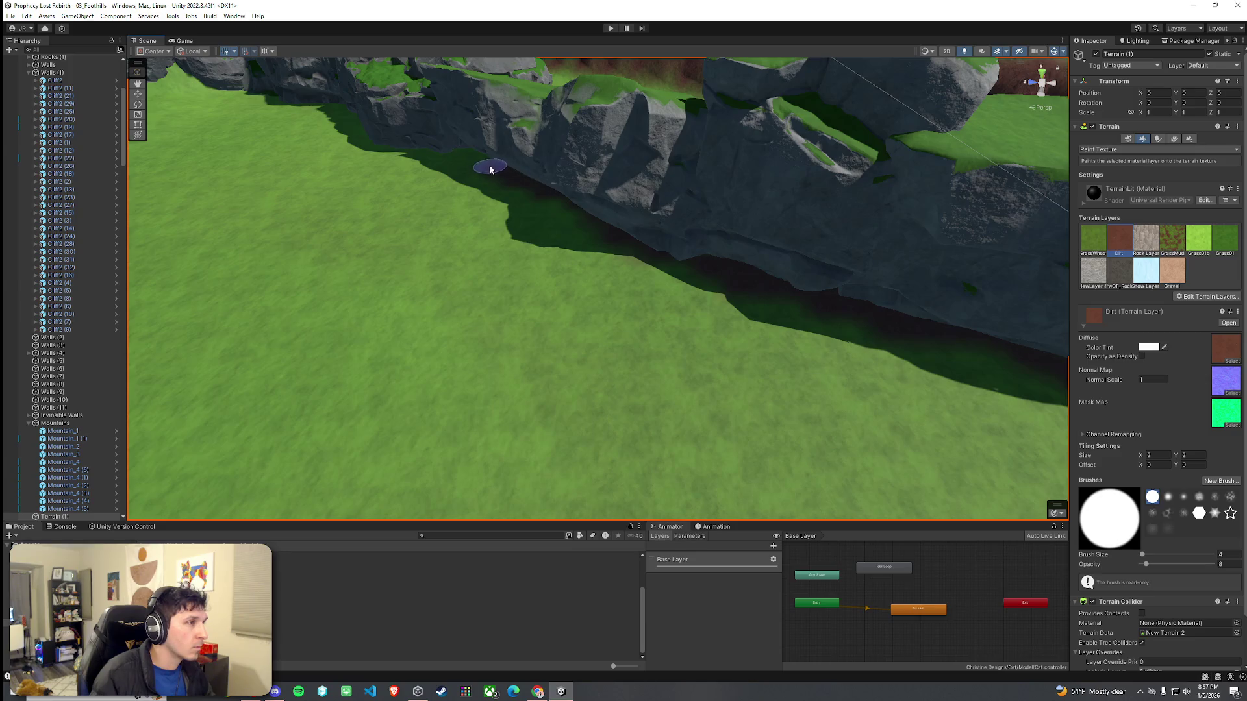
scroll(526, 195, "up", 5)
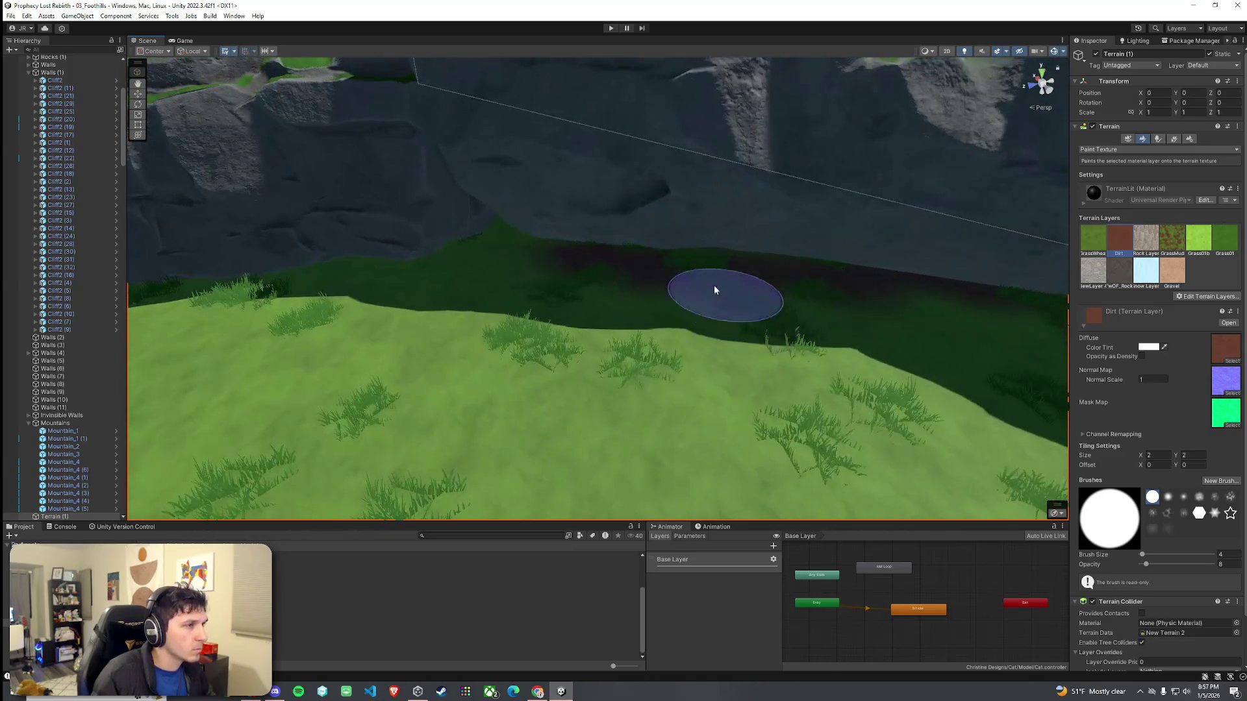
scroll(445, 242, "down", 5)
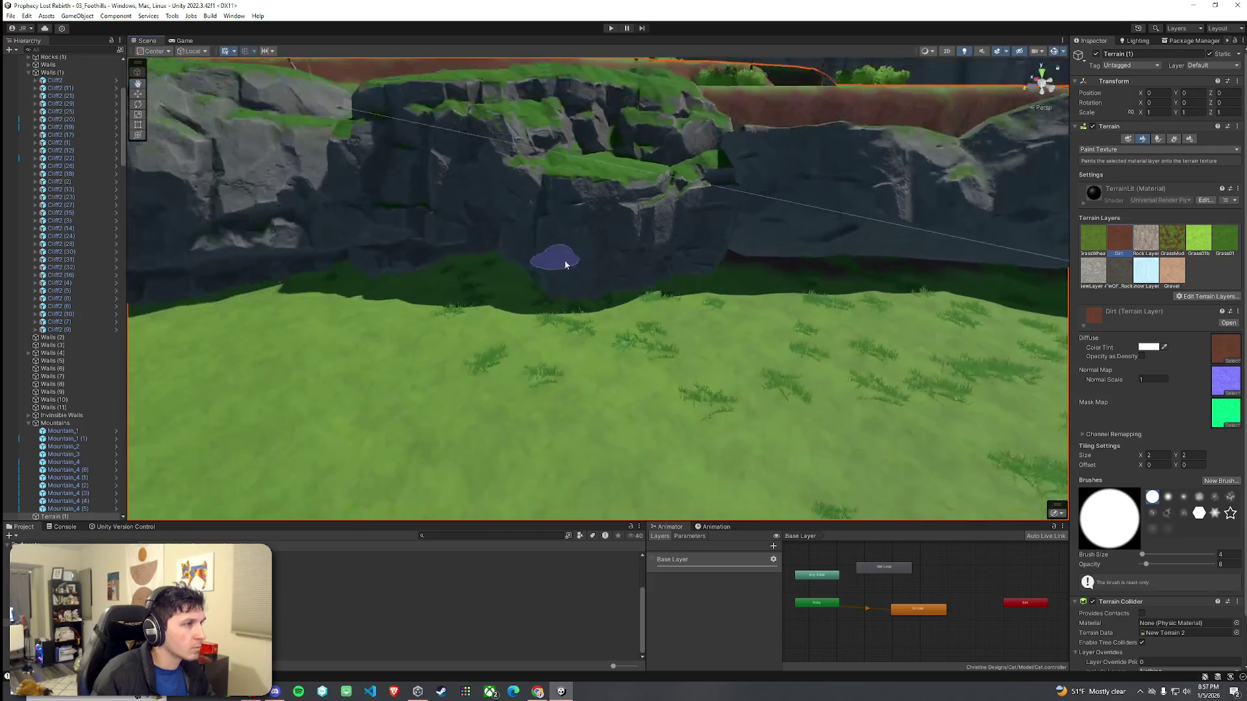
scroll(549, 263, "down", 3)
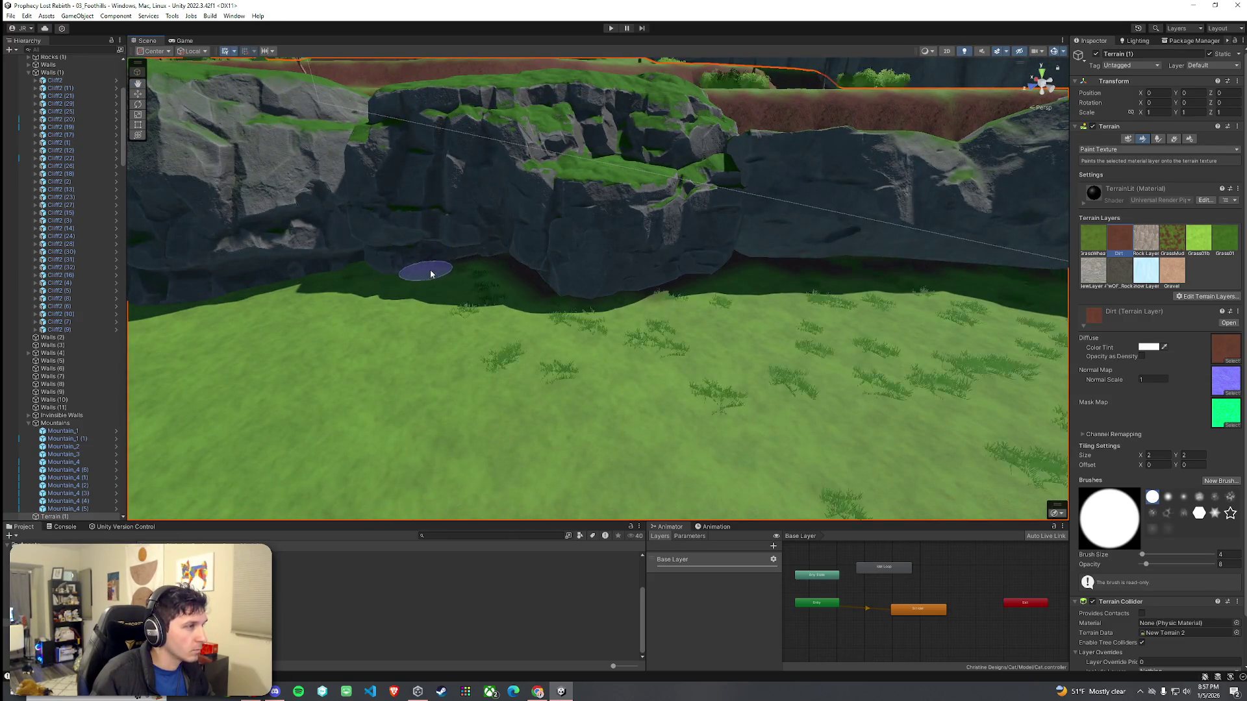
scroll(320, 277, "up", 5)
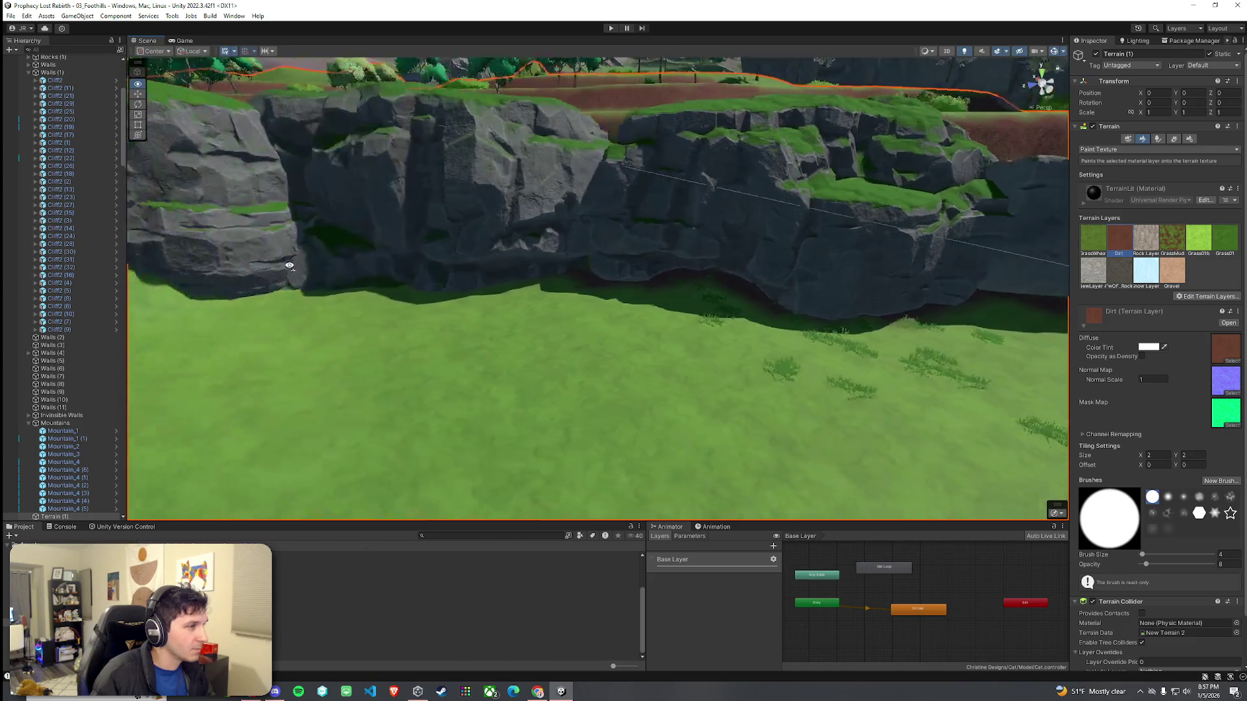
left_click_drag(646, 296, 329, 282)
left_click_drag(307, 331, 635, 308)
scroll(634, 308, "up", 3)
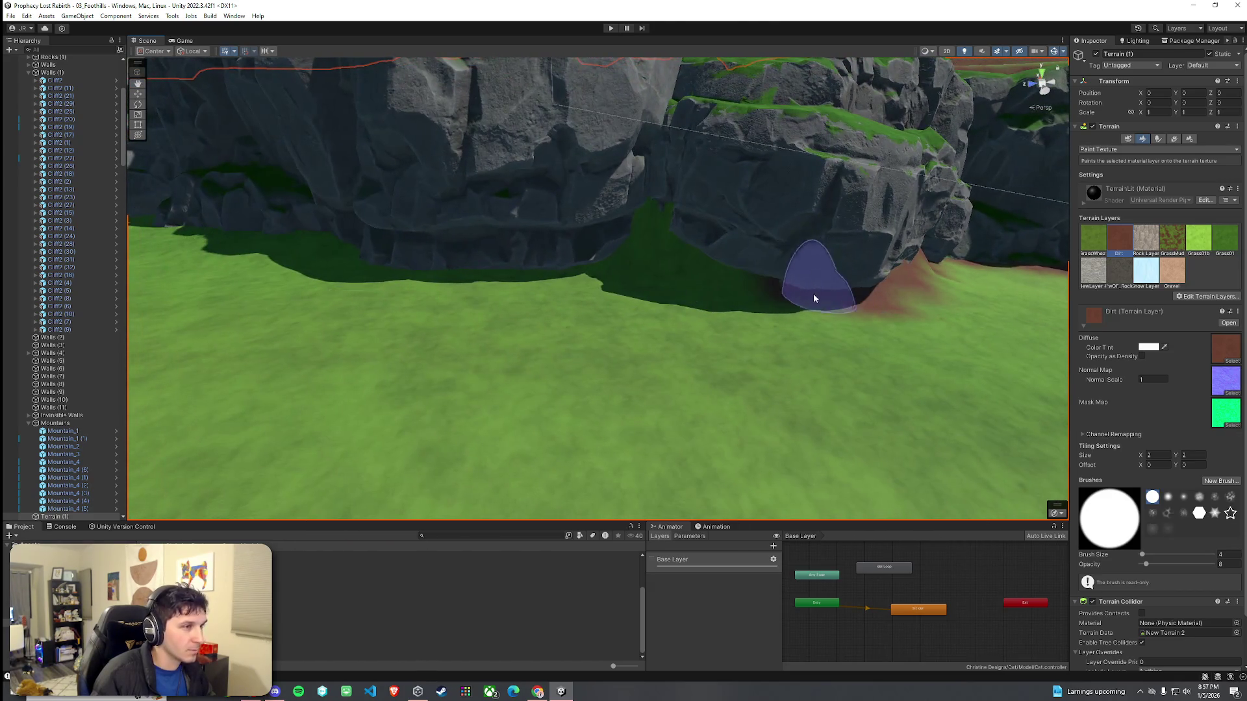
mouse_move(674, 256)
left_mouse_down()
mouse_move(701, 273)
mouse_move(859, 242)
left_mouse_up()
mouse_move(757, 261)
left_mouse_down()
mouse_move(454, 223)
mouse_move(841, 259)
mouse_move(617, 267)
mouse_move(461, 294)
mouse_move(362, 267)
mouse_move(419, 283)
left_mouse_up()
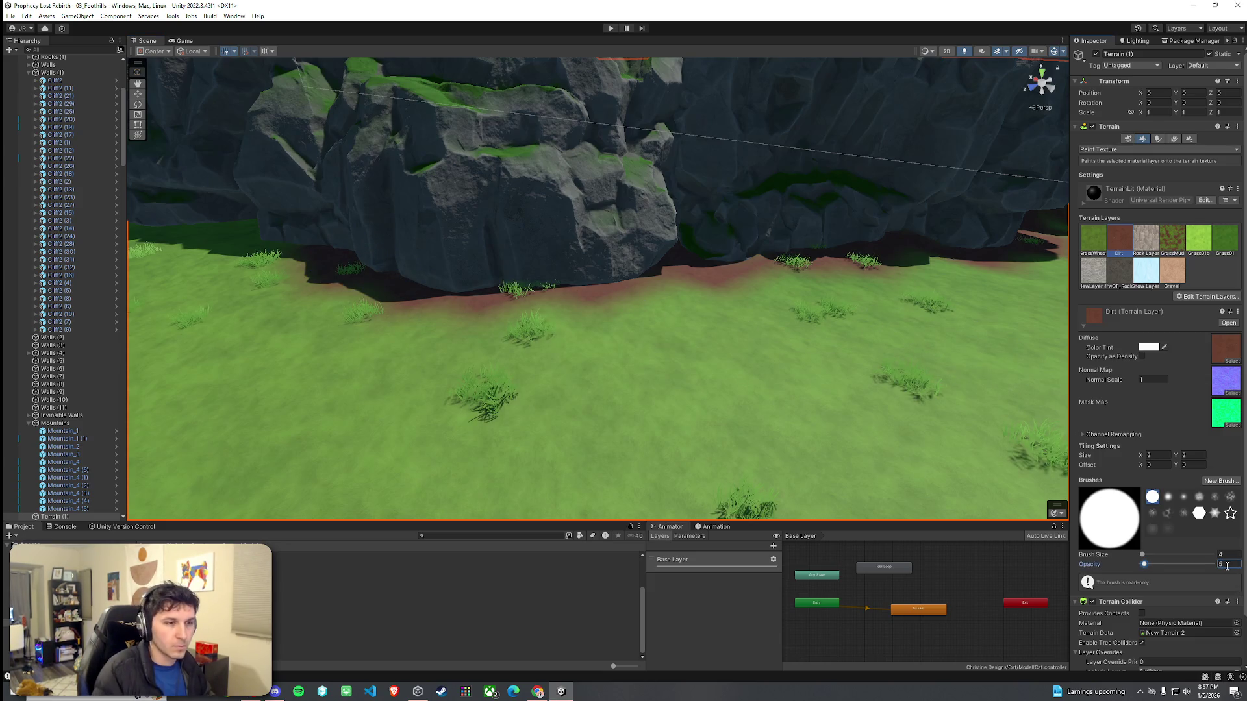
Step: Paint dark dirt along another stretch of the cliff base
scroll(590, 333, "up", 3)
scroll(632, 357, "down", 3)
scroll(682, 255, "up", 5)
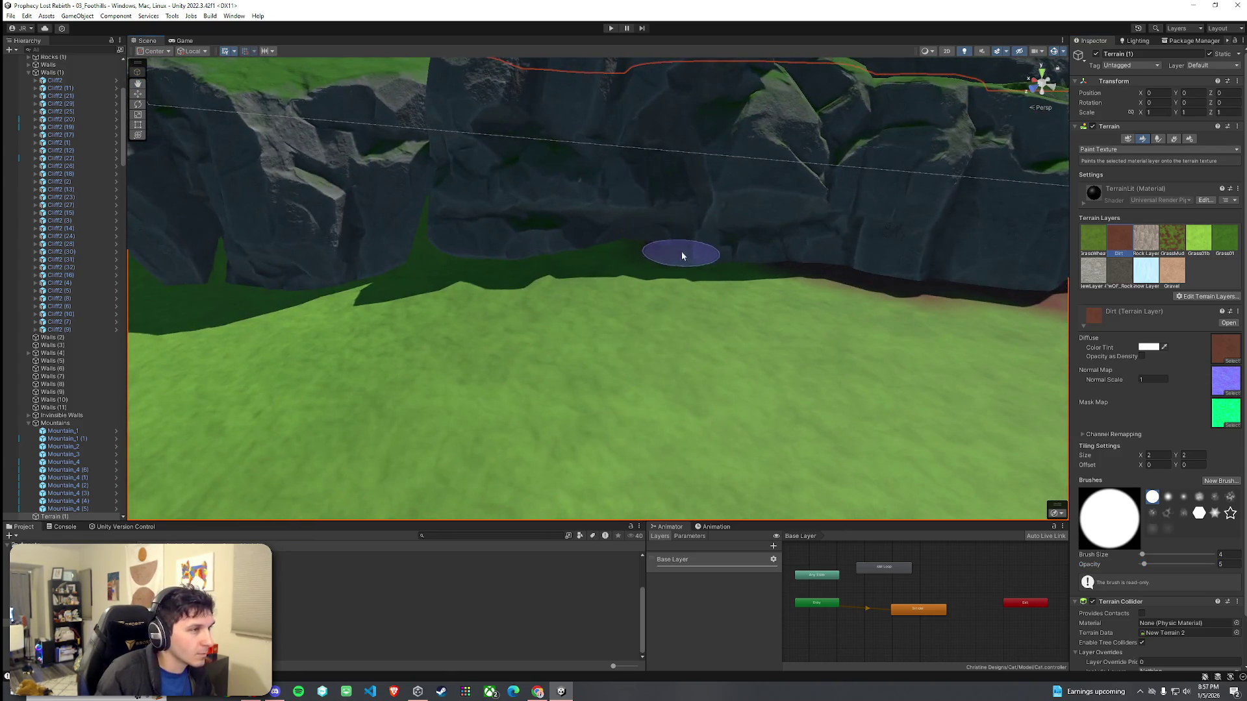
mouse_move(682, 256)
left_mouse_down()
mouse_move(831, 274)
mouse_move(617, 247)
mouse_move(479, 270)
mouse_move(427, 245)
left_mouse_up()
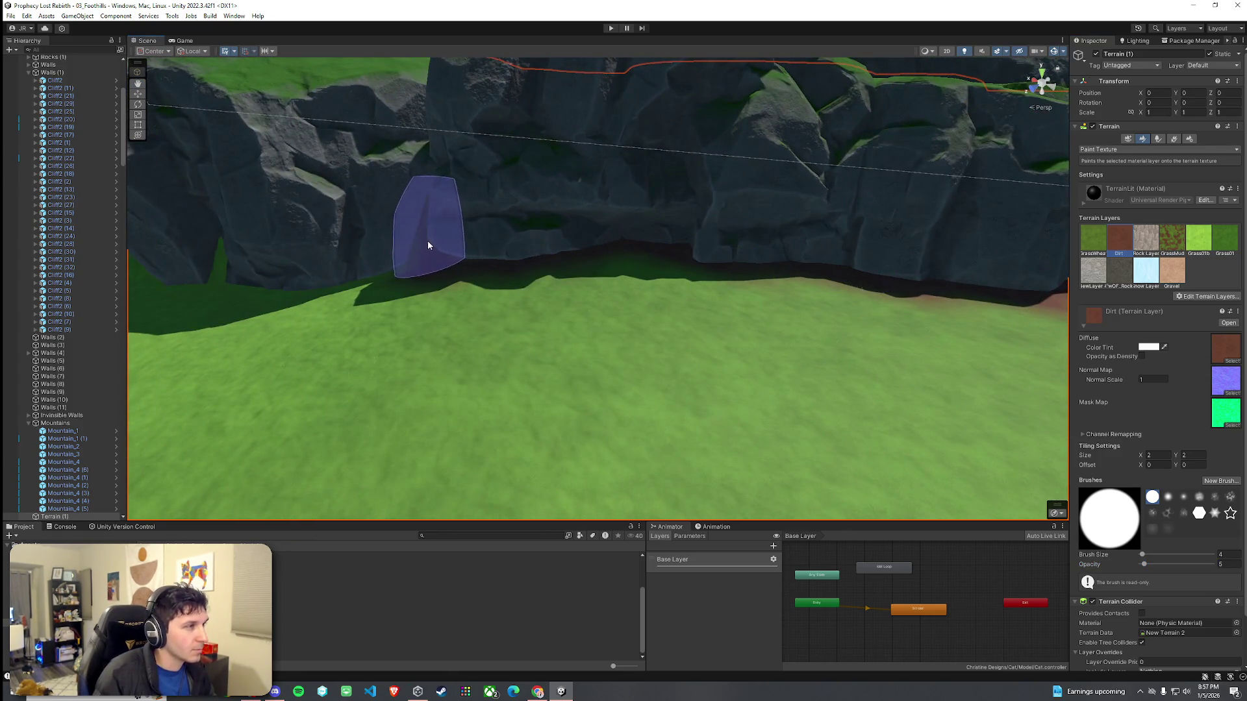
scroll(484, 272, "down", 3)
scroll(737, 243, "up", 2)
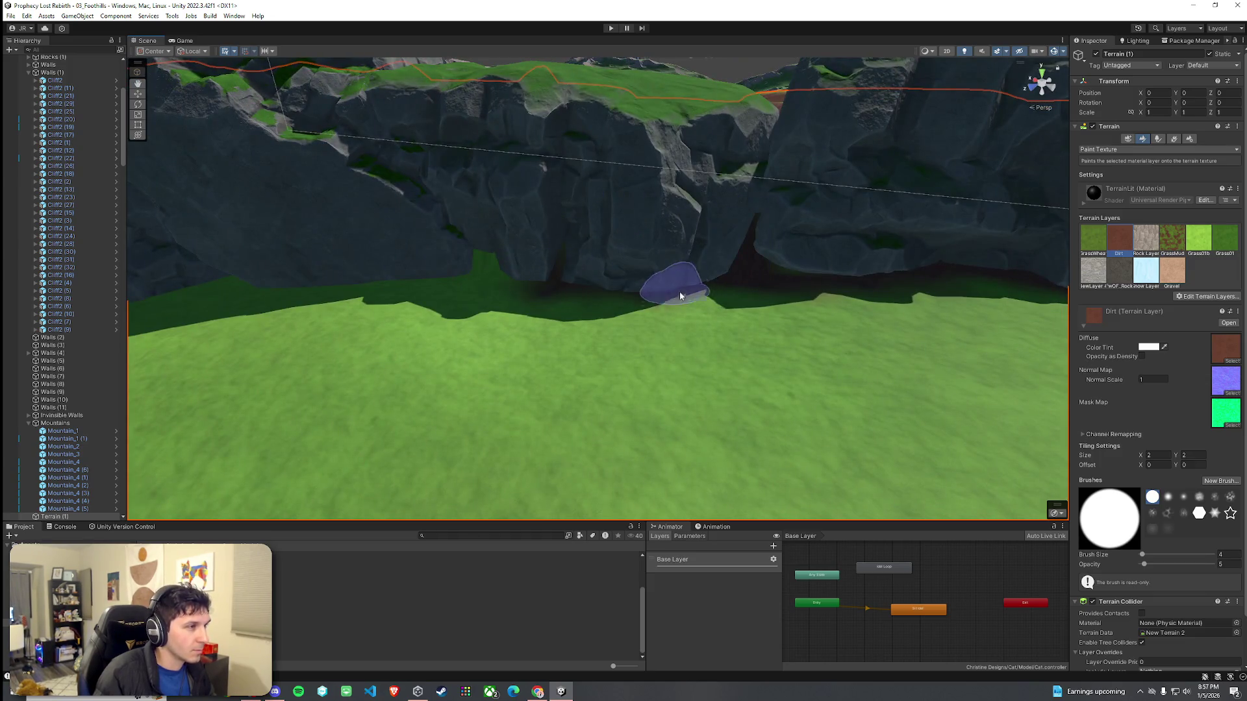
scroll(584, 292, "down", 2)
scroll(556, 270, "up", 4)
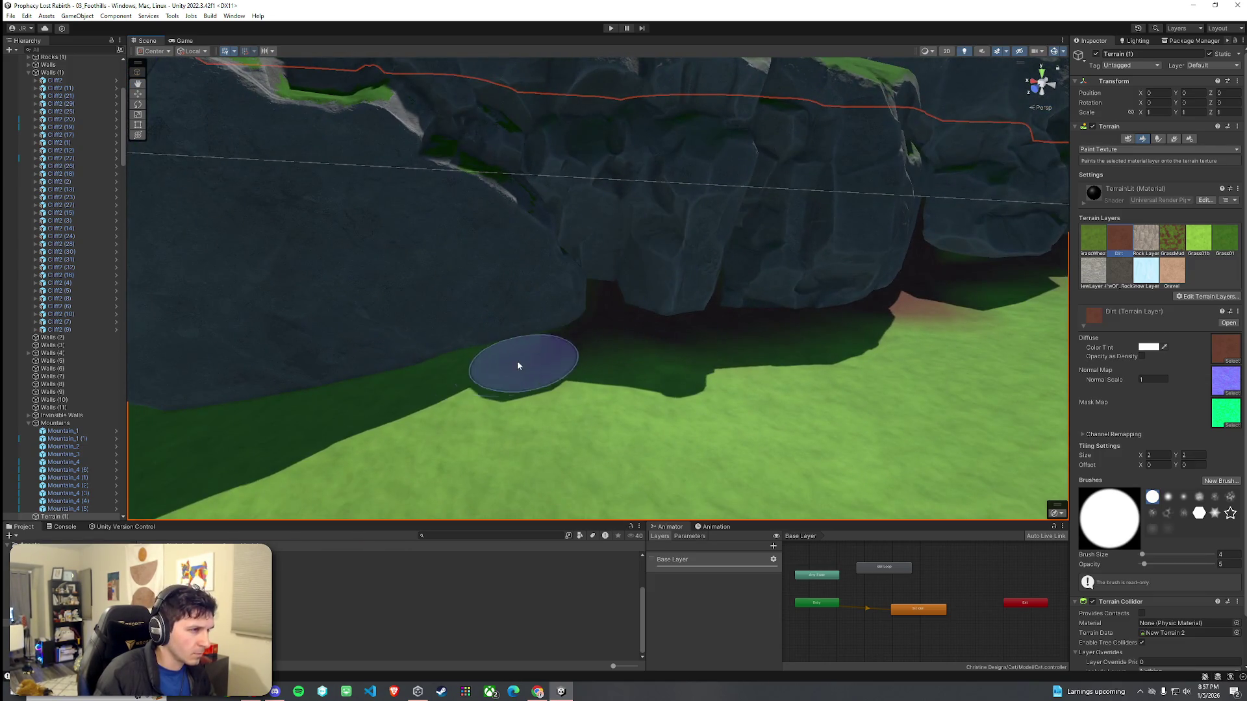
scroll(389, 356, "down", 3)
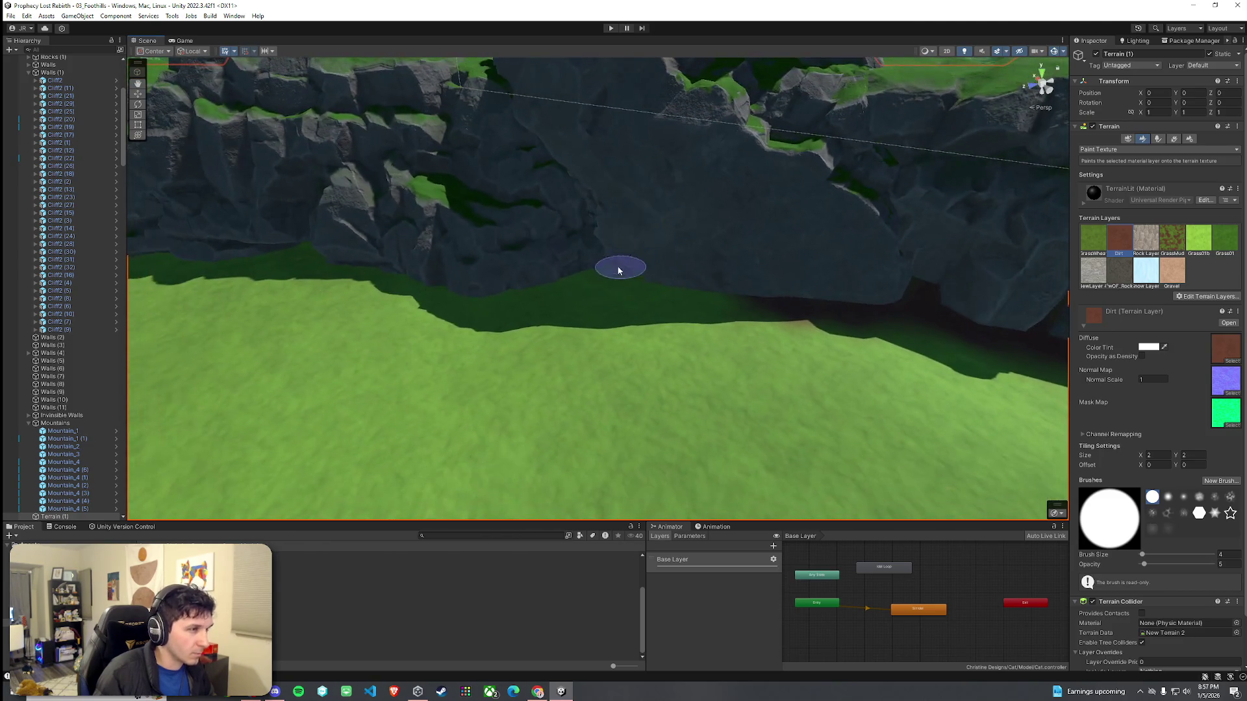
Step: Paint a reddish dirt patch at the cliff base and extend it leftward into the gully
mouse_move(495, 286)
left_mouse_down()
mouse_move(511, 271)
mouse_move(634, 301)
left_mouse_up()
scroll(634, 296, "up", 1)
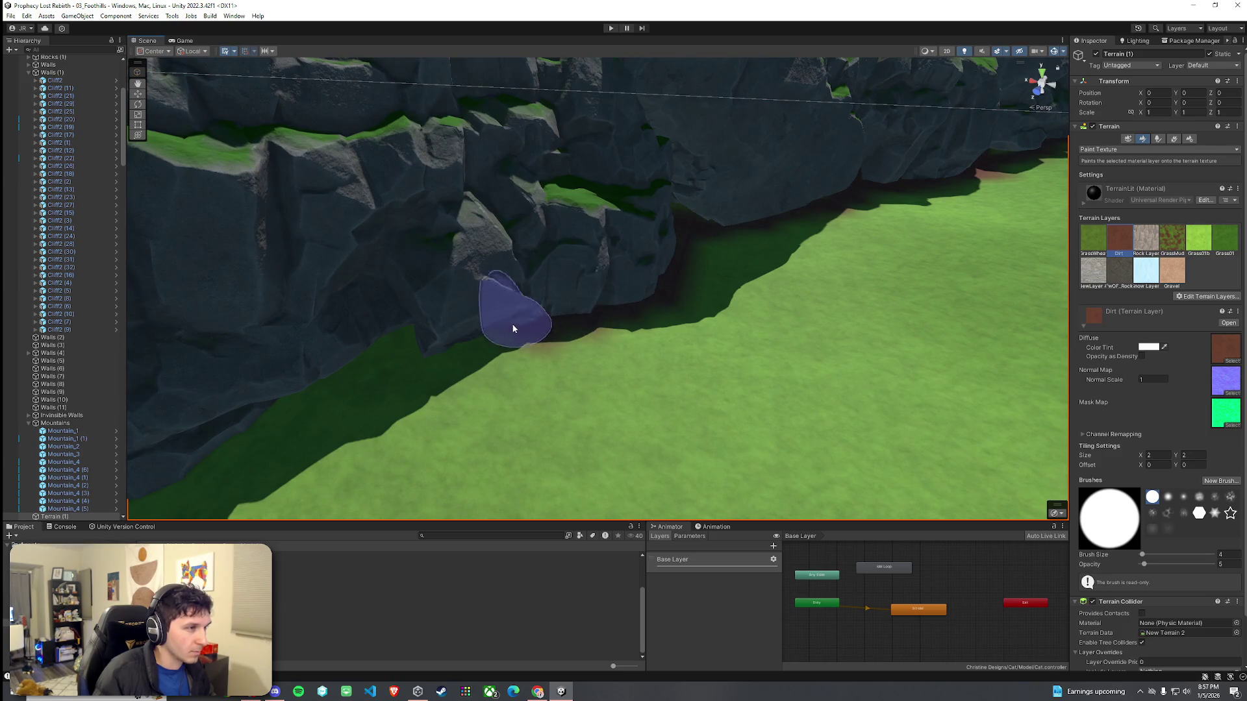
mouse_move(529, 356)
left_mouse_down()
mouse_move(687, 347)
mouse_move(662, 325)
mouse_move(799, 331)
mouse_move(576, 281)
mouse_move(495, 245)
mouse_move(437, 194)
mouse_move(479, 220)
mouse_move(729, 195)
left_mouse_up()
left_click_drag(551, 298, 587, 300)
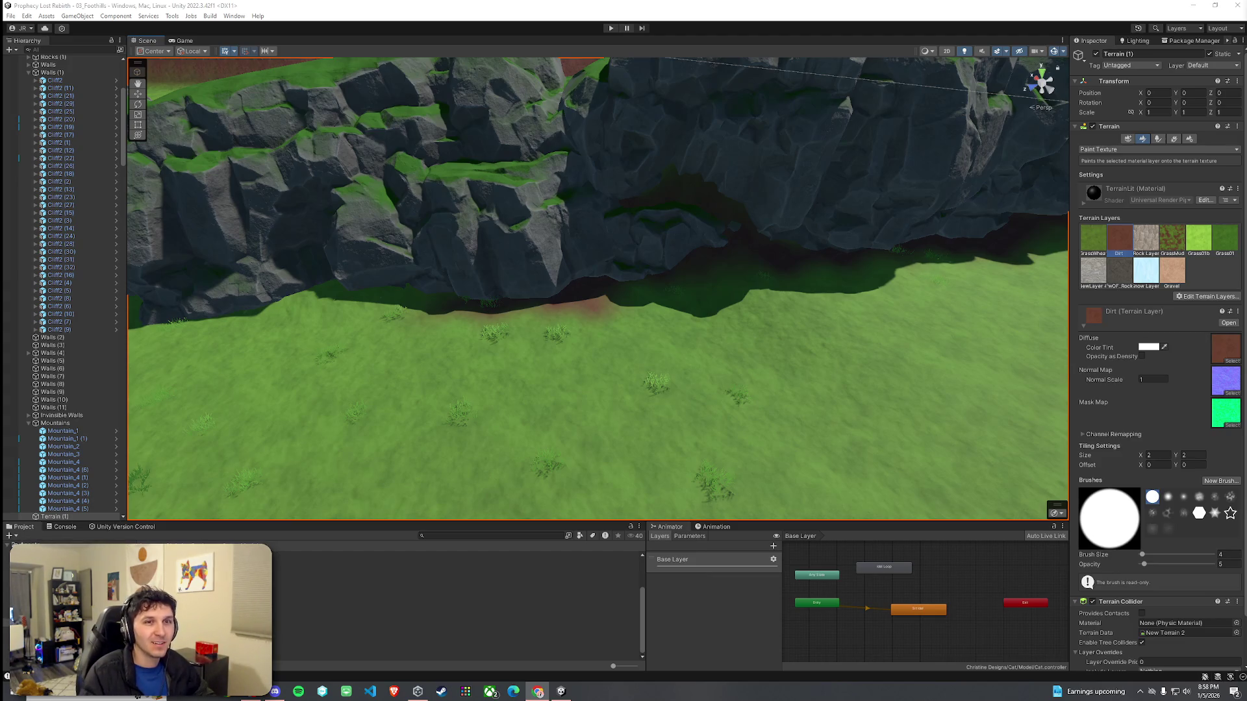
left_click_drag(741, 294, 741, 290)
mouse_move(457, 300)
left_mouse_down()
mouse_move(496, 300)
mouse_move(445, 251)
mouse_move(676, 270)
left_mouse_up()
left_click_drag(584, 284, 513, 262)
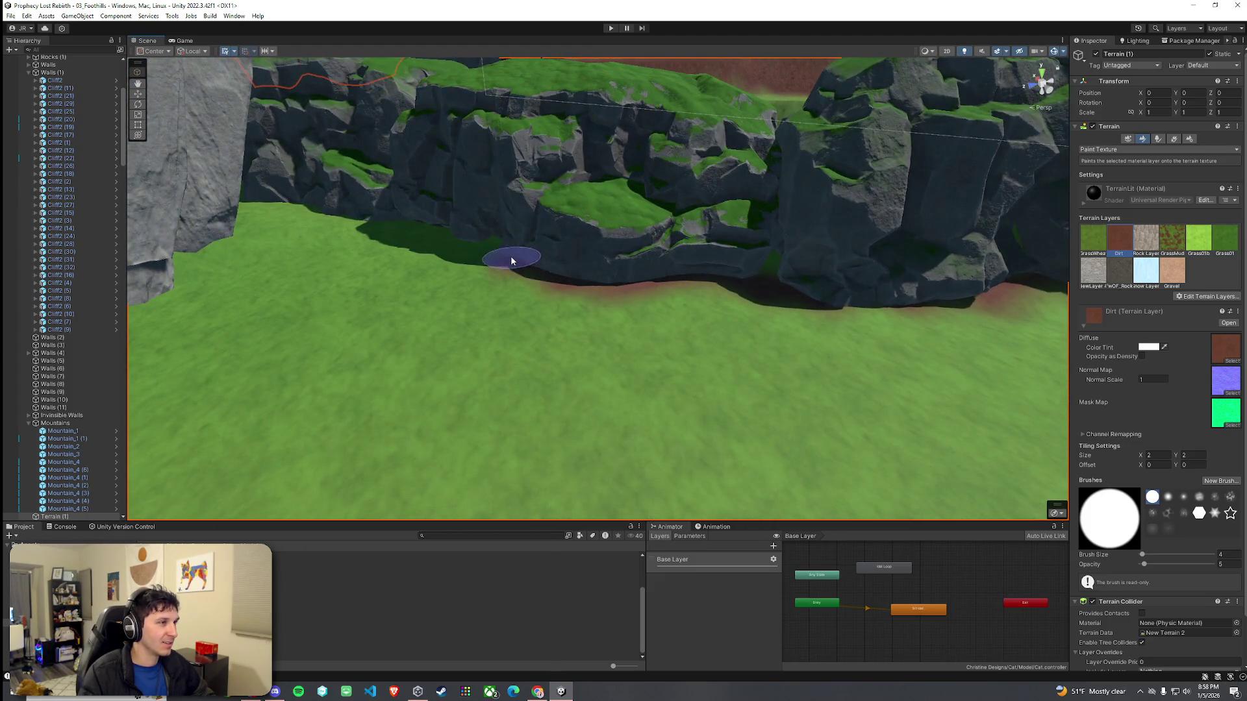
mouse_move(375, 213)
left_mouse_down()
mouse_move(422, 176)
mouse_move(430, 255)
mouse_move(668, 453)
mouse_move(563, 236)
left_mouse_up()
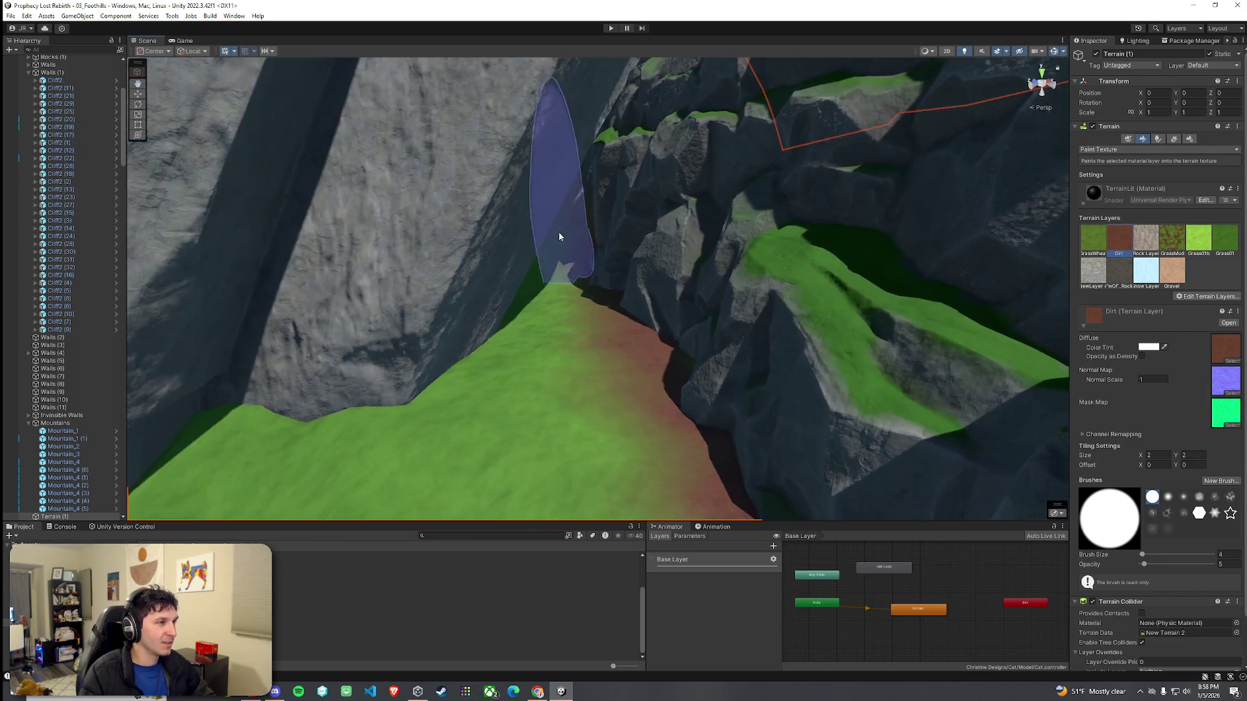
Step: Paint dirt along the ridge top and another cliff base
mouse_move(487, 306)
left_mouse_down()
mouse_move(403, 376)
mouse_move(515, 348)
left_mouse_up()
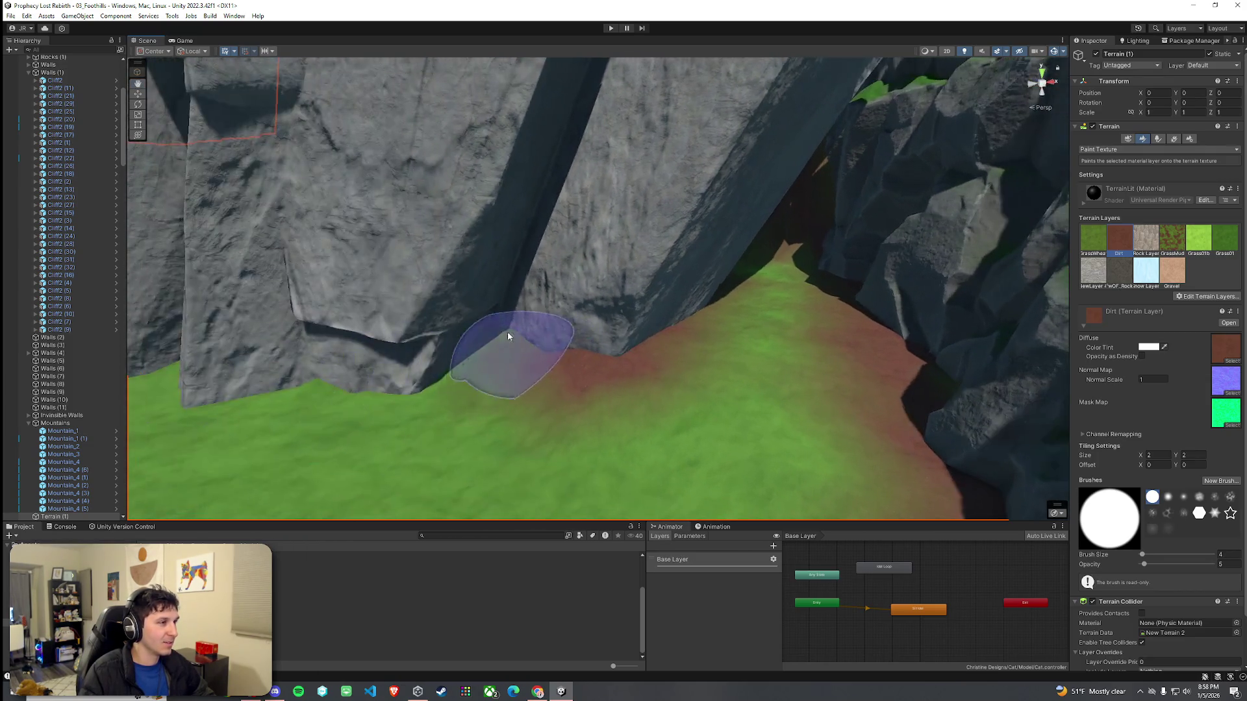
mouse_move(326, 398)
left_mouse_down()
mouse_move(312, 376)
mouse_move(504, 381)
mouse_move(839, 322)
mouse_move(634, 321)
mouse_move(537, 268)
mouse_move(828, 276)
left_mouse_up()
mouse_move(588, 234)
left_mouse_down()
mouse_move(532, 252)
mouse_move(458, 247)
mouse_move(240, 314)
mouse_move(613, 282)
left_mouse_up()
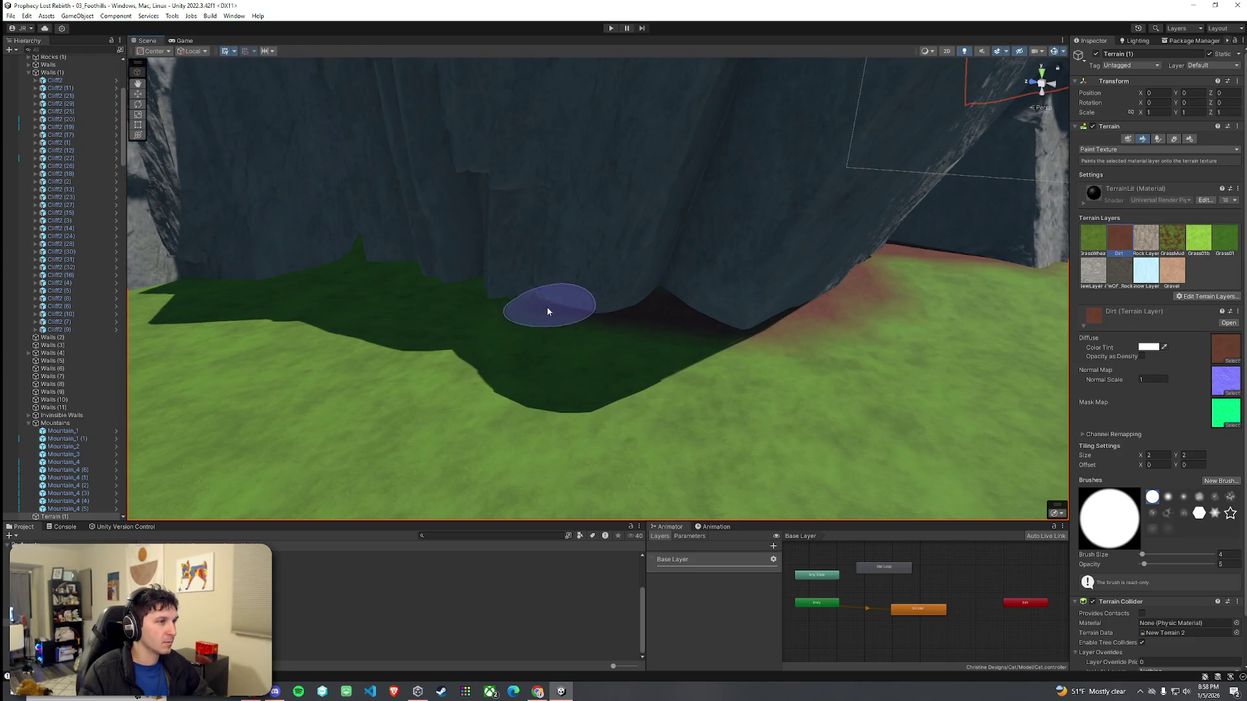
mouse_move(341, 253)
left_mouse_down()
mouse_move(265, 282)
mouse_move(624, 284)
left_mouse_up()
mouse_move(460, 315)
left_mouse_down()
mouse_move(375, 312)
mouse_move(418, 328)
mouse_move(207, 311)
mouse_move(905, 314)
left_mouse_up()
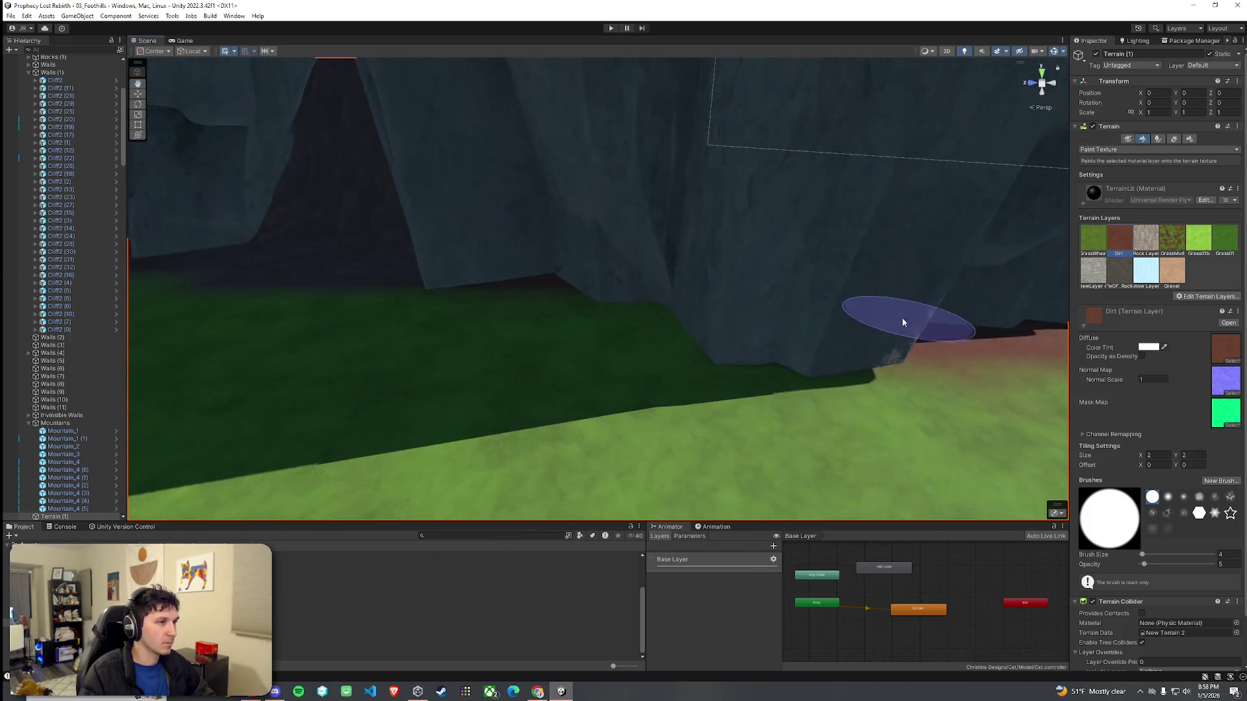
mouse_move(615, 309)
left_mouse_down()
mouse_move(432, 298)
mouse_move(500, 312)
mouse_move(835, 292)
mouse_move(815, 307)
left_mouse_up()
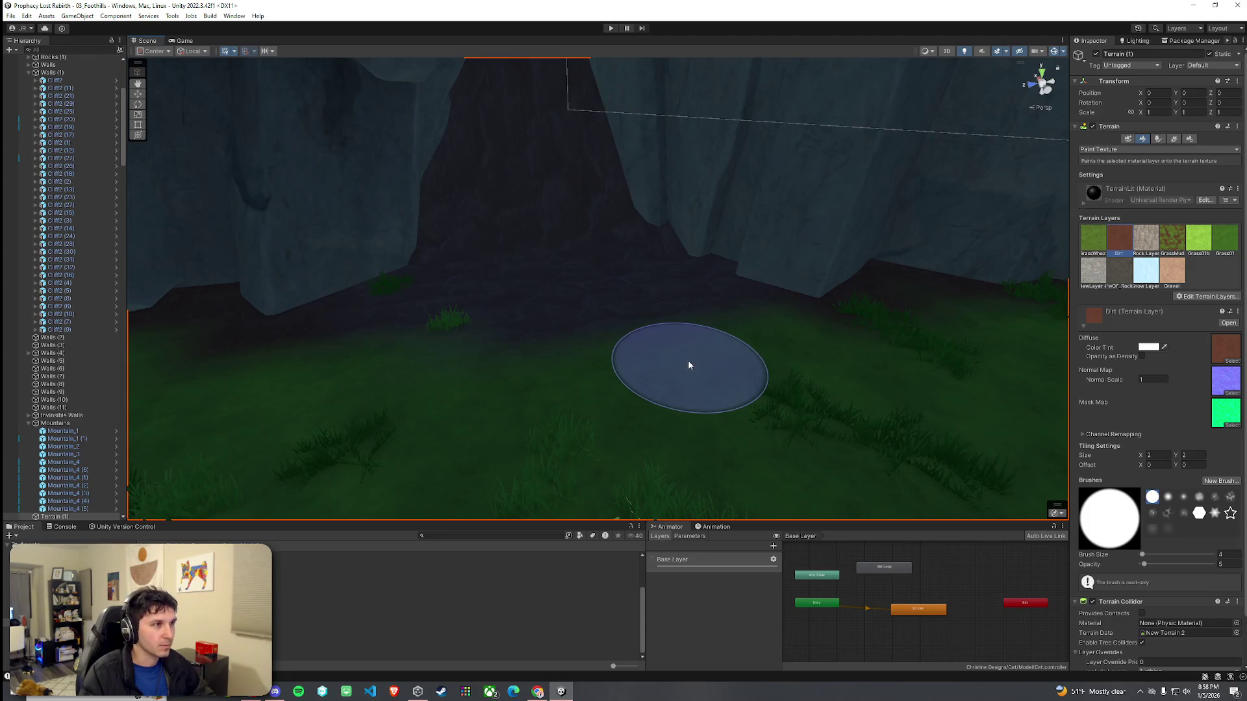
left_click_drag(713, 359, 714, 299)
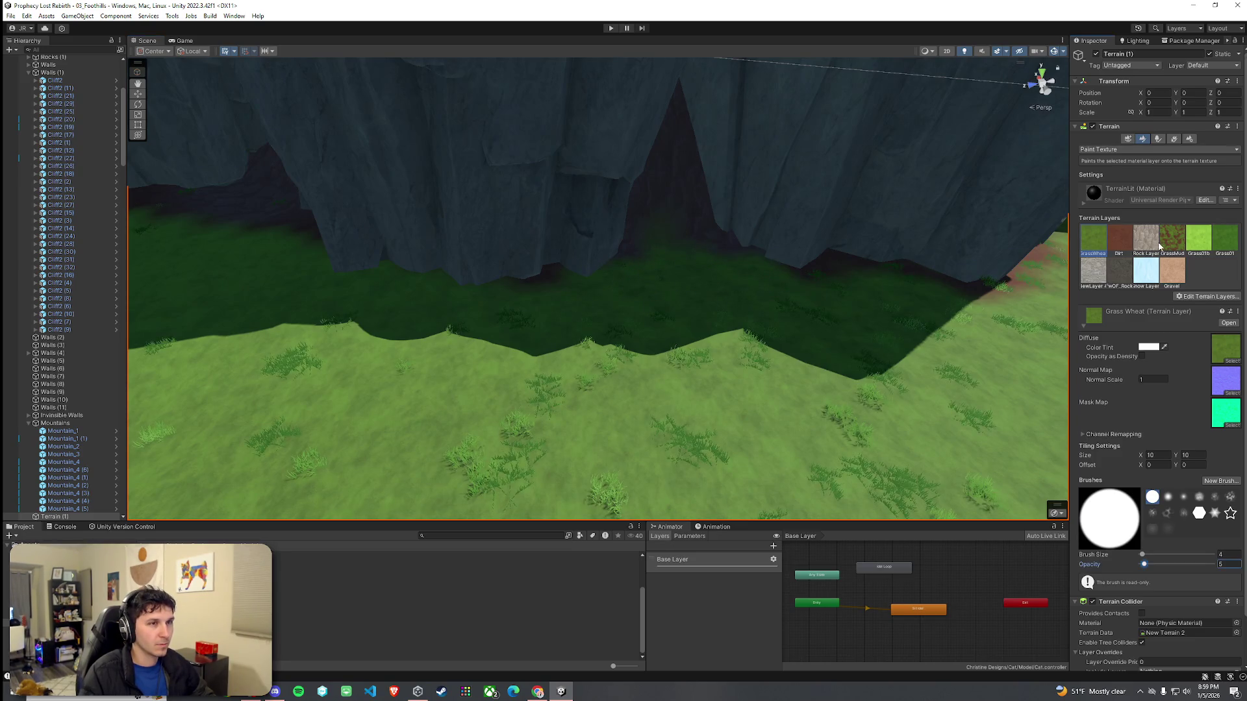
Step: Select the Dirt layer with brush opacity 3
left_click(1118, 248)
scroll(745, 298, "up", 3)
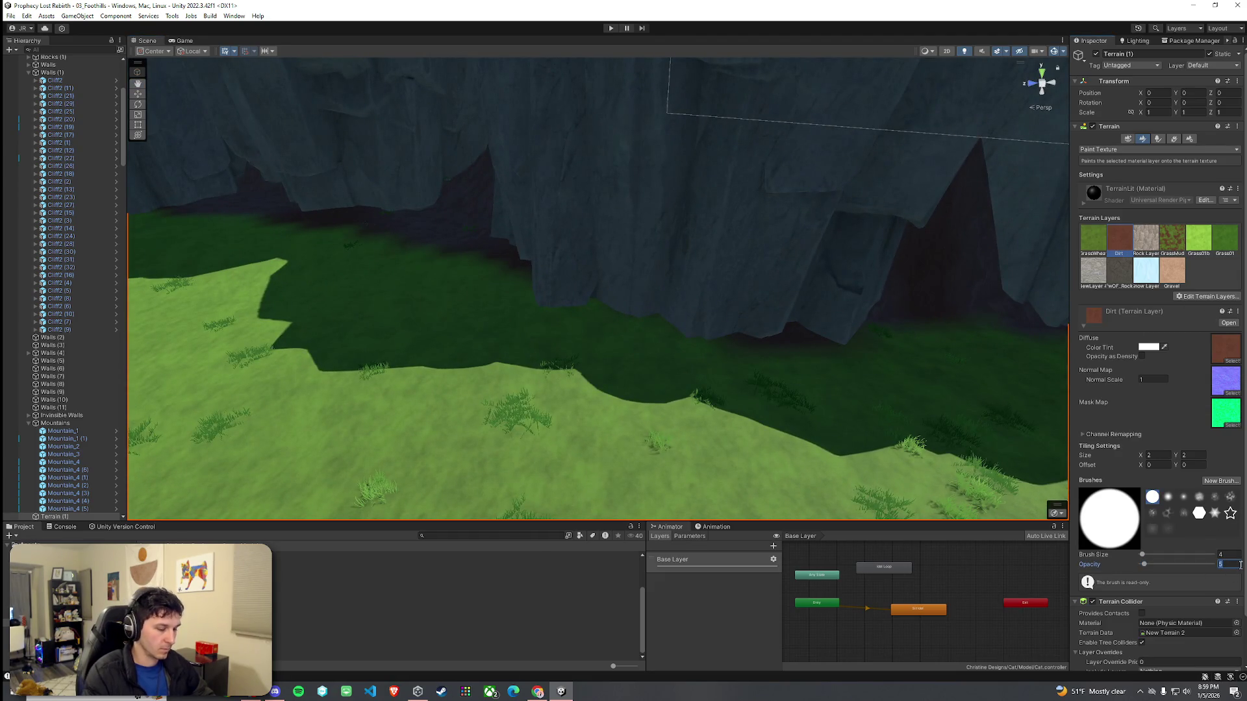
type("3")
key("Return")
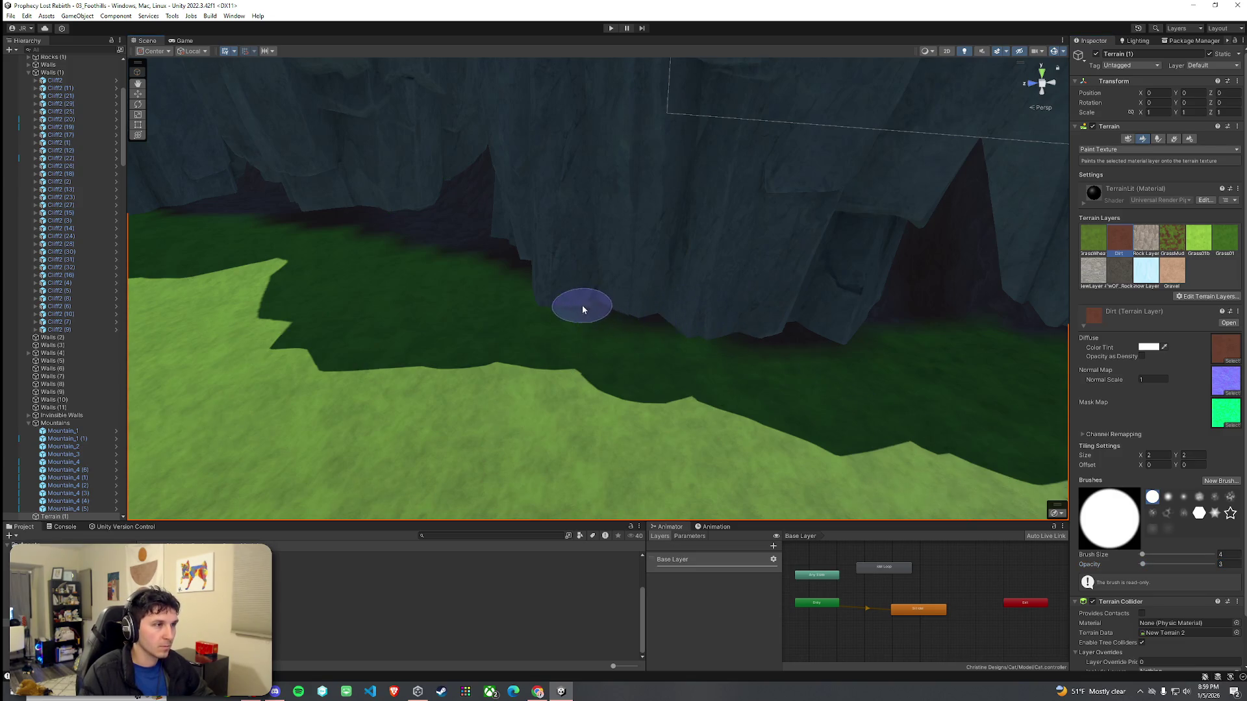
Step: Orbit around the lit cliff faces and water edge, then select the Grass Wheat layer
mouse_move(831, 340)
left_mouse_down()
mouse_move(760, 339)
mouse_move(899, 332)
mouse_move(771, 305)
left_mouse_up()
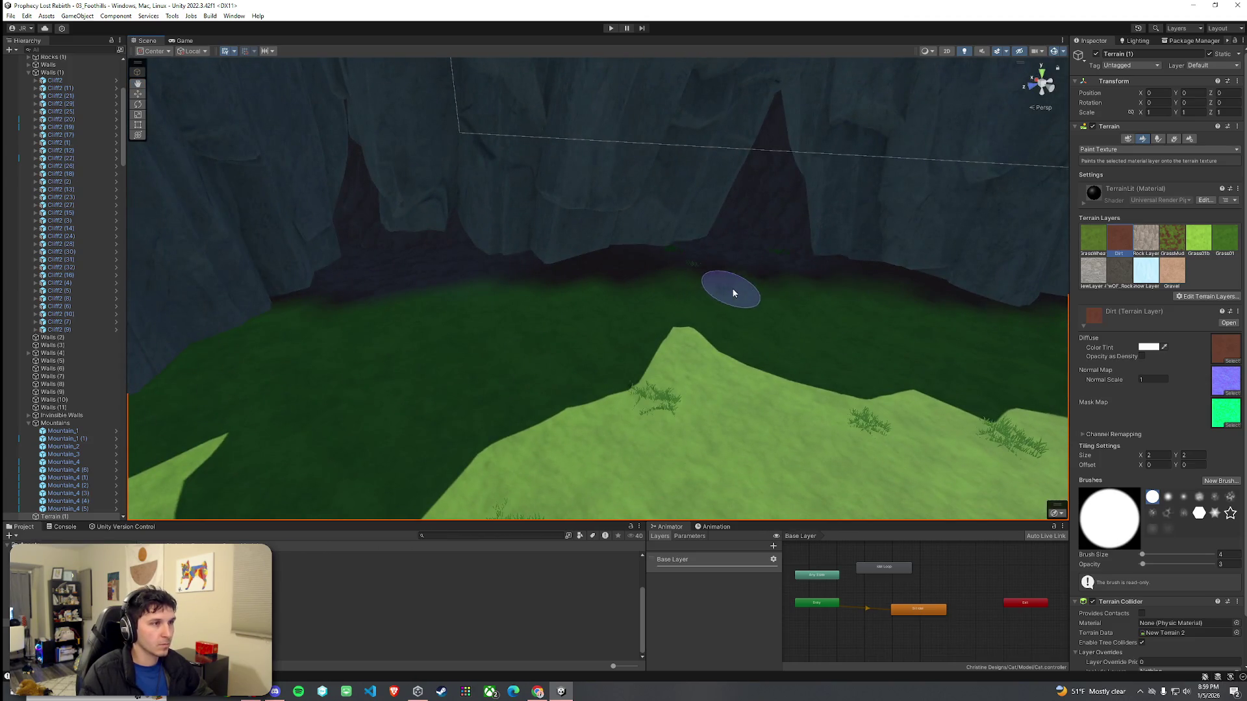
mouse_move(624, 282)
left_mouse_down()
mouse_move(598, 278)
mouse_move(648, 286)
left_mouse_up()
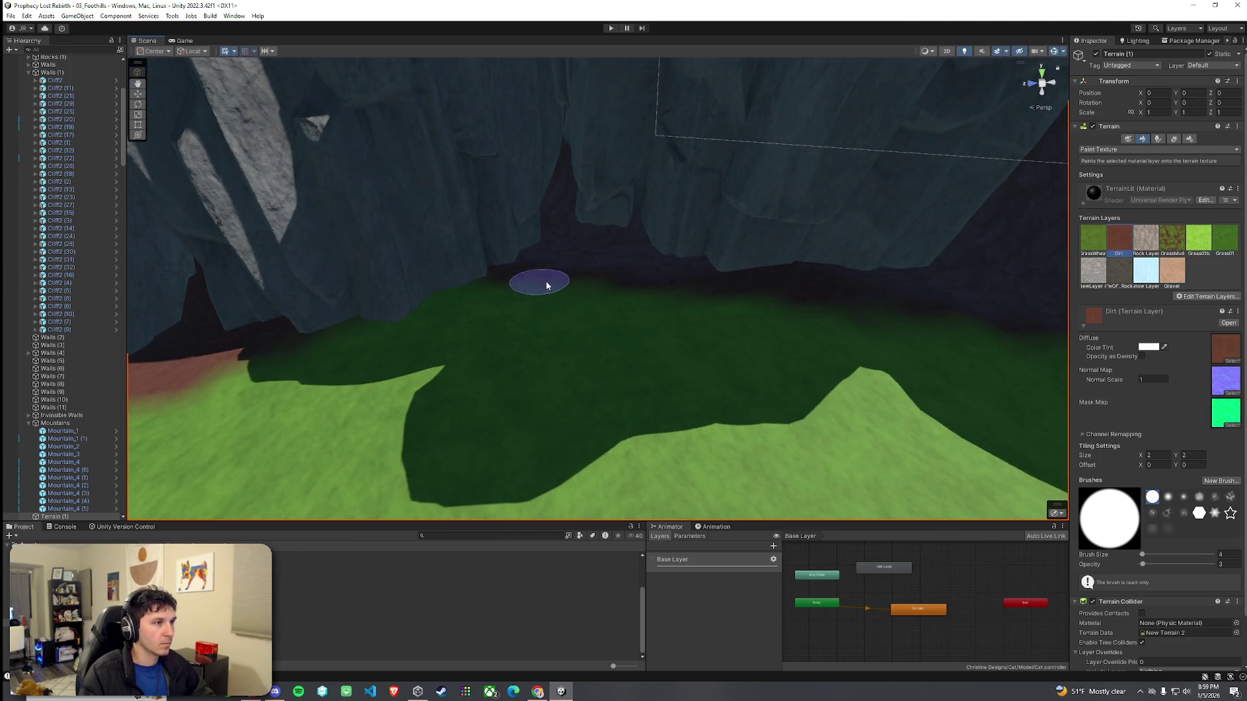
left_click_drag(874, 326, 544, 303)
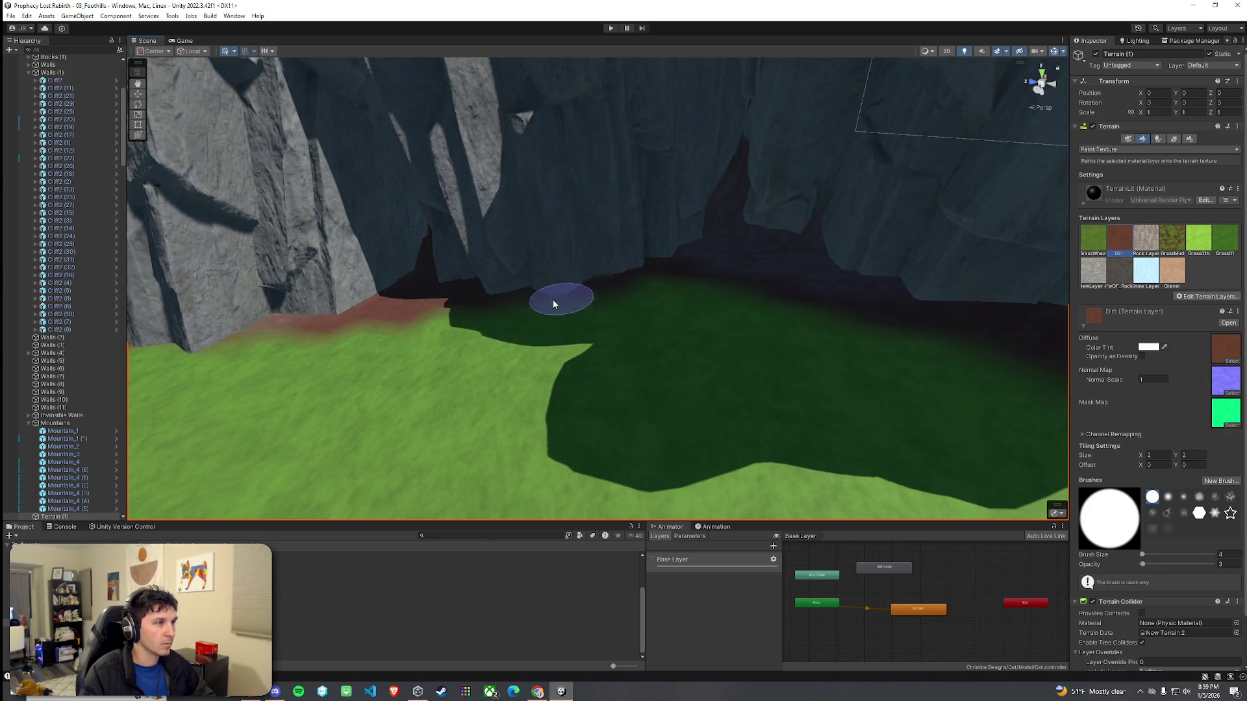
mouse_move(509, 290)
left_mouse_down()
mouse_move(508, 305)
mouse_move(473, 289)
mouse_move(774, 308)
mouse_move(649, 306)
mouse_move(654, 292)
mouse_move(309, 302)
left_mouse_up()
mouse_move(230, 290)
left_mouse_down()
mouse_move(493, 306)
mouse_move(256, 354)
mouse_move(333, 359)
mouse_move(661, 276)
left_mouse_up()
mouse_move(730, 316)
left_mouse_down()
mouse_move(670, 309)
mouse_move(621, 340)
mouse_move(793, 298)
mouse_move(843, 314)
mouse_move(409, 278)
mouse_move(392, 303)
mouse_move(500, 264)
mouse_move(495, 334)
mouse_move(655, 354)
mouse_move(618, 240)
mouse_move(696, 187)
mouse_move(718, 189)
mouse_move(718, 150)
mouse_move(752, 195)
mouse_move(643, 273)
mouse_move(631, 221)
left_mouse_up()
left_click(1092, 239)
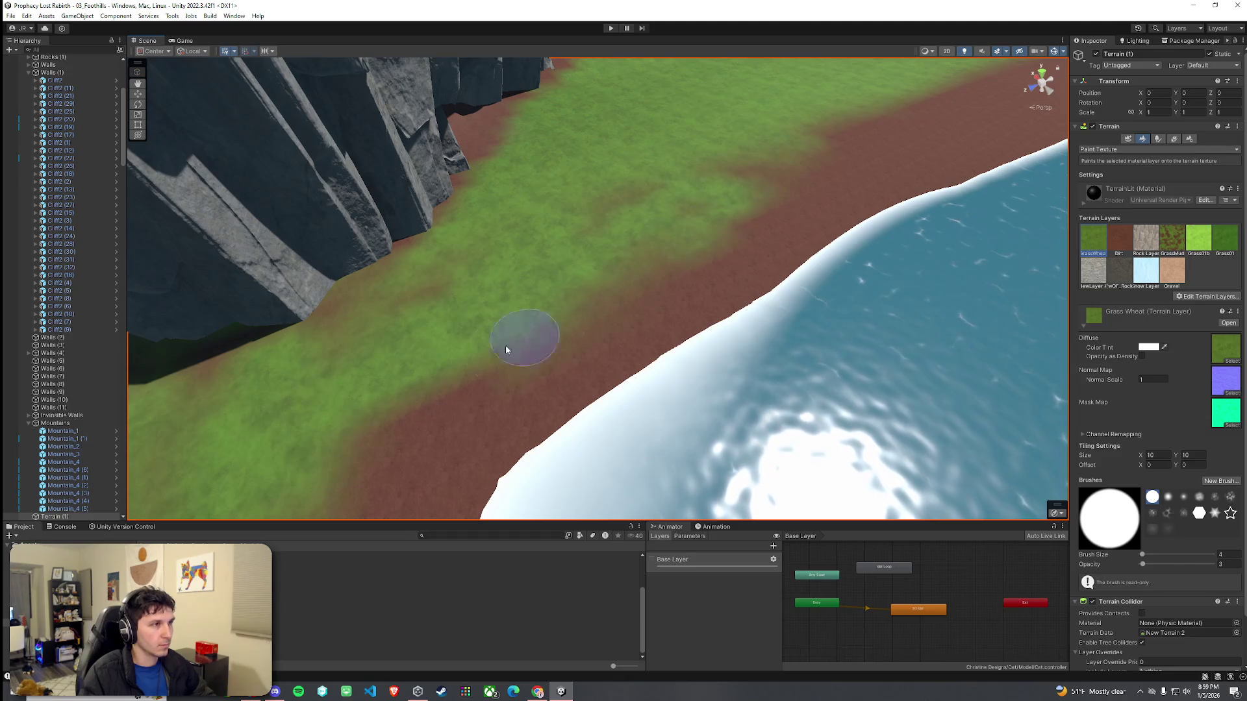
Step: Frame the shoreline and set the Dirt layer brush opacity to 1
left_click_drag(339, 460, 537, 322)
mouse_move(577, 264)
left_mouse_down()
mouse_move(738, 275)
mouse_move(668, 244)
left_mouse_up()
mouse_move(798, 184)
left_mouse_down()
mouse_move(855, 153)
mouse_move(668, 232)
left_mouse_up()
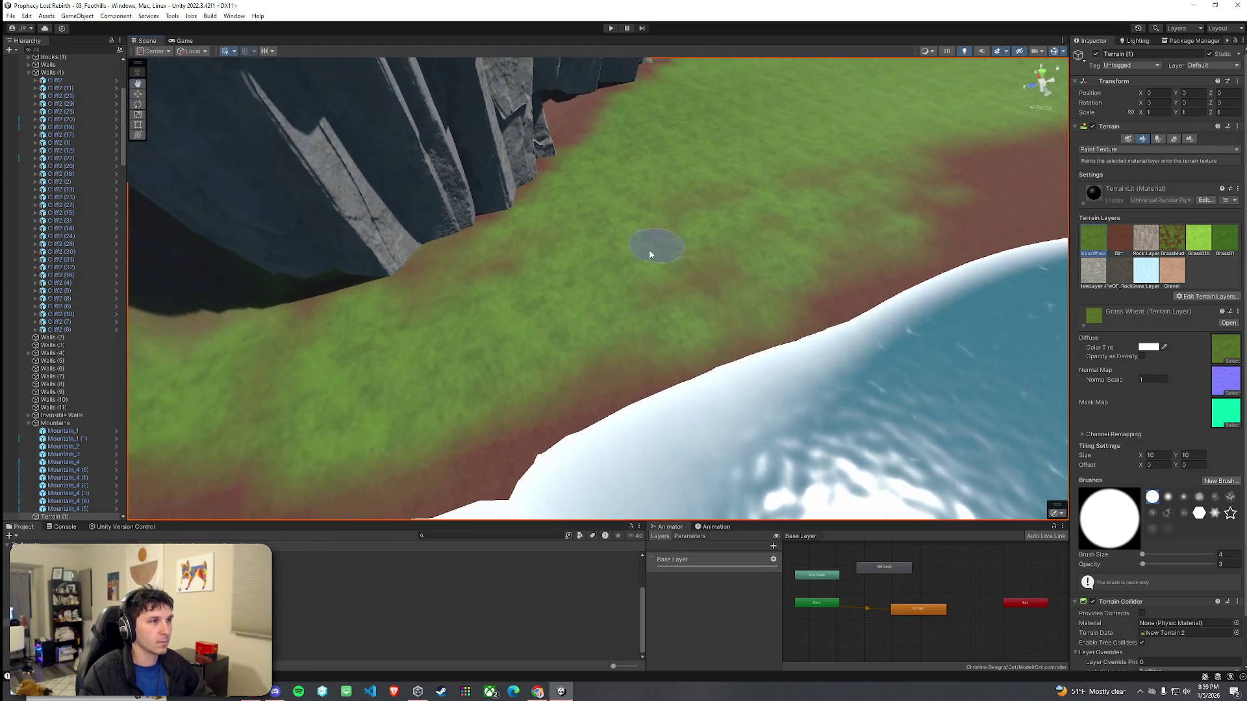
left_click(1119, 239)
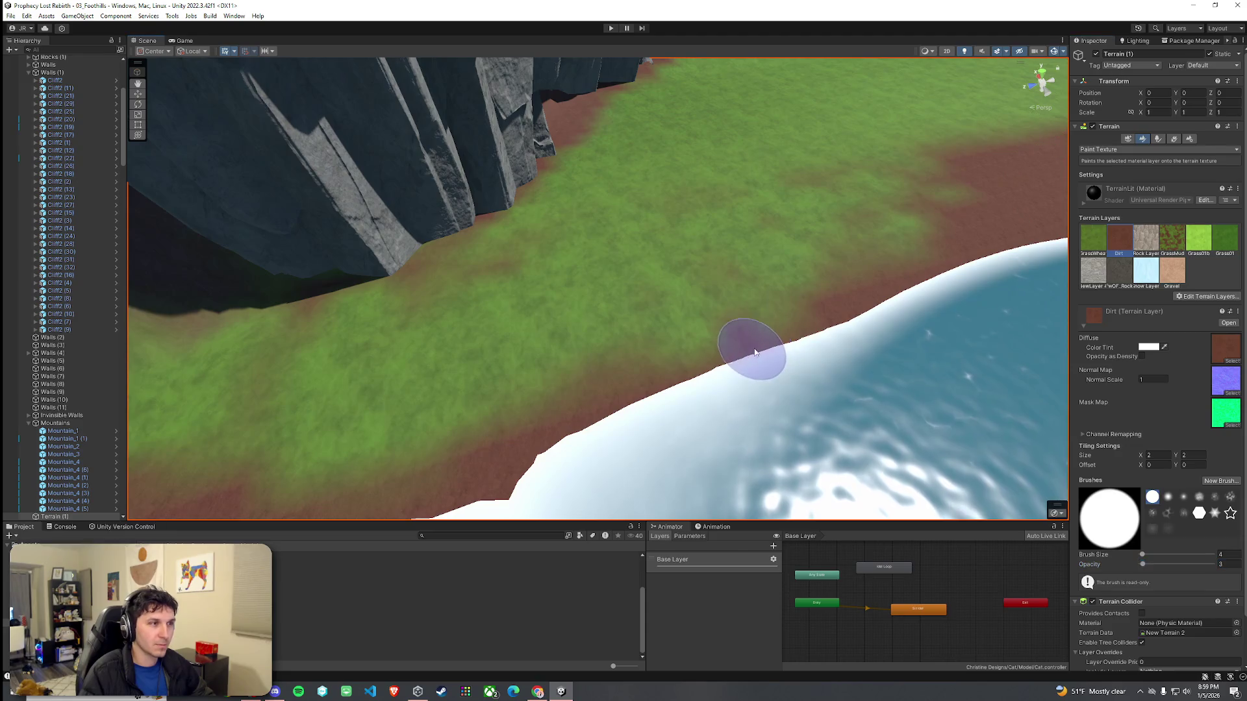
left_click(1220, 564)
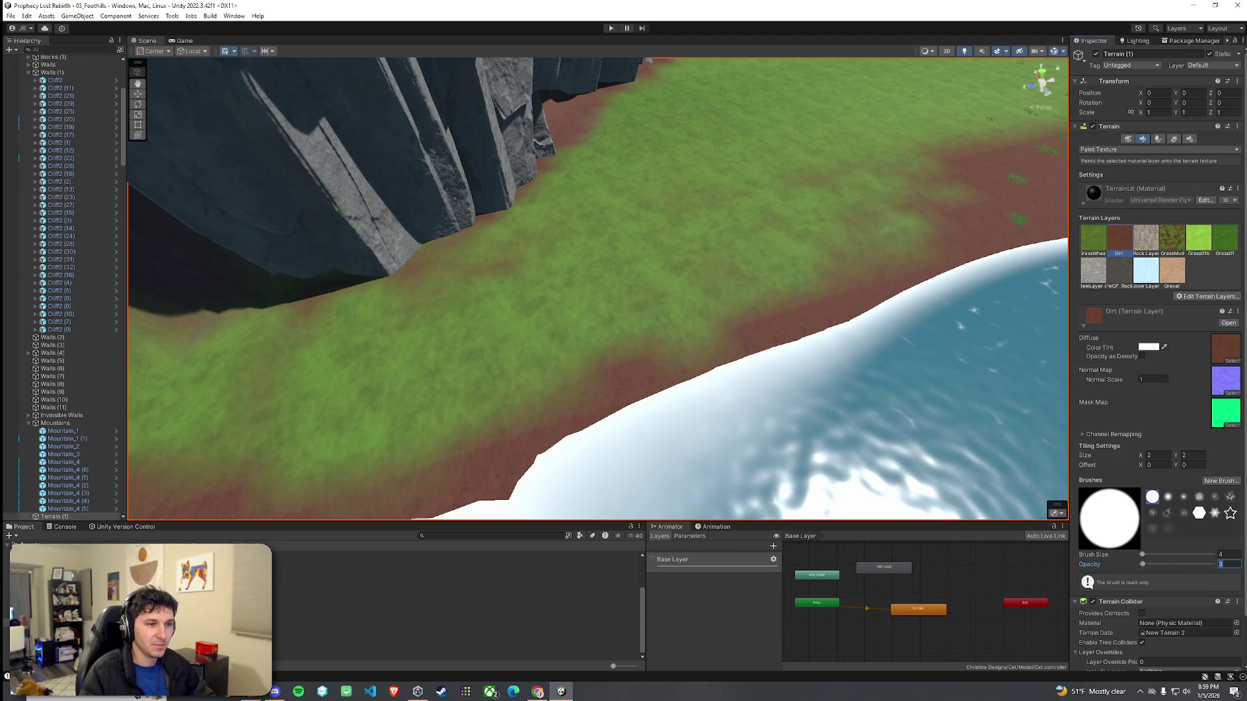
type("1")
key("Return")
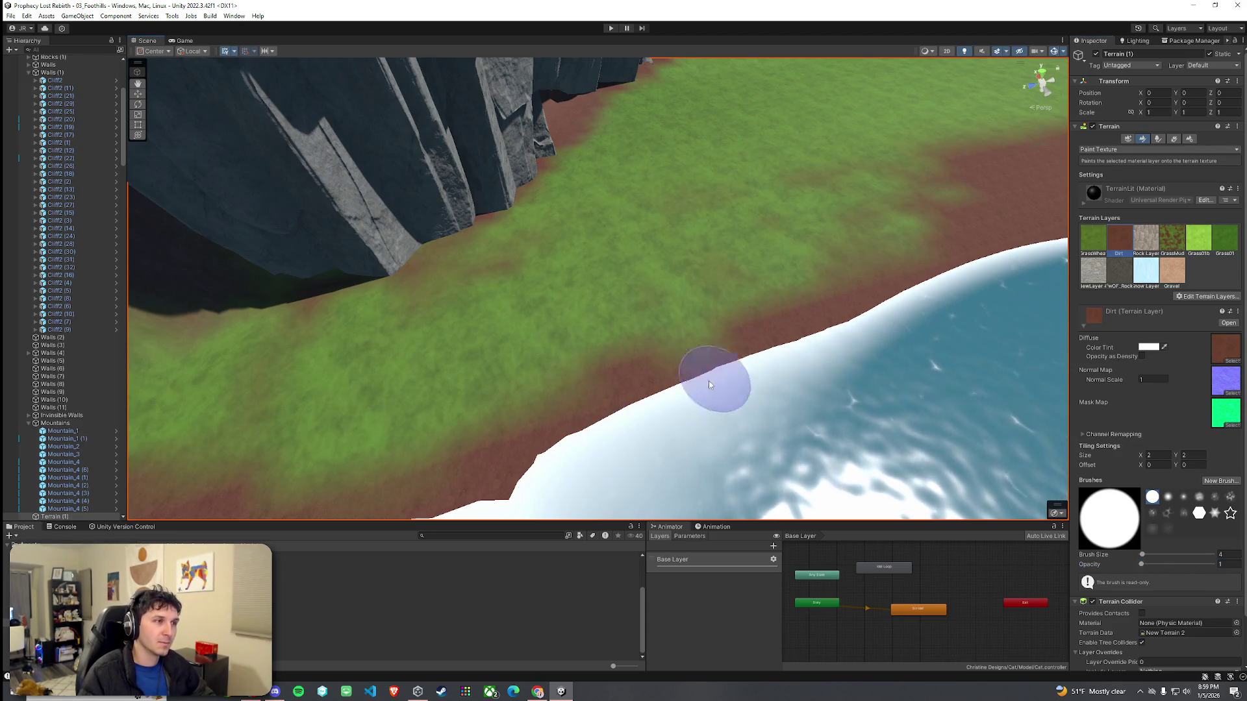
Step: Select the Grass Wheat layer, then switch the terrain tool to Smooth Height
scroll(780, 356, "down", 2)
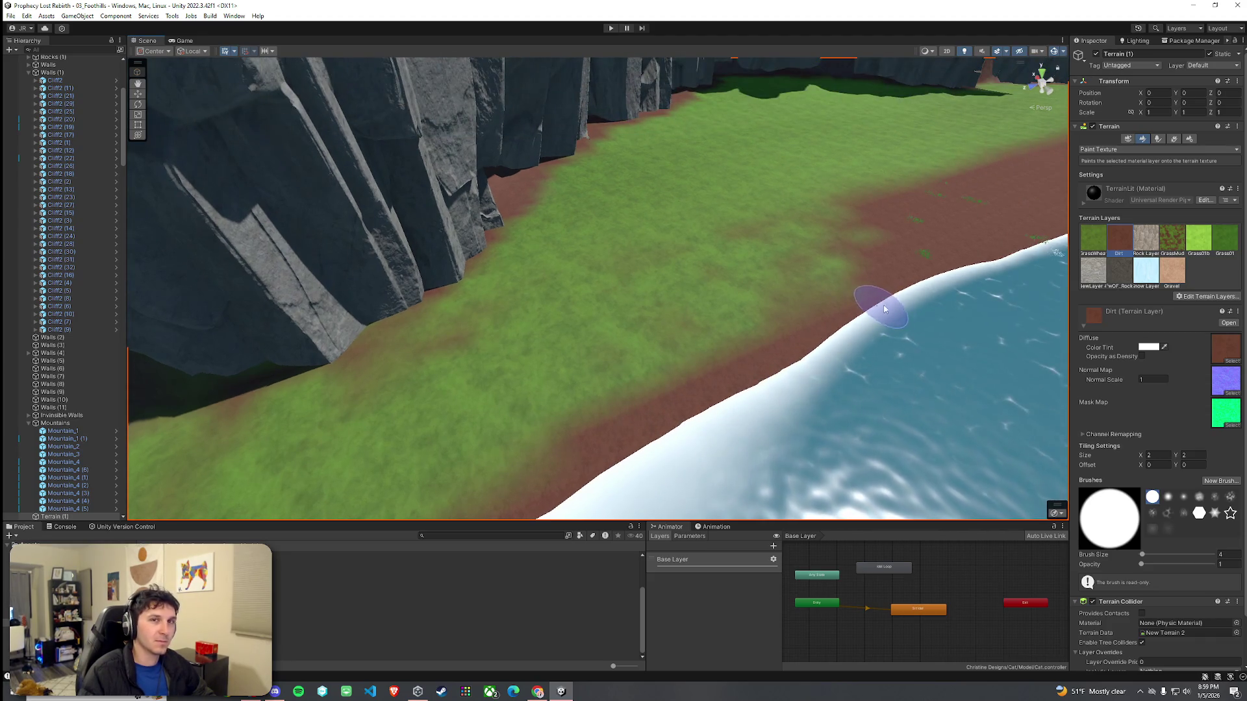
left_click_drag(769, 368, 652, 409)
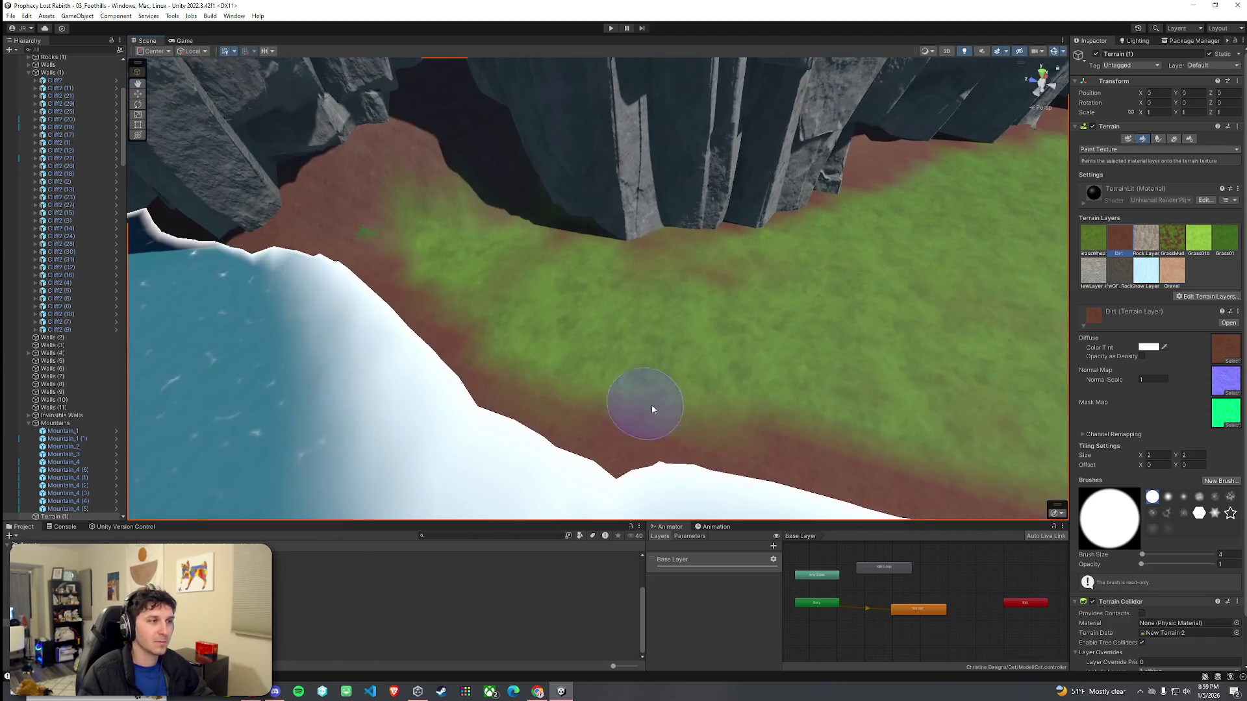
left_click(1093, 240)
left_click_drag(968, 367, 1213, 234)
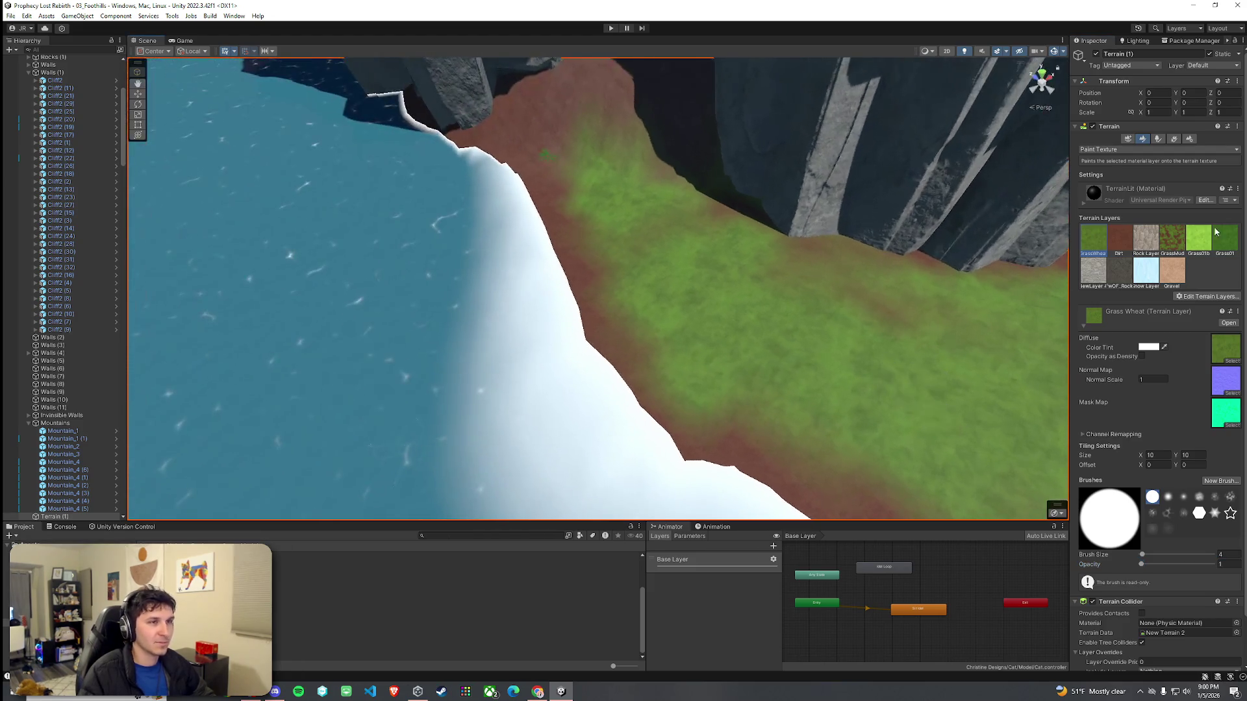
left_click(1130, 150)
left_click(1107, 206)
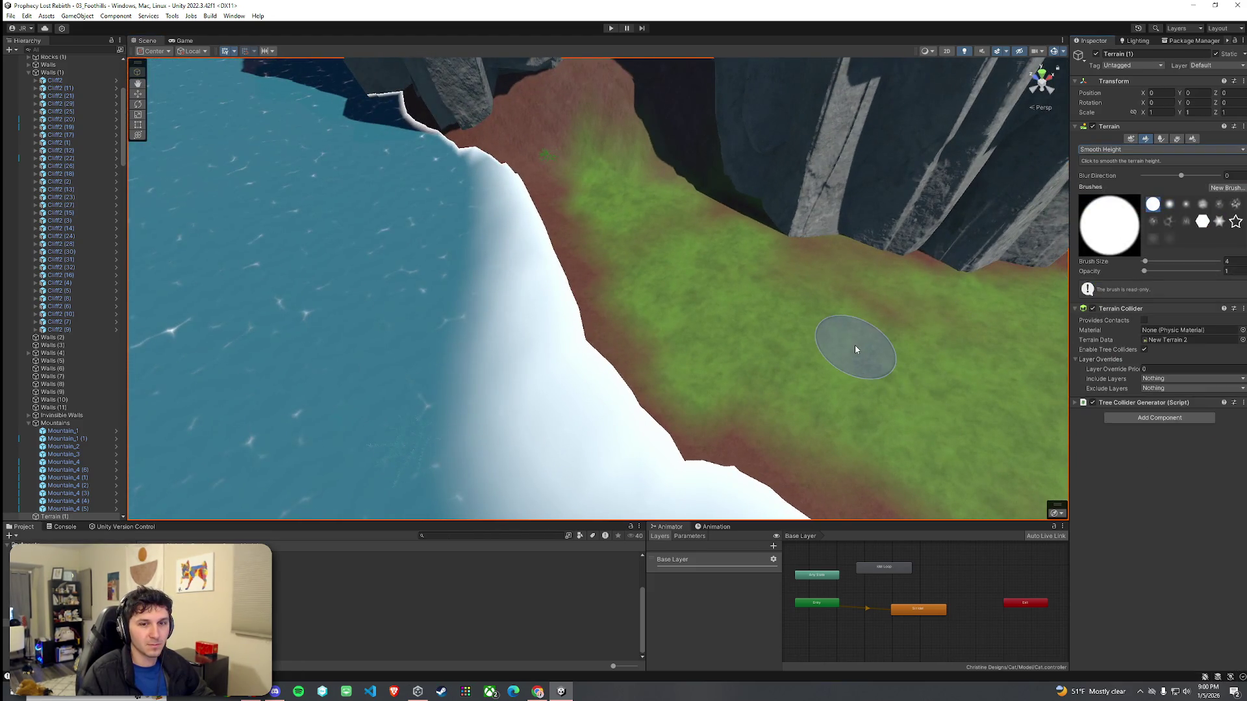
Step: Smooth the grassy slope beside the shore, then switch the terrain tool to Paint Texture
mouse_move(822, 377)
left_mouse_down()
mouse_move(662, 459)
mouse_move(856, 435)
left_mouse_up()
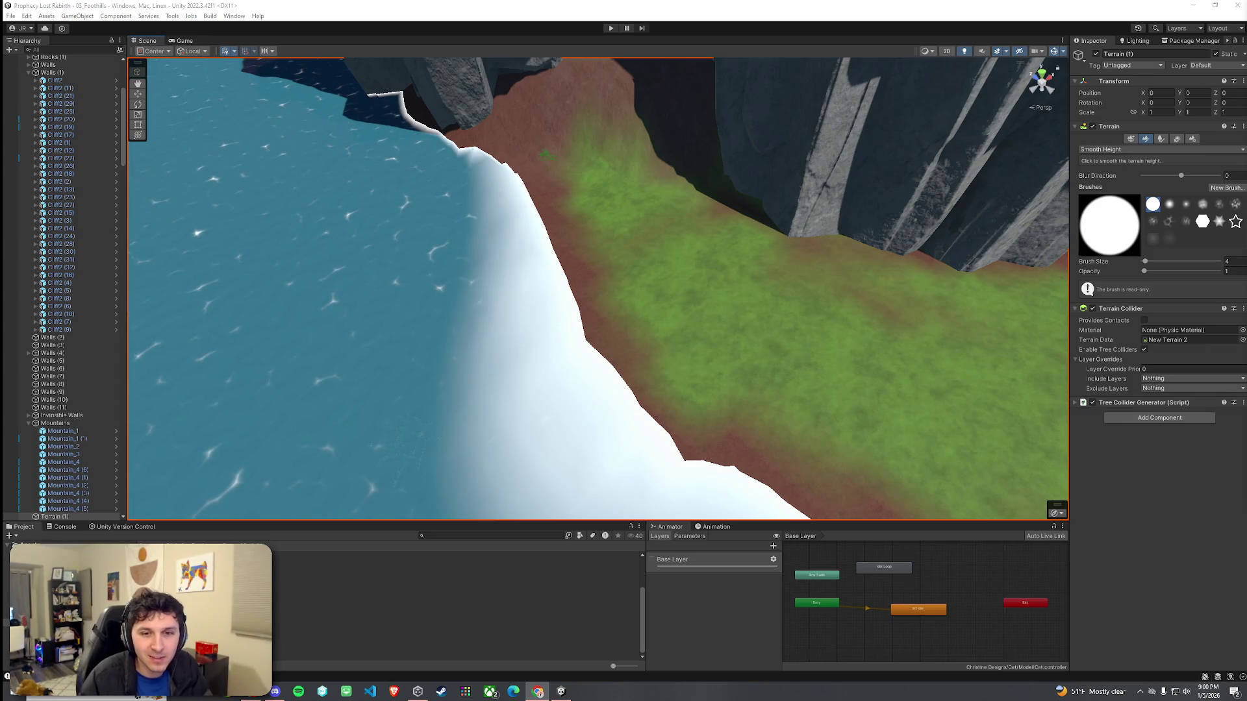
mouse_move(849, 223)
left_mouse_down()
mouse_move(637, 259)
mouse_move(680, 252)
mouse_move(735, 279)
mouse_move(799, 259)
mouse_move(740, 253)
mouse_move(543, 173)
left_mouse_up()
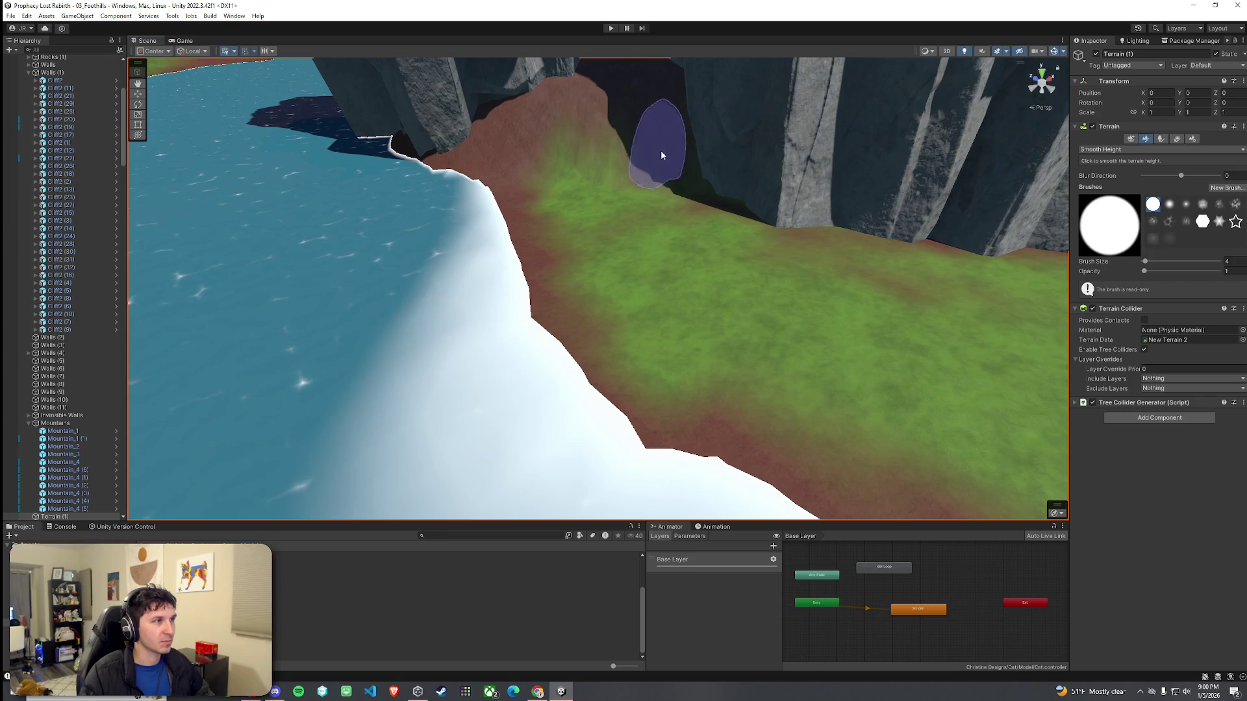
left_click_drag(638, 134, 818, 195)
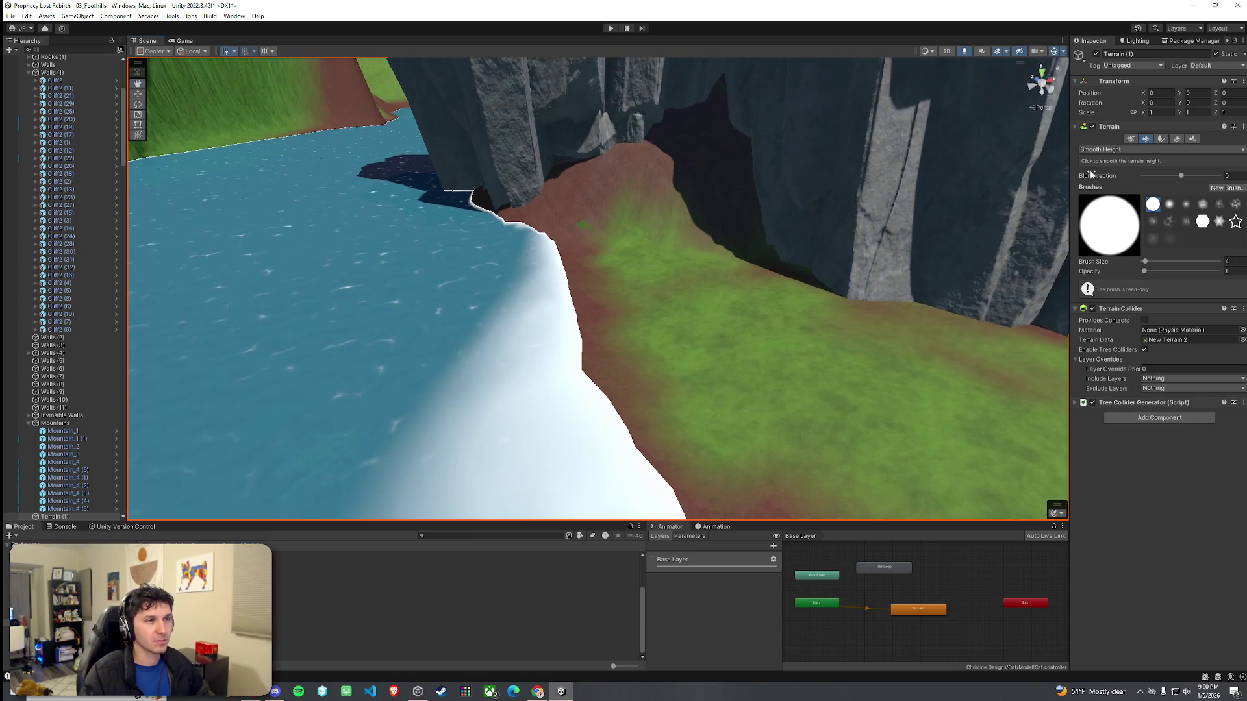
left_click(1104, 149)
left_click(1125, 174)
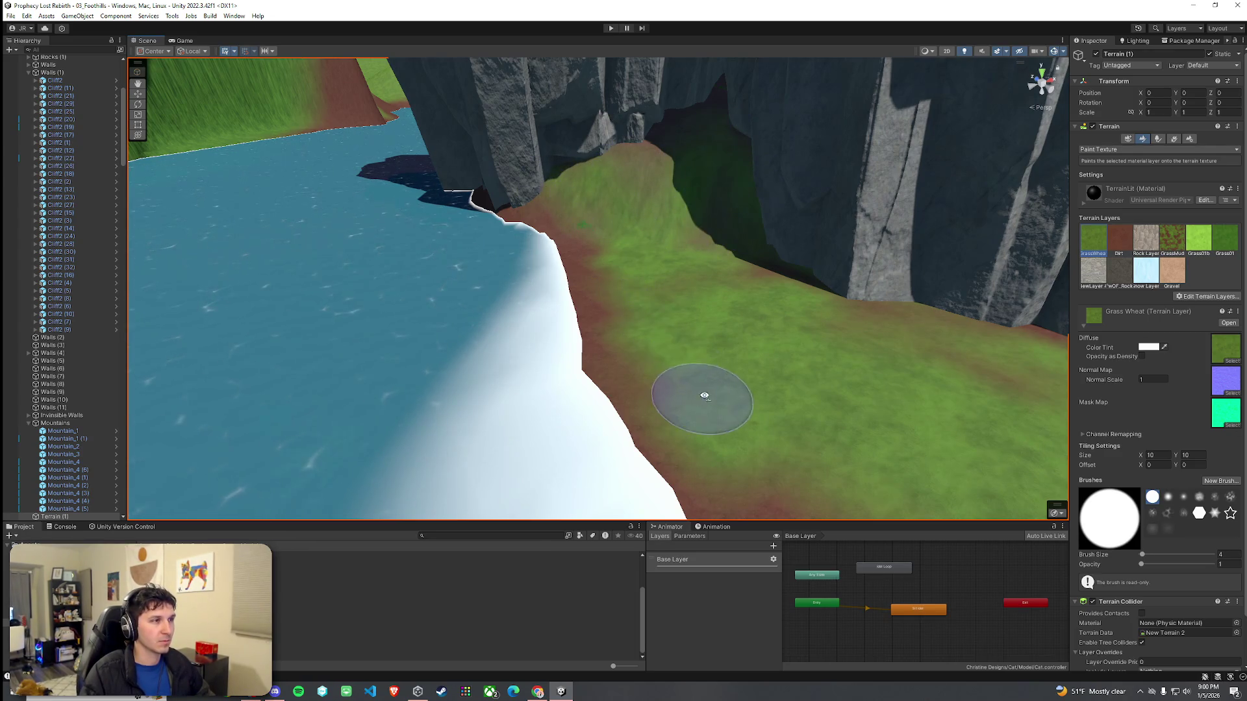
Step: Focus on the grass ledge and set the texture brush opacity to 4.5
key("f")
left_click(1225, 565)
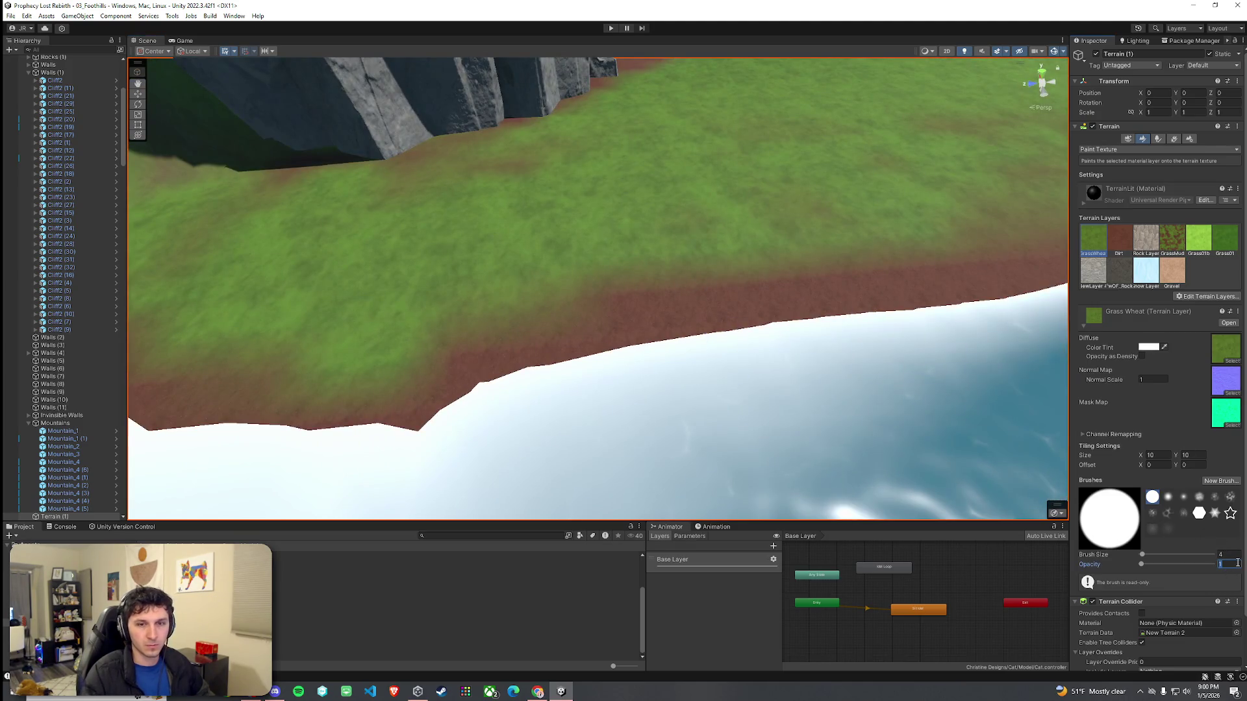
mouse_move(565, 223)
left_mouse_down()
mouse_move(467, 206)
mouse_move(552, 193)
mouse_move(778, 202)
left_mouse_up()
left_click(1225, 565)
type("2")
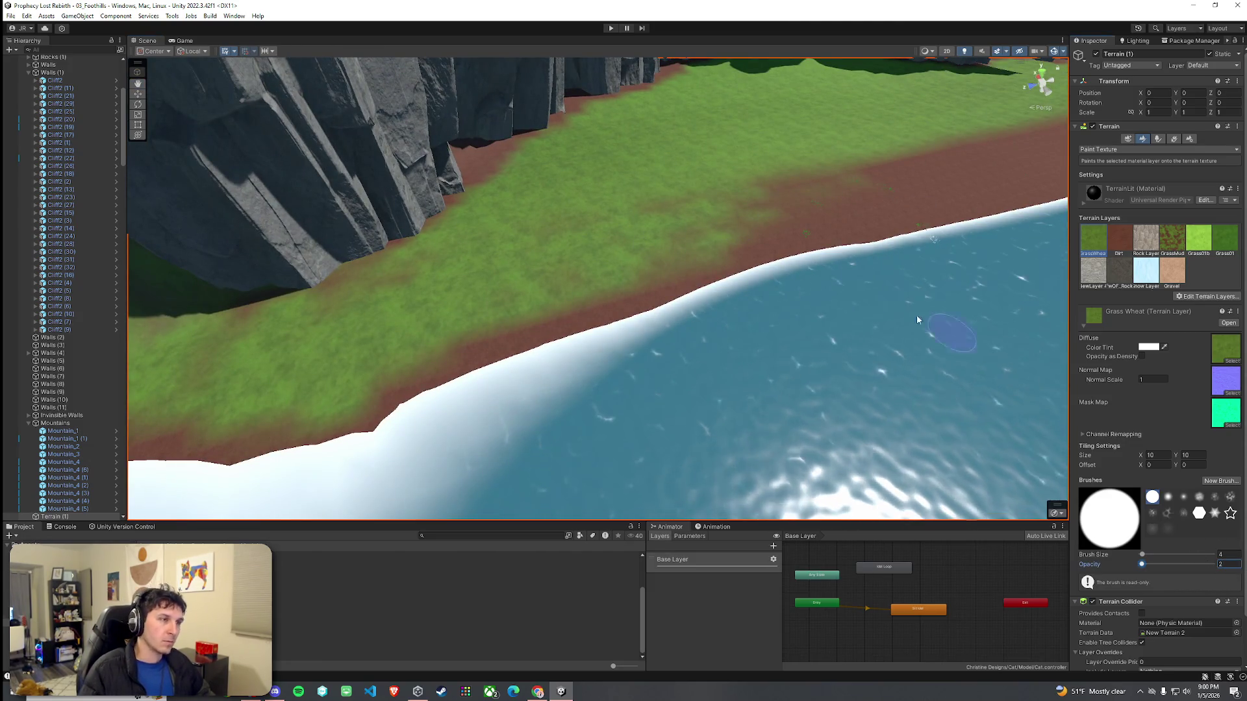
left_click(1229, 566)
type("3")
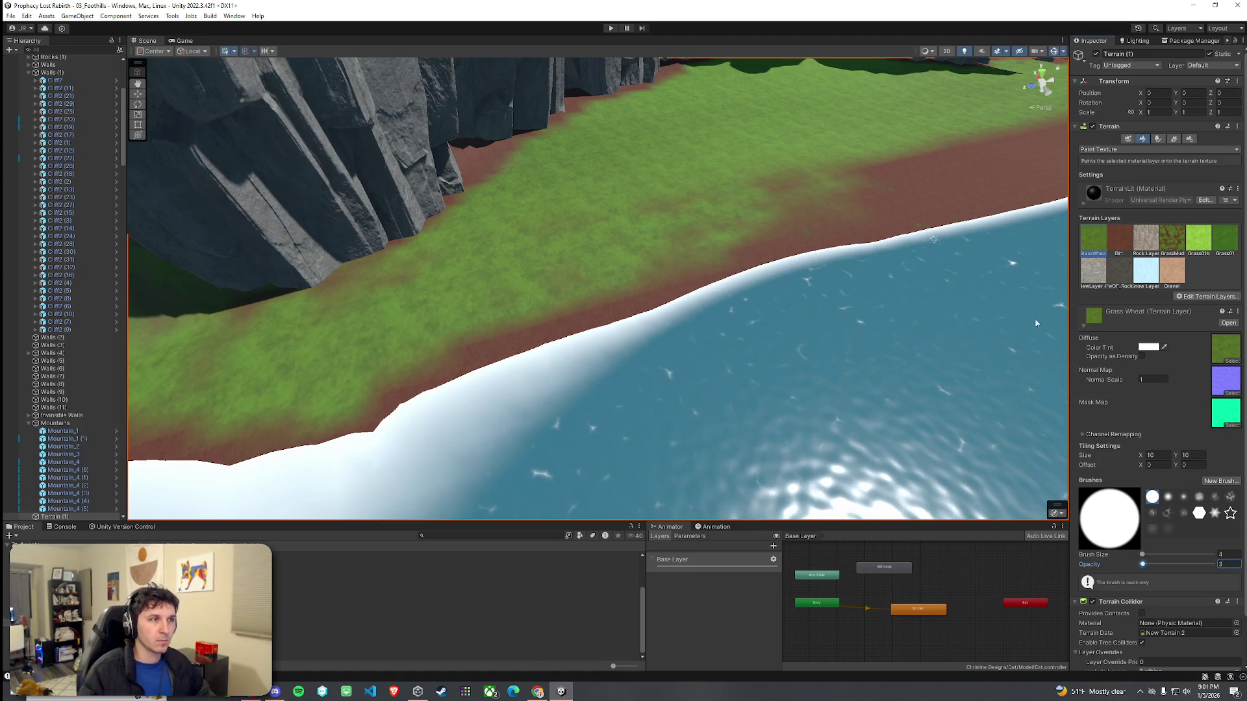
left_click(1225, 565)
type("4.5")
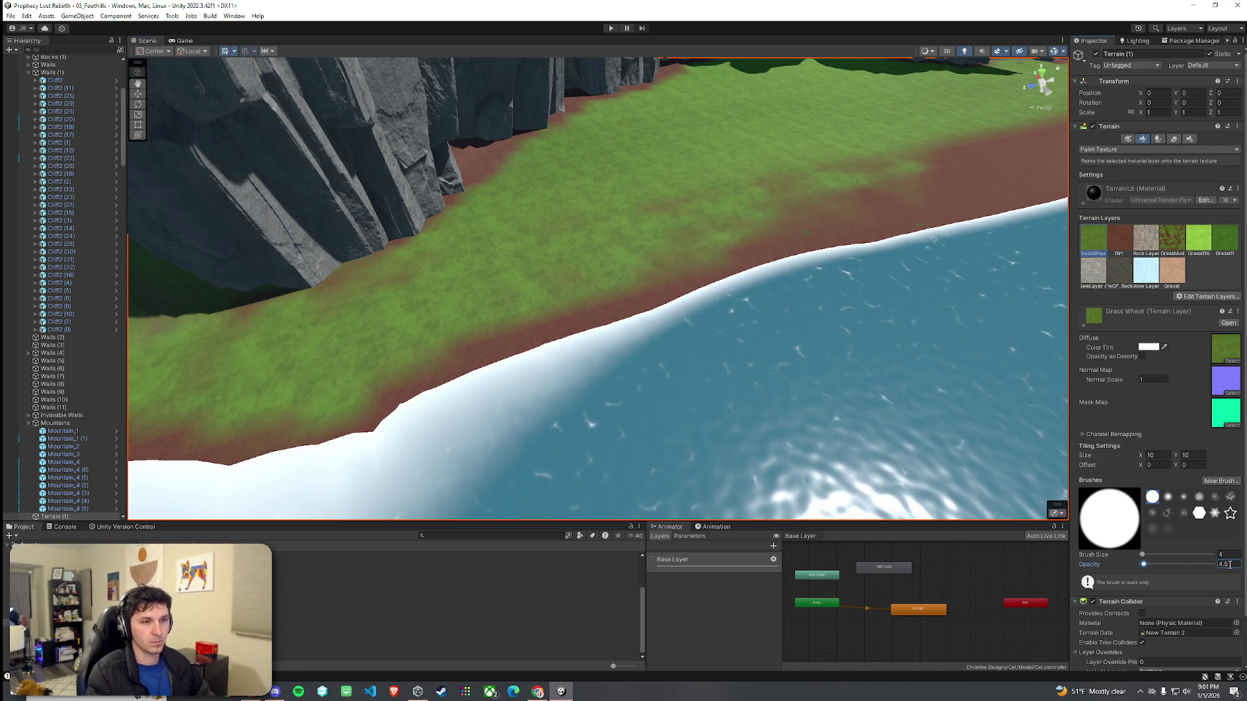
Step: Paint Grass Wheat over the brownish patches near the riverbank
left_click_drag(1057, 392, 484, 182)
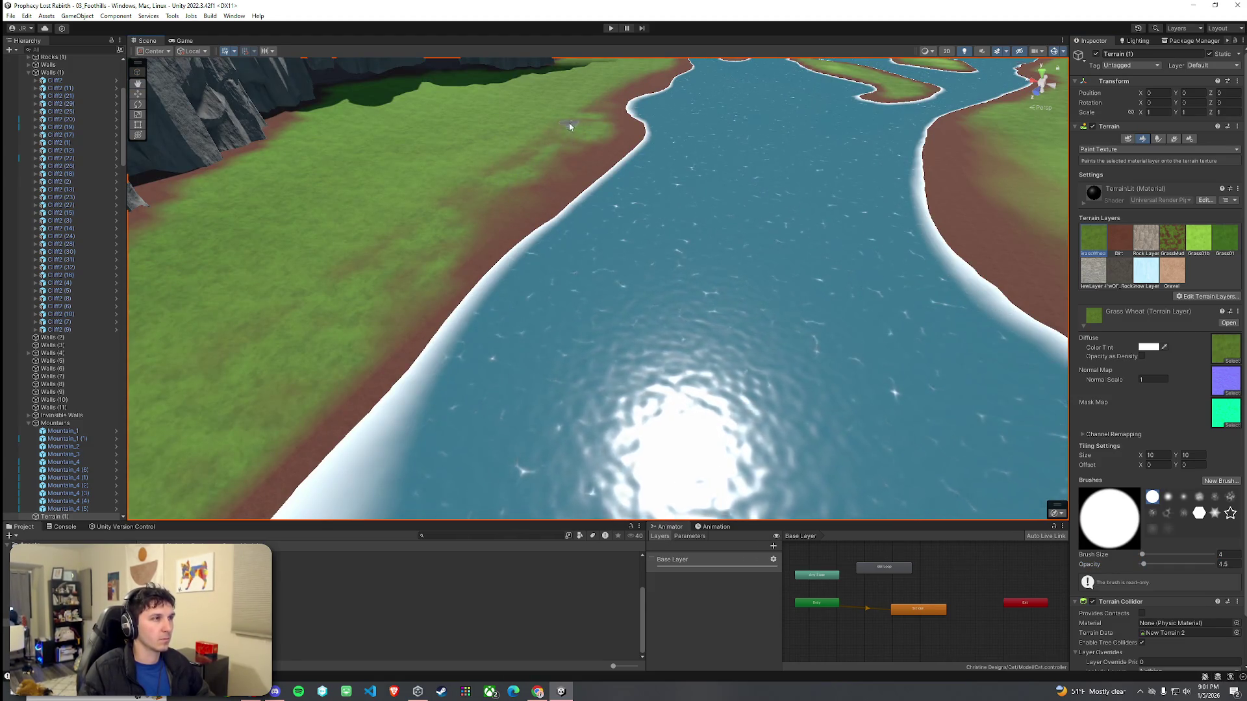
mouse_move(387, 255)
left_mouse_down()
mouse_move(501, 212)
mouse_move(576, 163)
left_mouse_up()
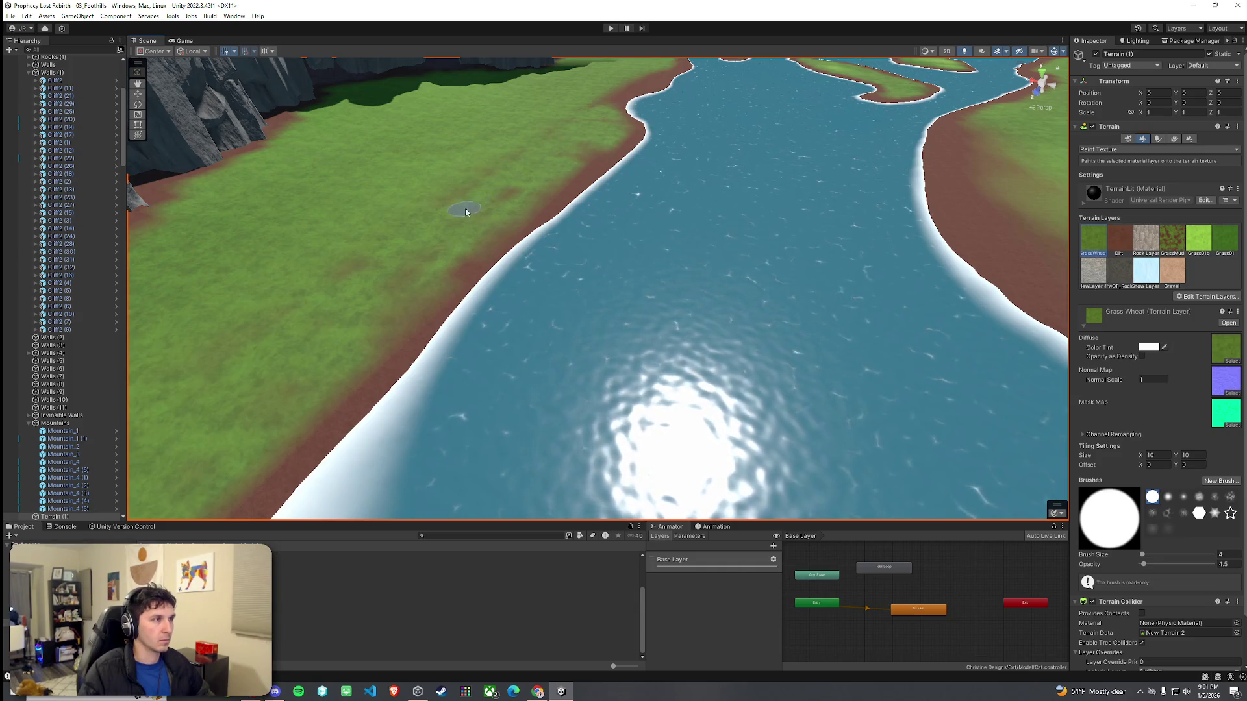
scroll(524, 206, "up", 3)
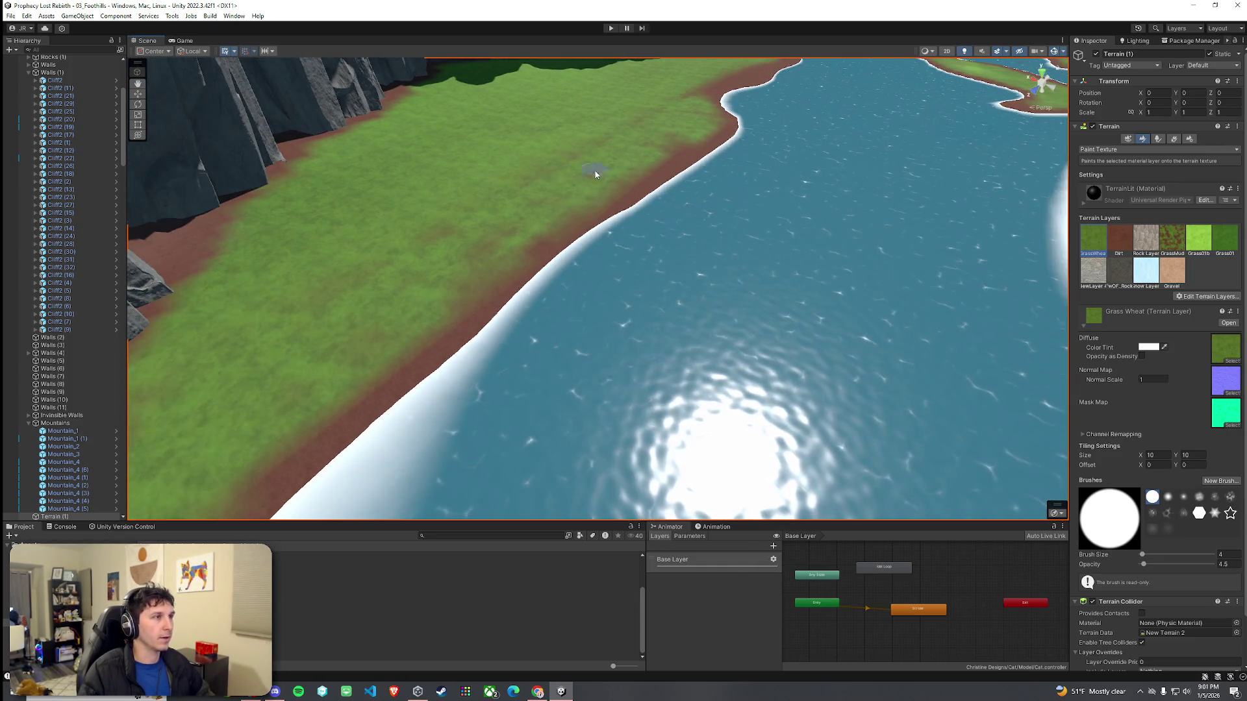
left_click_drag(466, 242, 1024, 278, "alt")
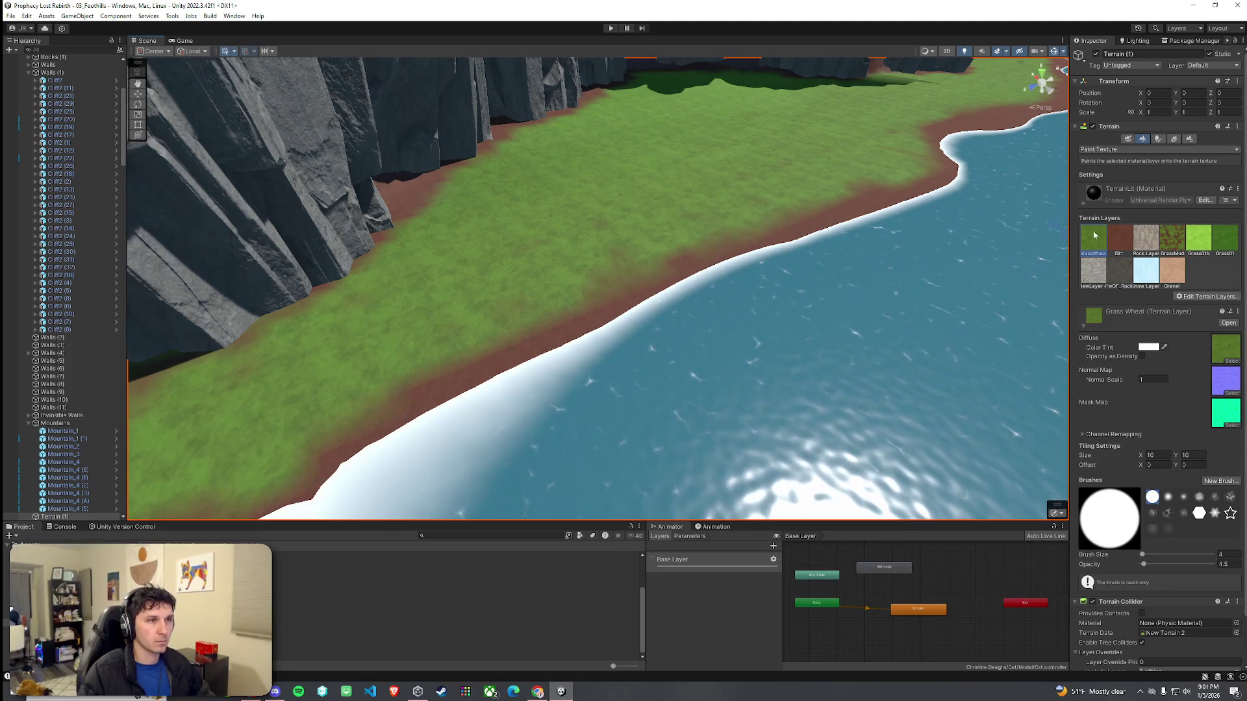
Step: Select the Grass01 layer with brush opacity 0.5
left_click(1223, 242)
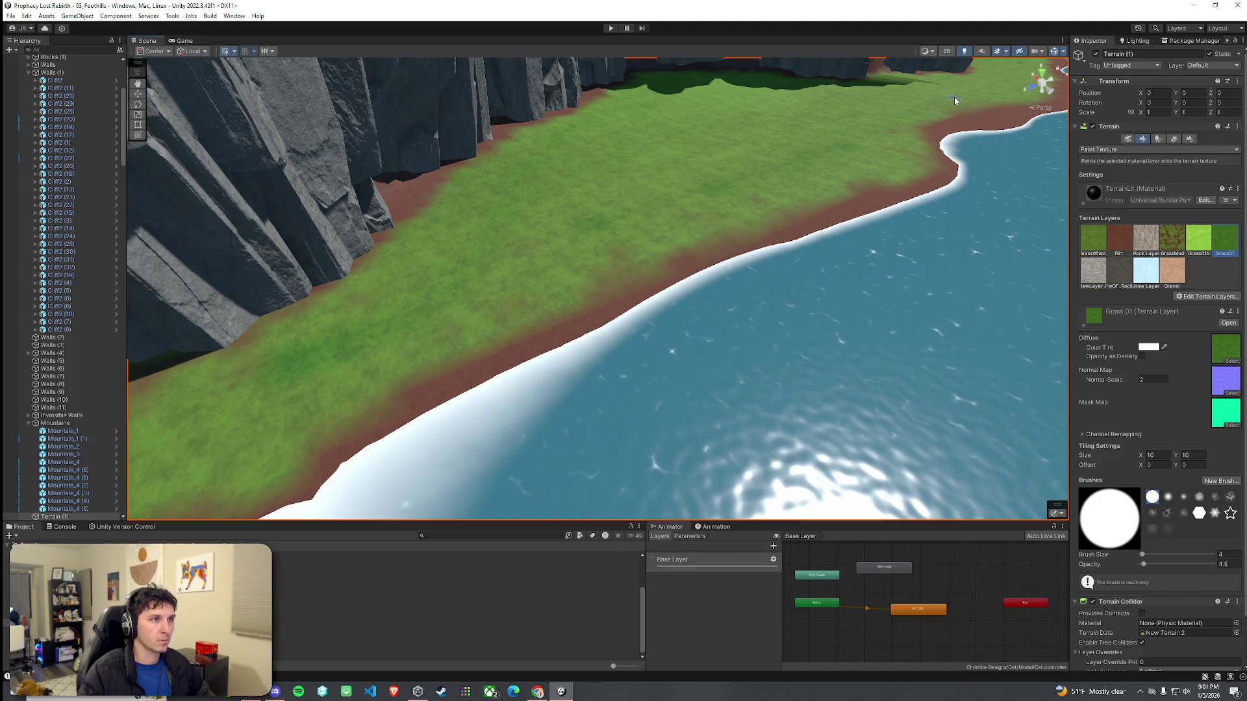
left_click(1195, 239)
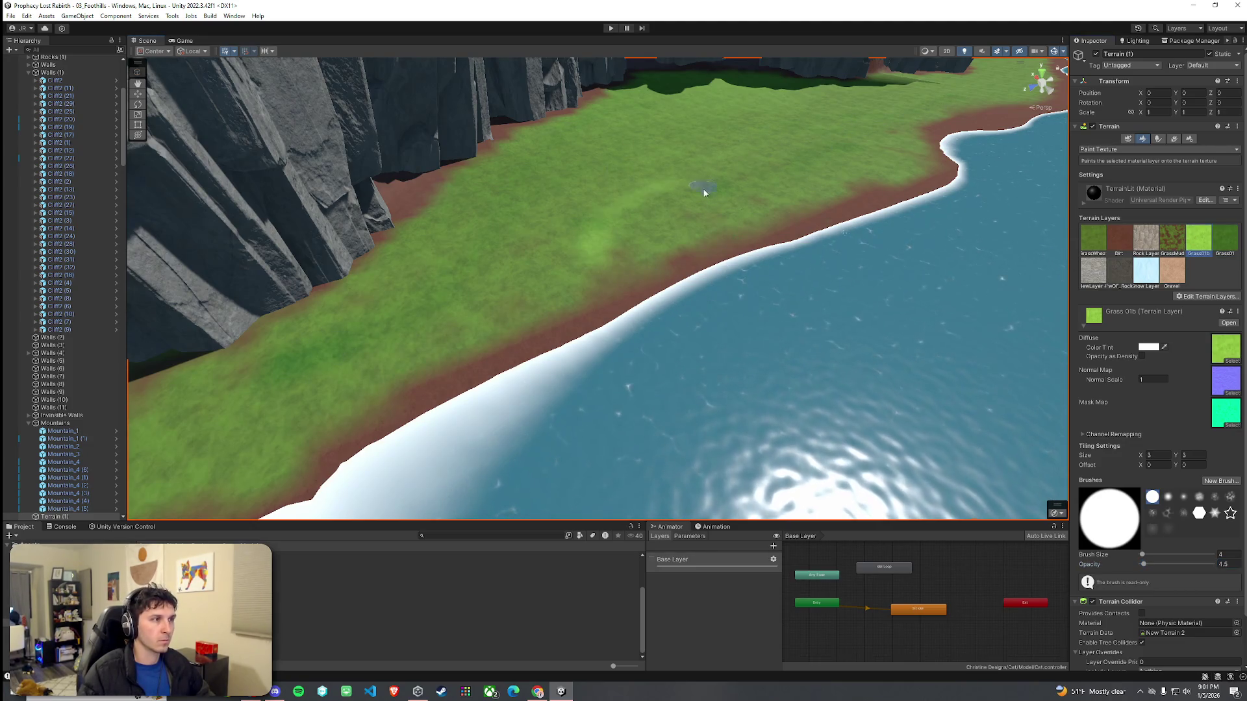
left_click(1225, 564)
type("0.5")
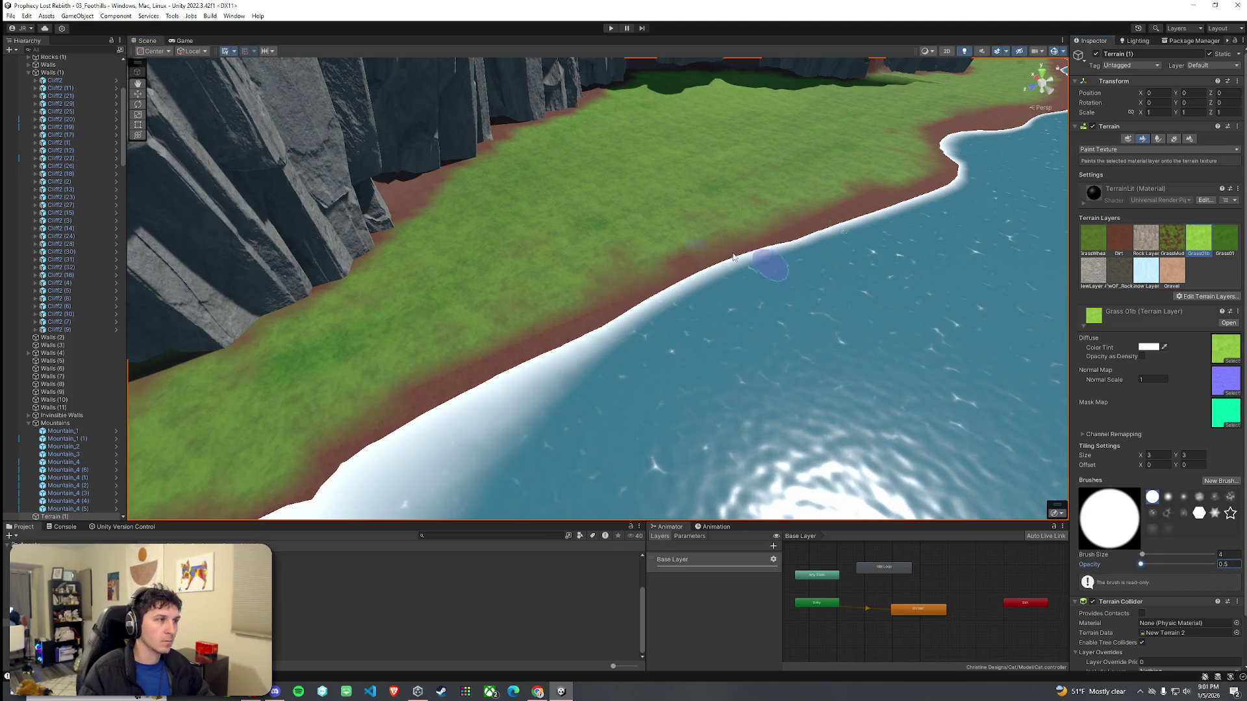
left_click(334, 333)
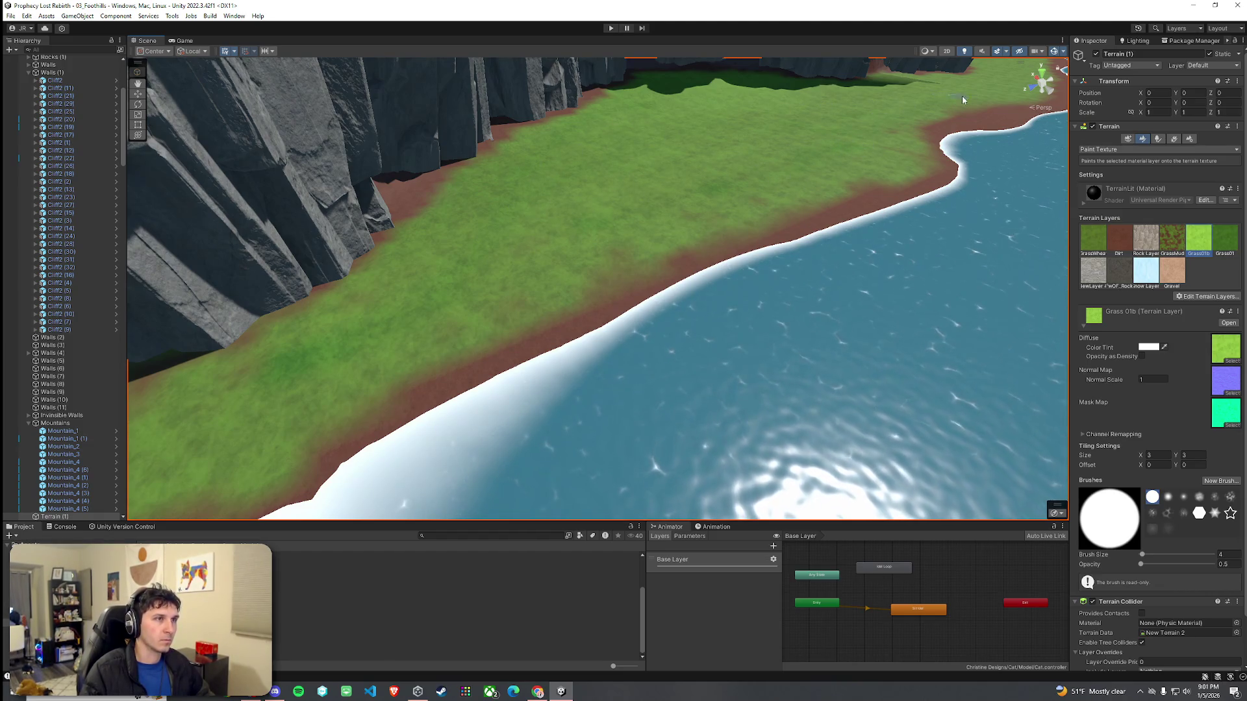
left_click(1224, 238)
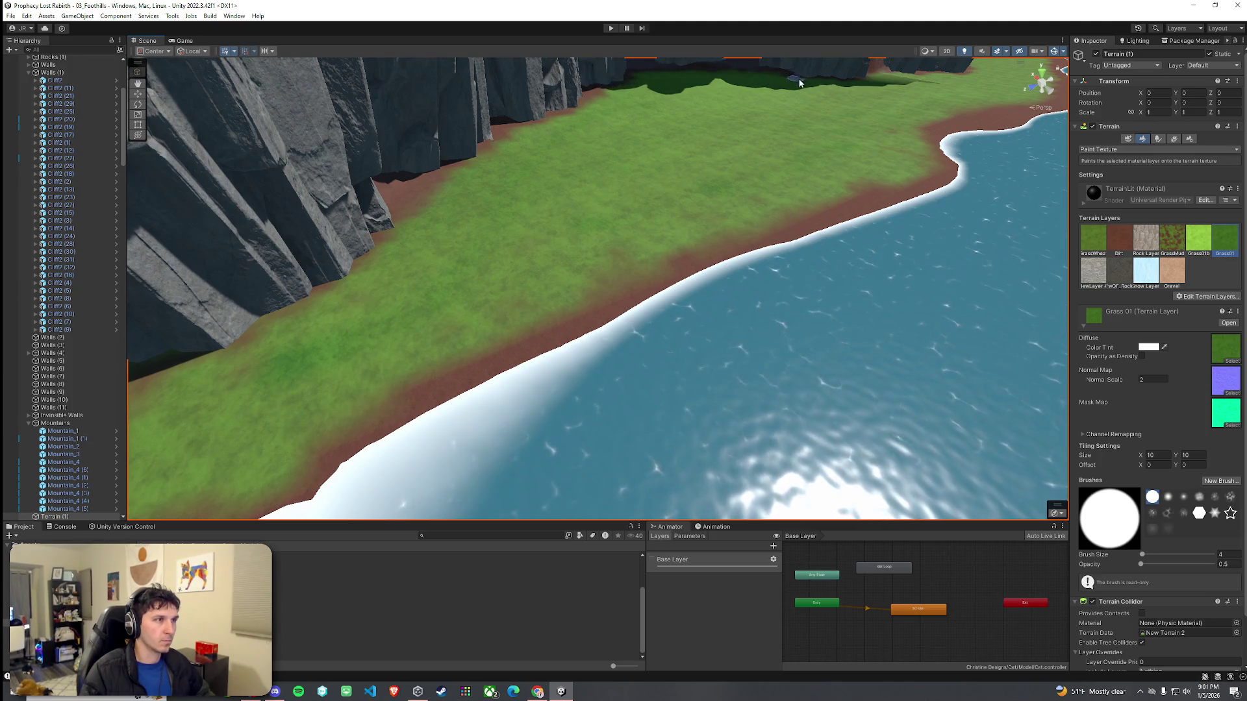
Step: Fly over the grassy floor into the cliff gaps and toward the river bend
key("w")
key("w")
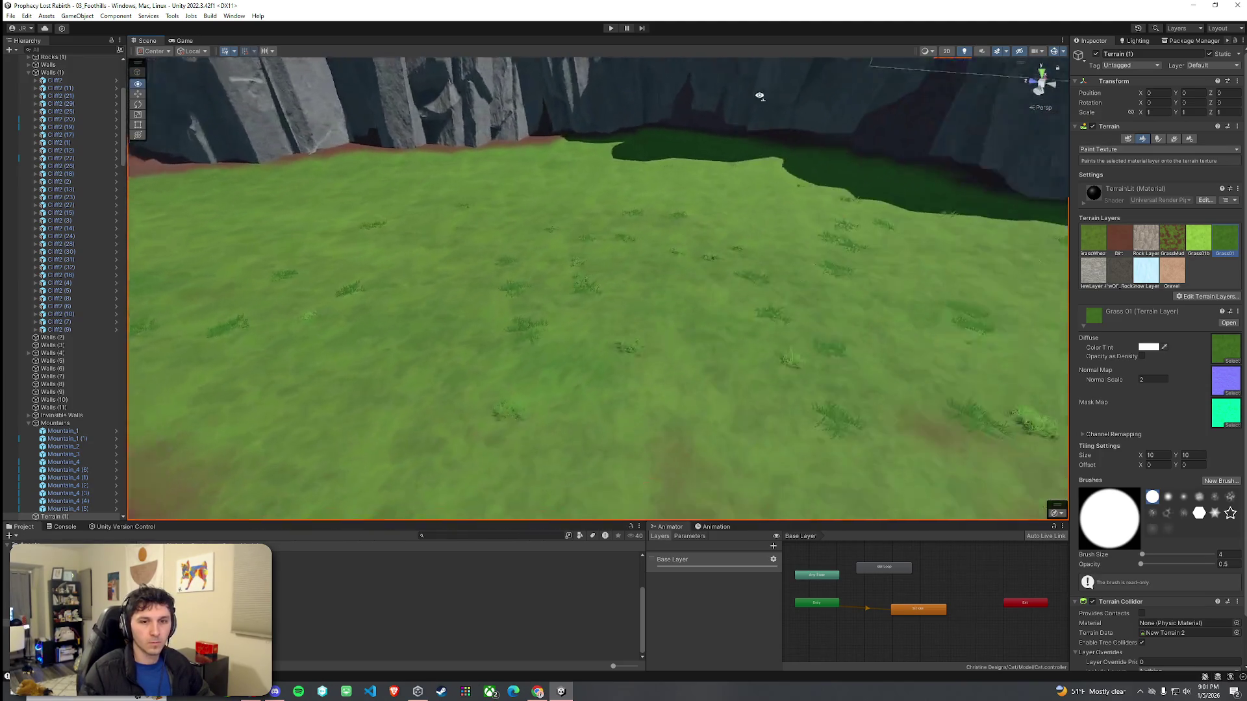
key("w")
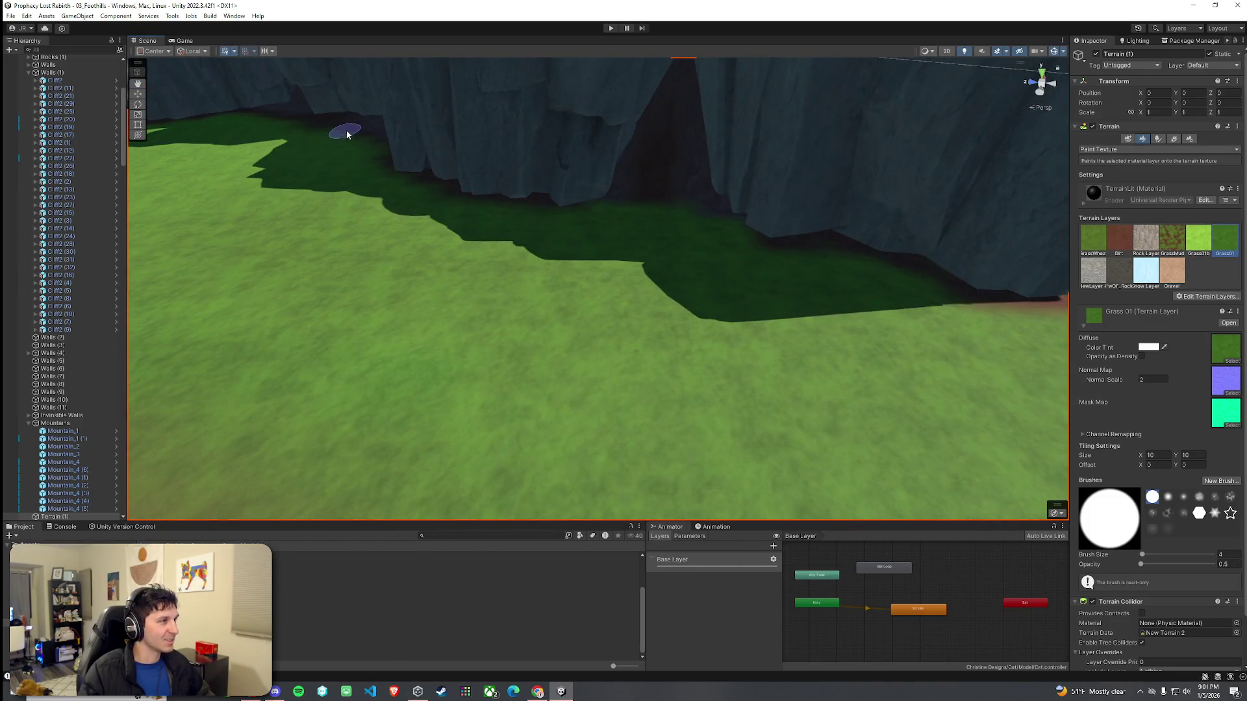
key("w")
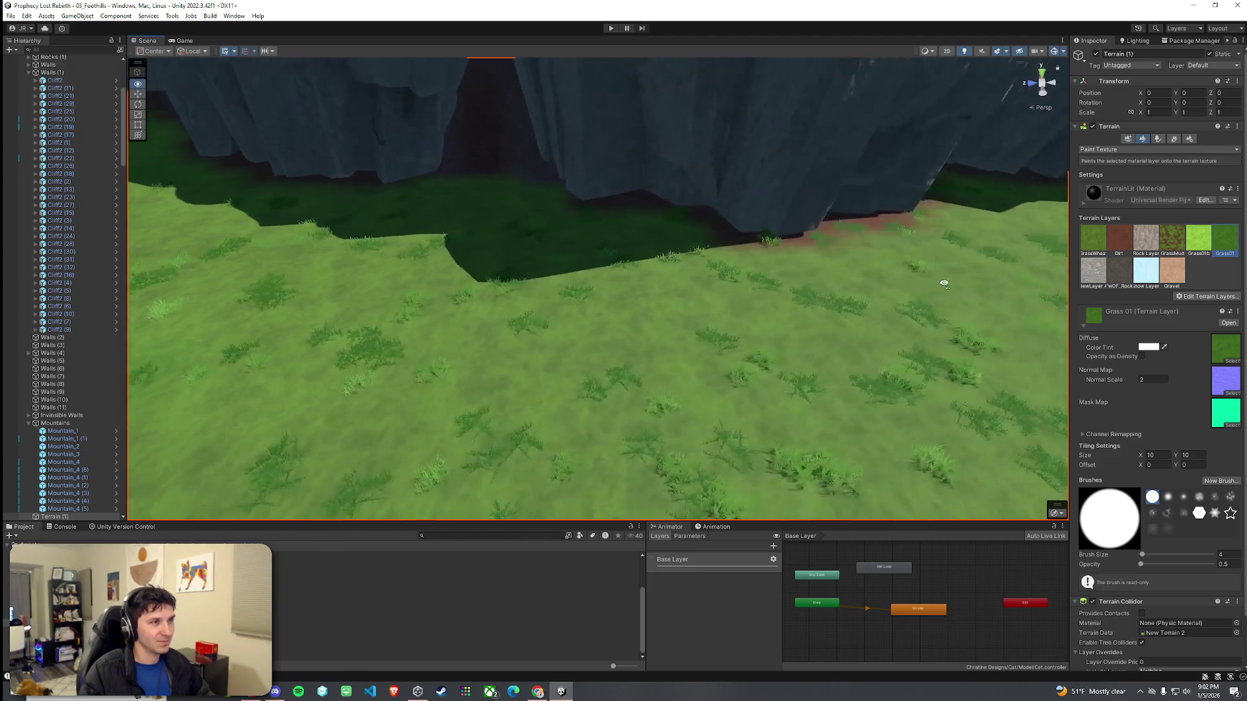
key("s")
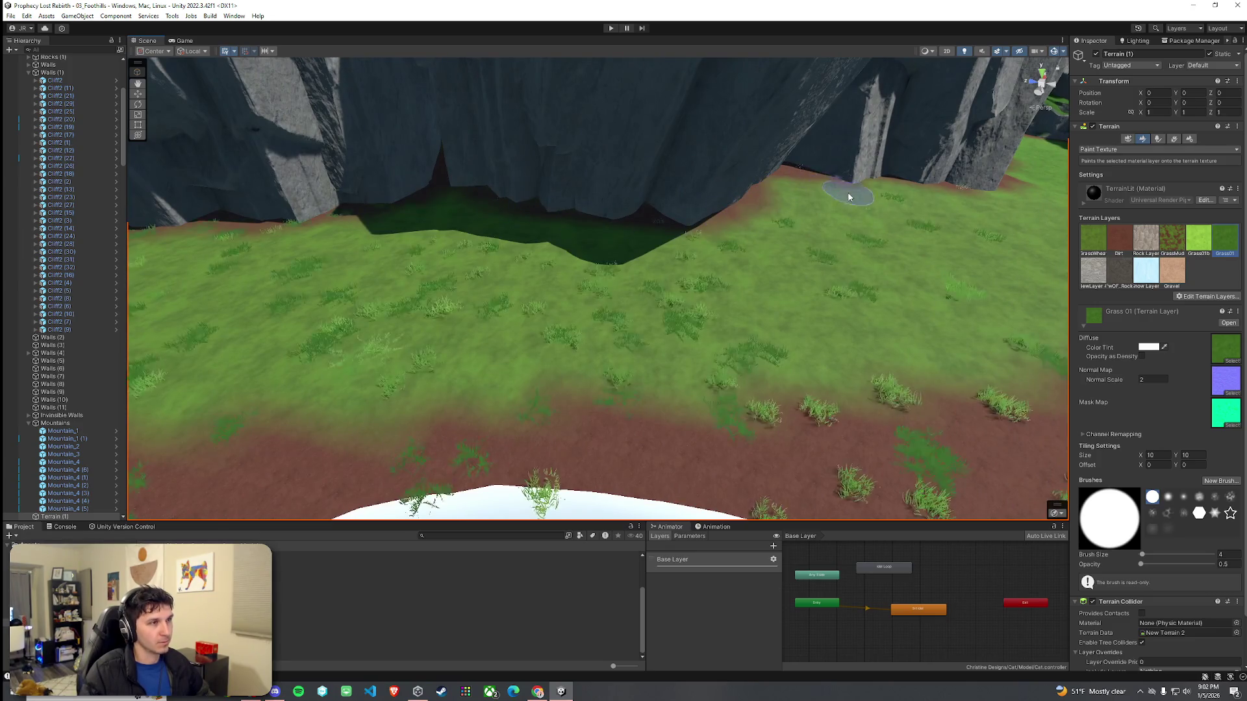
key("e")
key("w")
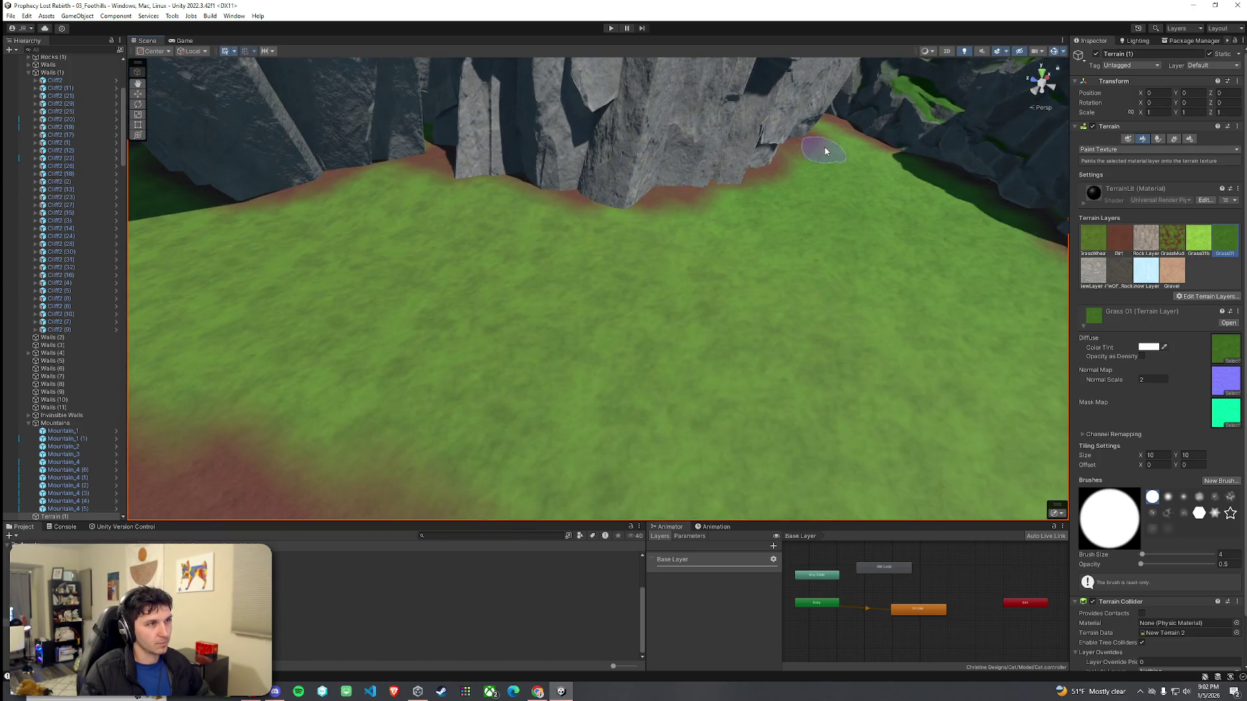
key("w")
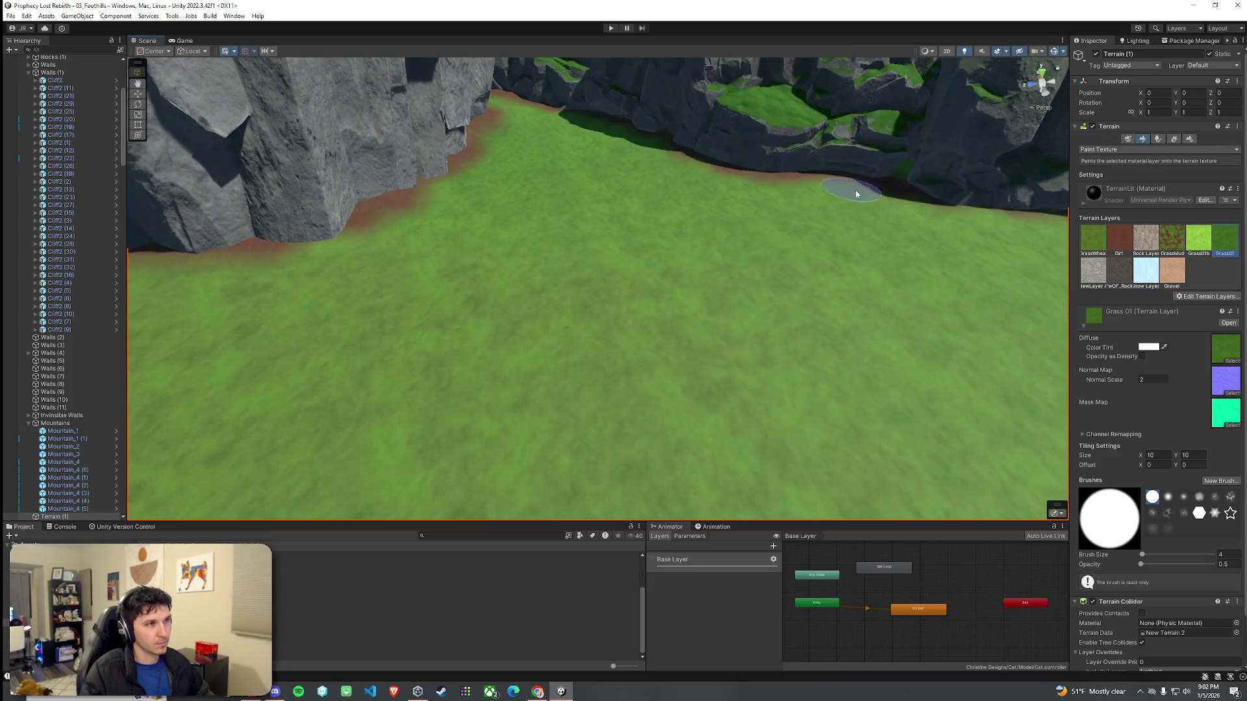
key("s")
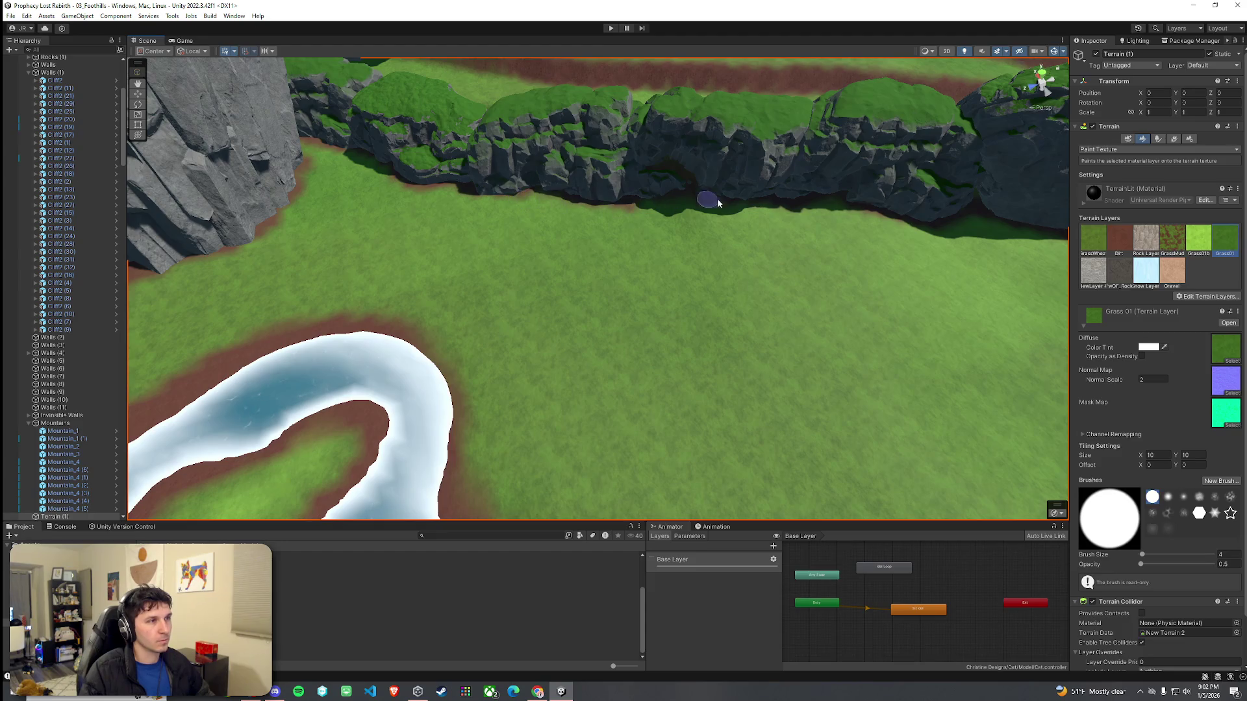
key("w")
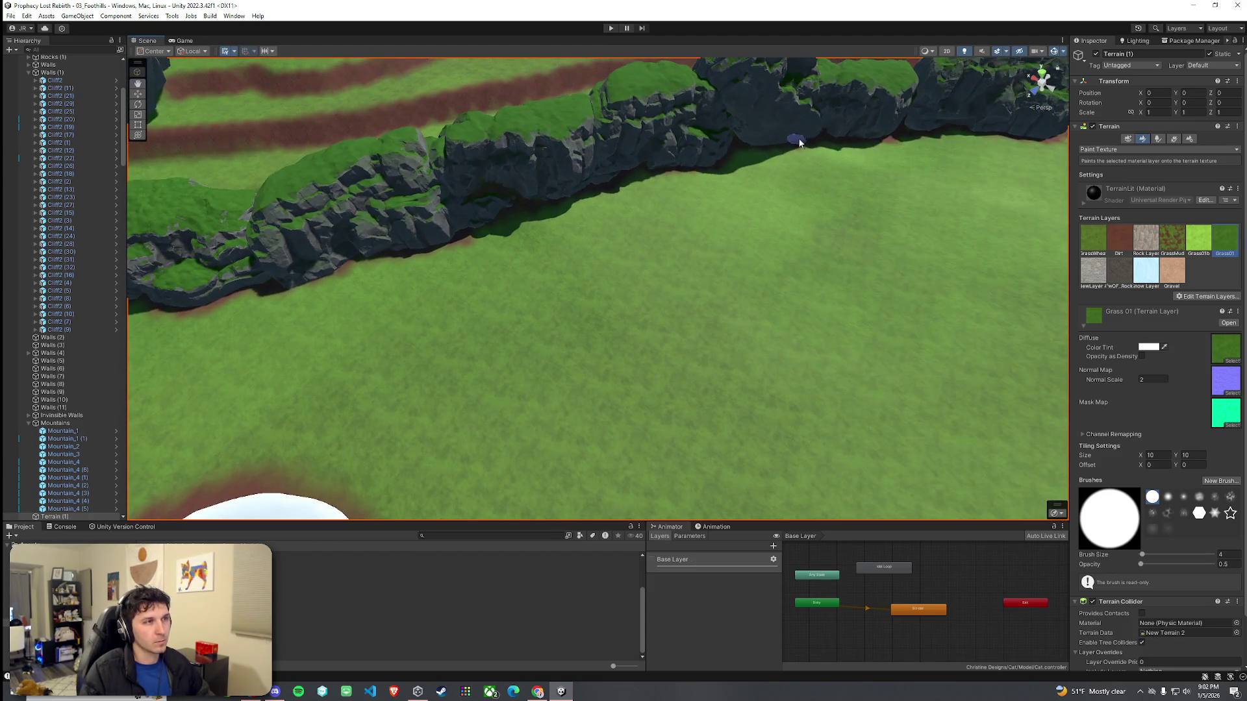
key("s")
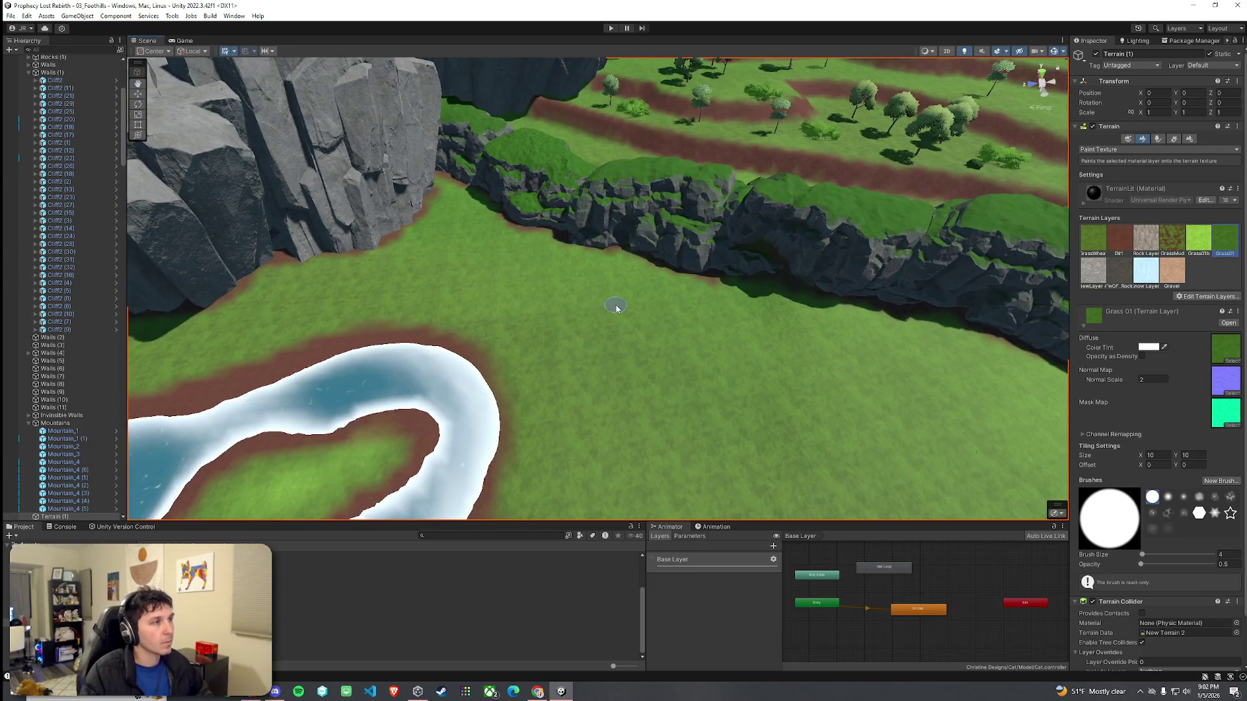
key("a")
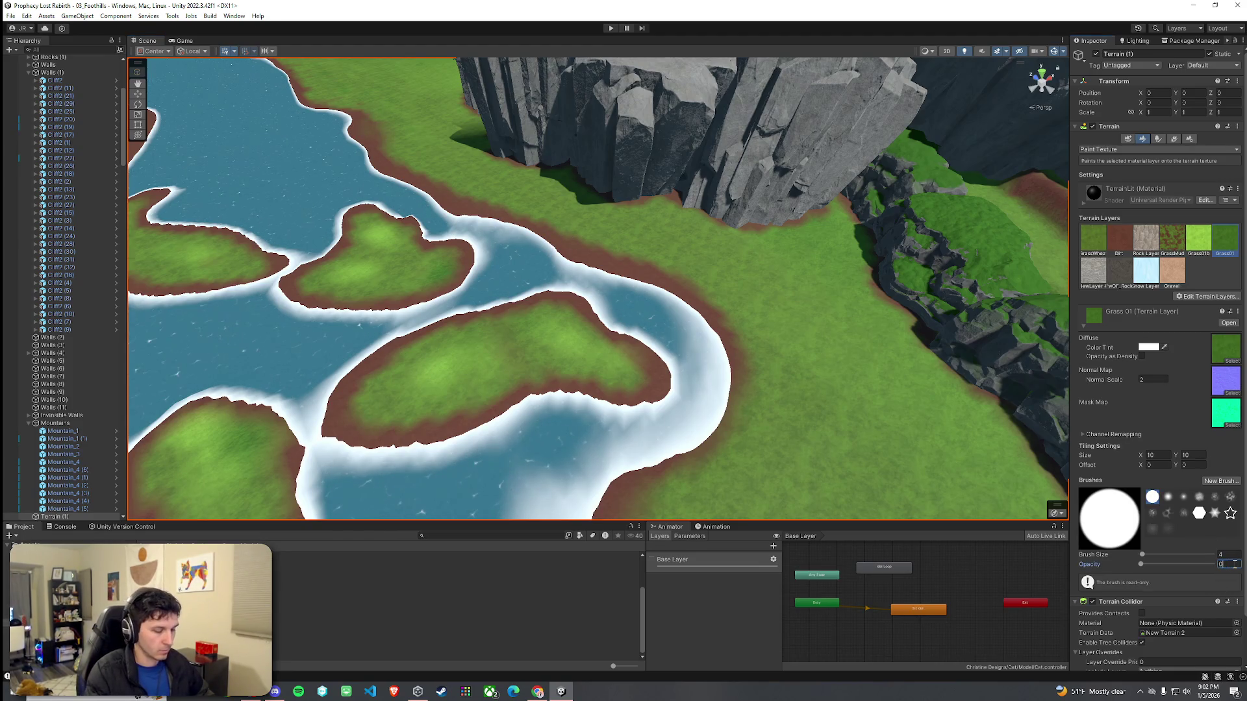
type("8")
Step: Confirm brush opacity 0.8 and bring the view down to the left riverbank by the cliffs
key("Return")
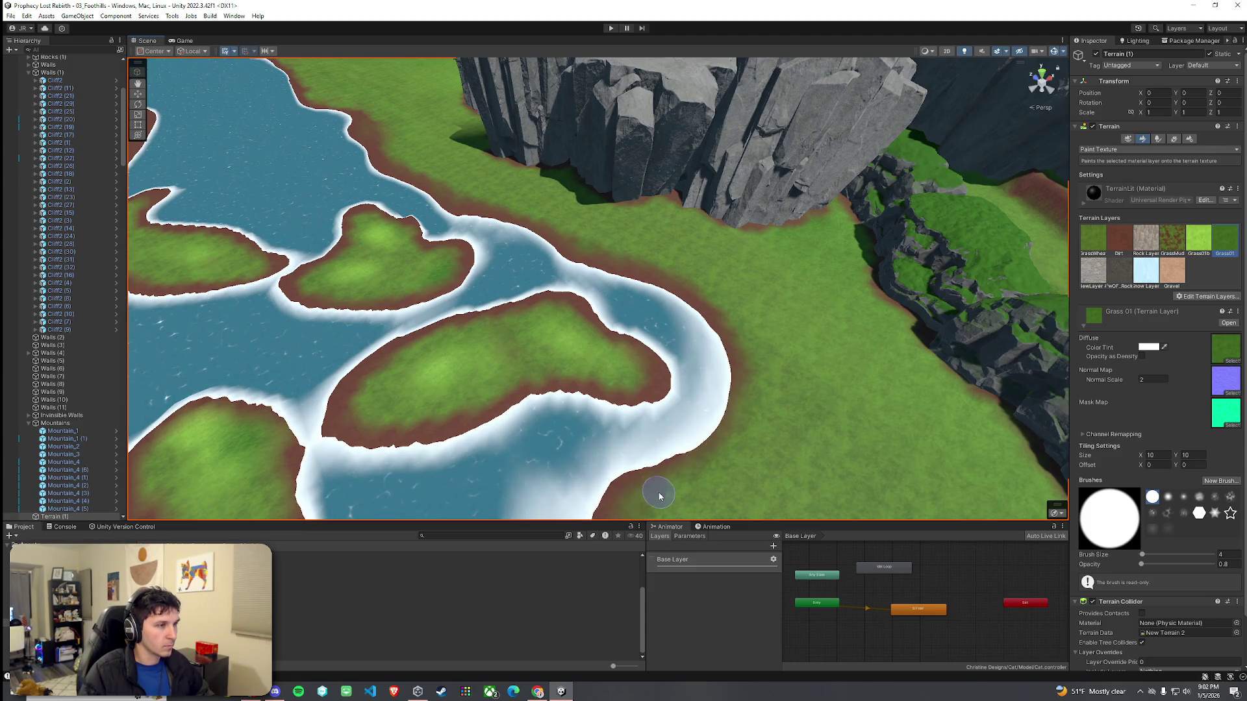
mouse_move(430, 183)
left_mouse_down()
mouse_move(457, 115)
mouse_move(621, 216)
left_mouse_up()
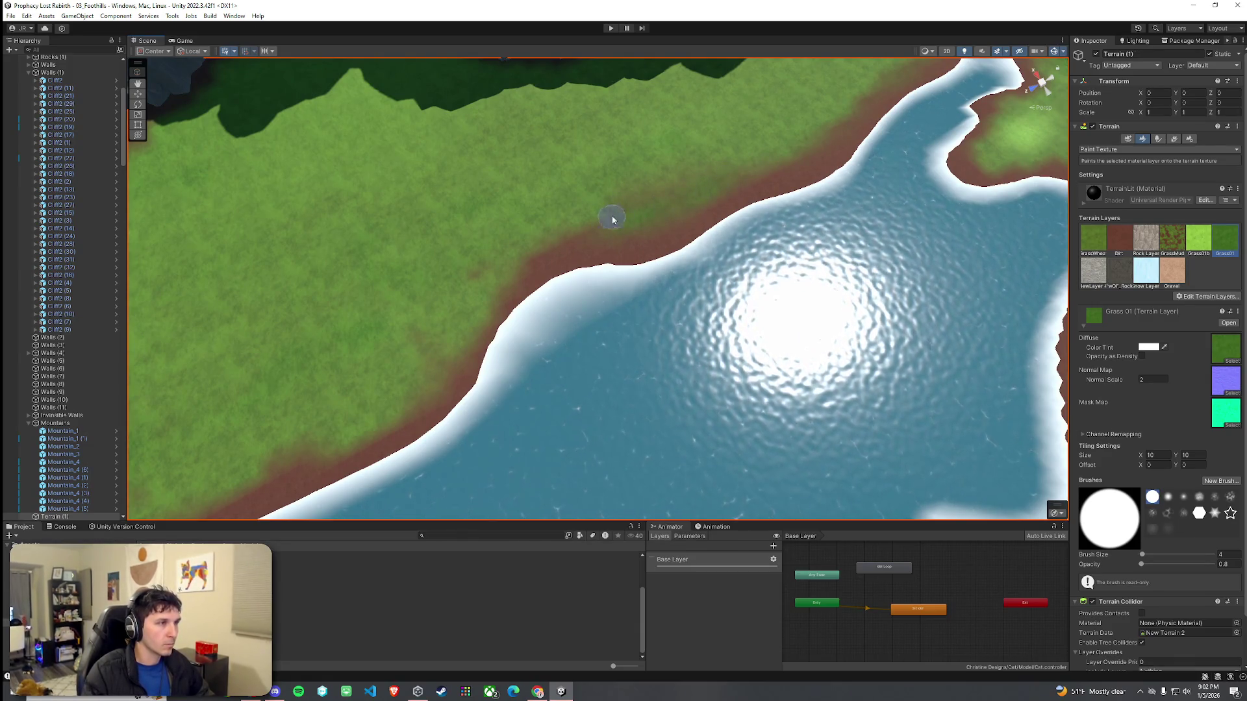
left_click_drag(715, 184, 652, 222)
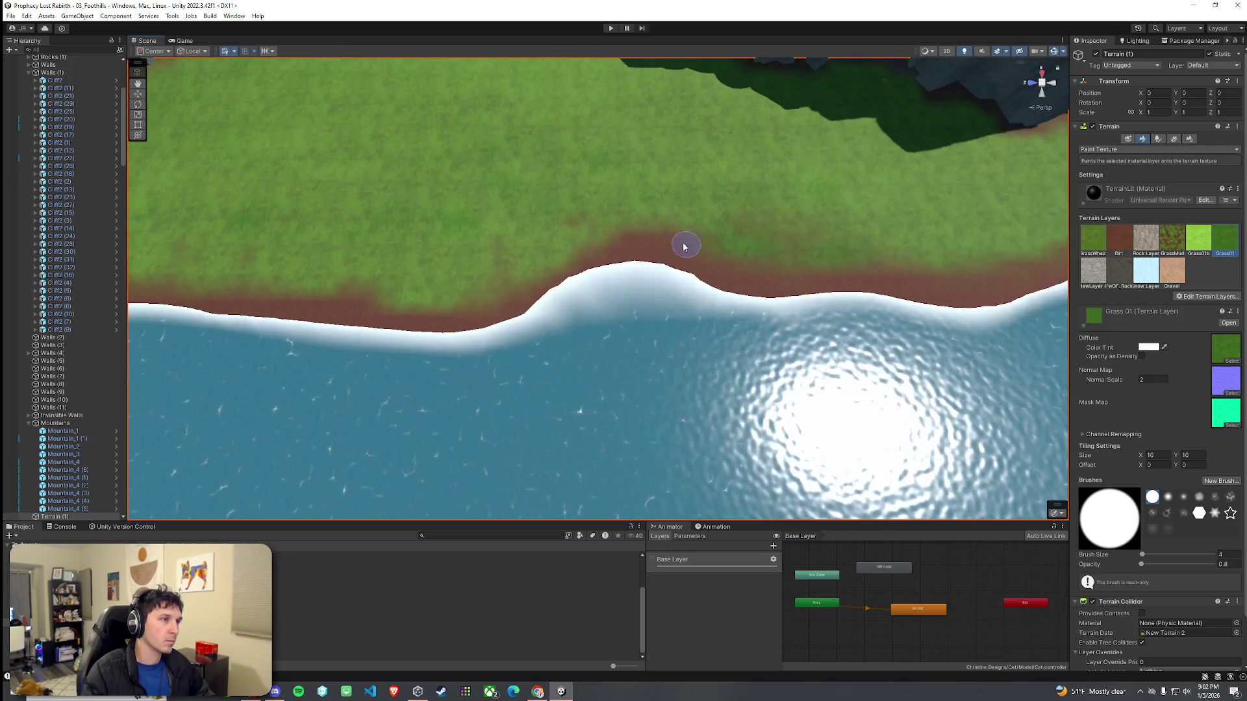
left_click_drag(323, 289, 431, 245)
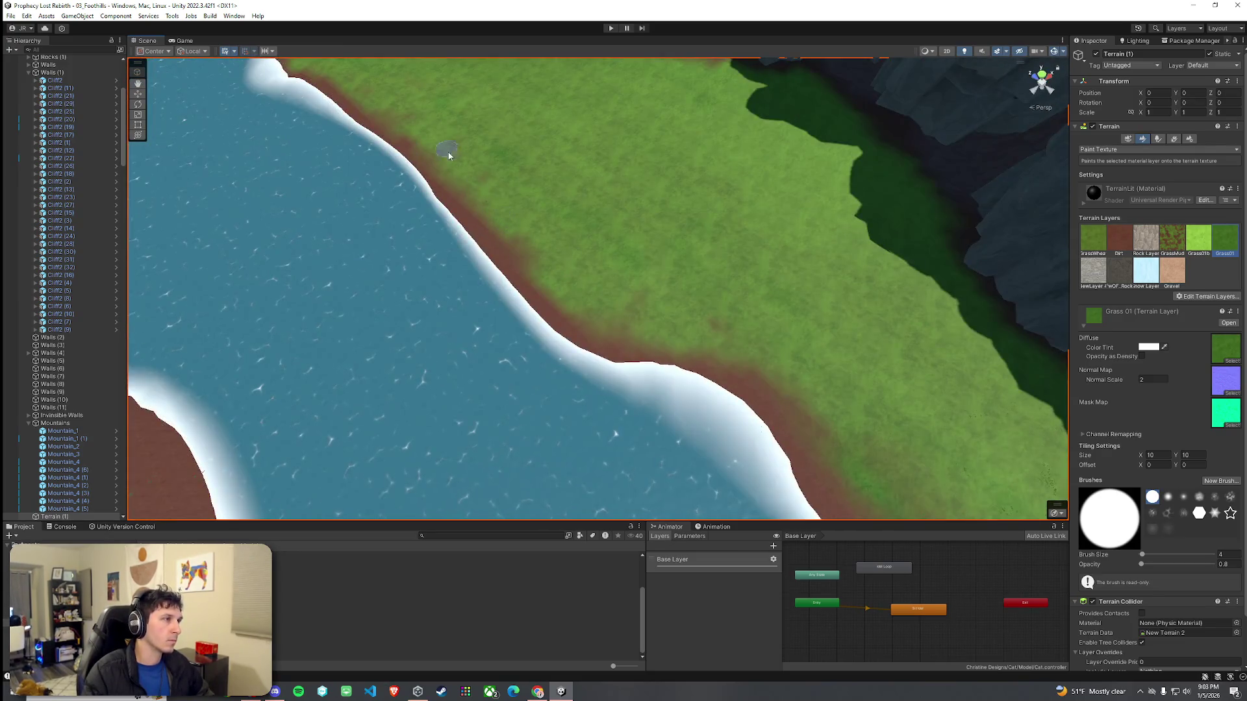
left_click_drag(447, 151, 526, 247)
scroll(528, 248, "up", 2)
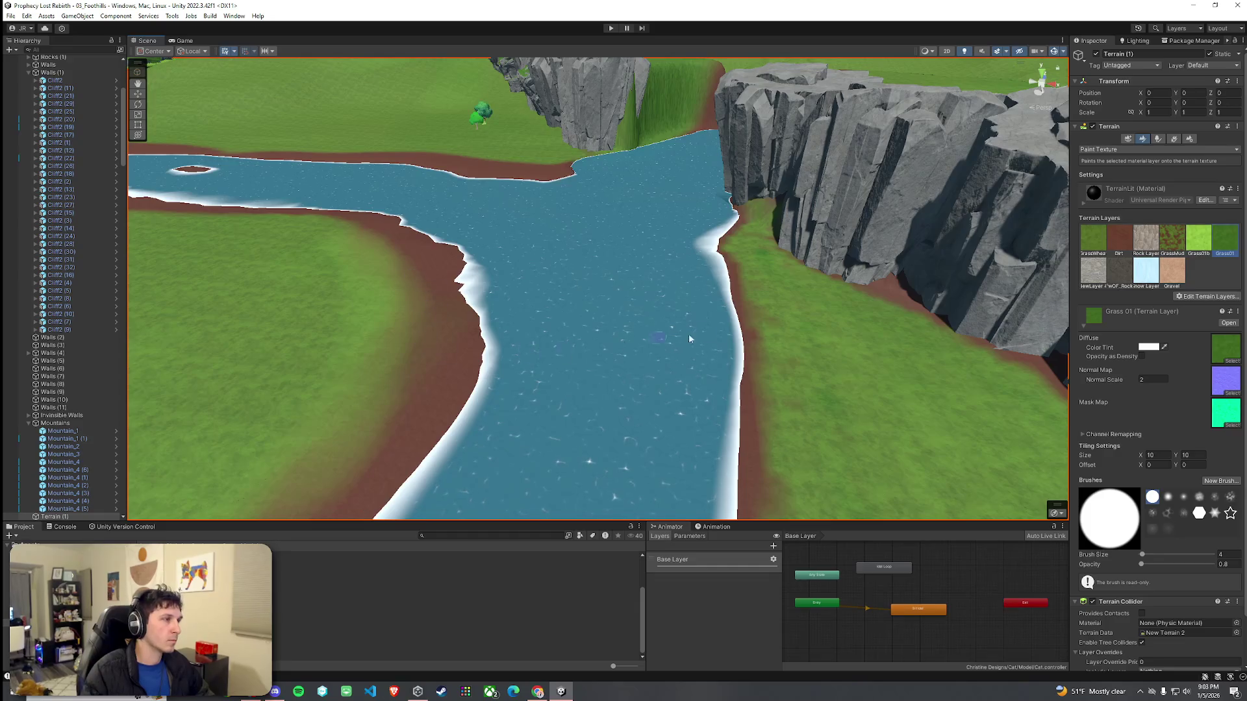
Step: Lower the brush opacity to 0.6 and paint a first stroke along the left riverbank
left_click(1229, 565)
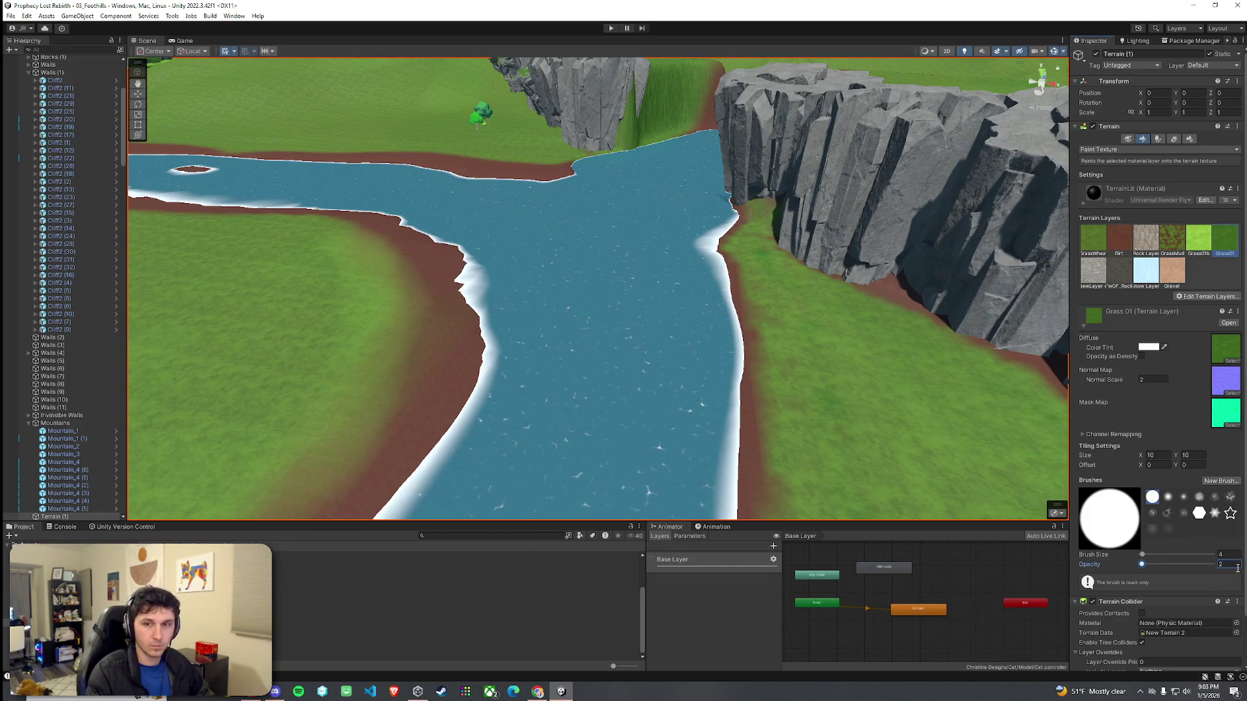
left_click(398, 419)
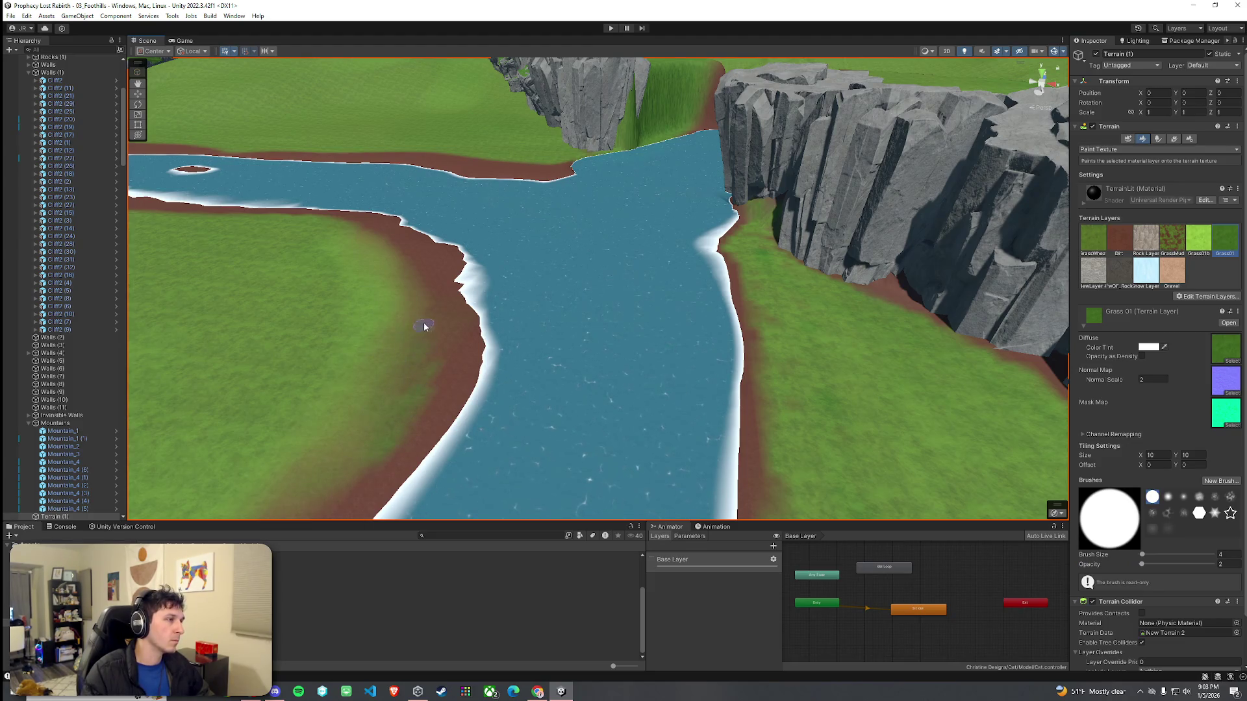
left_click(1228, 564)
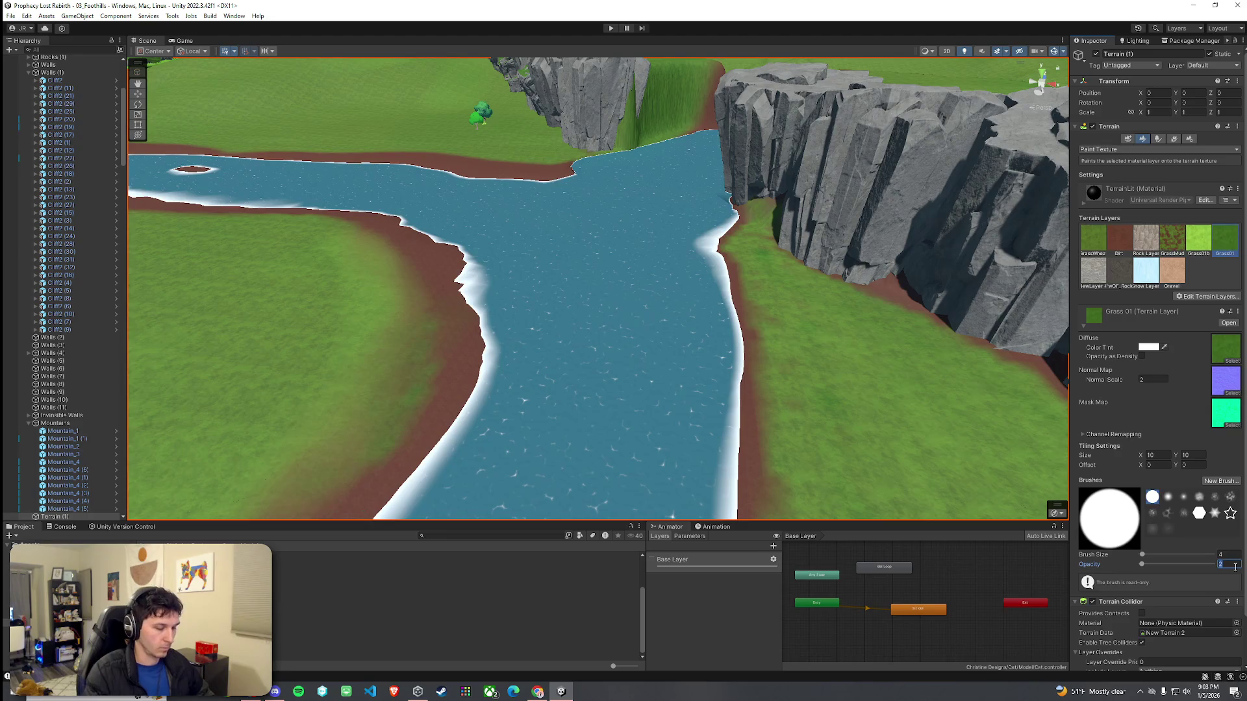
mouse_move(311, 465)
left_mouse_down()
mouse_move(418, 370)
mouse_move(423, 279)
mouse_move(381, 240)
left_mouse_up()
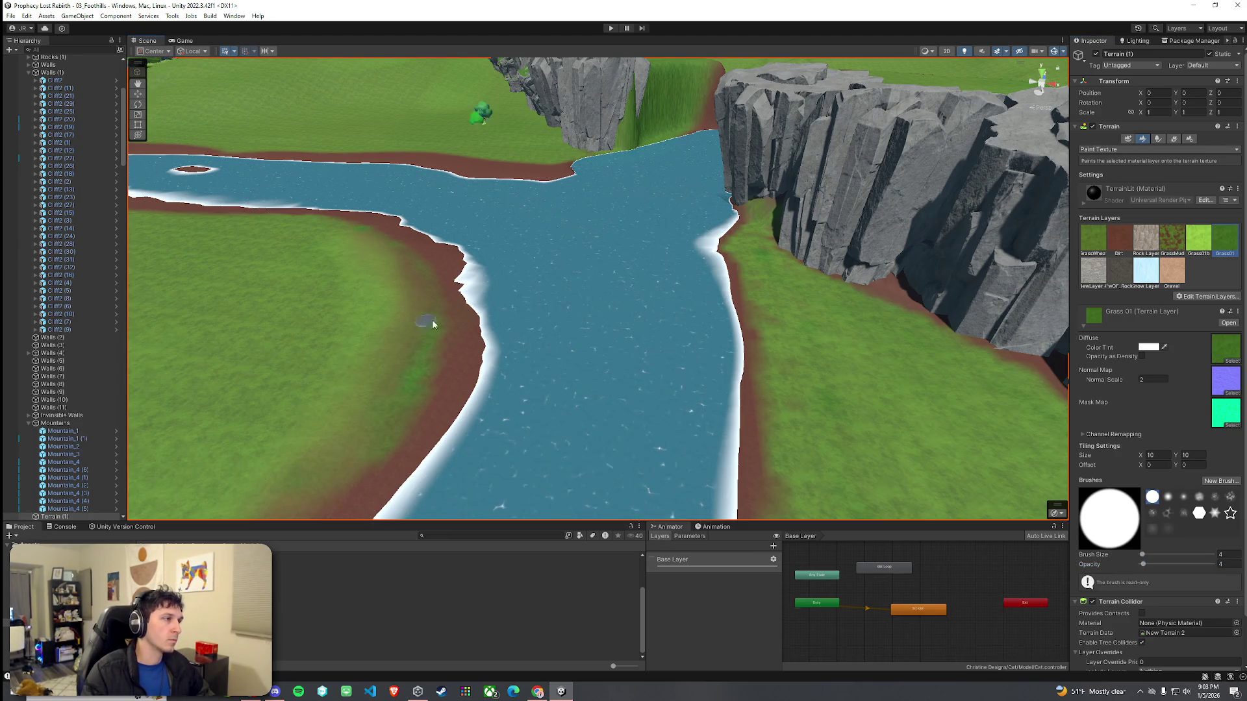
Step: Paint the Grass01b layer over the brown riverbank edge, redoing one undone stroke
left_click(1198, 239)
left_click_drag(409, 338, 409, 270)
key("ctrl+z")
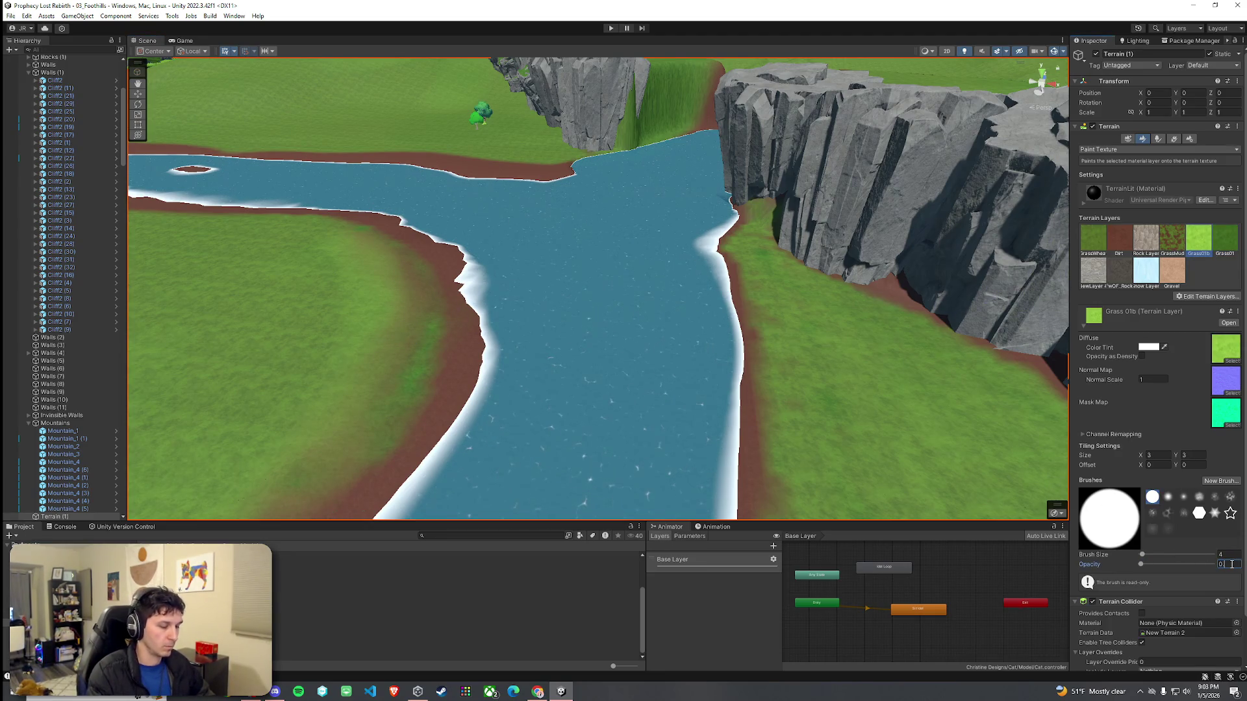
left_click(420, 341)
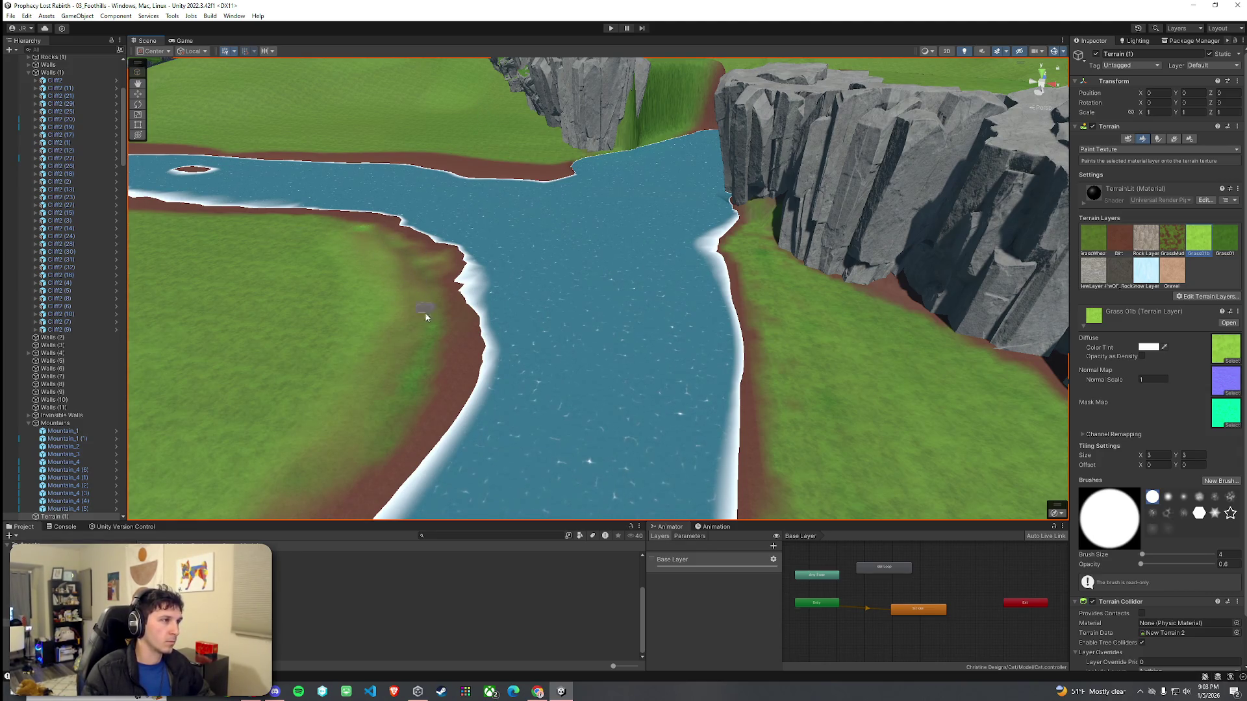
mouse_move(432, 279)
left_mouse_down()
mouse_move(409, 404)
mouse_move(414, 344)
left_mouse_up()
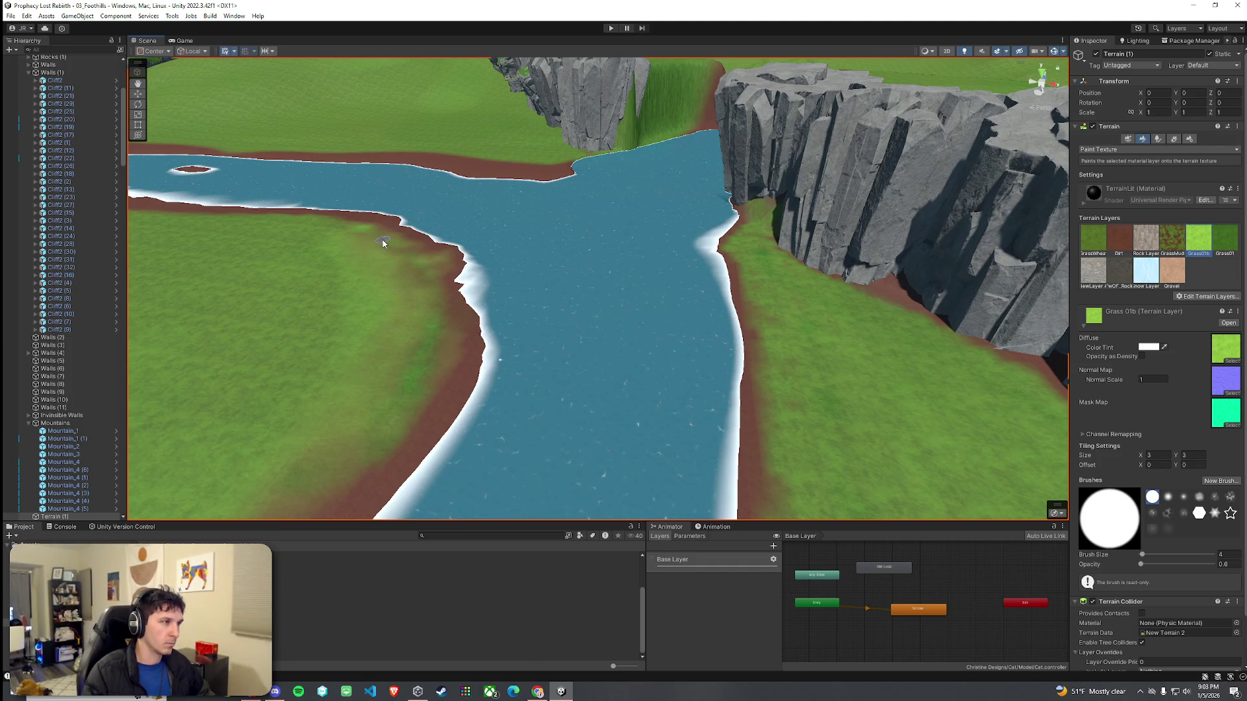
left_click(1156, 150)
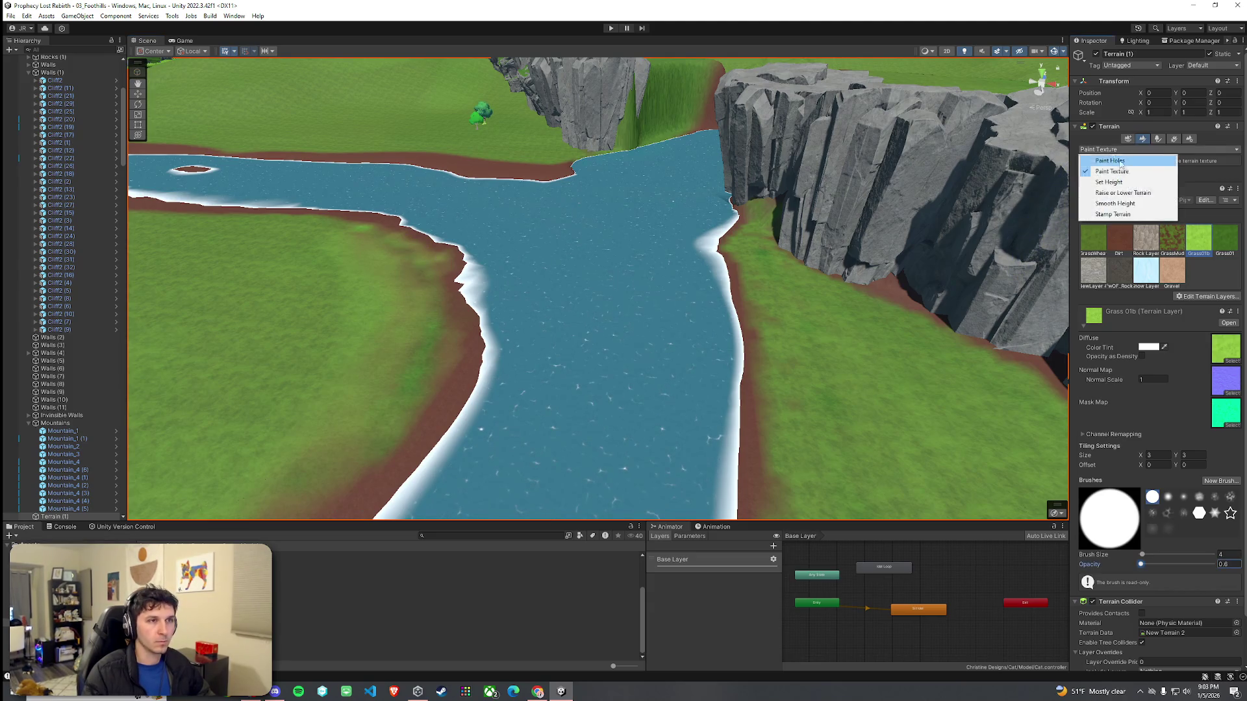
Step: Smooth the left riverbank shoreline using Smooth Height at opacity 38 and brush size 149
left_click(1117, 201)
left_click(1172, 271)
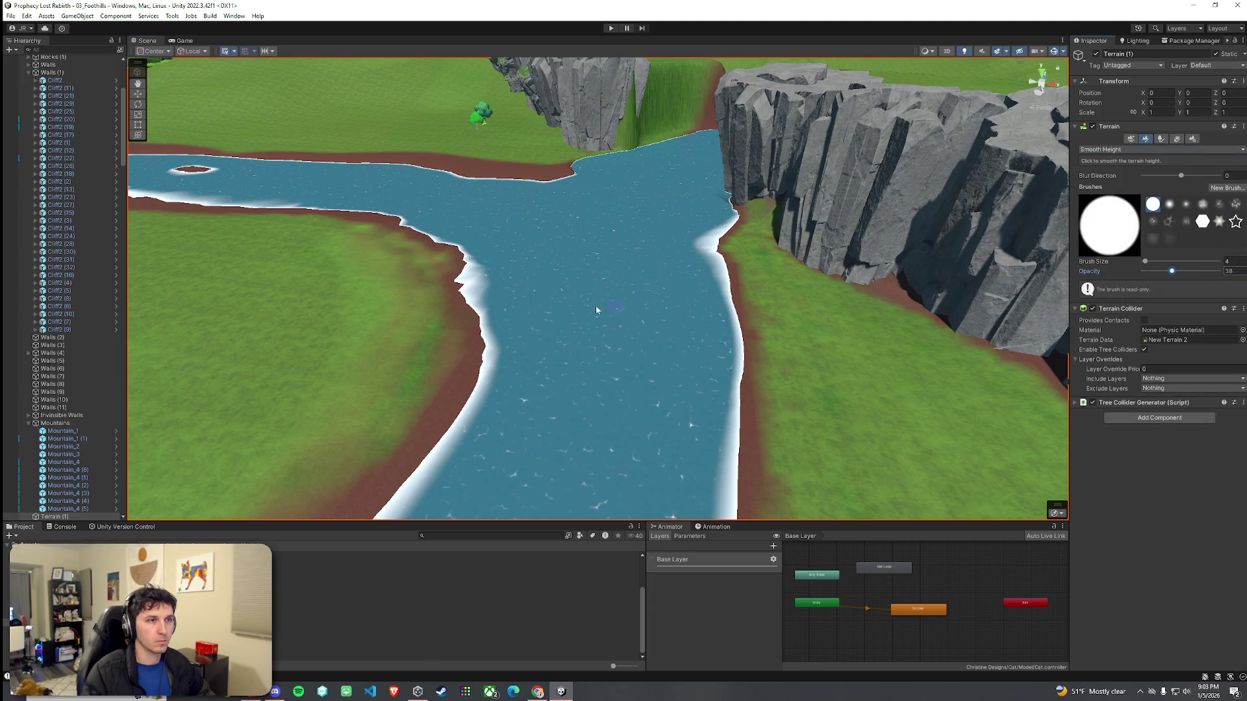
left_click(1161, 262)
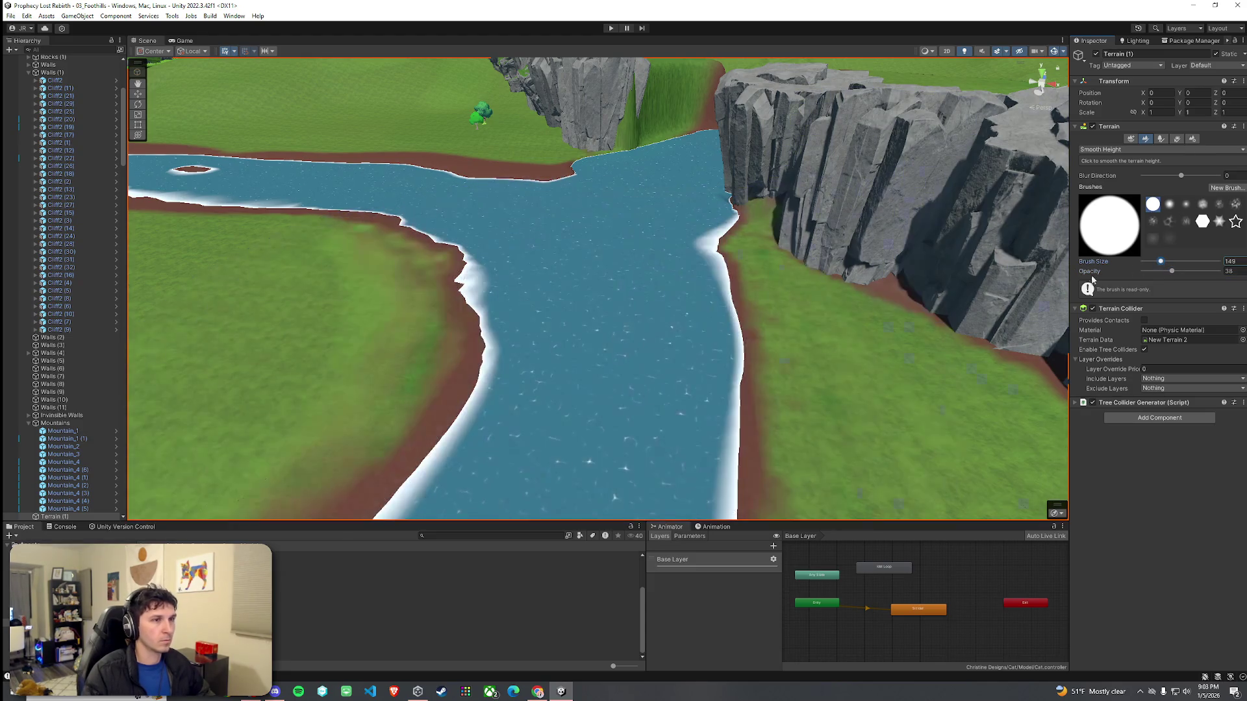
mouse_move(415, 232)
left_mouse_down()
mouse_move(393, 224)
mouse_move(455, 273)
mouse_move(459, 389)
mouse_move(448, 274)
mouse_move(402, 228)
mouse_move(464, 285)
mouse_move(419, 497)
mouse_move(453, 278)
mouse_move(350, 218)
mouse_move(208, 210)
mouse_move(390, 235)
mouse_move(494, 305)
mouse_move(776, 243)
mouse_move(718, 253)
mouse_move(685, 345)
mouse_move(571, 182)
left_mouse_up()
mouse_move(571, 236)
left_mouse_down()
mouse_move(1065, 311)
mouse_move(909, 312)
mouse_move(1039, 338)
left_mouse_up()
left_click_drag(1188, 367, 791, 394)
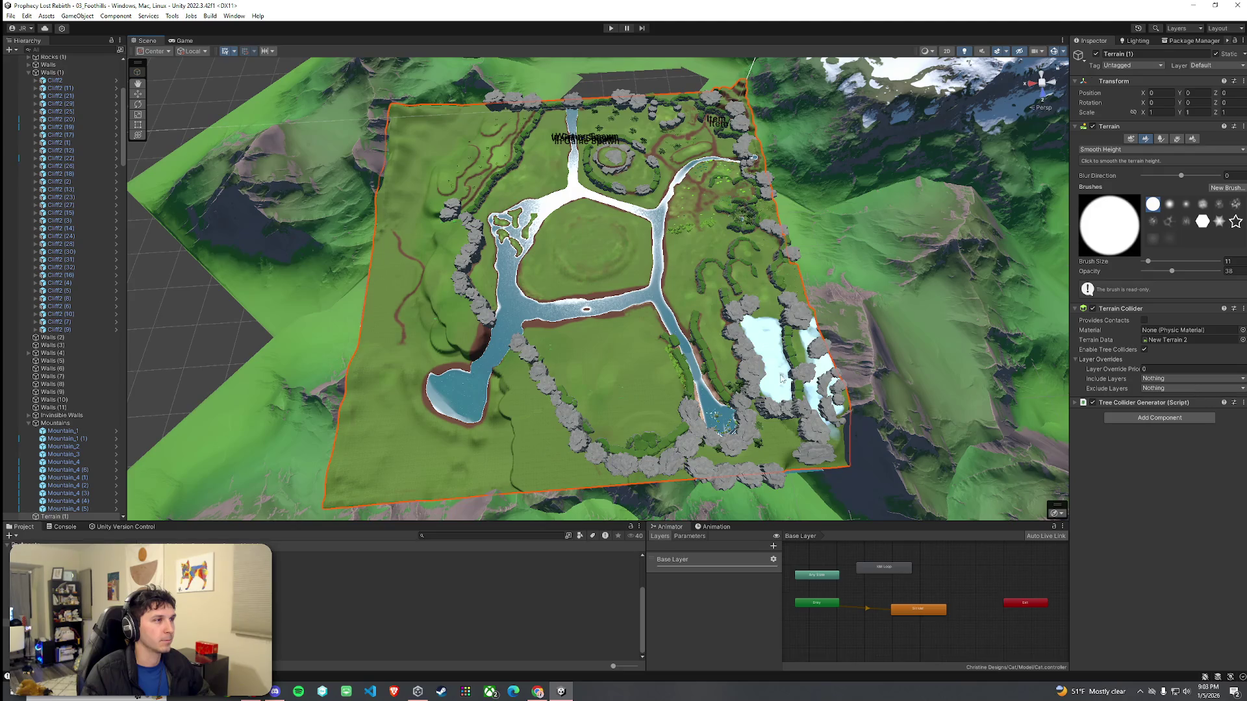
left_click(10, 15)
left_click(394, 170)
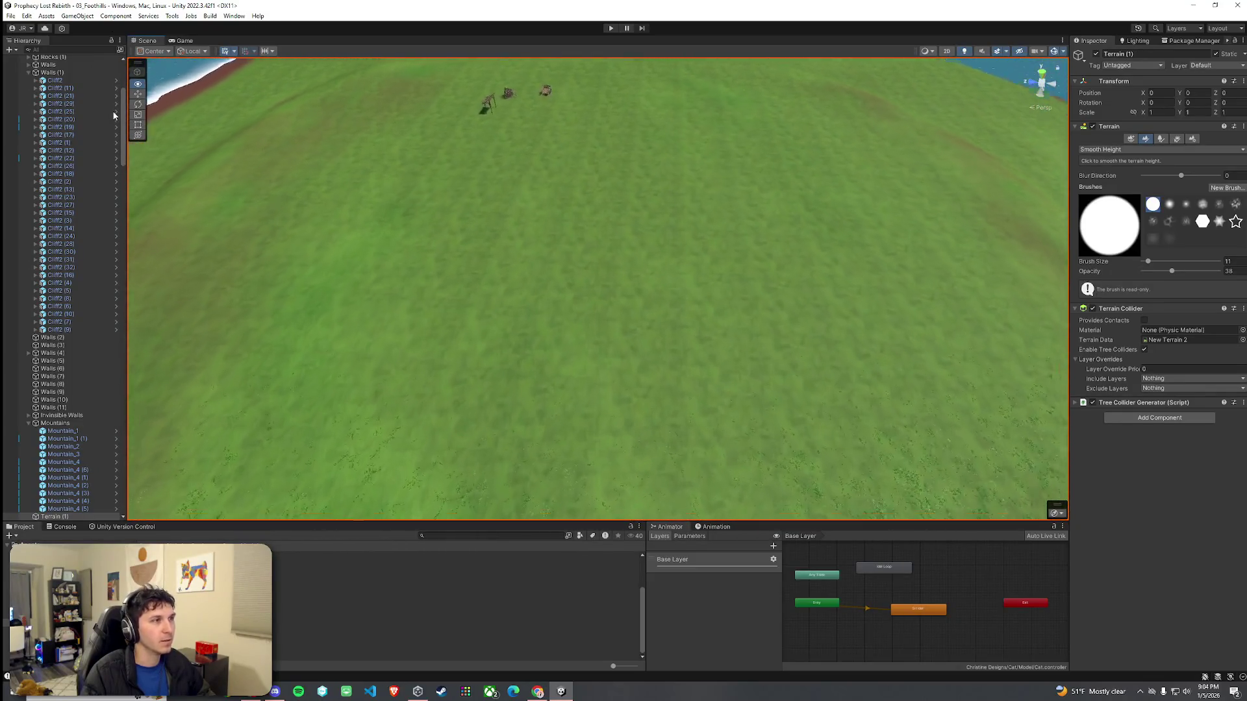
scroll(597, 289, "up", 10)
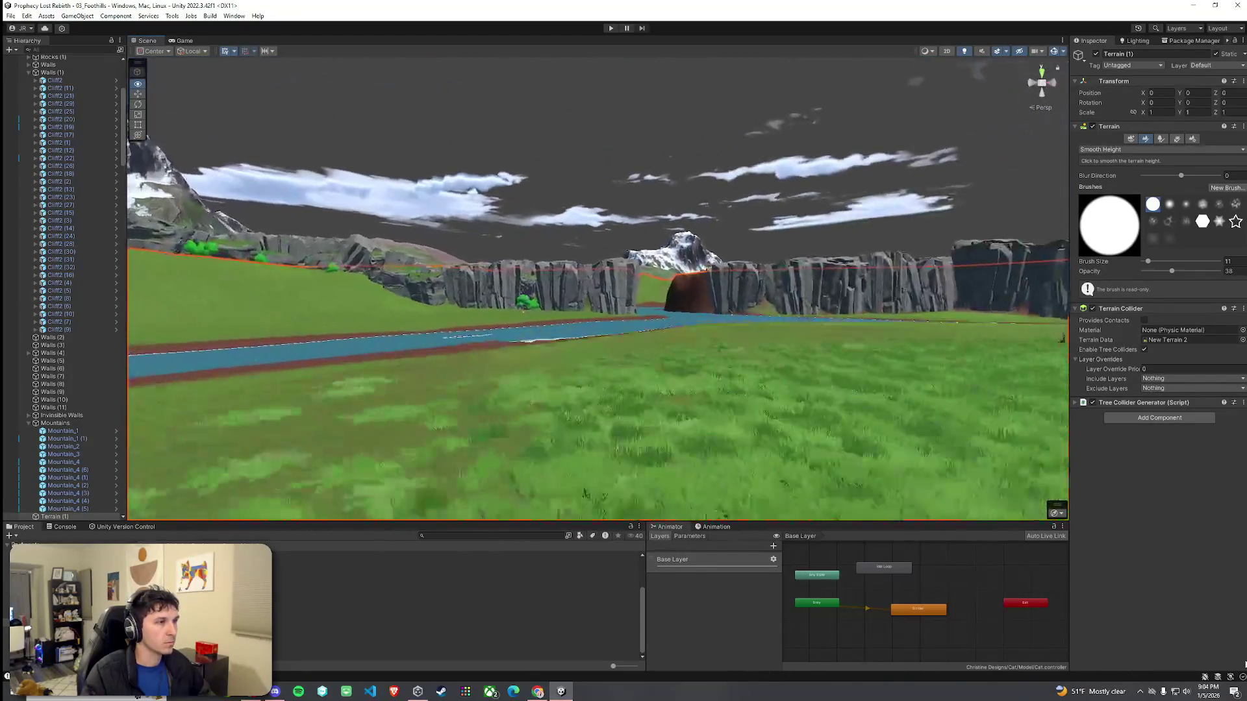
left_click(563, 188)
mouse_move(563, 188)
left_mouse_down()
mouse_move(638, 350)
mouse_move(549, 345)
mouse_move(937, 334)
mouse_move(556, 357)
mouse_move(806, 337)
mouse_move(870, 354)
mouse_move(704, 356)
left_mouse_up()
mouse_move(566, 350)
left_mouse_down()
mouse_move(542, 345)
mouse_move(550, 329)
mouse_move(348, 440)
mouse_move(362, 462)
mouse_move(419, 443)
left_mouse_up()
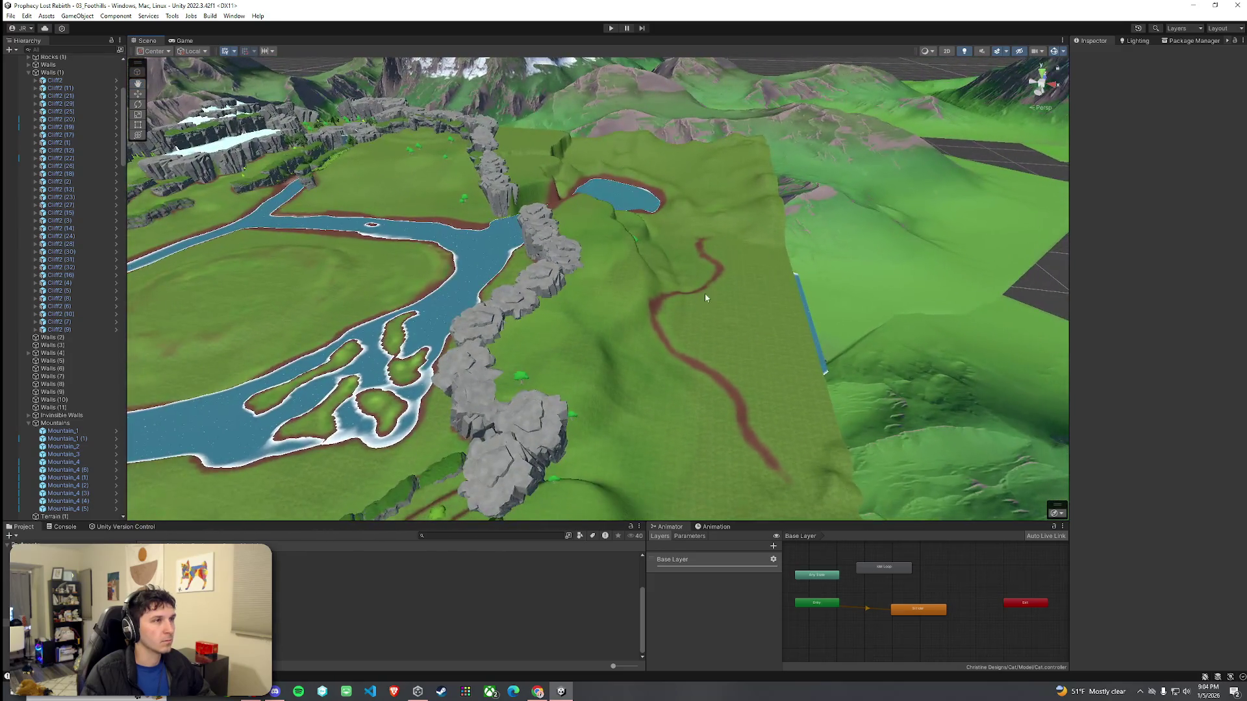
Step: Move Mountain_4 (2) to about X -157.8, Z 368.9, then select Water (1) and Terrain (1)
left_click(797, 147)
key("w")
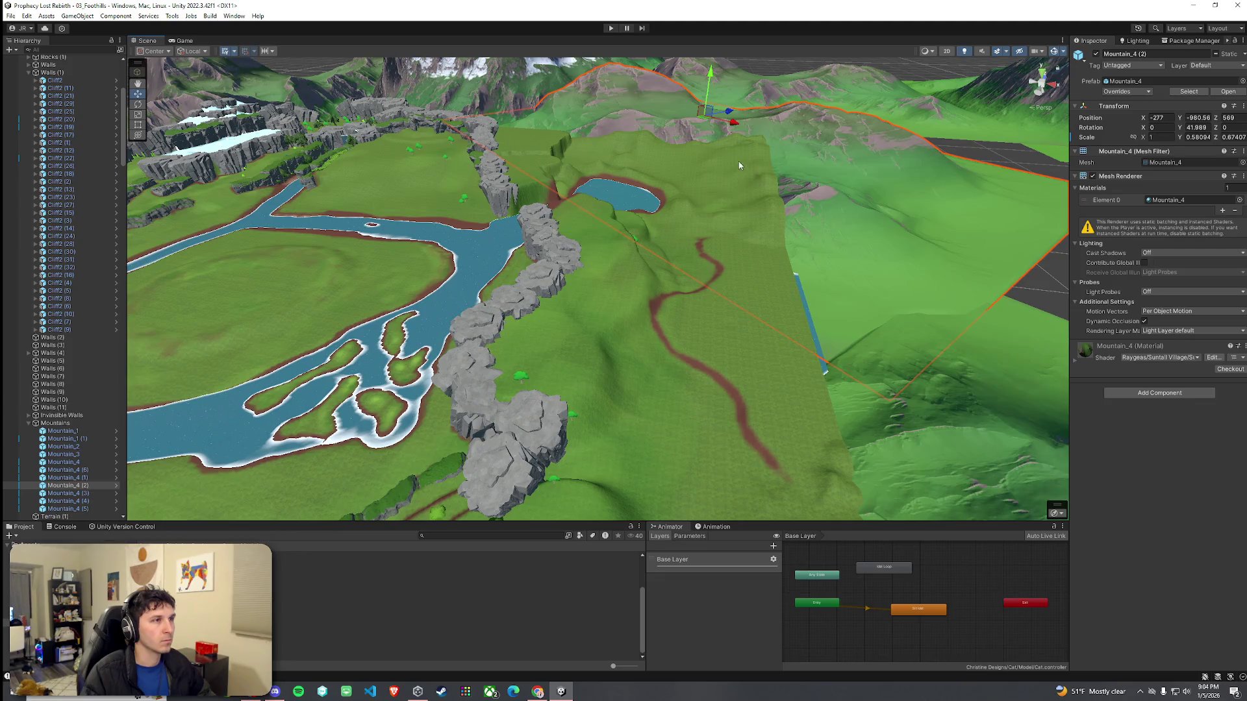
mouse_move(705, 120)
left_mouse_down()
mouse_move(790, 156)
mouse_move(838, 144)
mouse_move(684, 122)
left_mouse_up()
mouse_move(695, 230)
left_mouse_down()
mouse_move(851, 238)
mouse_move(658, 228)
mouse_move(781, 245)
mouse_move(712, 253)
left_mouse_up()
left_click(712, 253)
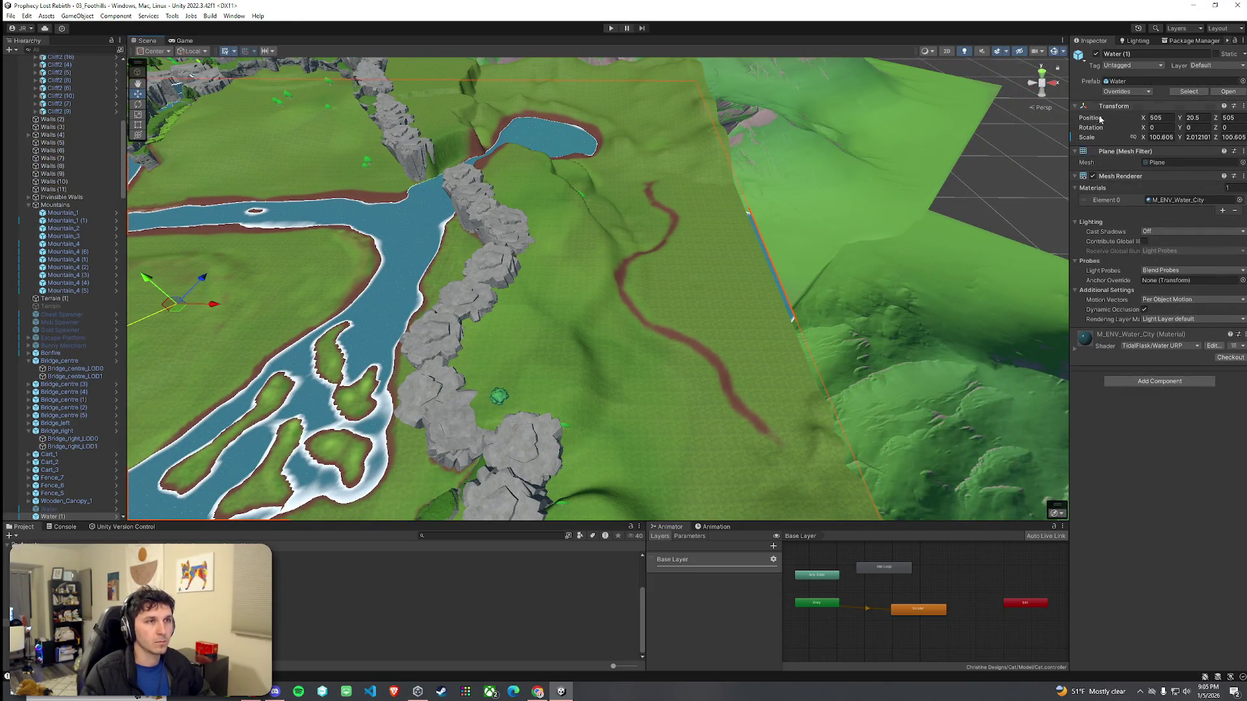
left_click(761, 274)
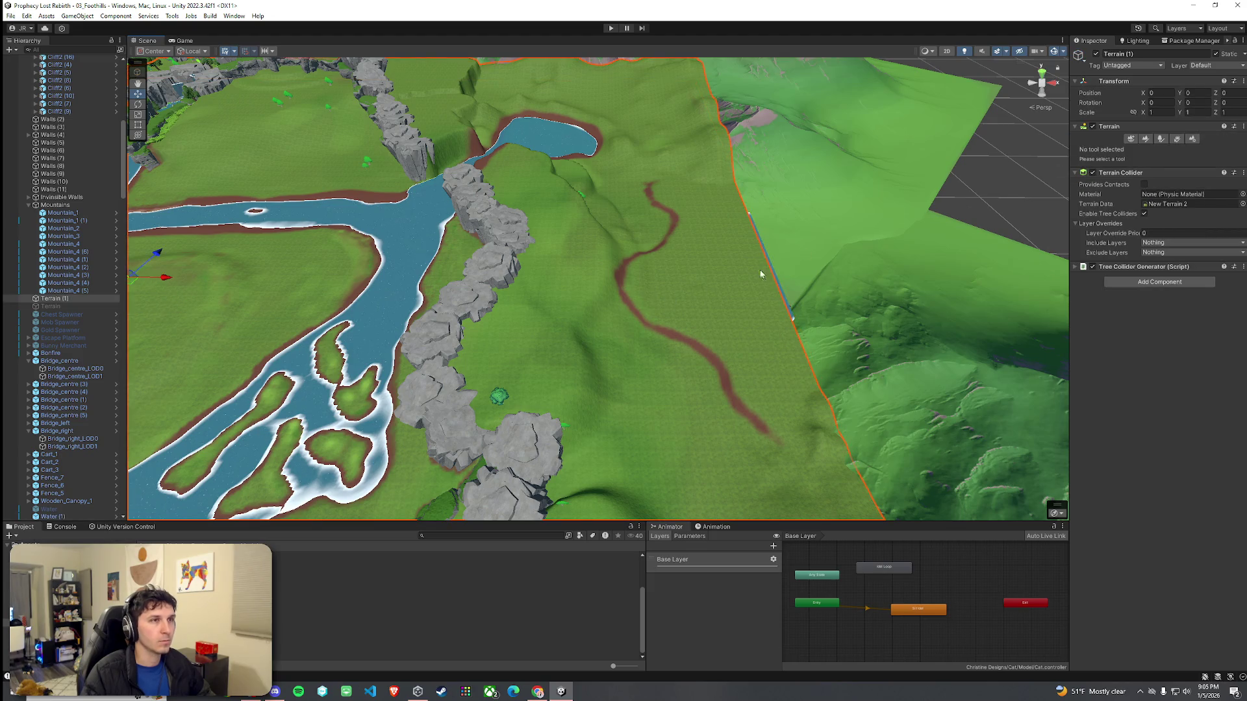
Step: Paint the GrassWheat layer at brush size 49 over the dirt path, then switch to Paint Trees
left_click(1145, 138)
left_click(1134, 149)
left_click(1116, 173)
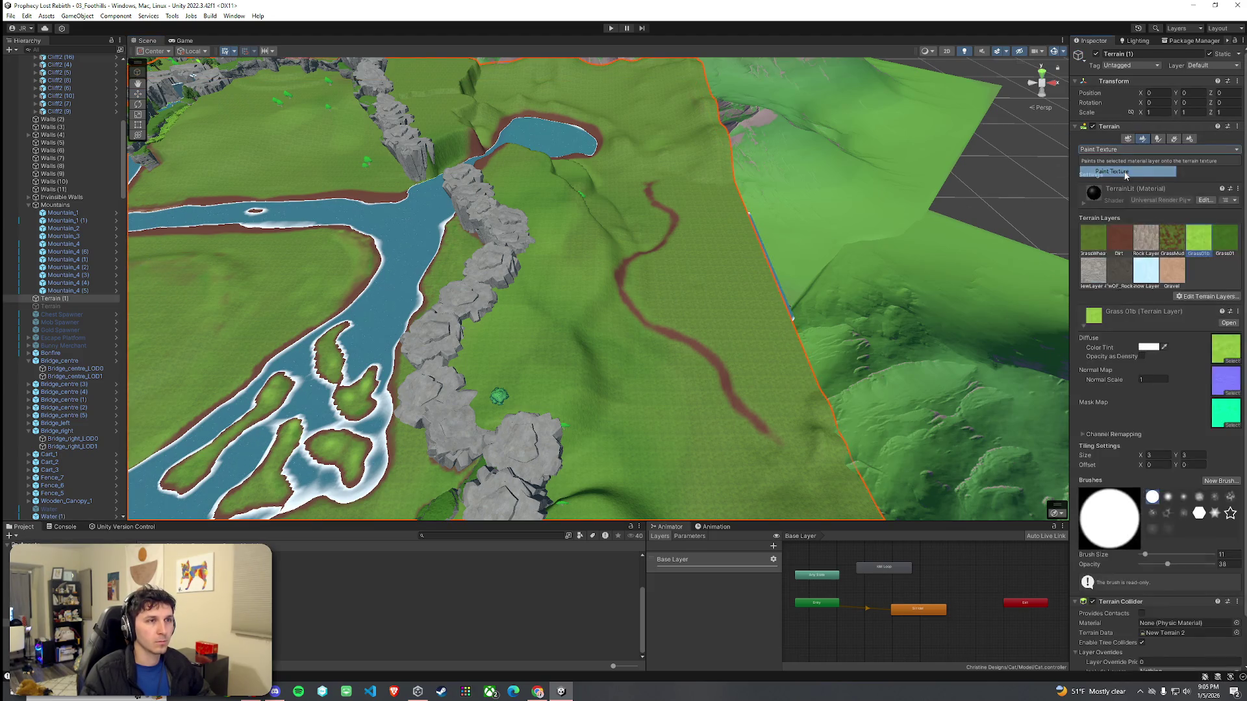
left_click(1097, 243)
left_click(1152, 556)
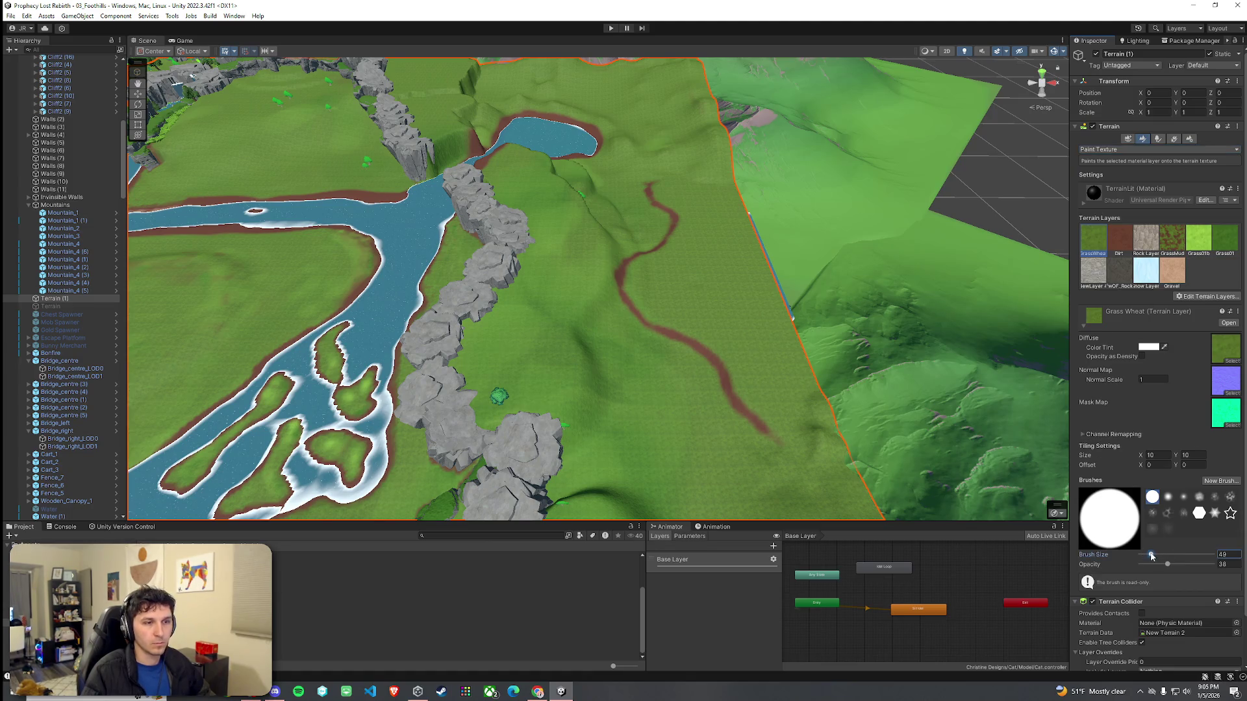
mouse_move(746, 423)
left_mouse_down()
mouse_move(715, 364)
mouse_move(637, 281)
left_mouse_up()
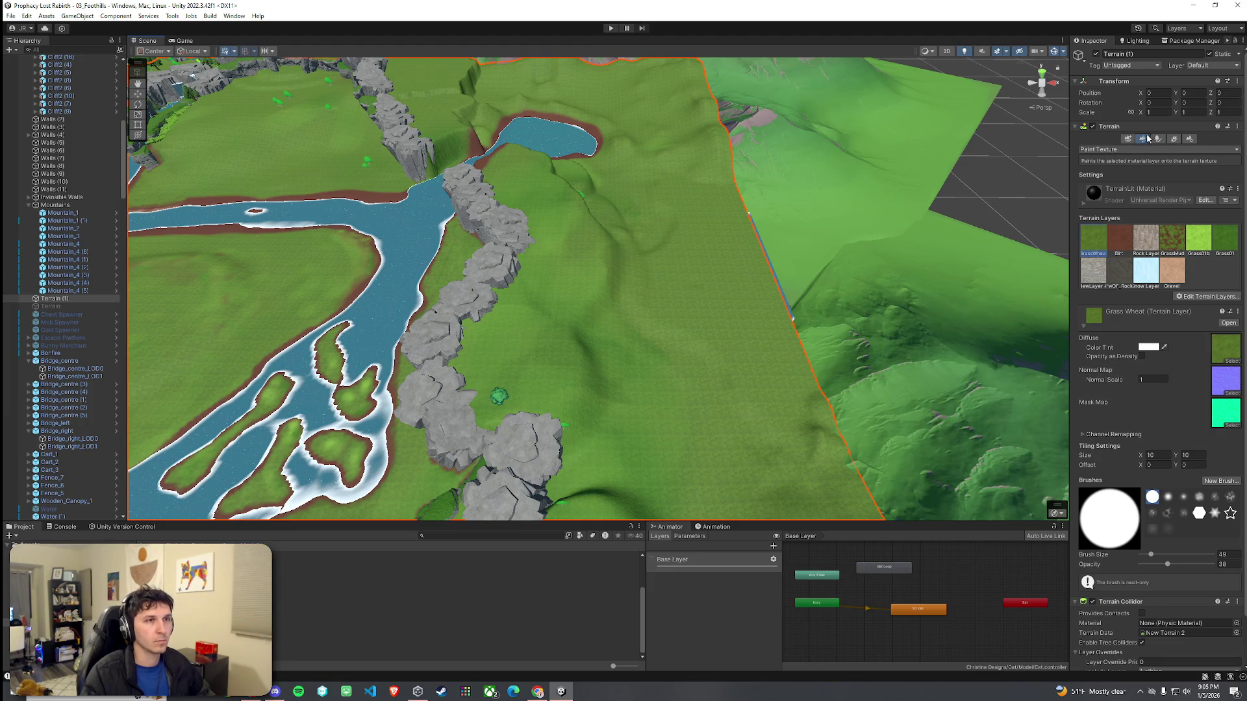
left_click(1130, 150)
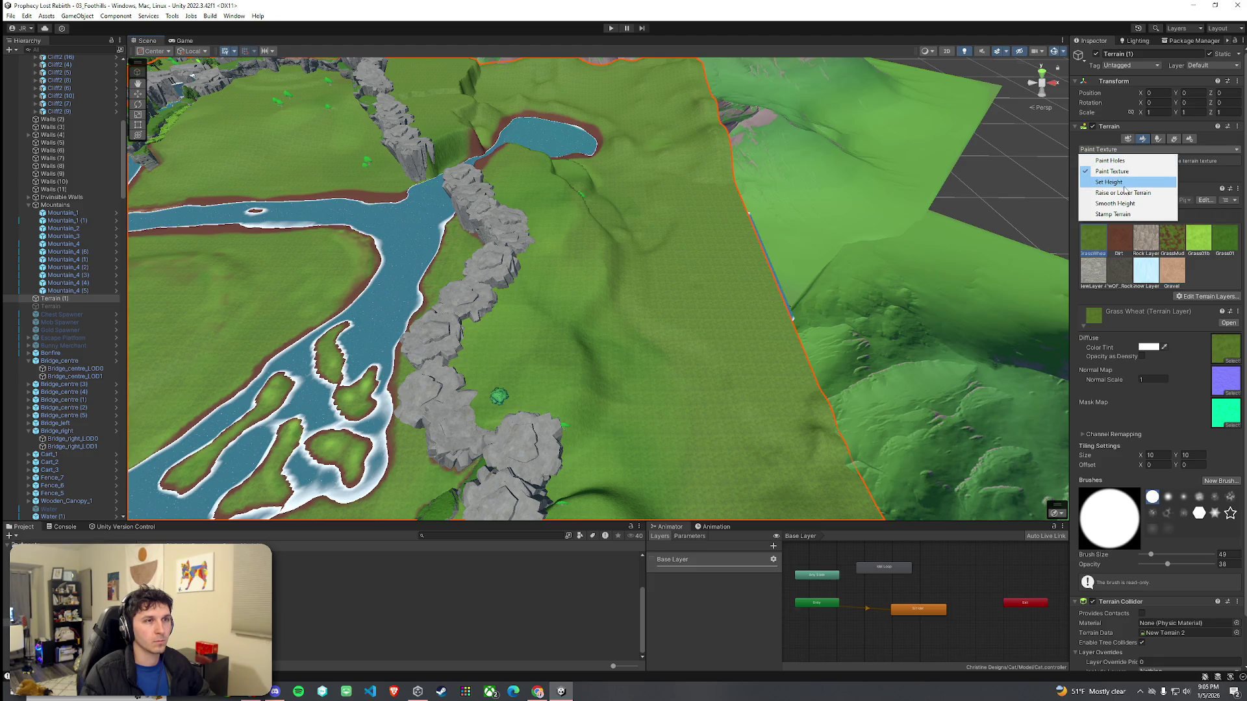
left_click(1156, 140)
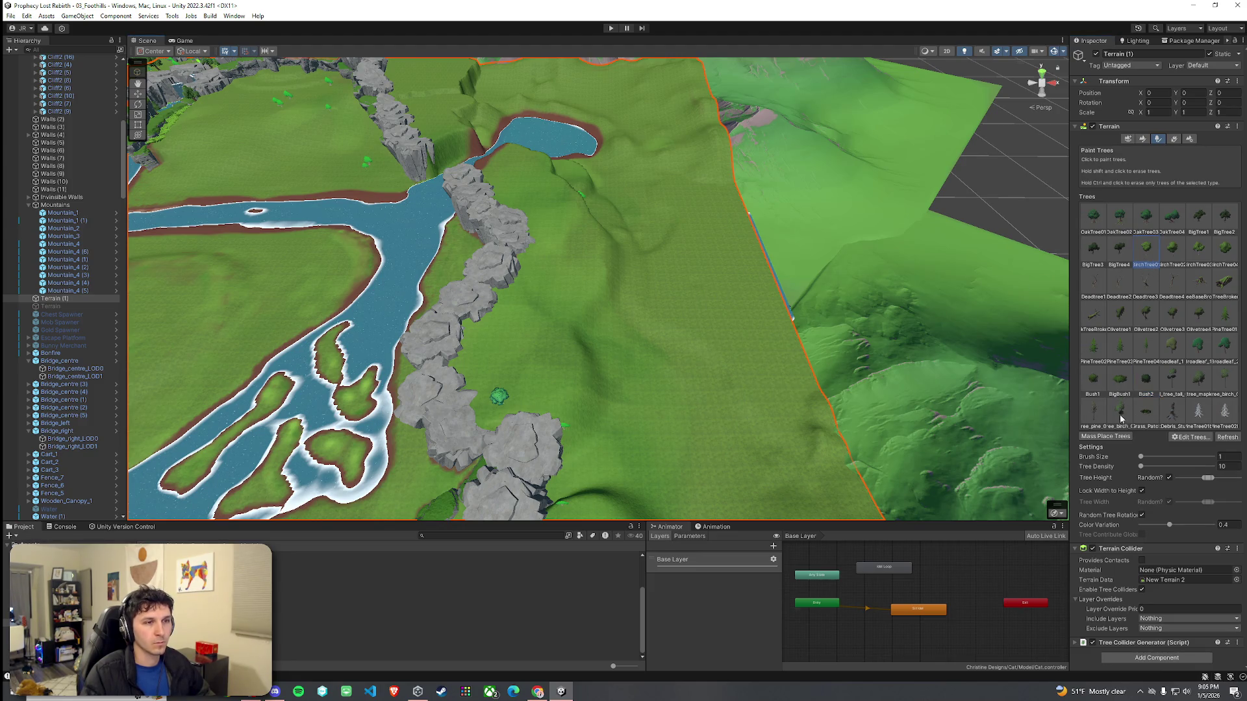
Step: Place single trees in two hillside gaps, on a central hill, and along the ridge
key("w")
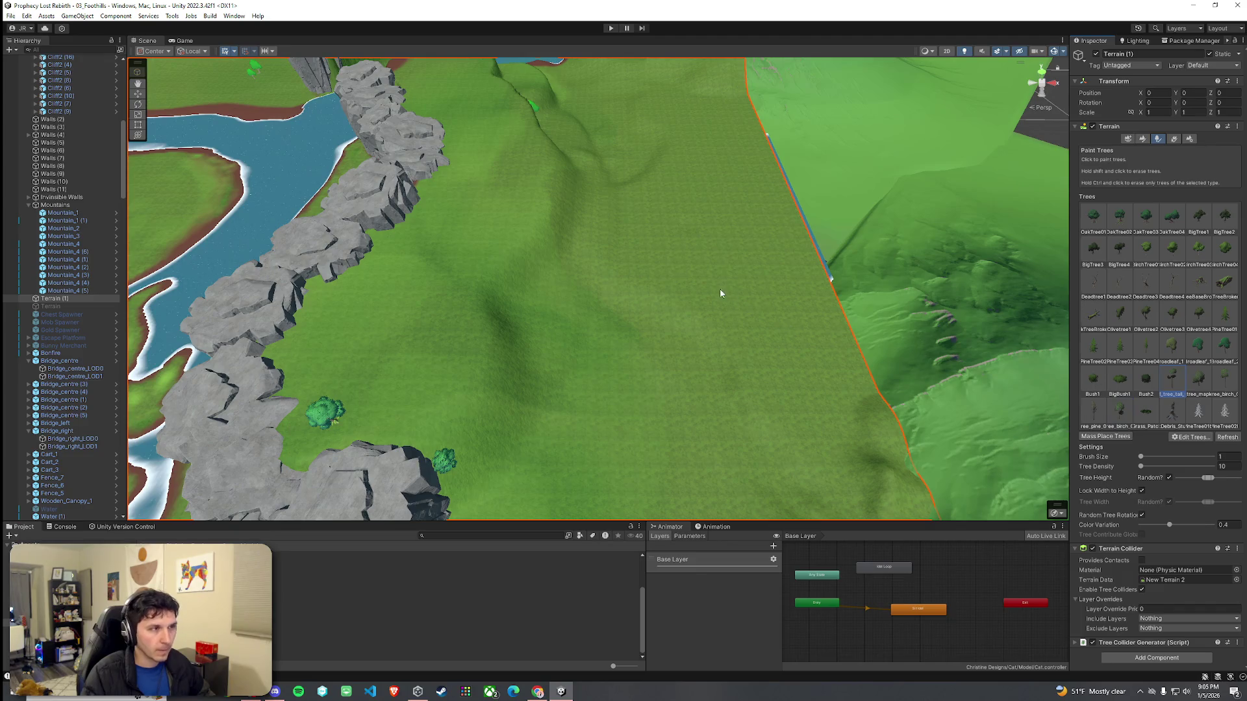
scroll(682, 214, "down", 2)
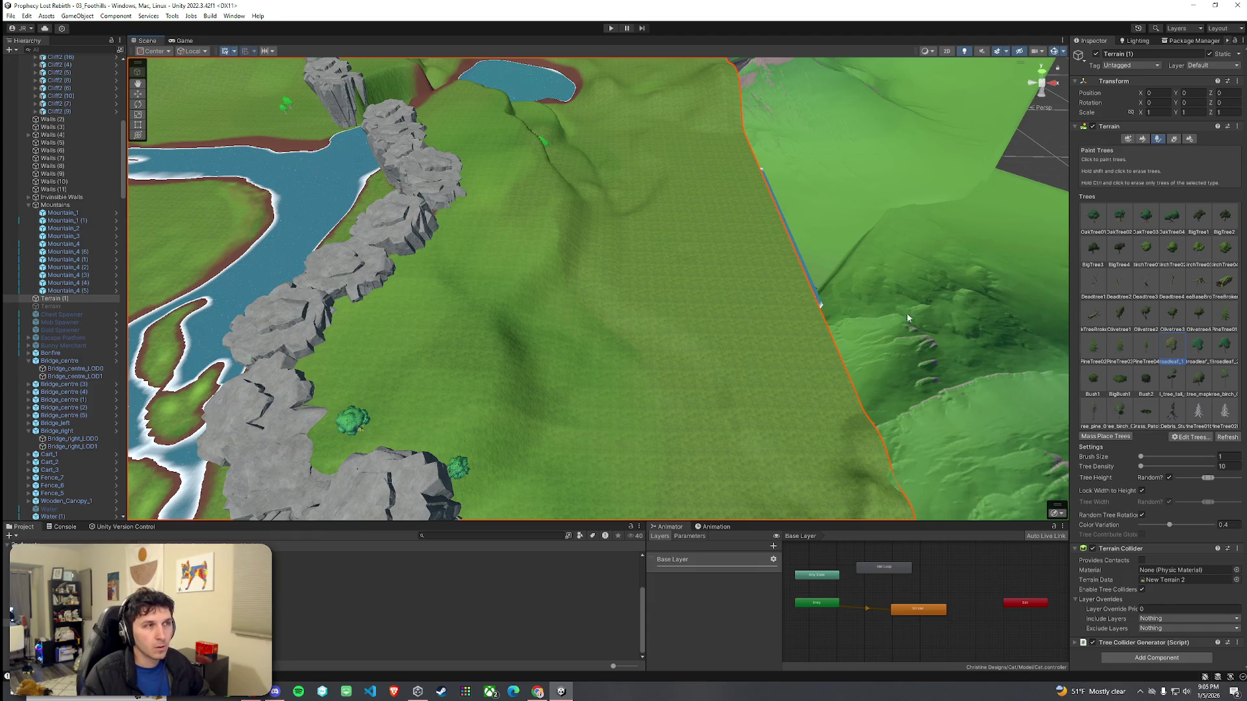
scroll(690, 223, "down", 5)
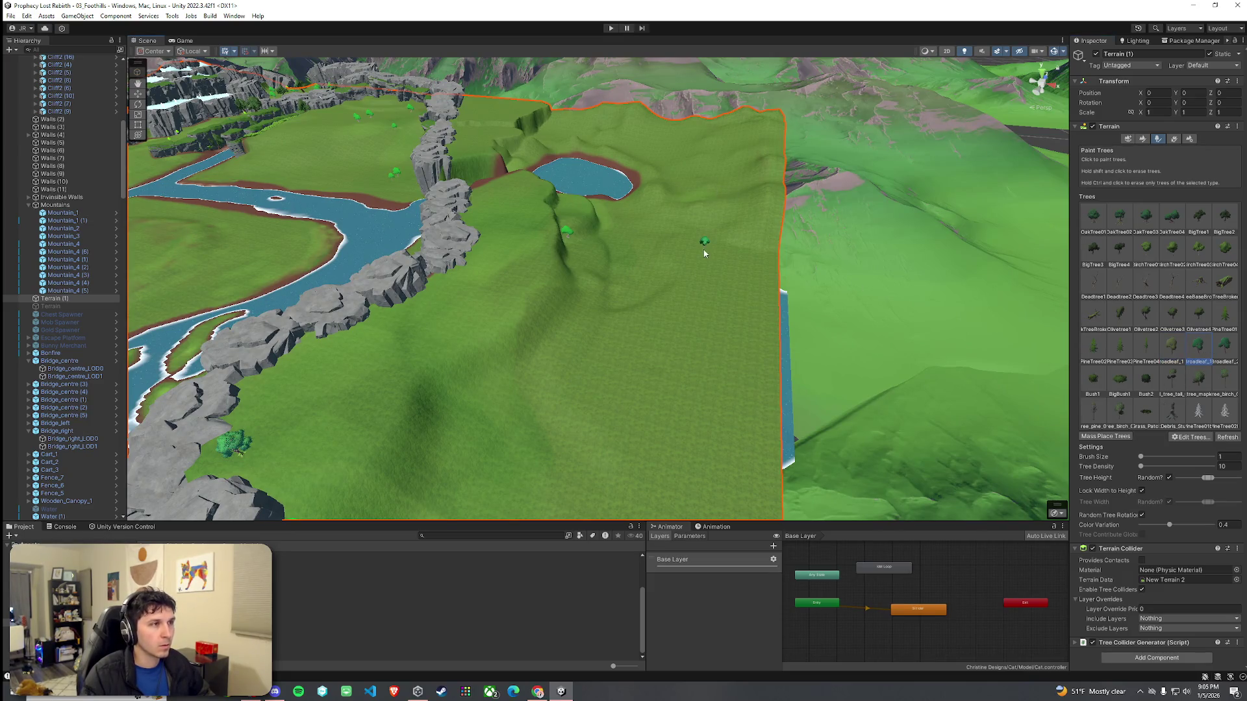
mouse_move(665, 318)
left_mouse_down()
mouse_move(715, 300)
mouse_move(604, 298)
mouse_move(537, 197)
left_mouse_up()
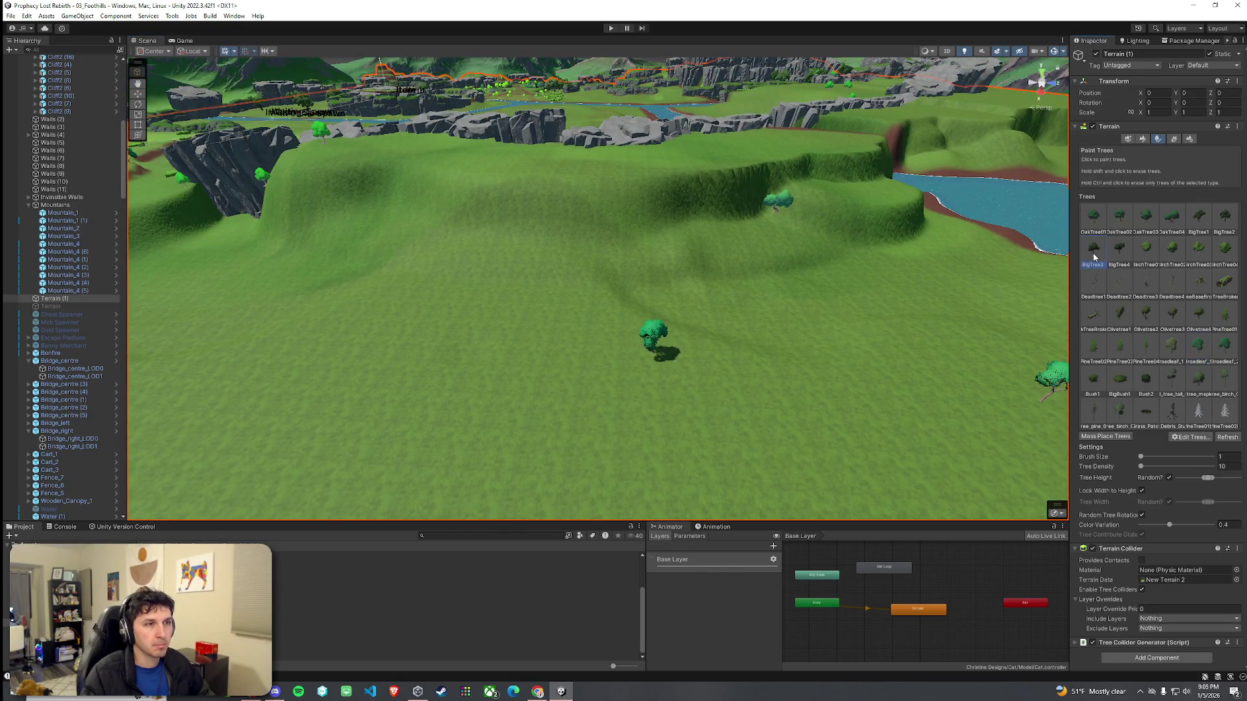
left_click(747, 145)
left_click(583, 161)
left_click(376, 143)
left_click(837, 119)
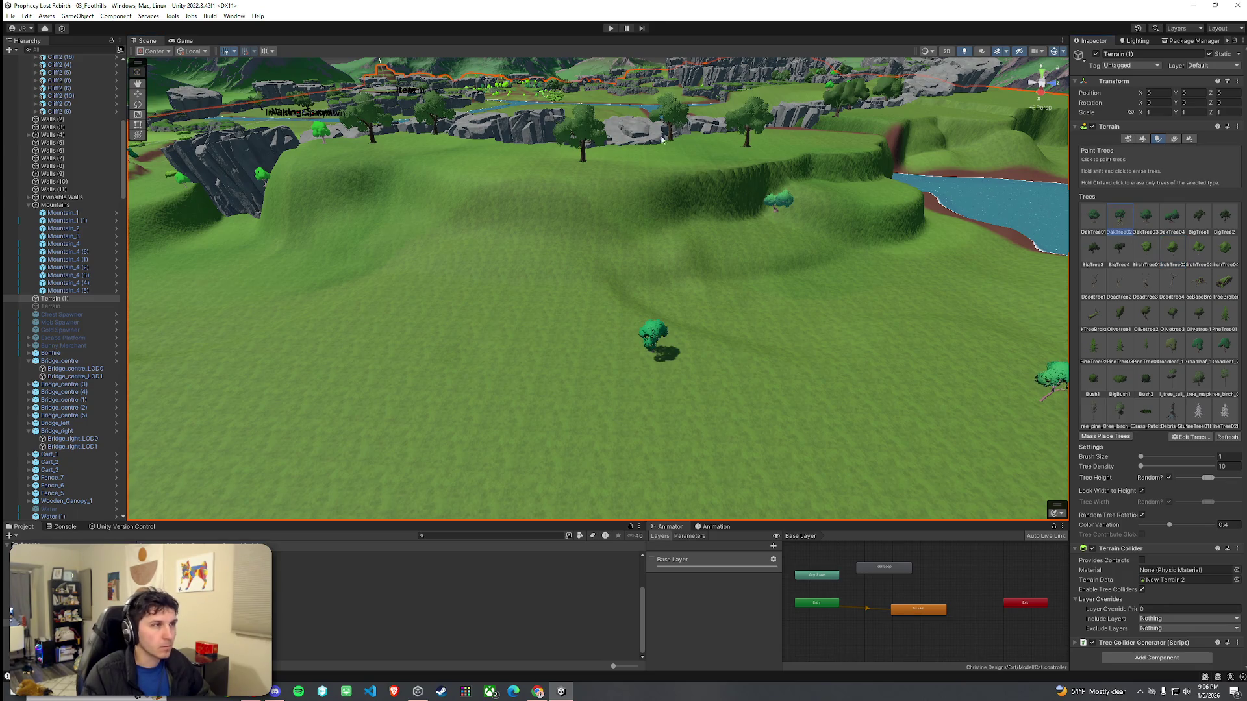
mouse_move(446, 208)
left_mouse_down()
mouse_move(421, 219)
mouse_move(467, 270)
mouse_move(493, 264)
mouse_move(498, 231)
mouse_move(540, 235)
mouse_move(571, 270)
left_mouse_up()
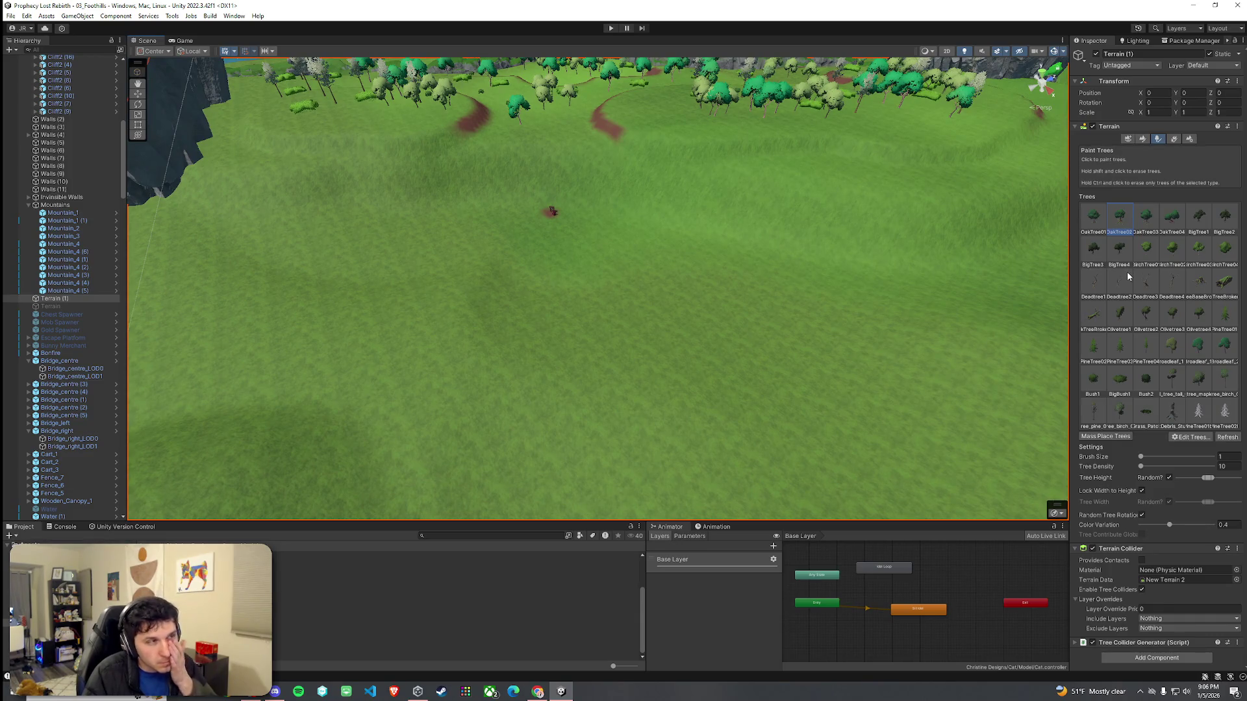
Step: Paint clusters of leafy oak trees across the grassy meadow at brush size 26
mouse_move(838, 271)
left_mouse_down()
mouse_move(669, 239)
mouse_move(951, 236)
left_mouse_up()
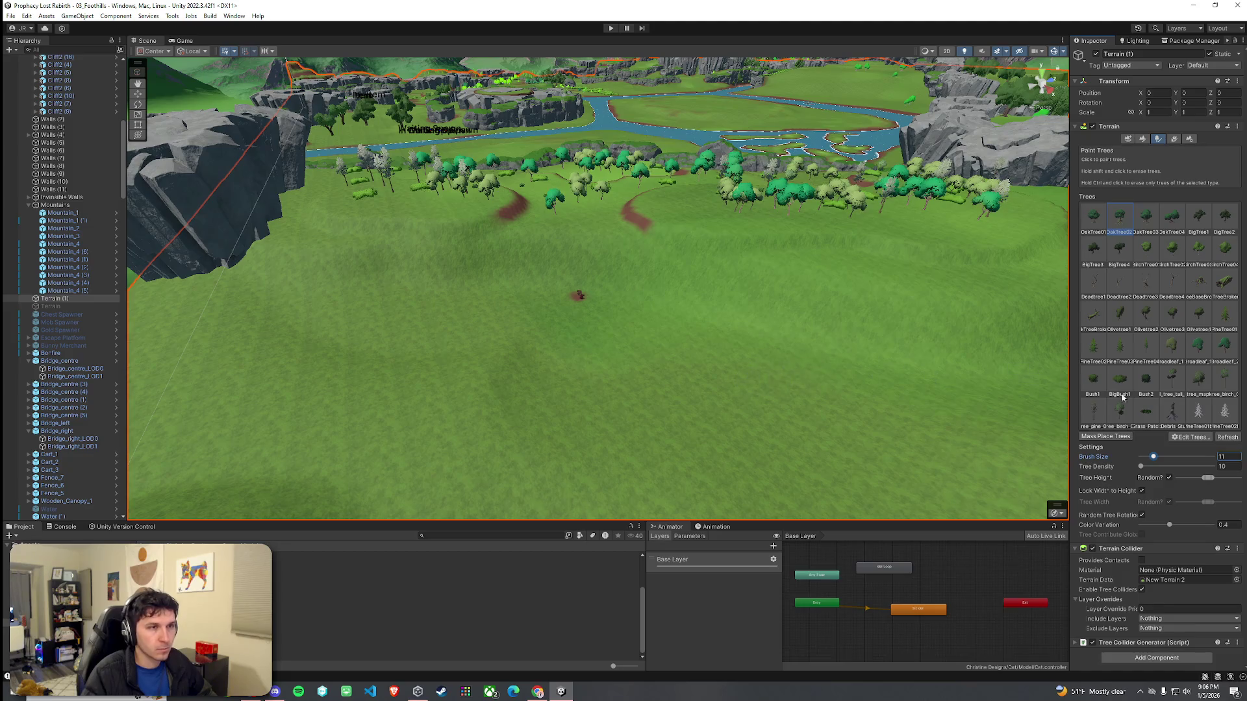
mouse_move(844, 390)
left_mouse_down()
mouse_move(868, 415)
mouse_move(951, 412)
mouse_move(843, 340)
mouse_move(598, 418)
mouse_move(610, 397)
left_mouse_up()
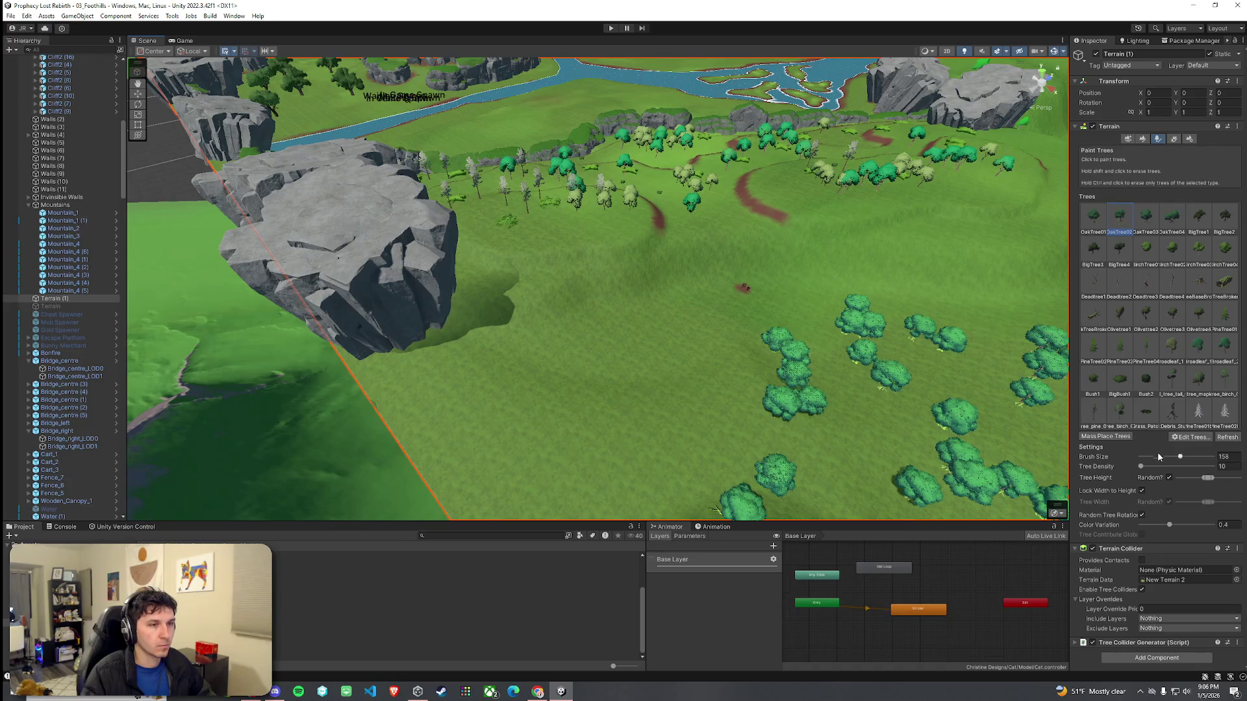
mouse_move(649, 357)
left_mouse_down()
mouse_move(501, 422)
mouse_move(626, 437)
mouse_move(807, 422)
mouse_move(696, 298)
mouse_move(827, 342)
mouse_move(835, 446)
mouse_move(878, 337)
mouse_move(812, 330)
mouse_move(658, 272)
left_mouse_up()
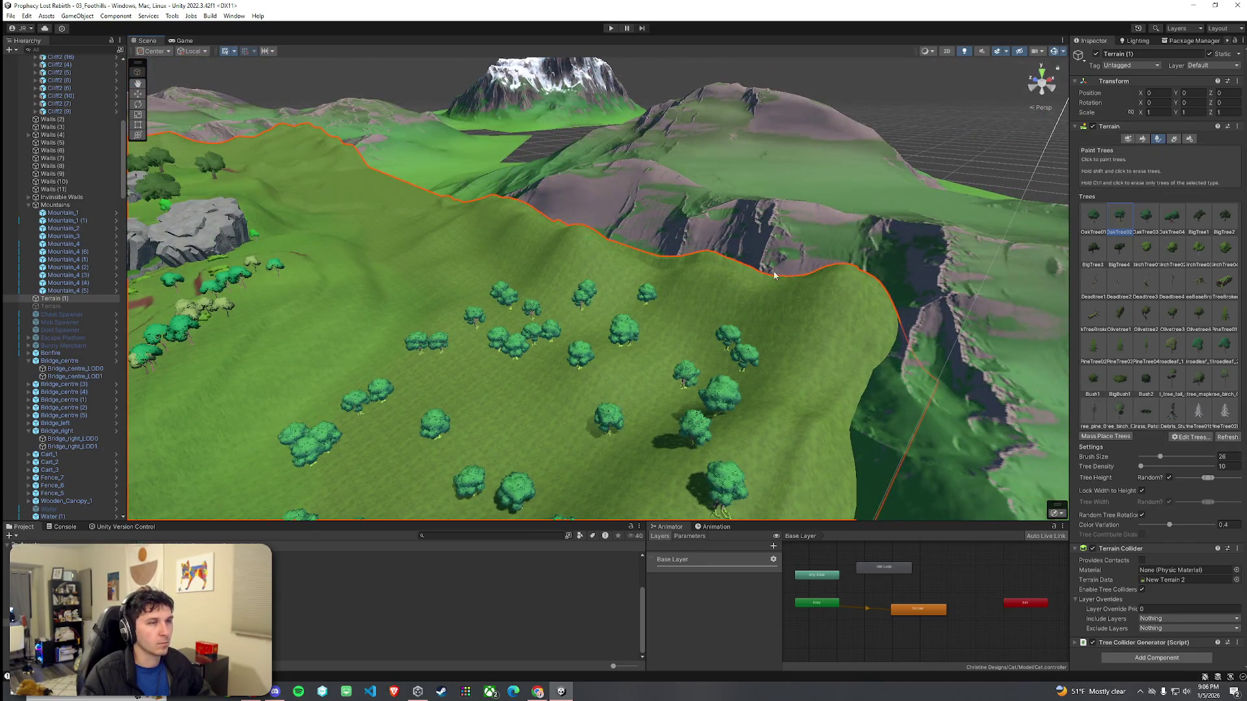
left_click(587, 257)
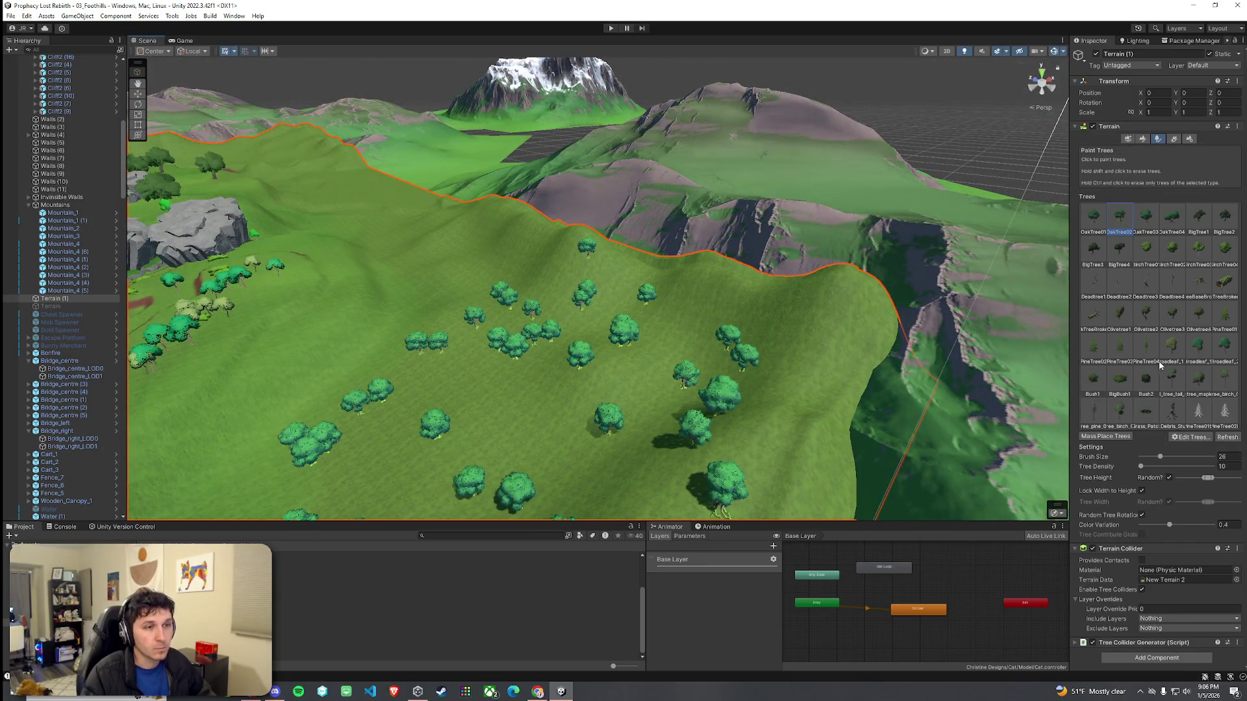
Step: Plant PineTree04 pines along the upper and lower hillside slope
left_click(785, 305)
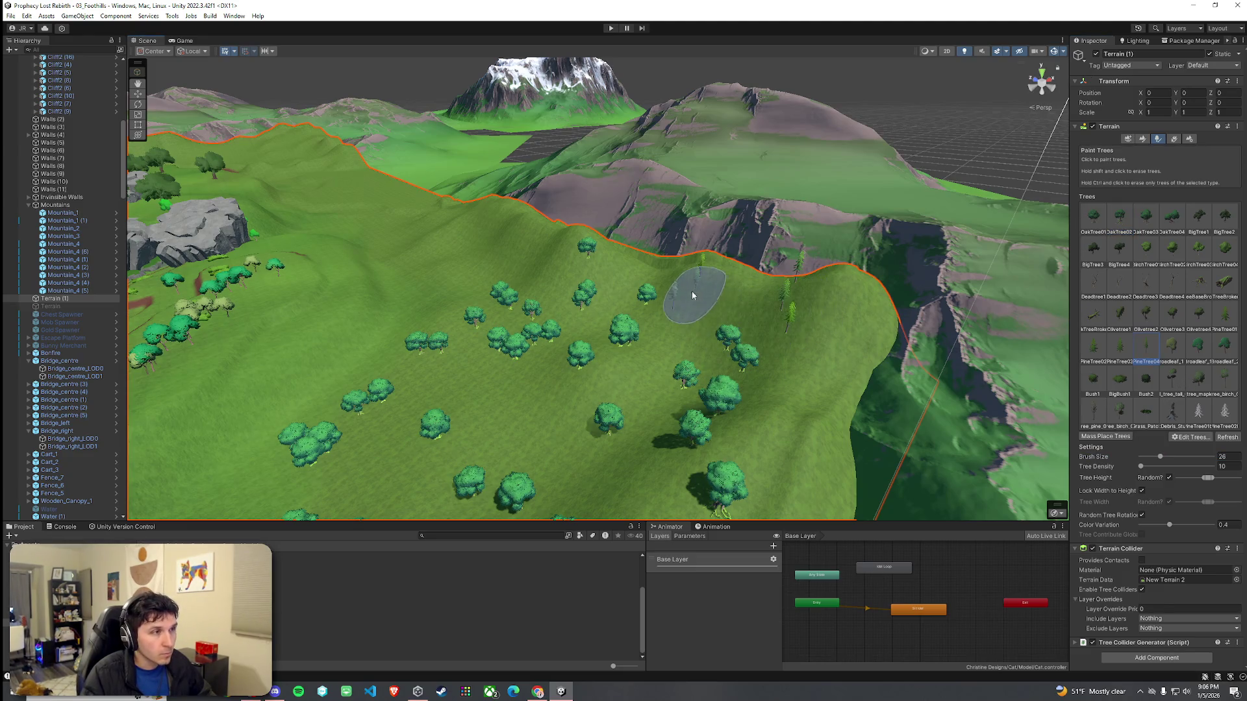
left_click(773, 432)
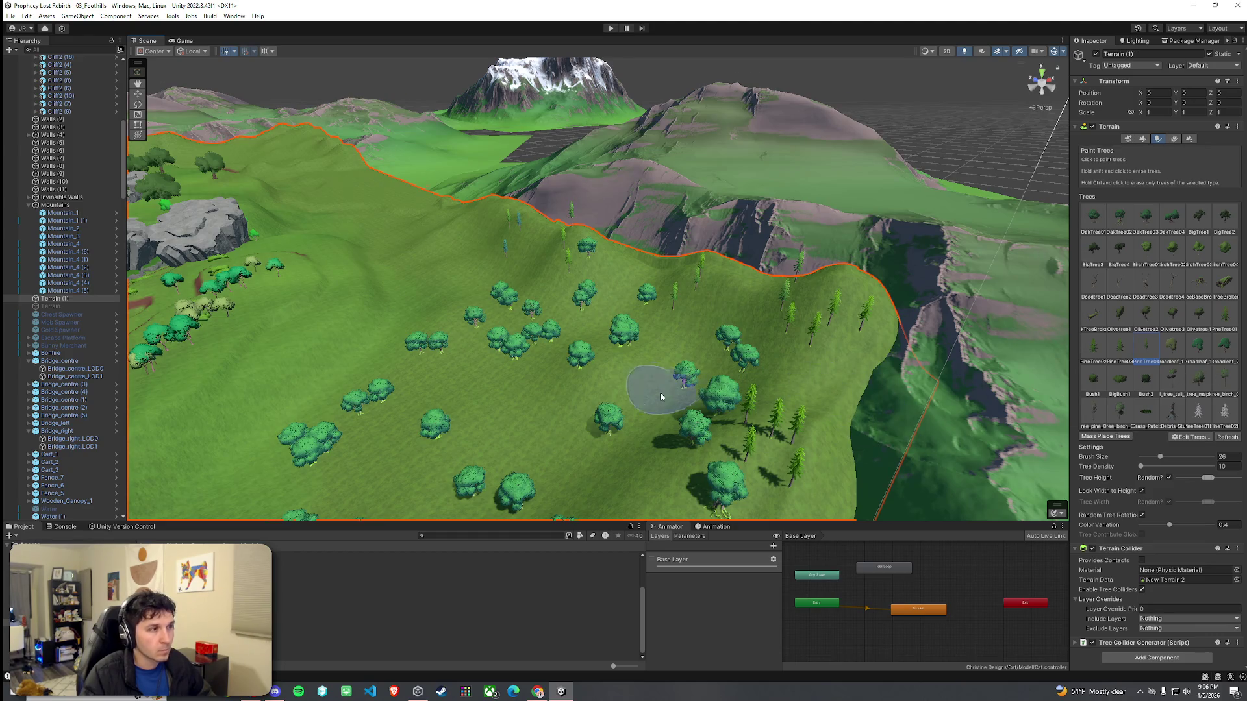
scroll(662, 391, "up", 3)
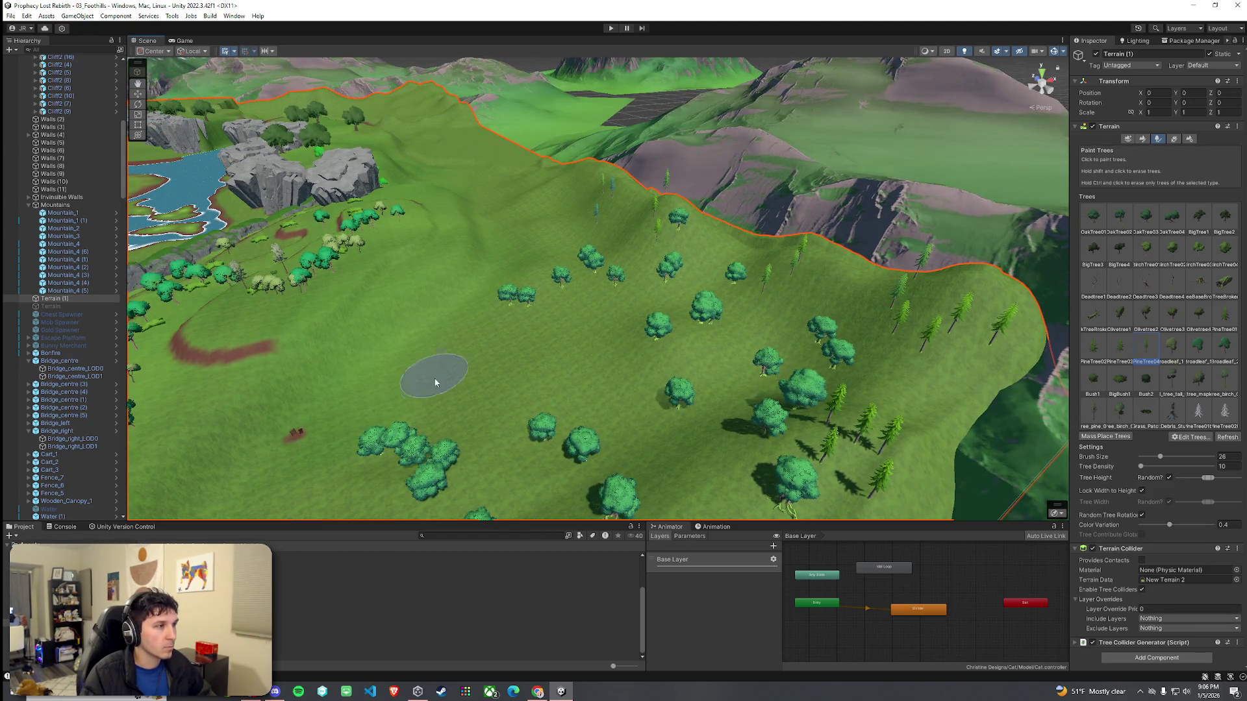
Step: Switch to OakTree03 and paint oaks across the meadow, erasing a few stray trees
left_click(629, 337)
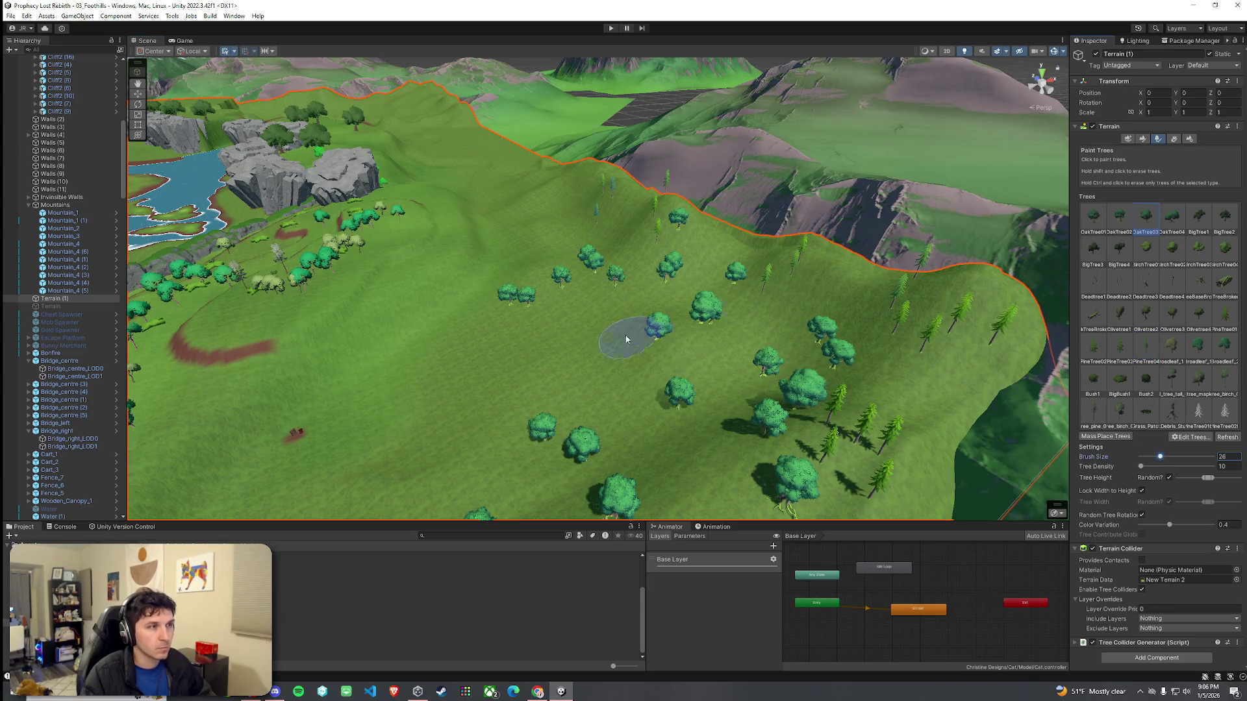
left_click(578, 474)
left_click(753, 348)
left_click(580, 448, "shift")
mouse_move(580, 444)
left_mouse_down()
mouse_move(521, 361)
mouse_move(381, 370)
mouse_move(389, 347)
mouse_move(432, 329)
mouse_move(761, 303)
mouse_move(806, 286)
mouse_move(639, 504)
left_mouse_up()
left_click(629, 181)
mouse_move(629, 182)
left_mouse_down()
mouse_move(602, 348)
mouse_move(404, 311)
mouse_move(412, 392)
mouse_move(904, 305)
left_mouse_up()
left_click(811, 293)
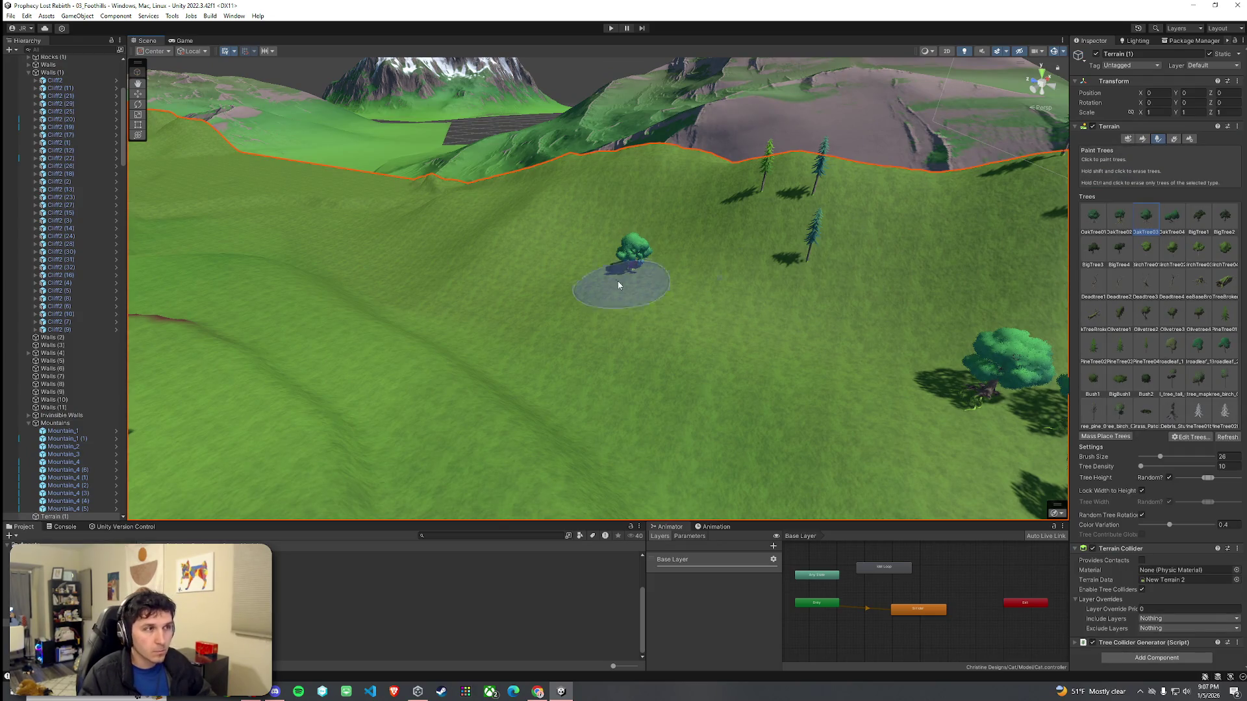
Step: Add two oak trees and three pine trees to the meadow
left_click(688, 302)
left_click_drag(580, 245, 409, 263)
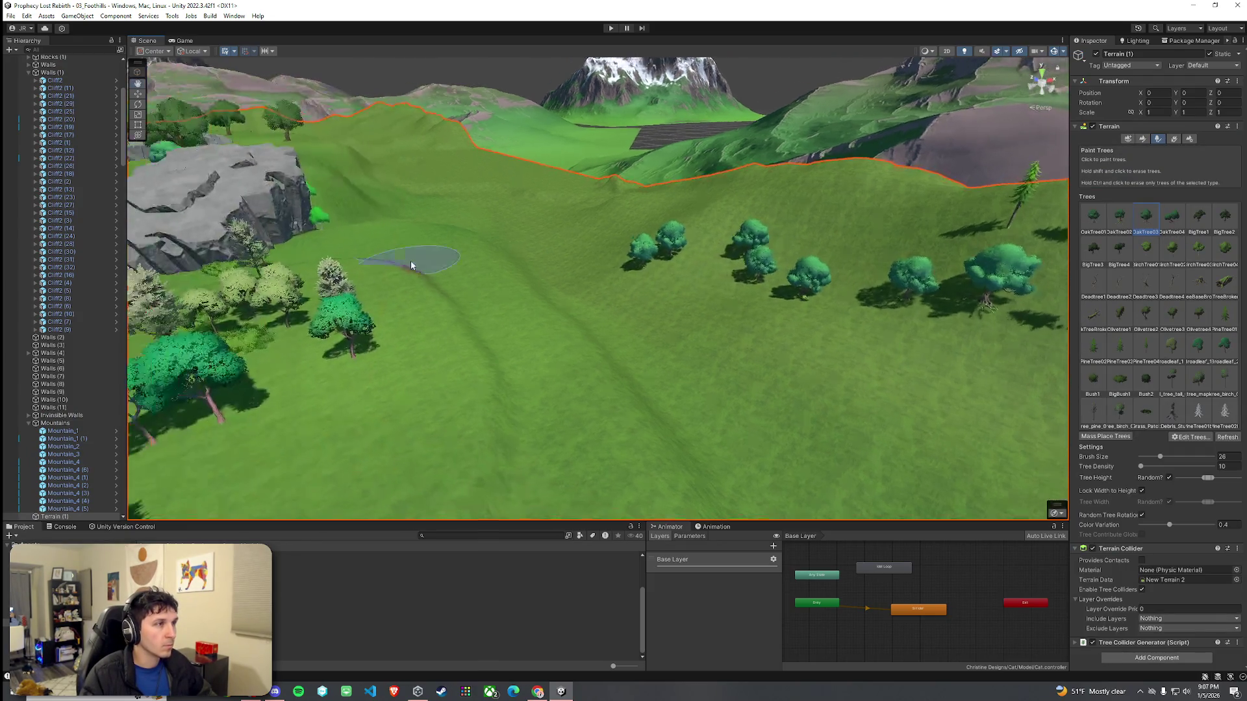
left_click_drag(810, 310, 1058, 391)
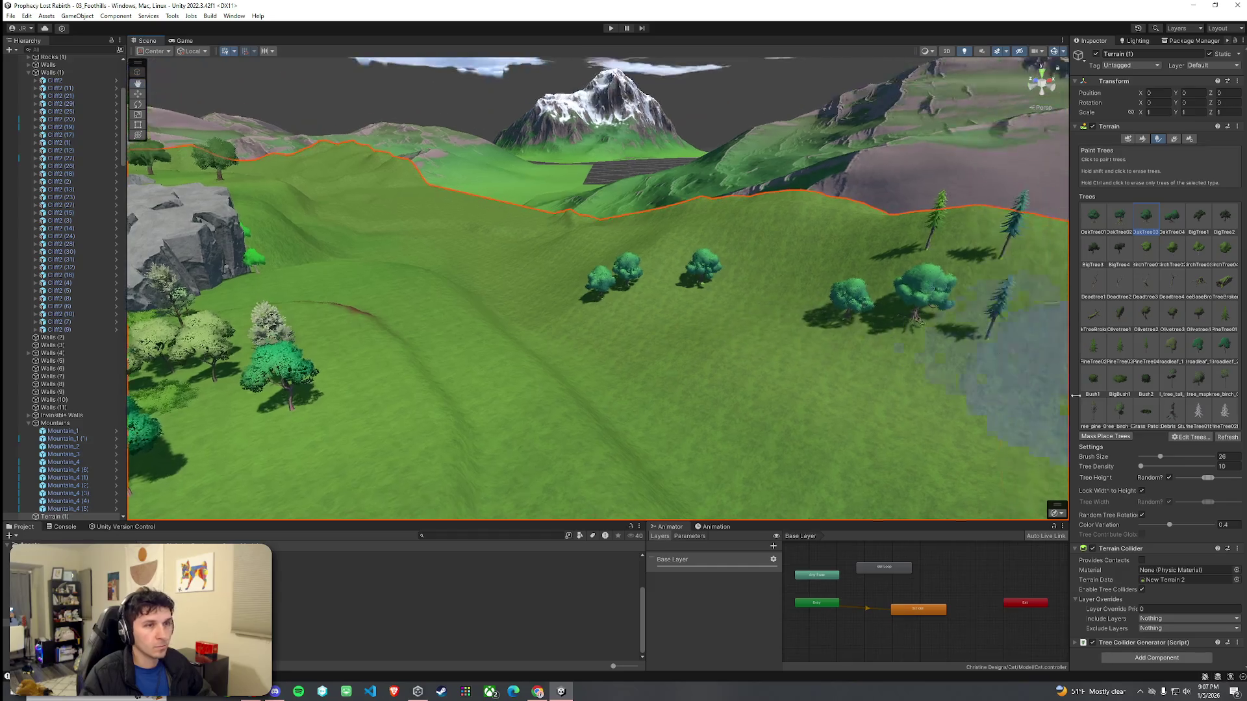
left_click(831, 214)
mouse_move(784, 267)
left_mouse_down()
mouse_move(691, 292)
mouse_move(667, 322)
mouse_move(876, 299)
mouse_move(805, 281)
mouse_move(787, 284)
mouse_move(890, 288)
mouse_move(643, 379)
mouse_move(613, 361)
mouse_move(584, 315)
mouse_move(660, 326)
mouse_move(691, 307)
left_mouse_up()
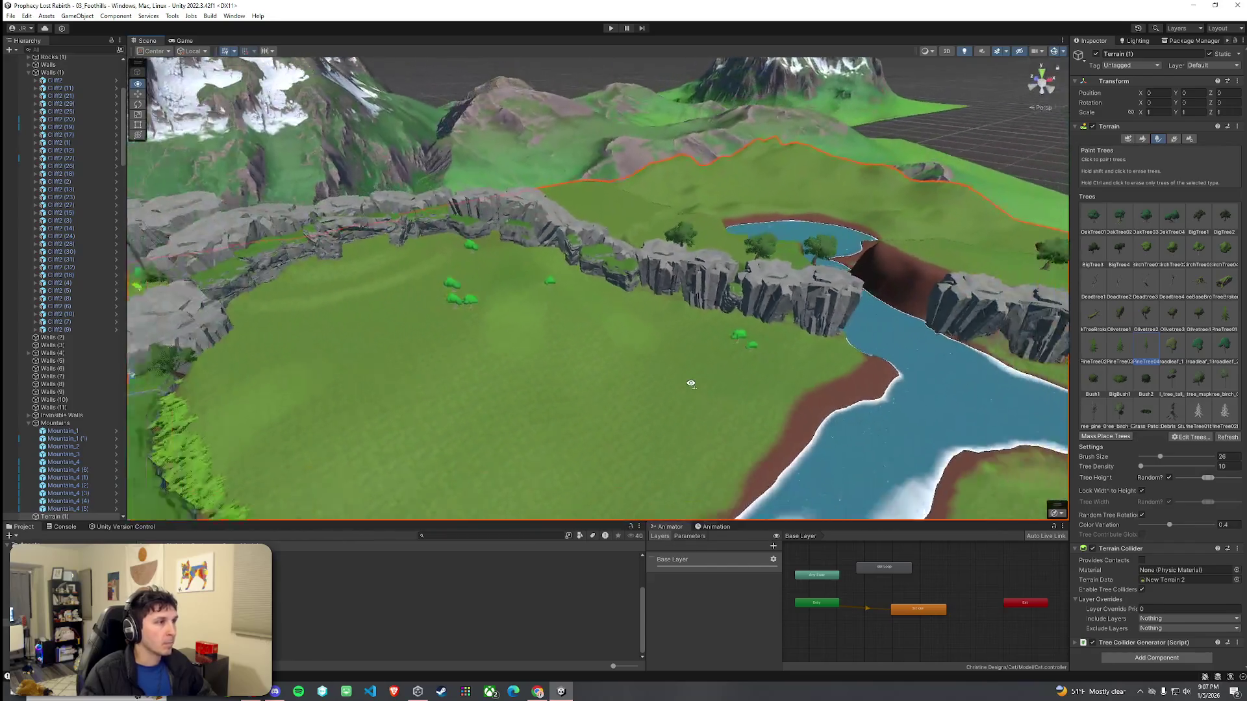
Step: Fly to the cliffs and select the BigTree prototype for planting
mouse_move(691, 383)
left_mouse_down()
mouse_move(745, 408)
mouse_move(730, 373)
left_mouse_up()
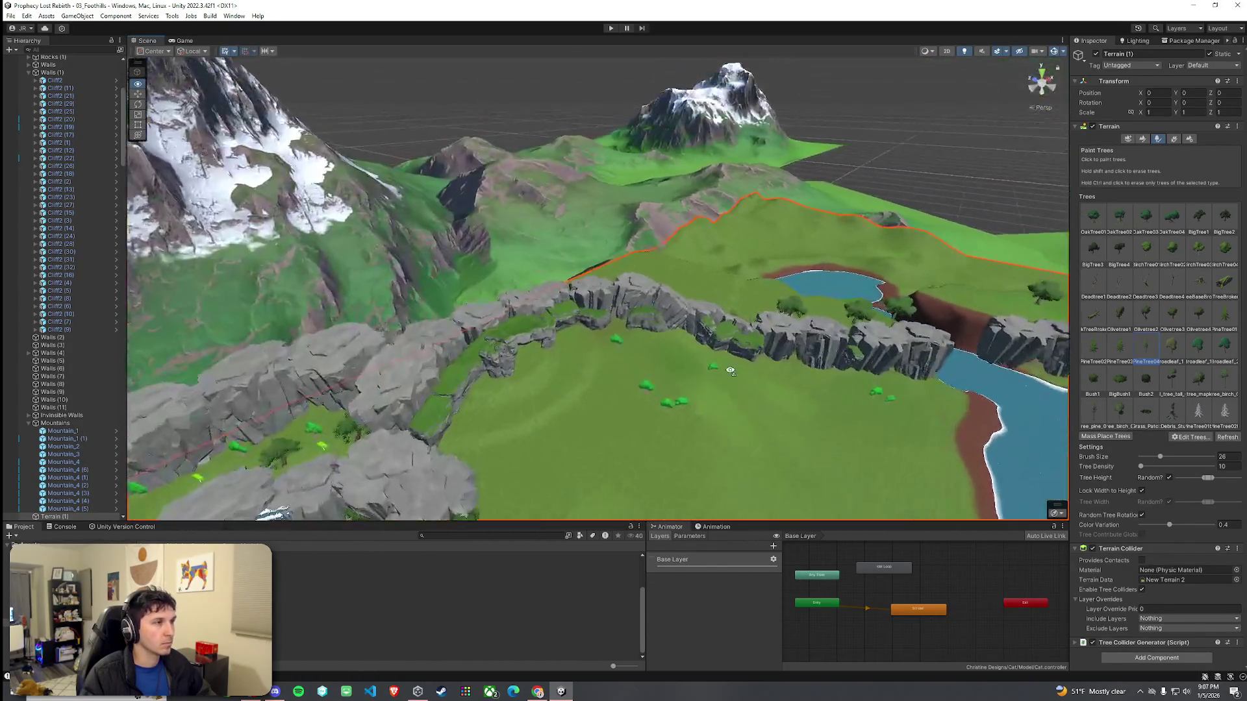
left_click_drag(1109, 276, 1117, 255)
left_click(1118, 252)
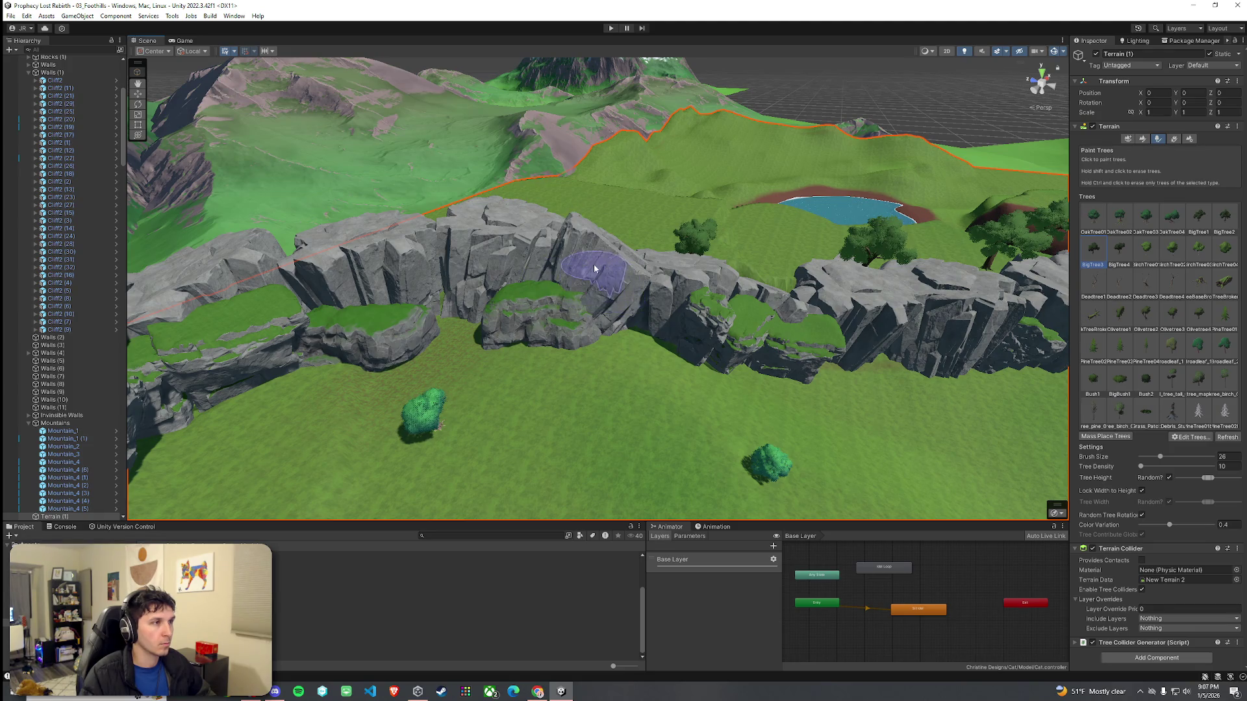
mouse_move(344, 266)
left_mouse_down()
mouse_move(721, 332)
mouse_move(950, 243)
left_mouse_up()
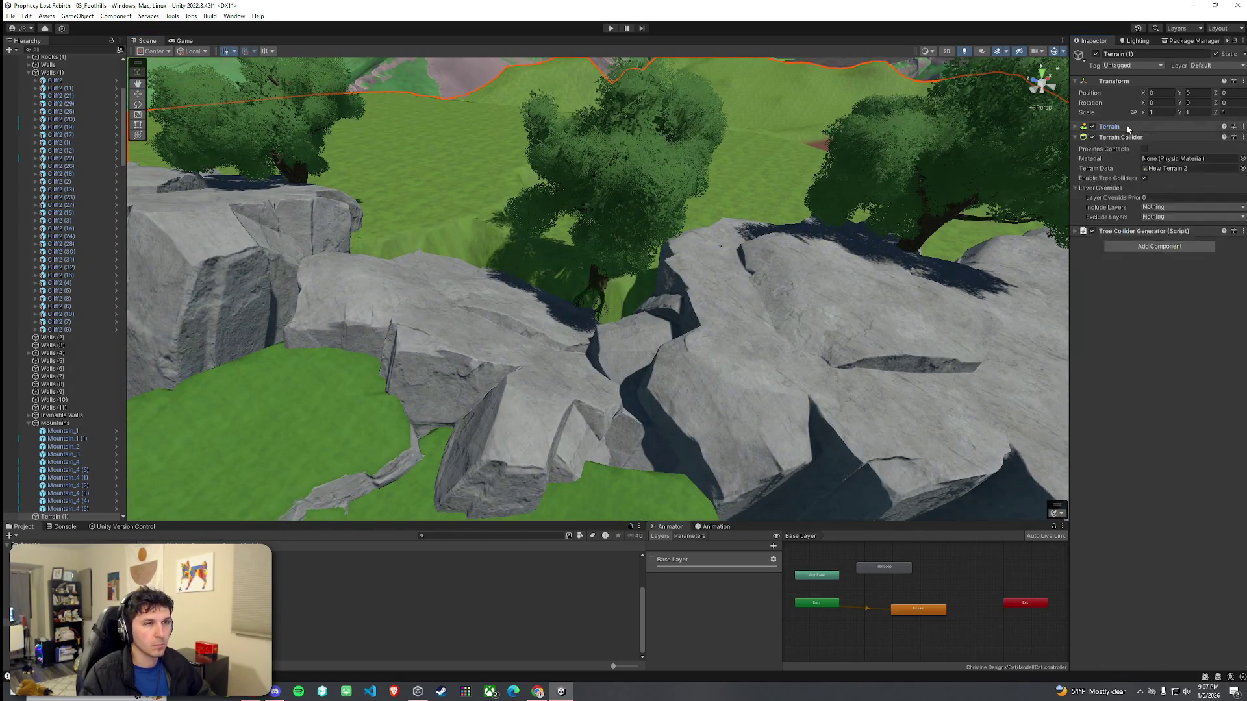
left_click(1142, 138)
left_click(1142, 149)
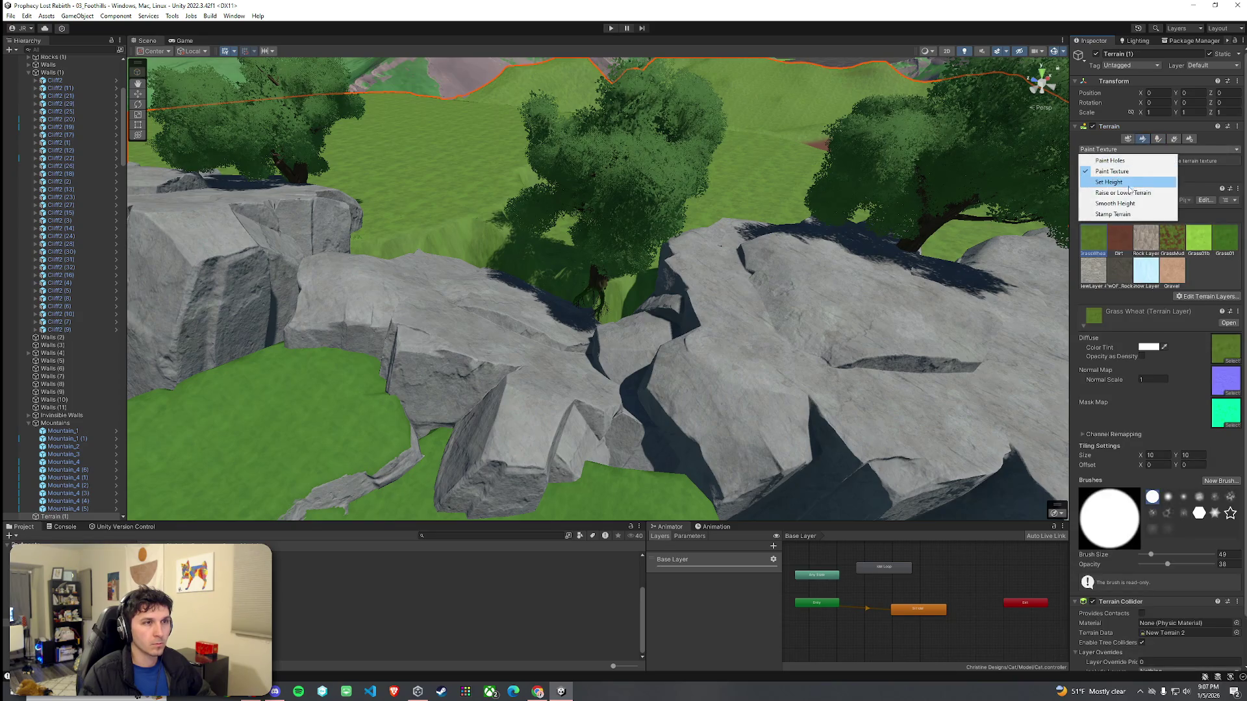
left_click(1103, 195)
mouse_move(508, 269)
left_mouse_down()
mouse_move(479, 203)
mouse_move(554, 245)
mouse_move(793, 305)
mouse_move(744, 297)
mouse_move(751, 223)
mouse_move(770, 200)
mouse_move(637, 273)
mouse_move(623, 217)
left_mouse_up()
mouse_move(545, 316)
left_mouse_down()
mouse_move(662, 329)
mouse_move(568, 317)
left_mouse_up()
left_click(1139, 150)
left_click(1111, 171)
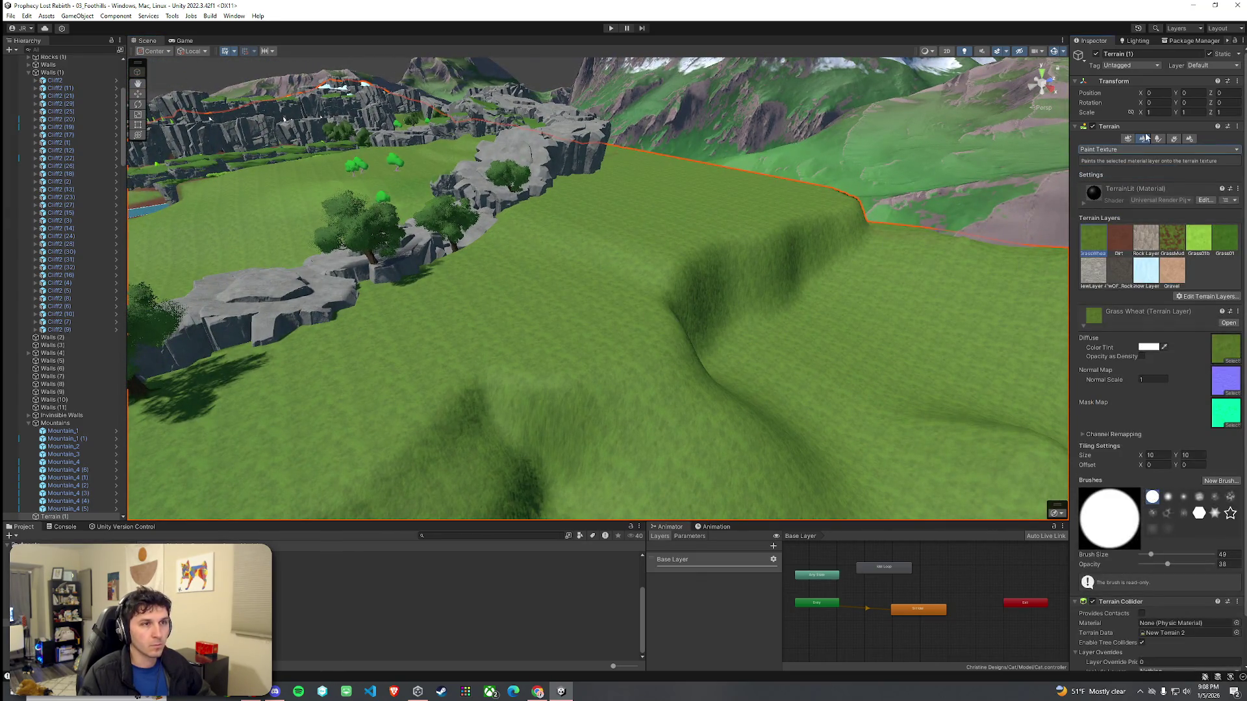
left_click(1139, 150)
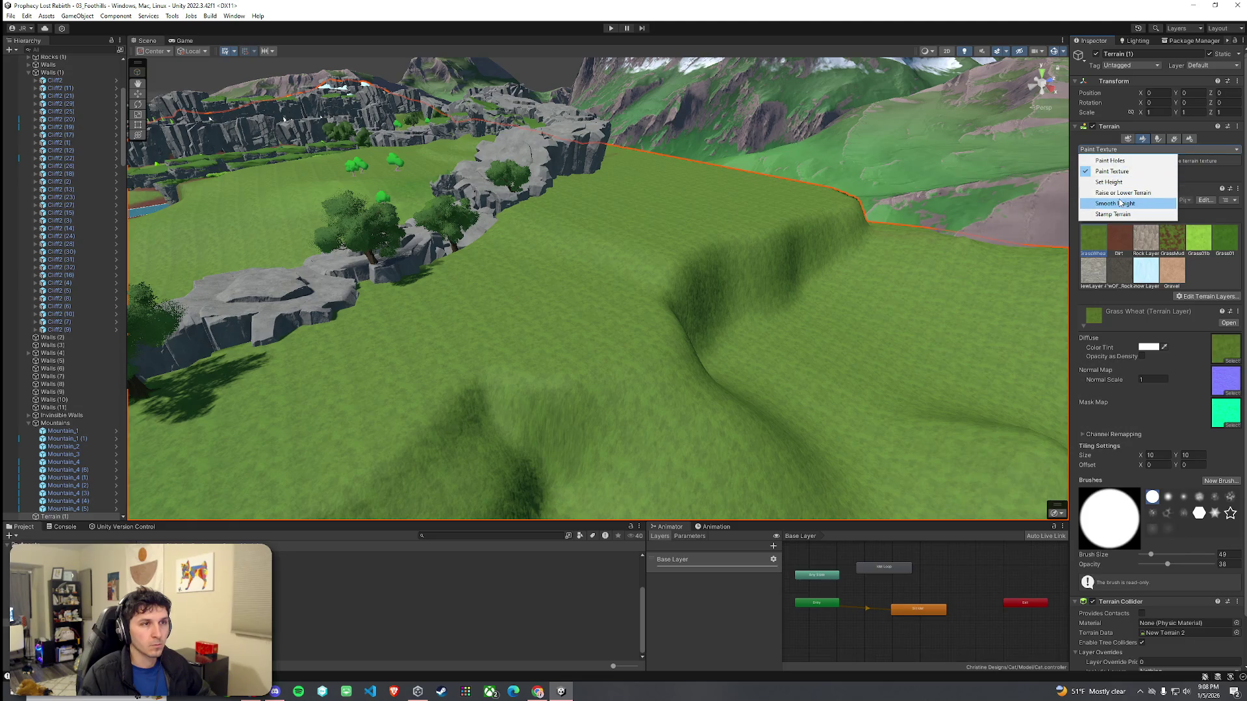
left_click(1157, 138)
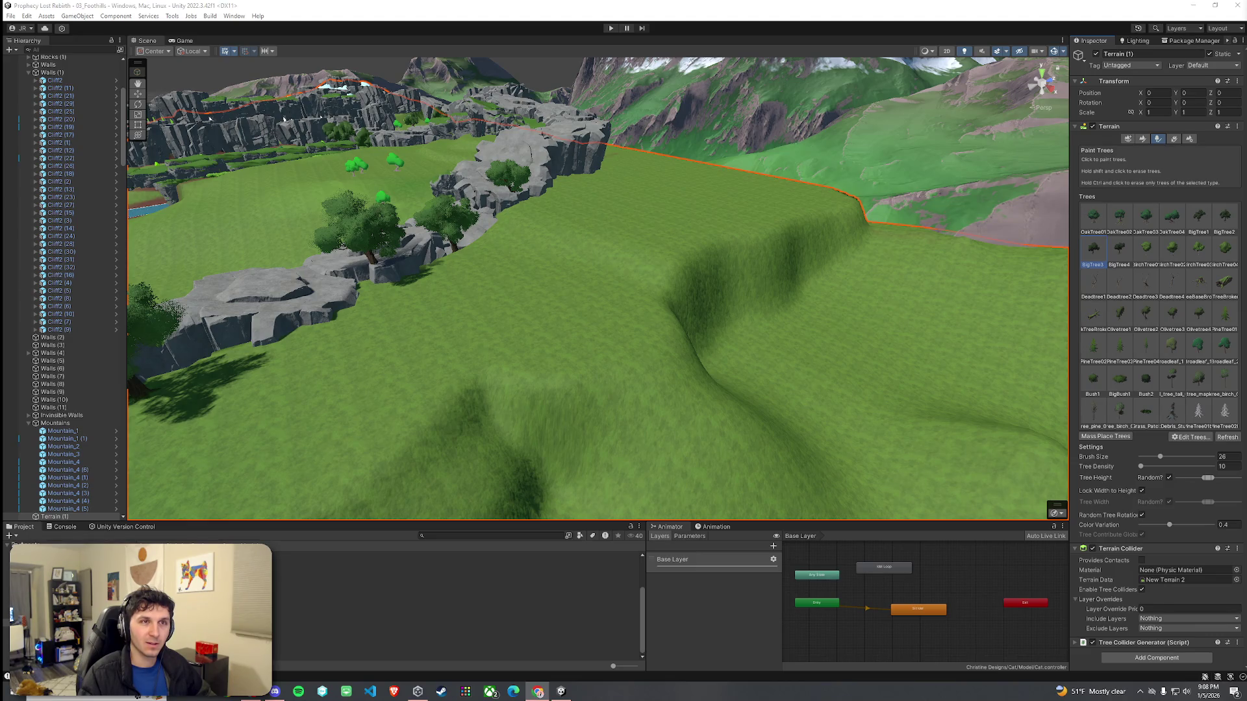
Step: Try thin pines on the grass, undoing the dense strokes but keeping one placement
left_click_drag(872, 212, 786, 227)
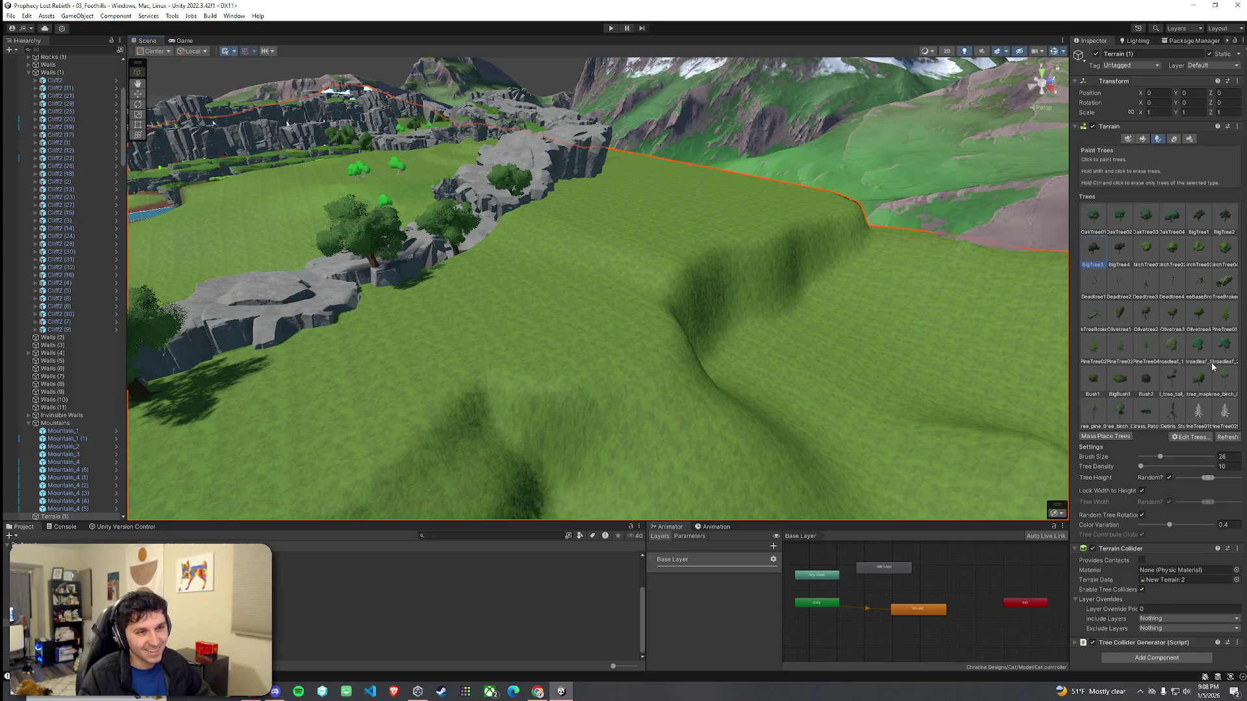
left_click(1105, 419)
left_click(659, 198)
left_click(568, 301)
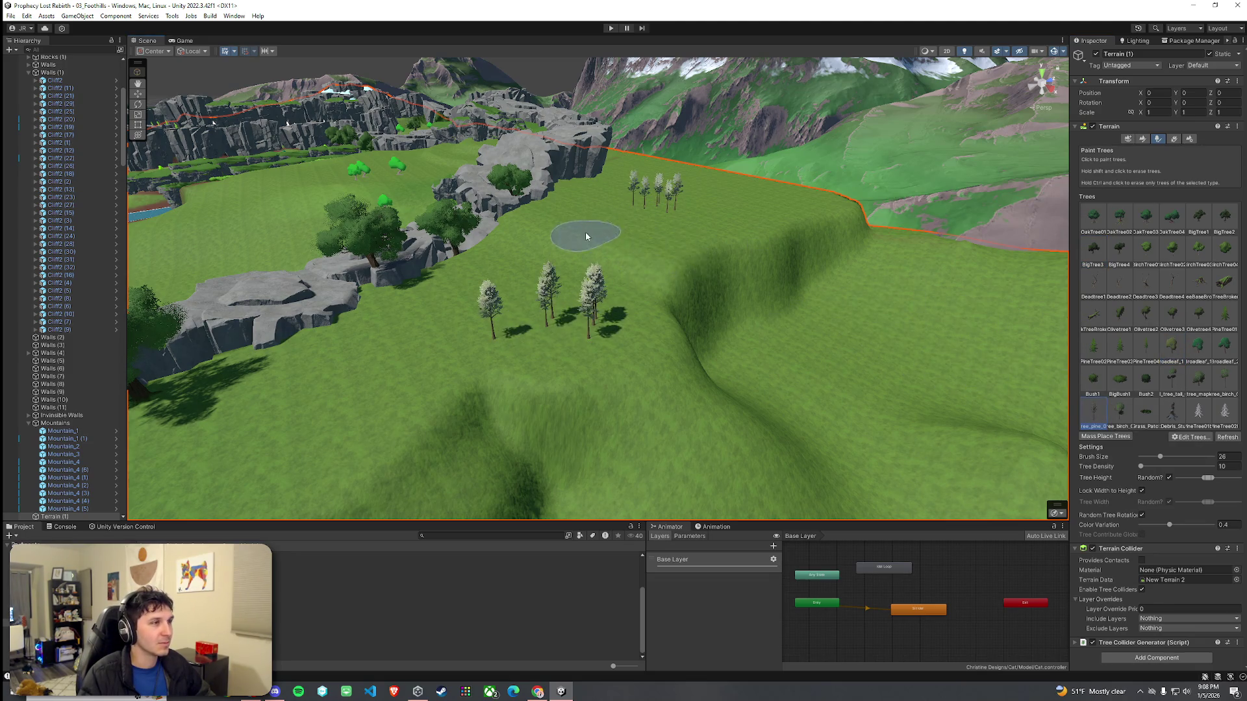
key("ctrl+z")
key("ctrl+z")
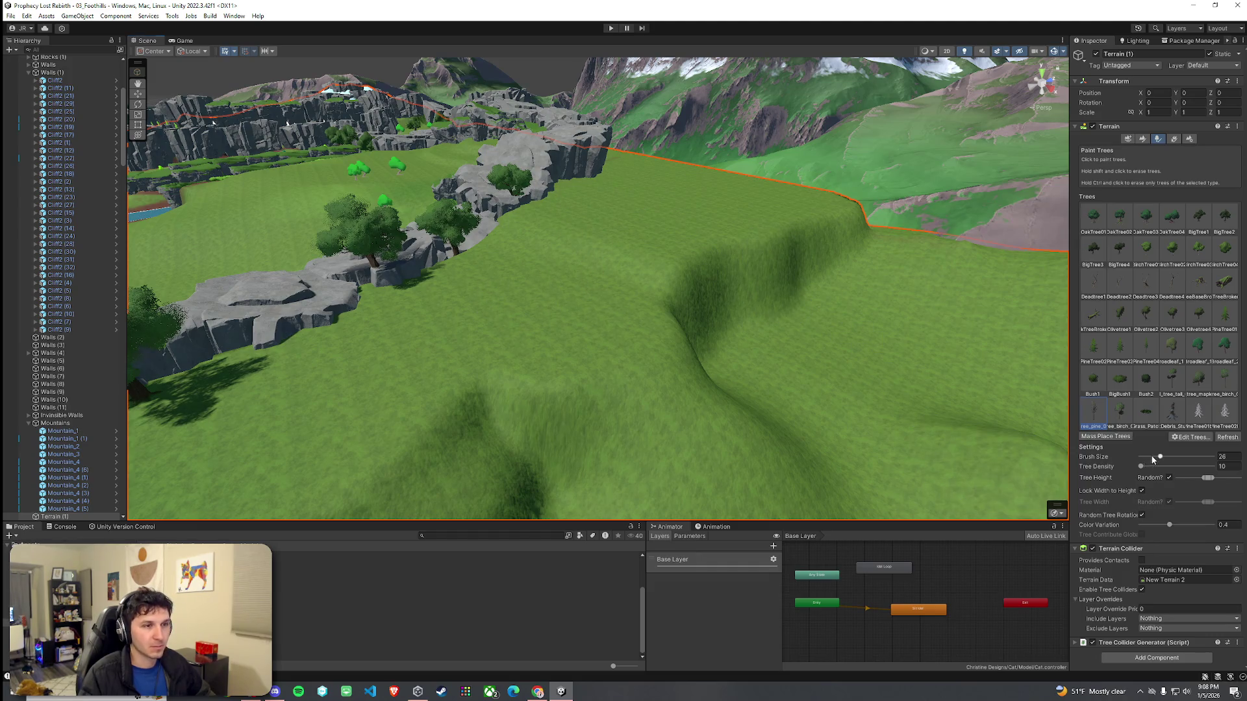
key("ctrl+y")
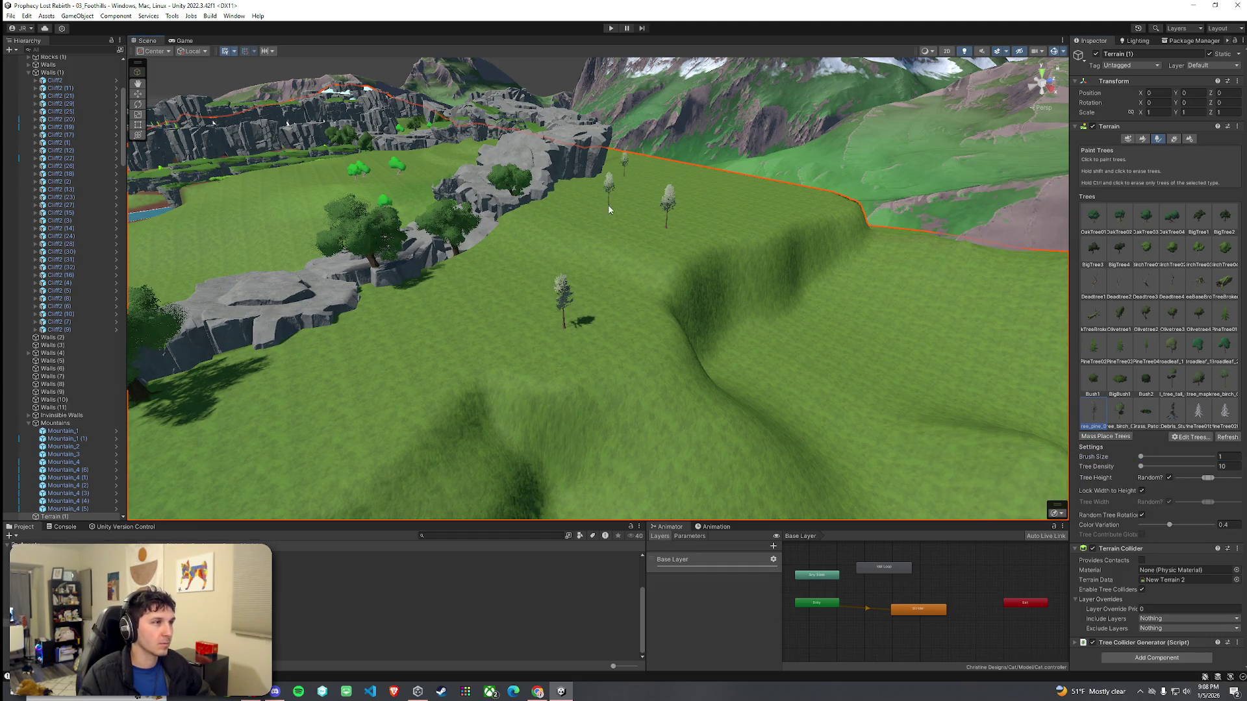
Step: Select PineTree04 and survey the ridge, cliffs and snowy peaks for single-tree spots
left_click_drag(509, 329, 502, 344)
mouse_move(673, 307)
left_mouse_down()
mouse_move(759, 260)
mouse_move(876, 337)
mouse_move(673, 224)
left_mouse_up()
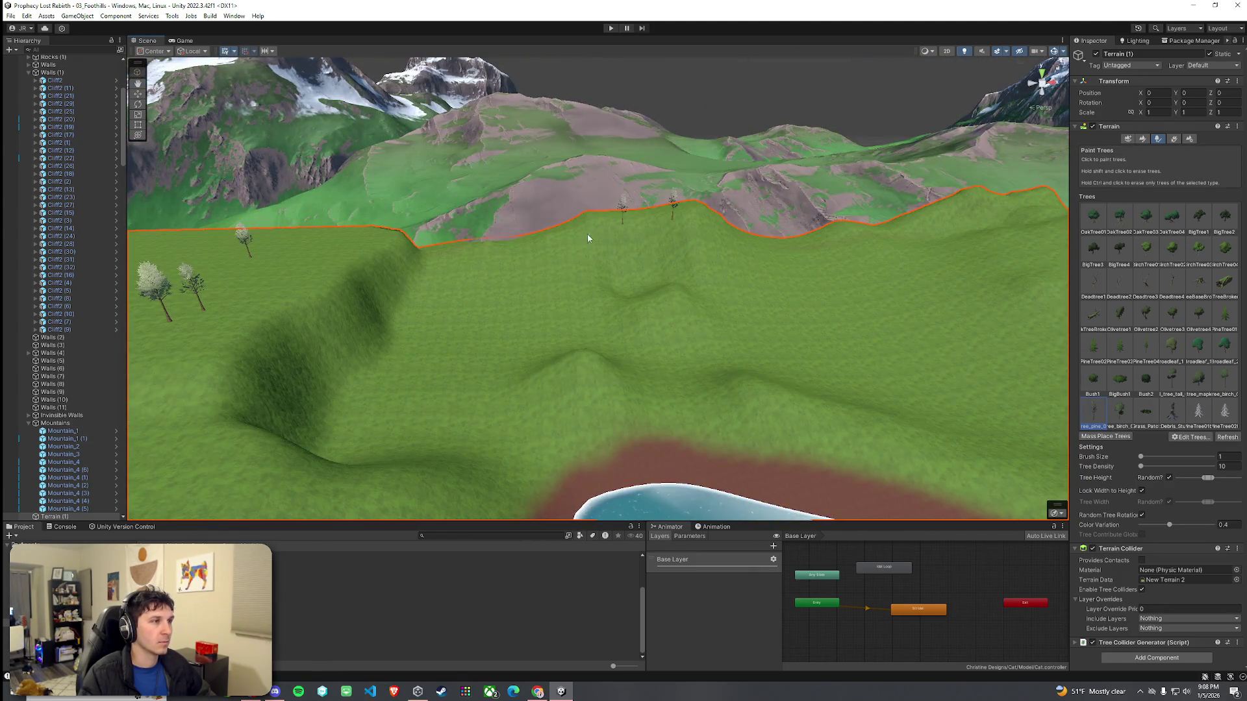
left_click_drag(728, 261, 766, 270)
left_click(1143, 351)
mouse_move(714, 325)
left_mouse_down()
mouse_move(626, 300)
mouse_move(661, 279)
mouse_move(869, 318)
left_mouse_up()
mouse_move(751, 292)
left_mouse_down()
mouse_move(910, 294)
mouse_move(790, 279)
left_mouse_up()
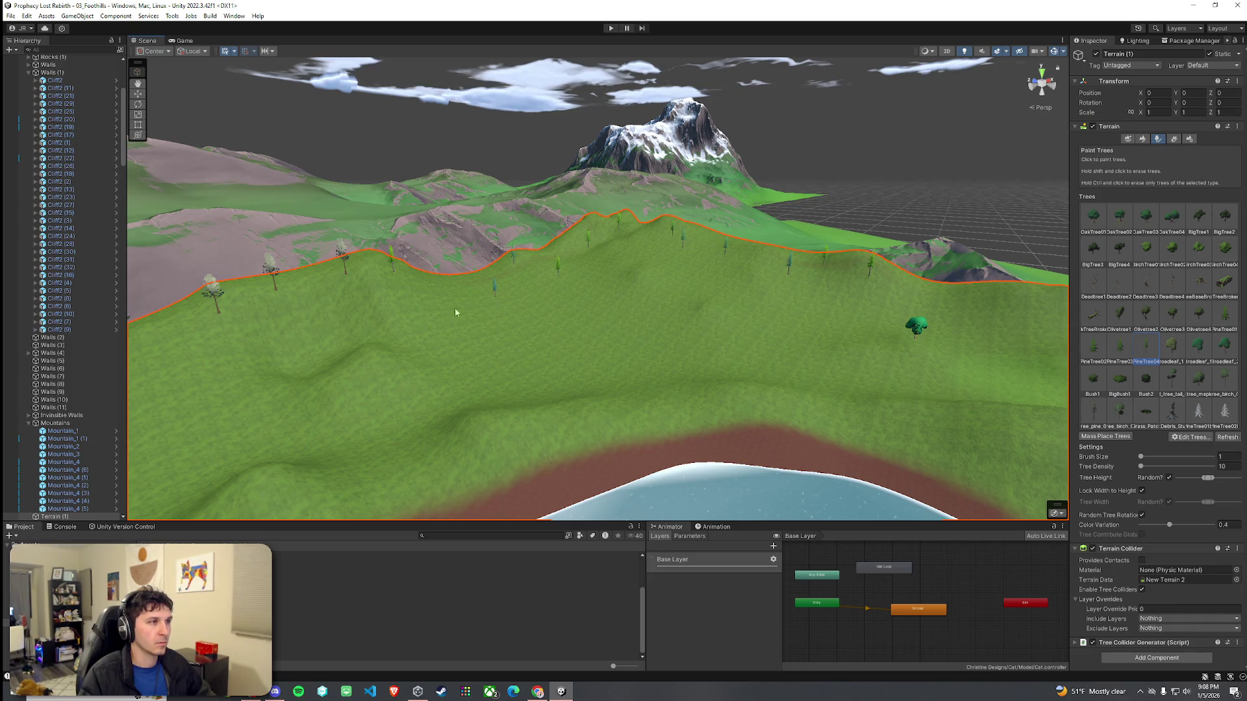
left_click_drag(472, 309, 394, 307)
left_click_drag(315, 294, 637, 309)
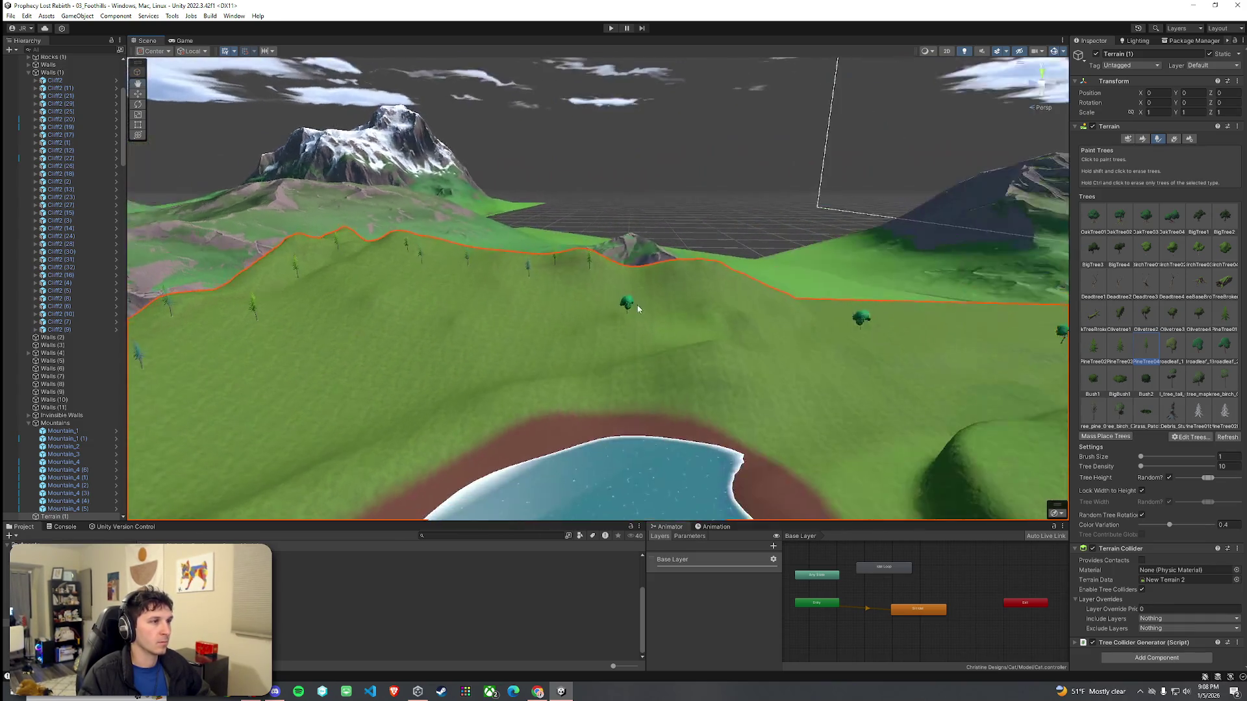
left_click_drag(775, 299, 913, 315)
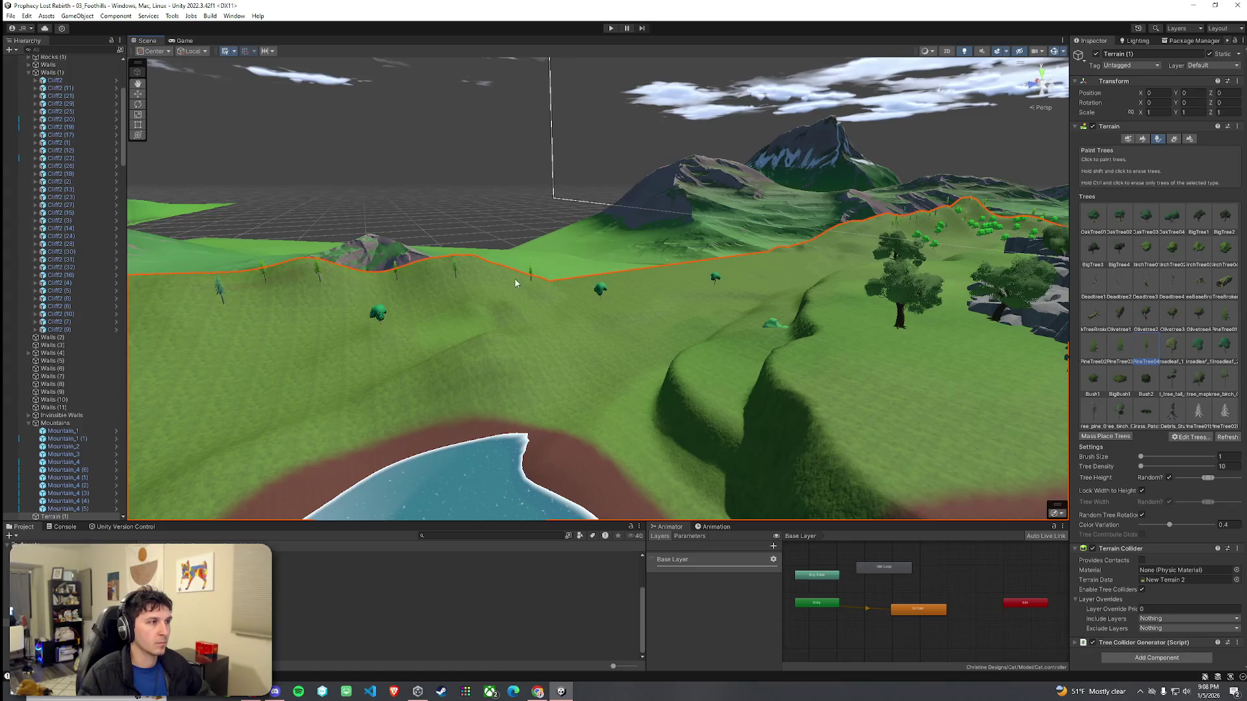
mouse_move(224, 294)
left_mouse_down()
mouse_move(776, 309)
mouse_move(1242, 293)
mouse_move(13, 290)
left_mouse_up()
key("w")
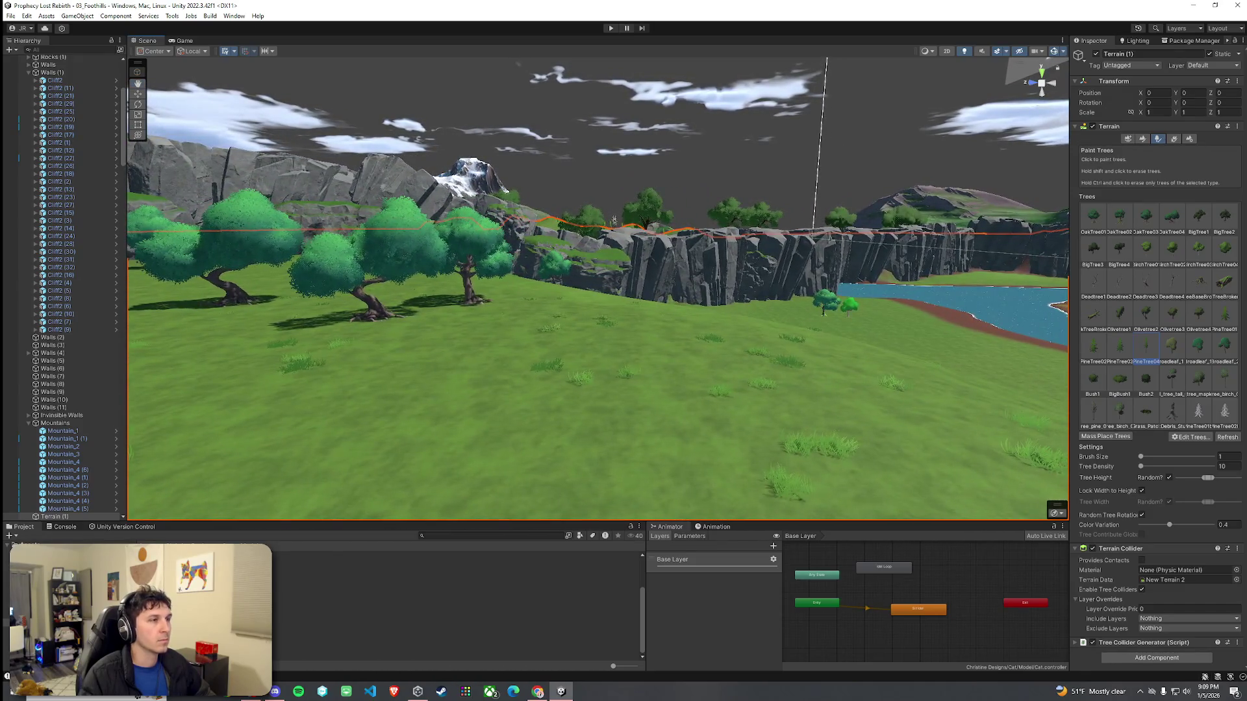
Step: Save the scene with Ctrl+S, then select the Cliff5 (17) piece beside the river
mouse_move(537, 213)
left_mouse_down()
mouse_move(547, 224)
mouse_move(557, 208)
mouse_move(555, 272)
mouse_move(693, 363)
mouse_move(882, 340)
mouse_move(997, 426)
mouse_move(1056, 401)
mouse_move(1135, 453)
mouse_move(1159, 409)
mouse_move(1243, 396)
mouse_move(5, 396)
mouse_move(52, 396)
left_mouse_up()
key("ctrl+s")
left_click(587, 316)
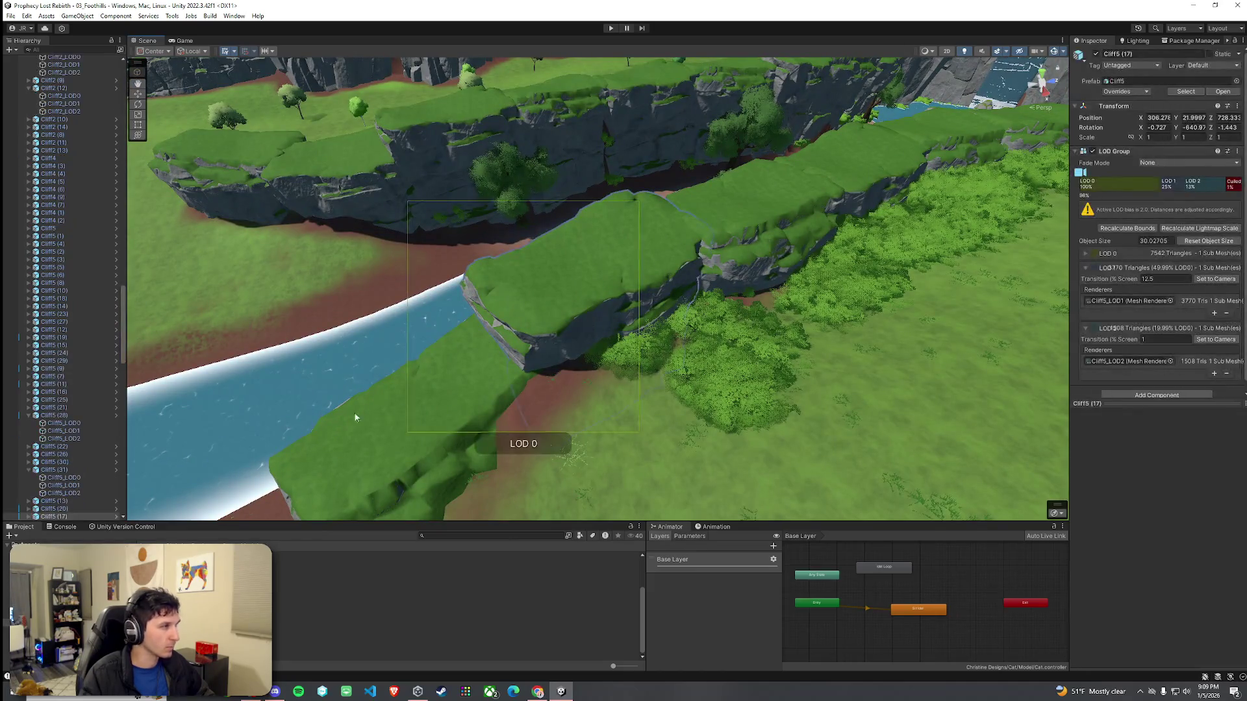
Step: Delete the Cliff5 (17) cliff from the scene
left_click(29, 457)
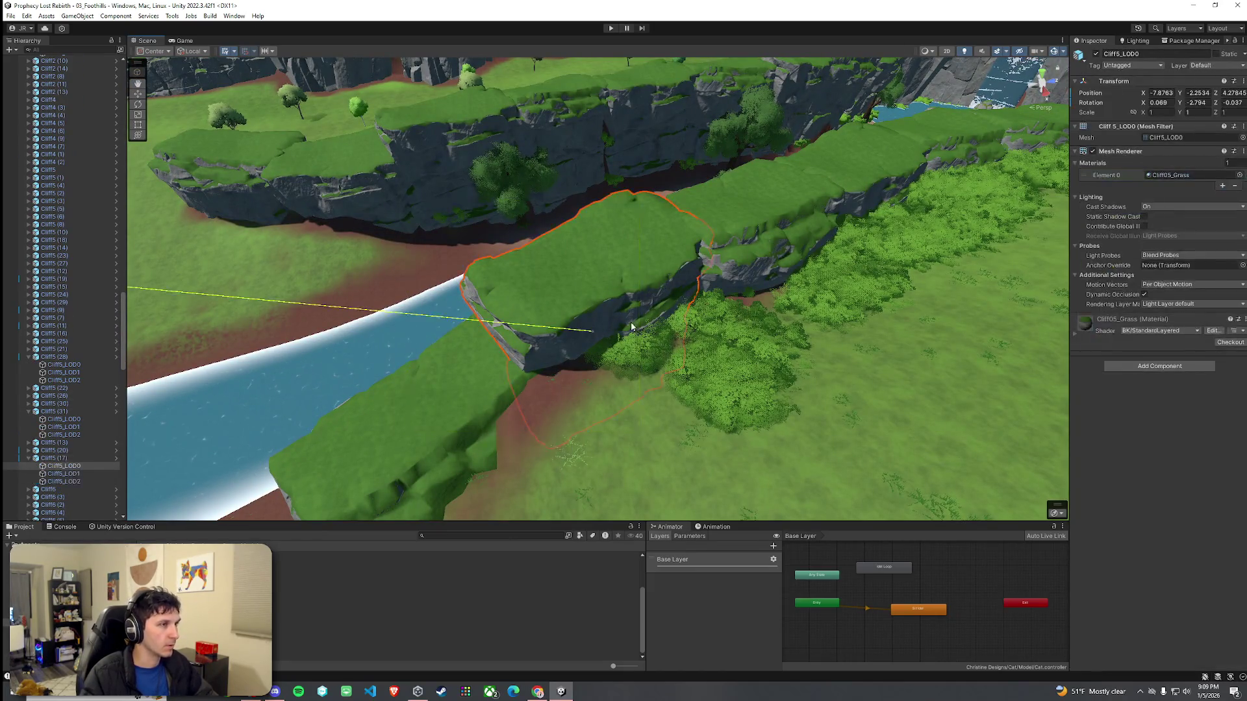
left_click(61, 458)
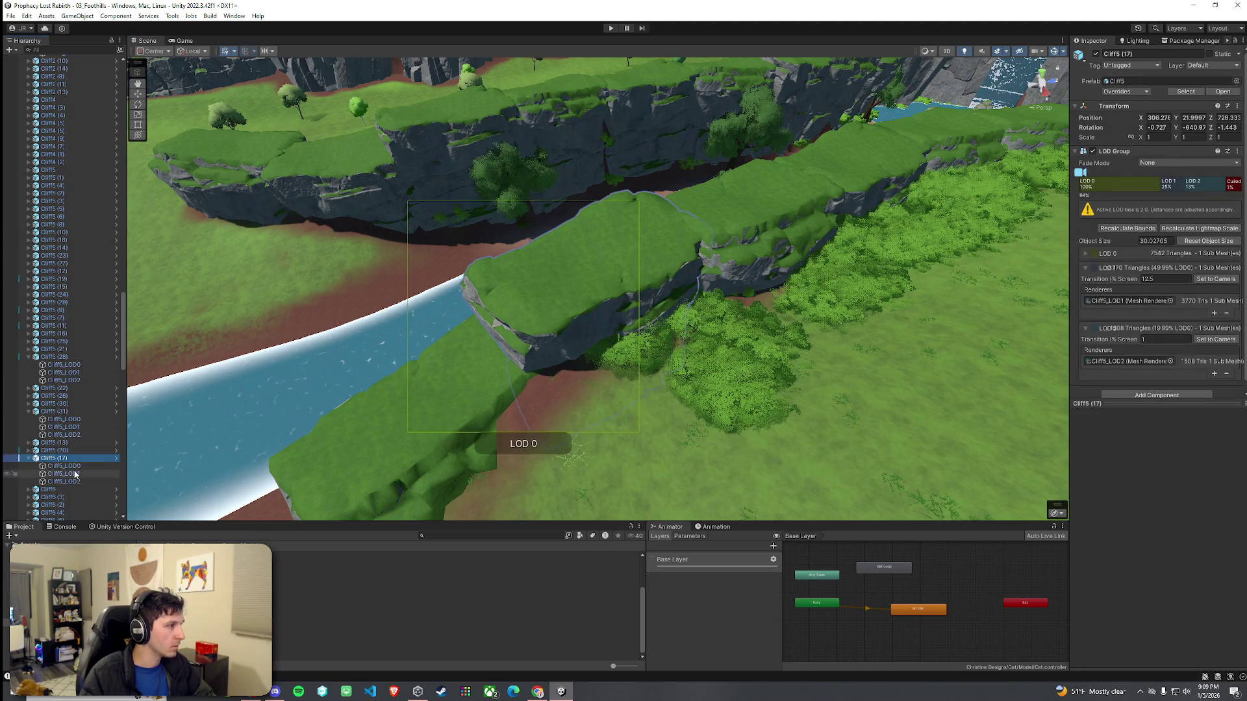
key("Delete")
Step: Search the Project for 'cliff', filter to prefabs, and select Cliff5
left_click(461, 534)
type("cliffs5")
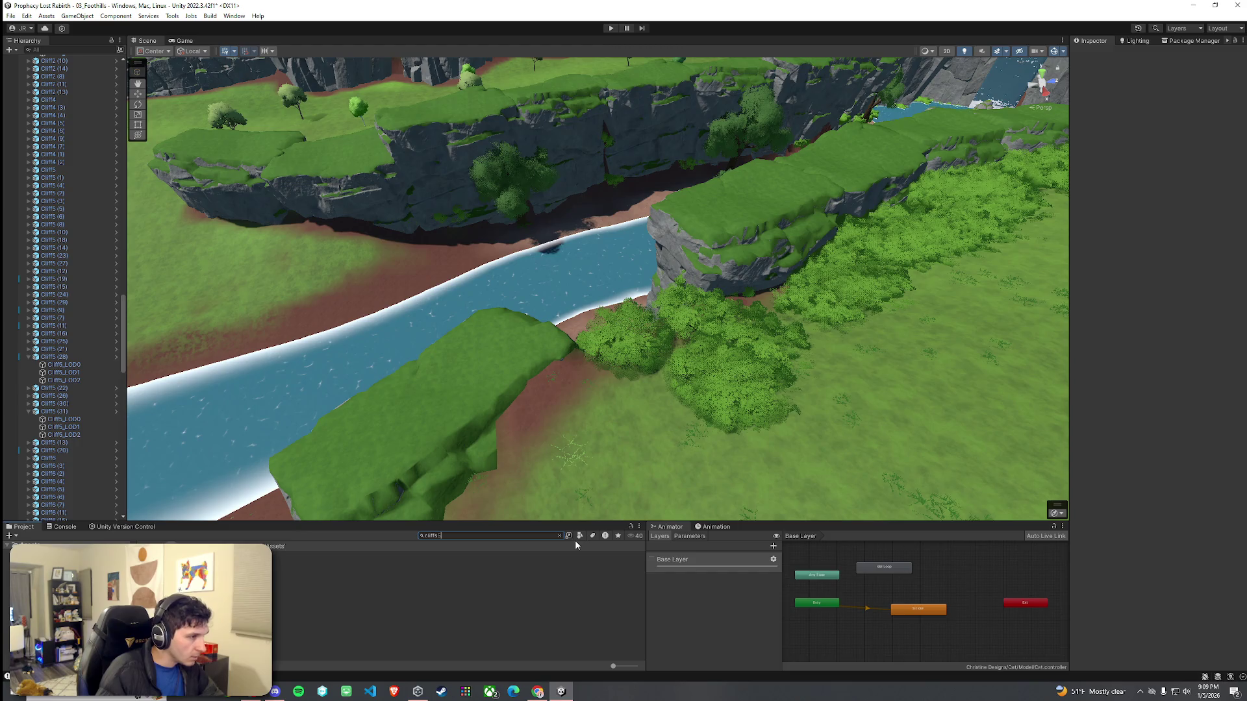
key("BackSpace")
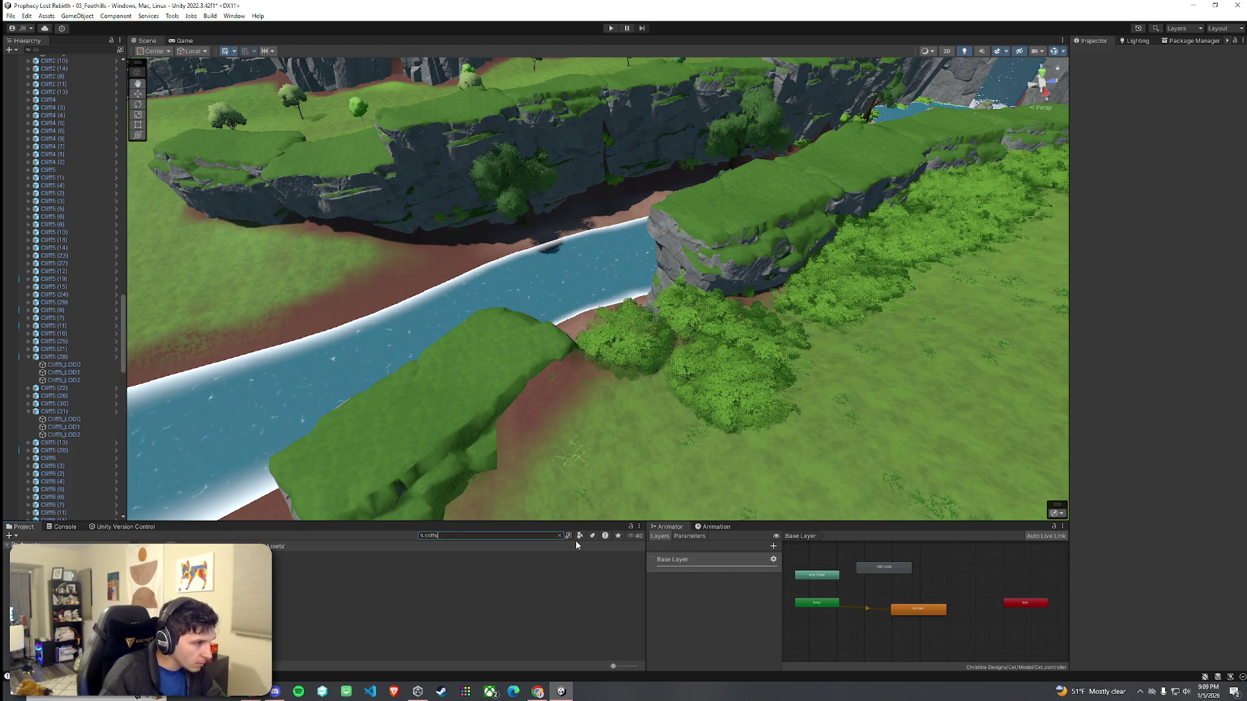
left_click(580, 537)
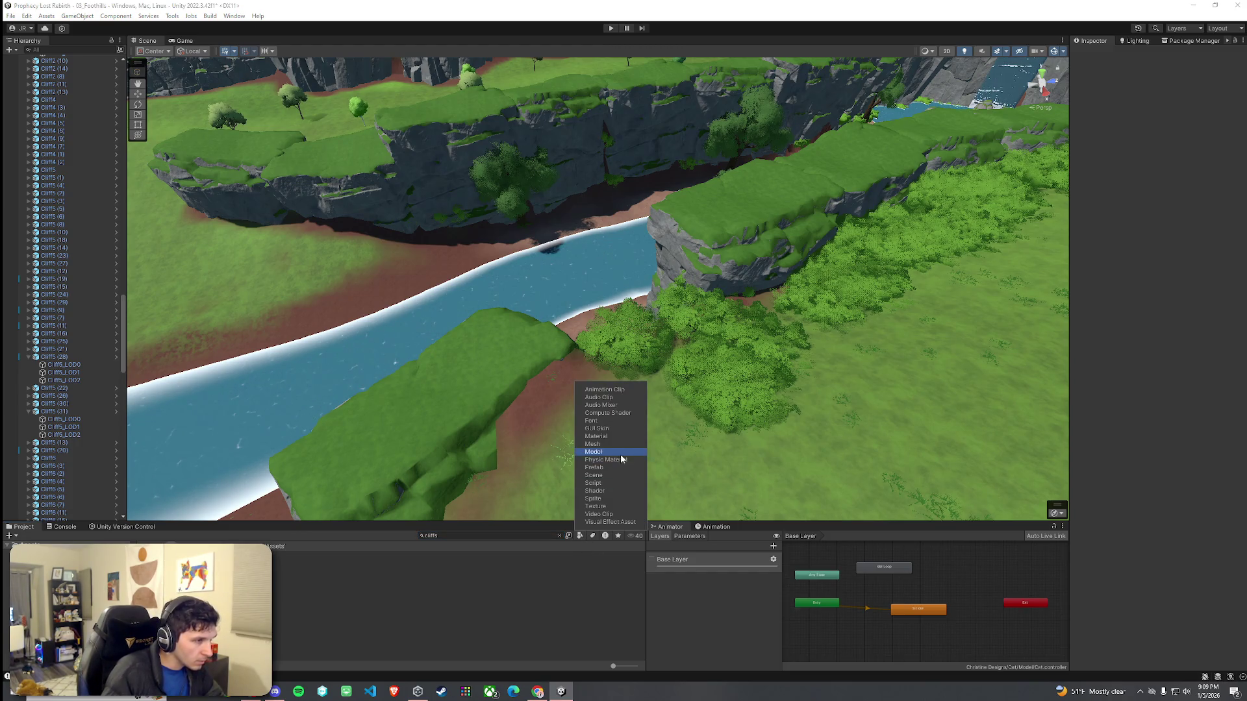
left_click(595, 468)
left_click(444, 536)
key("BackSpace")
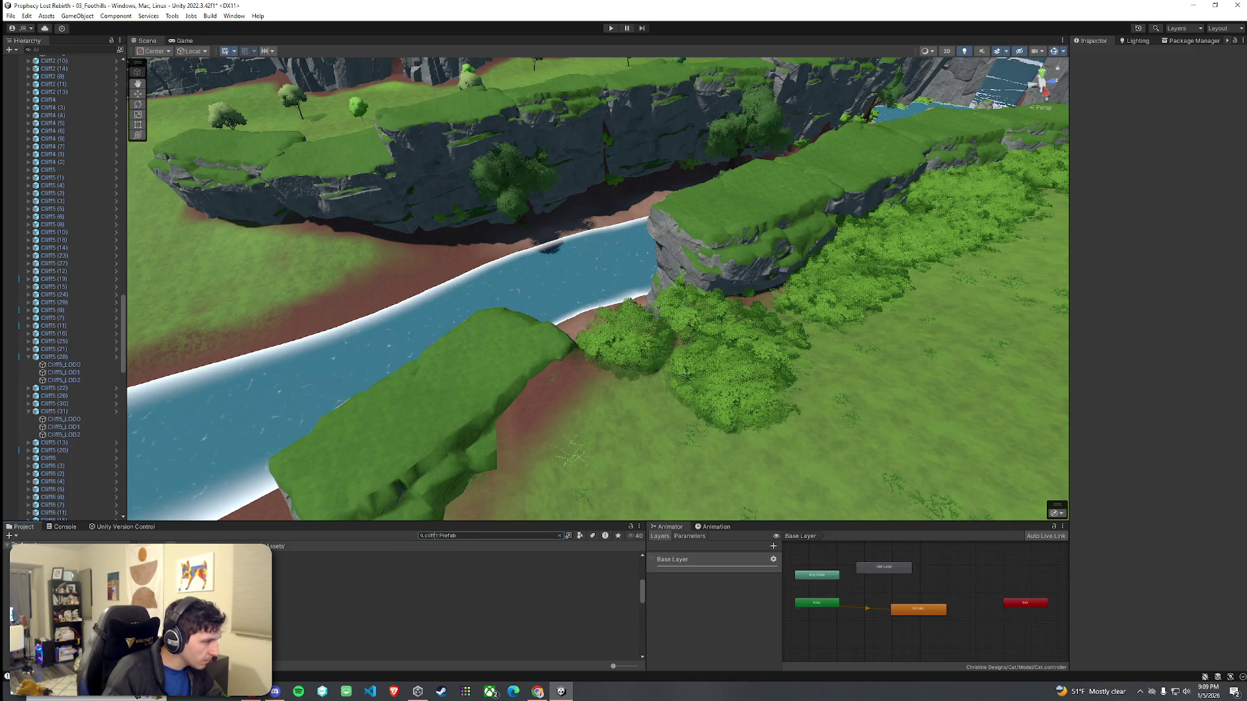
left_click(195, 611)
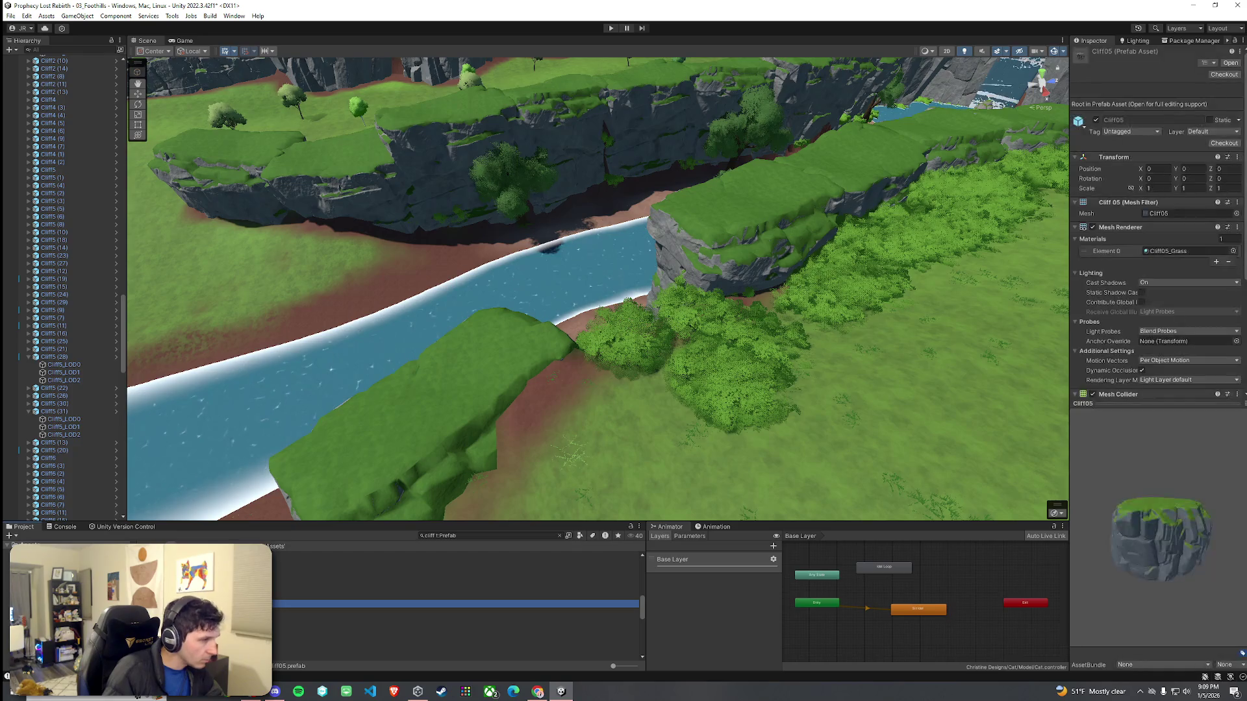
Step: Drop Cliff5 into the canyon and move it into the gap beside the river
mouse_move(380, 515)
left_mouse_down()
mouse_move(596, 376)
mouse_move(572, 318)
mouse_move(597, 357)
mouse_move(617, 325)
mouse_move(604, 273)
mouse_move(571, 305)
mouse_move(488, 340)
mouse_move(524, 337)
left_mouse_up()
key("w")
mouse_move(610, 306)
left_mouse_down()
mouse_move(598, 298)
mouse_move(591, 339)
mouse_move(686, 318)
mouse_move(693, 328)
left_mouse_up()
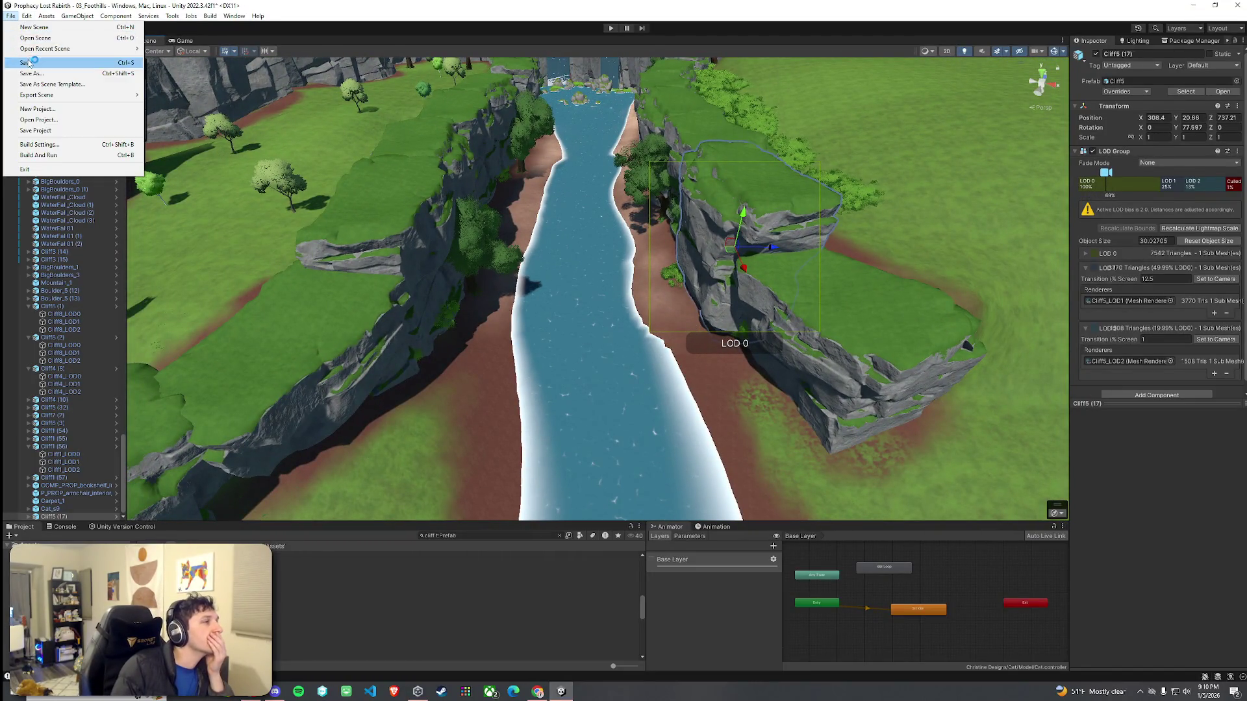
mouse_move(390, 195)
left_mouse_down()
mouse_move(402, 190)
mouse_move(395, 172)
mouse_move(244, 159)
mouse_move(844, 137)
left_mouse_up()
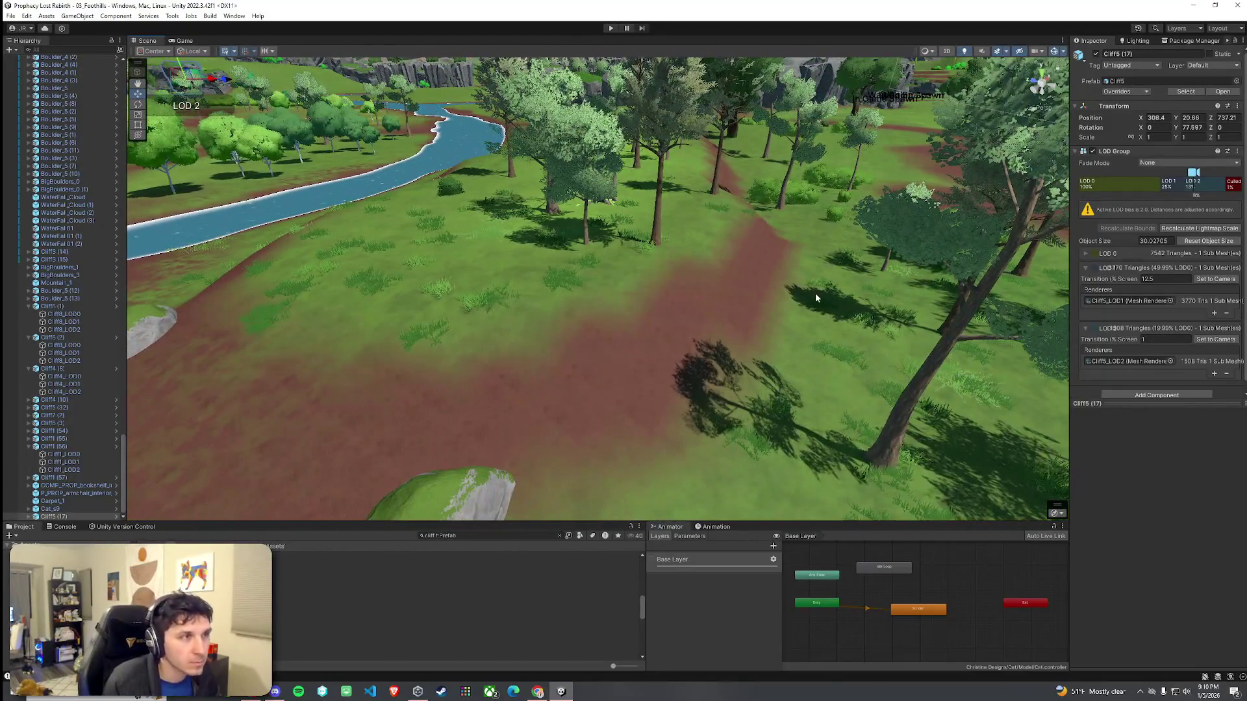
left_click(816, 293)
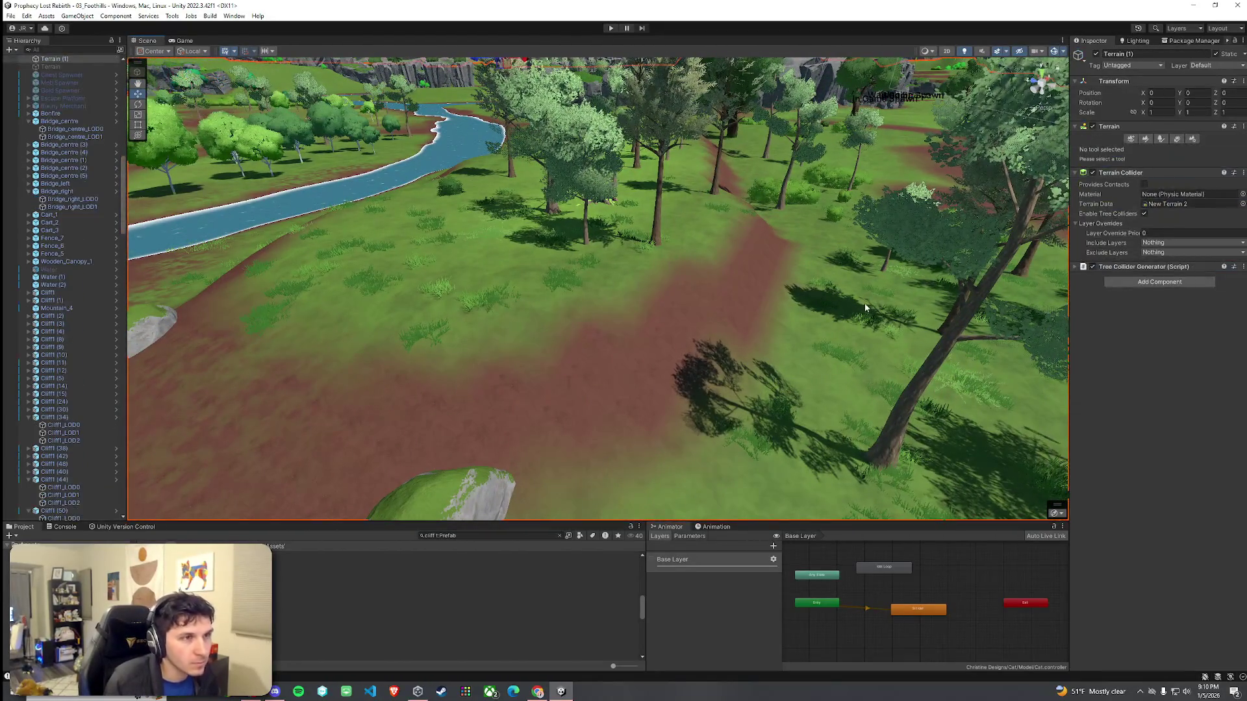
Step: Paint bushes into the two gaps and a BigBush1 right of the path
left_click(1162, 139)
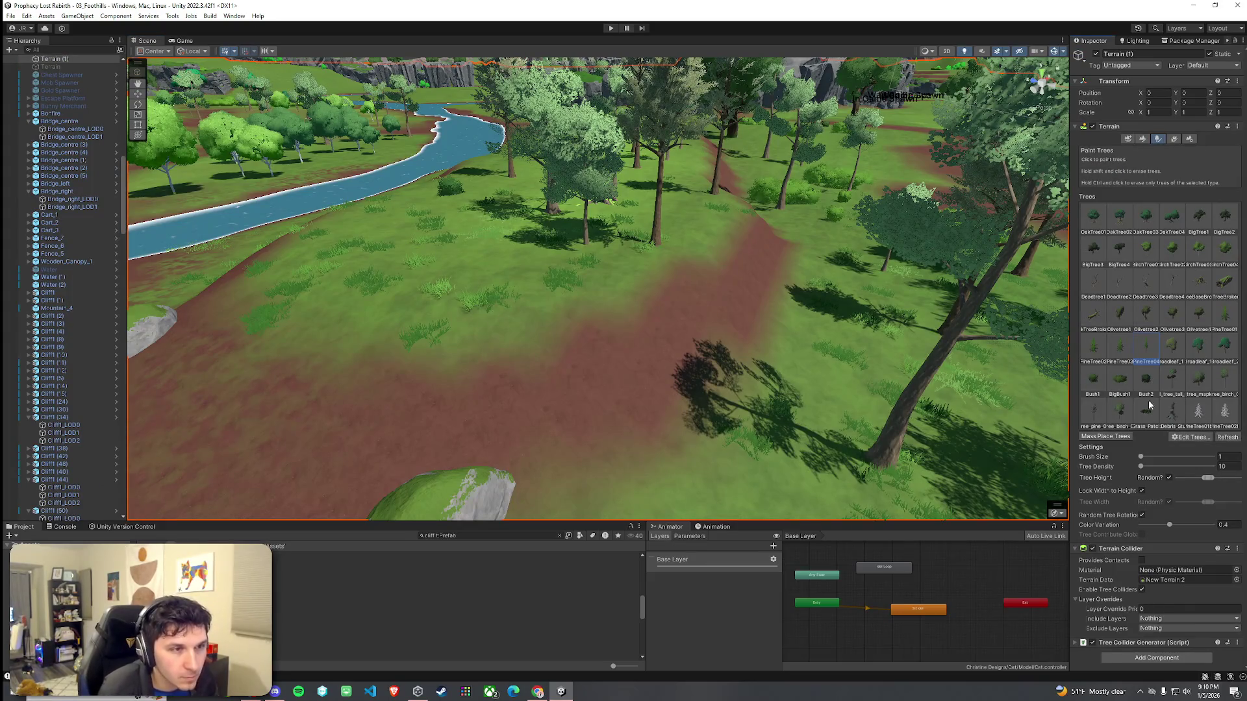
left_click(658, 441)
left_click(635, 364)
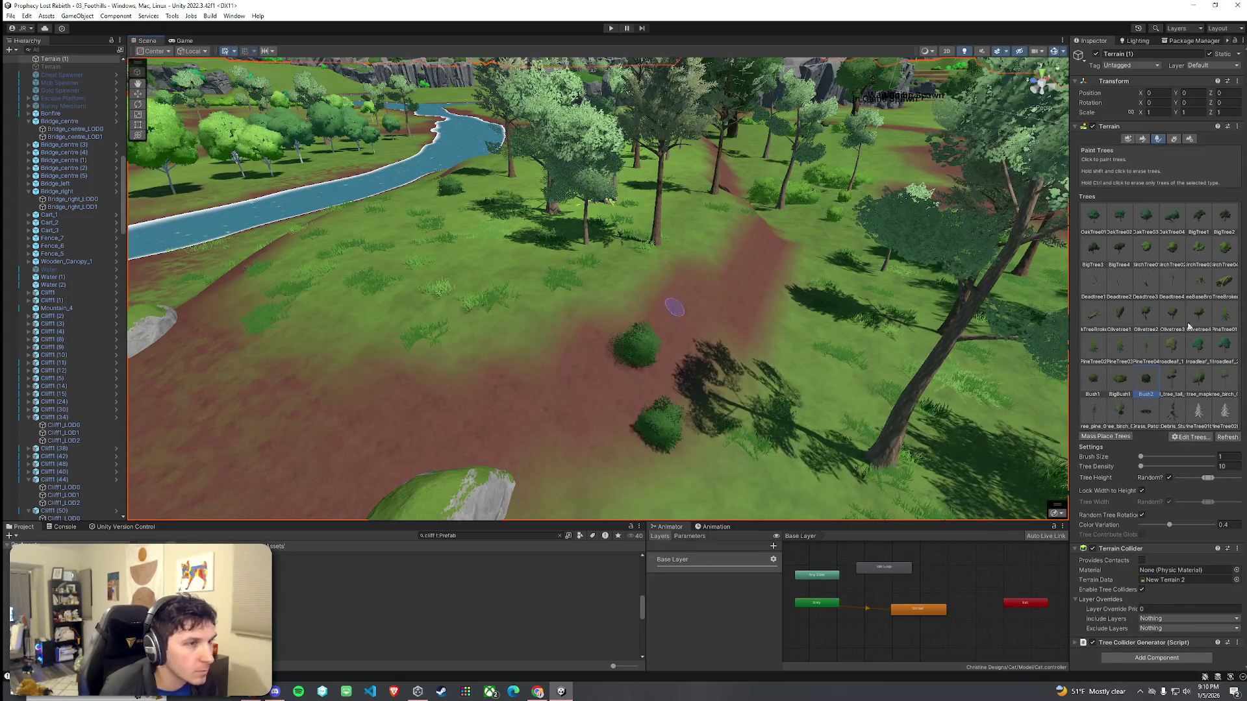
left_click(1115, 390)
left_click(704, 389)
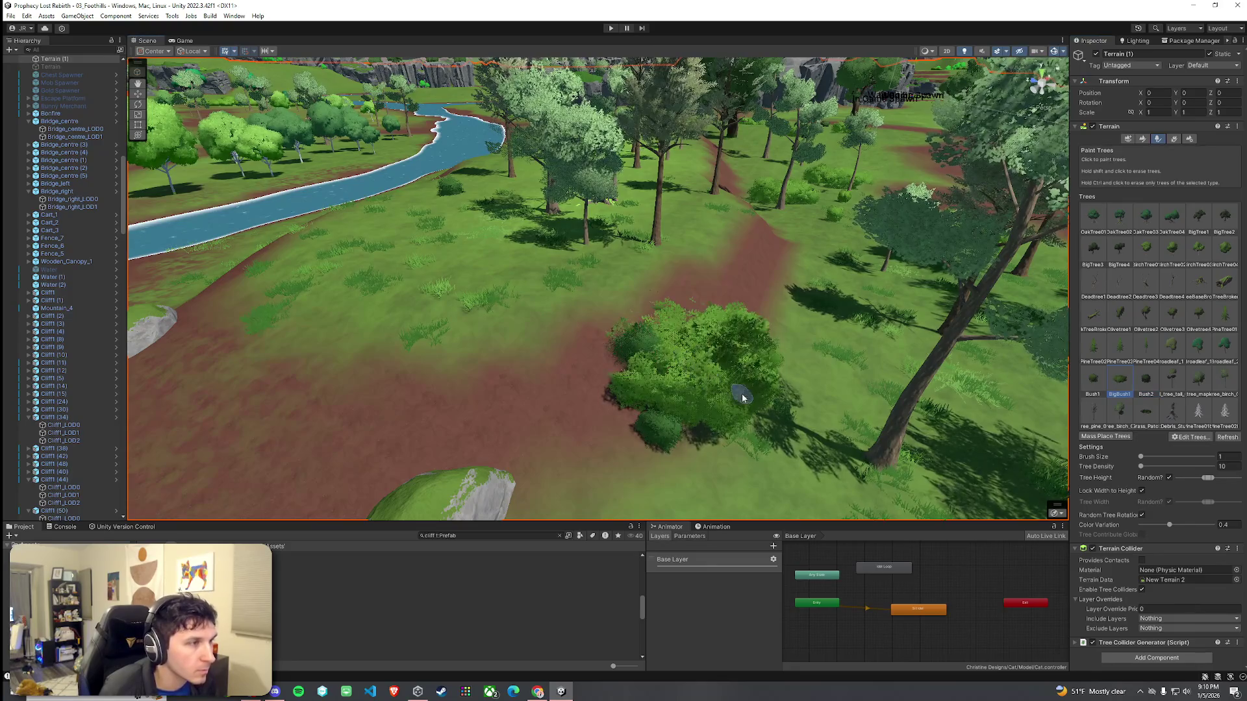
key("ctrl+z")
left_click(802, 339)
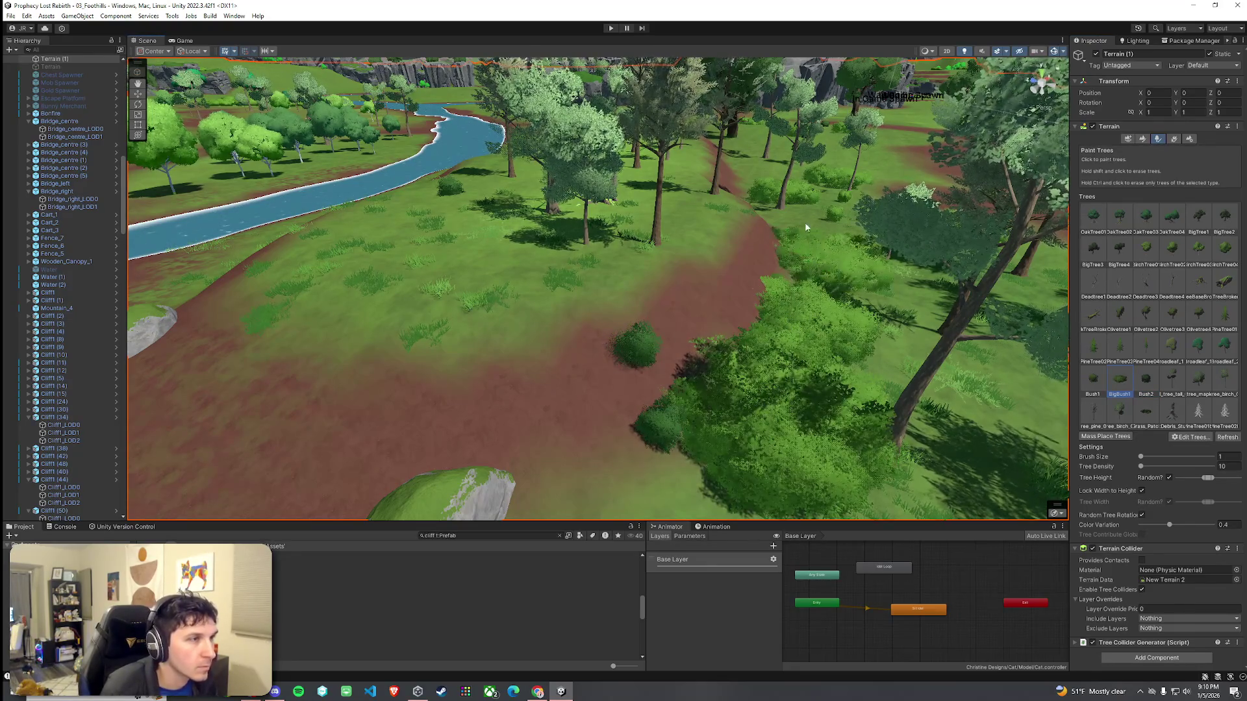
Step: Paint three more BigBush1 bushes along the dirt path
mouse_move(747, 178)
left_mouse_down()
mouse_move(508, 226)
mouse_move(925, 339)
mouse_move(835, 334)
mouse_move(829, 325)
mouse_move(1013, 360)
left_mouse_up()
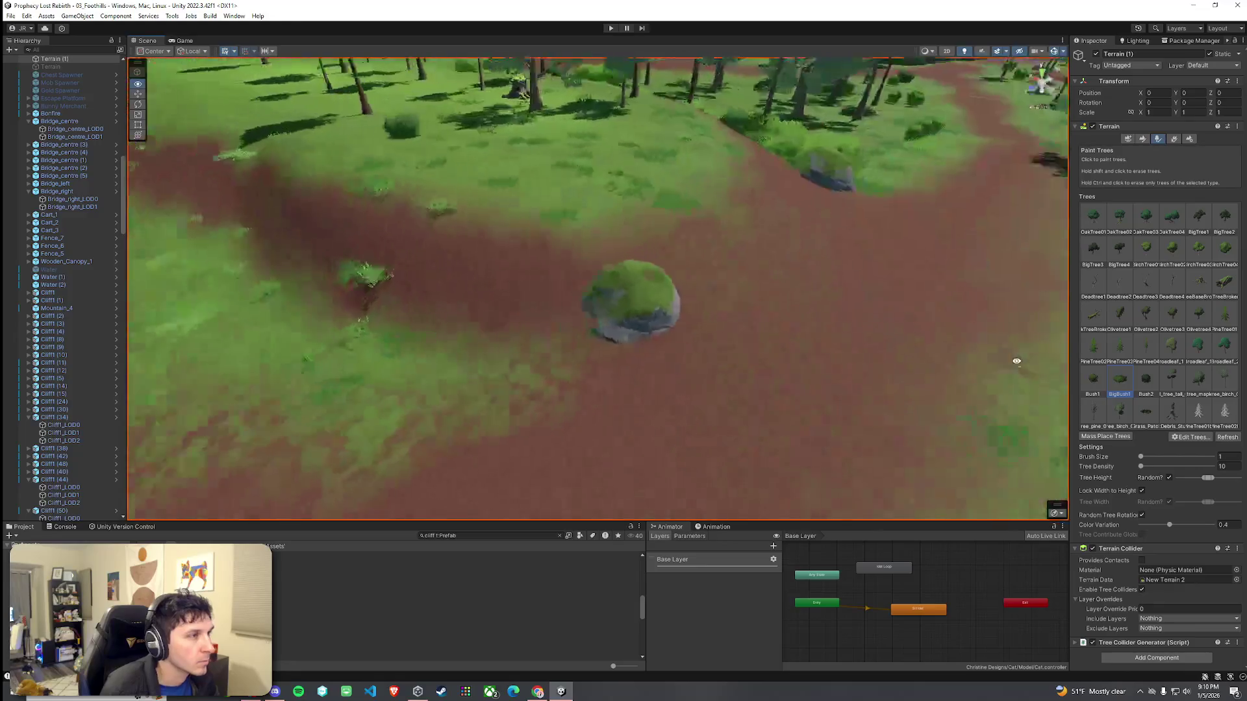
scroll(1011, 361, "down", 5)
left_click(714, 299)
left_click(604, 292)
left_click(409, 279)
Step: Paint a bush on the grass beside the river, then search assets for 'boulder'
left_click_drag(399, 278, 301, 218)
left_click(408, 252)
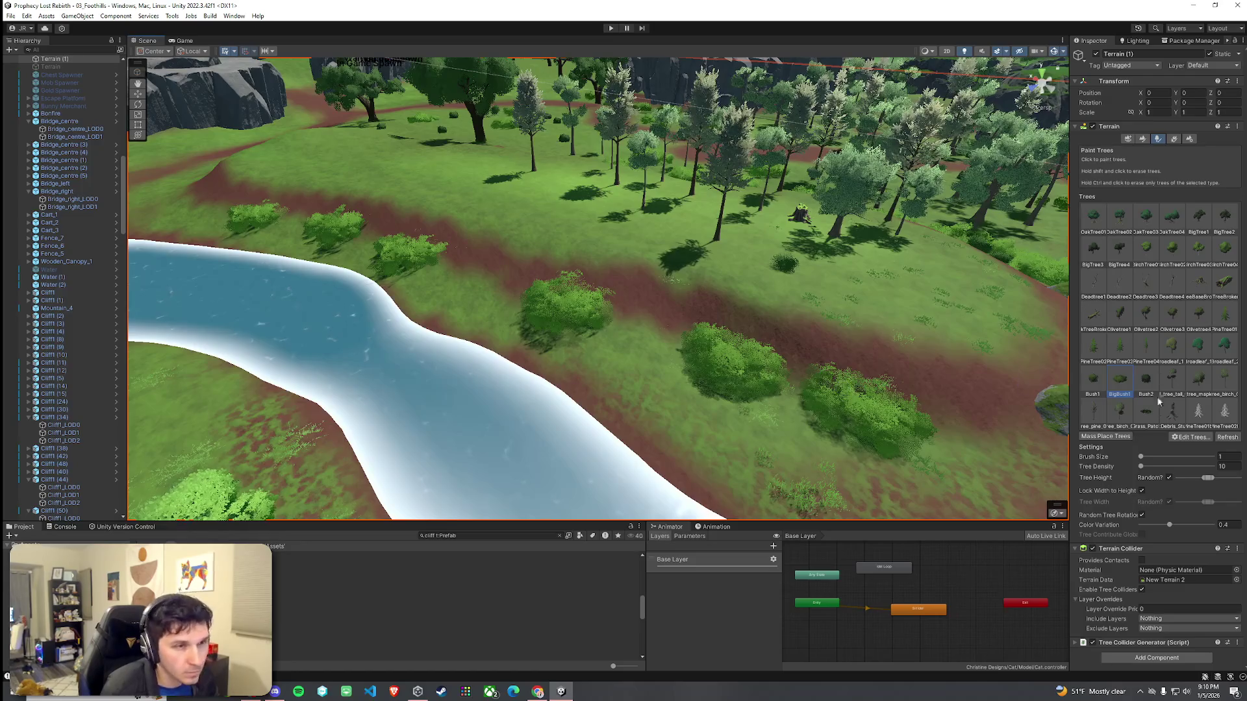
left_click(559, 536)
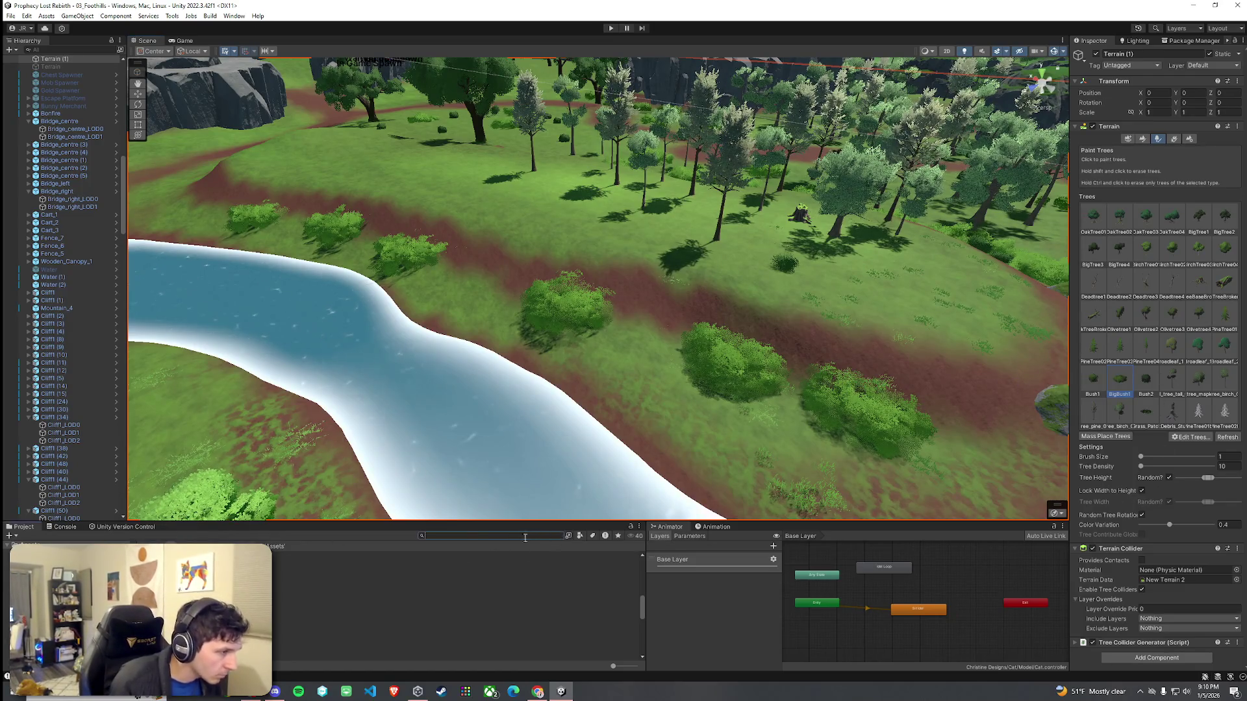
type("boulder")
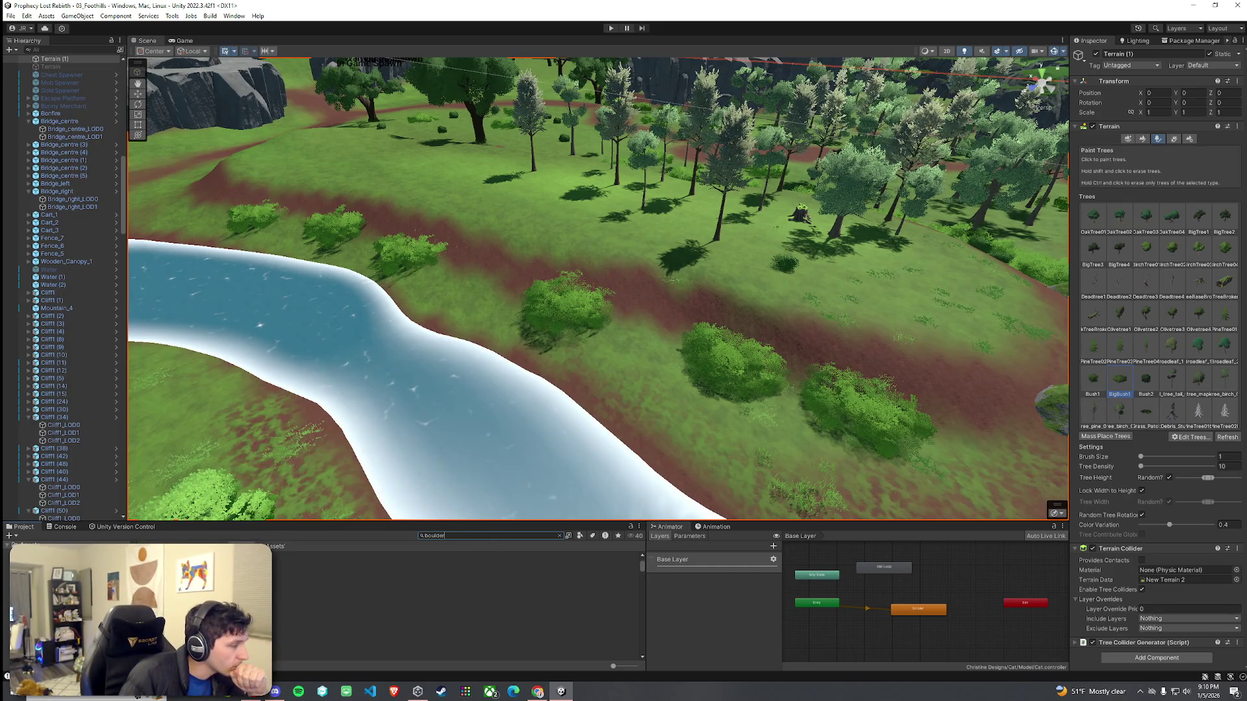
Step: Filter the boulder search to prefabs and place Boulder03 beside the bushes
left_click(579, 536)
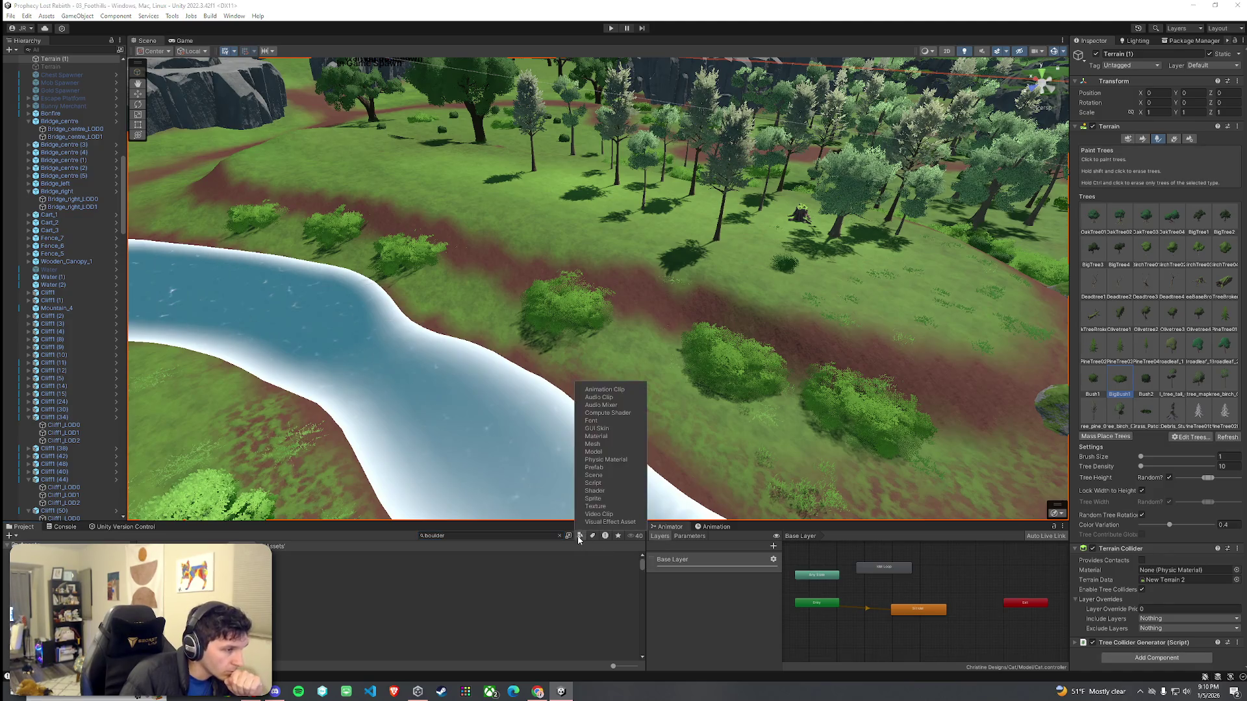
left_click(594, 467)
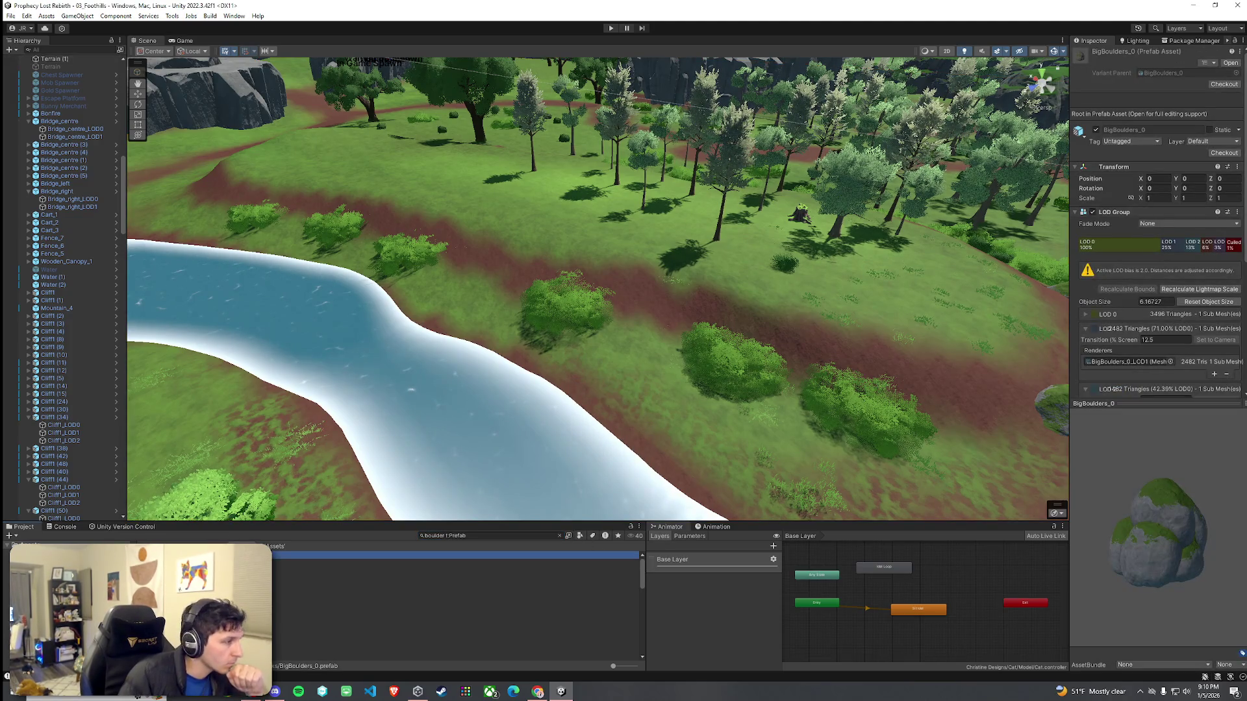
key("Down")
key("Down")
key("Down")
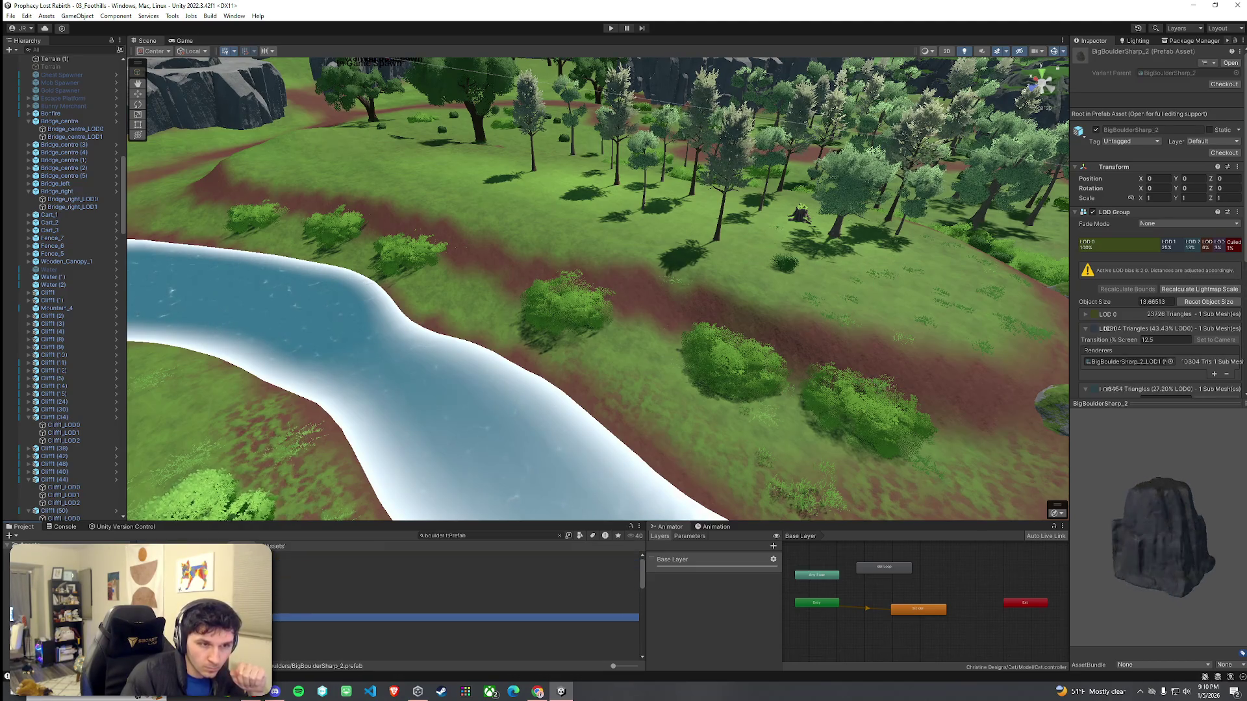
key("Down")
key("Down")
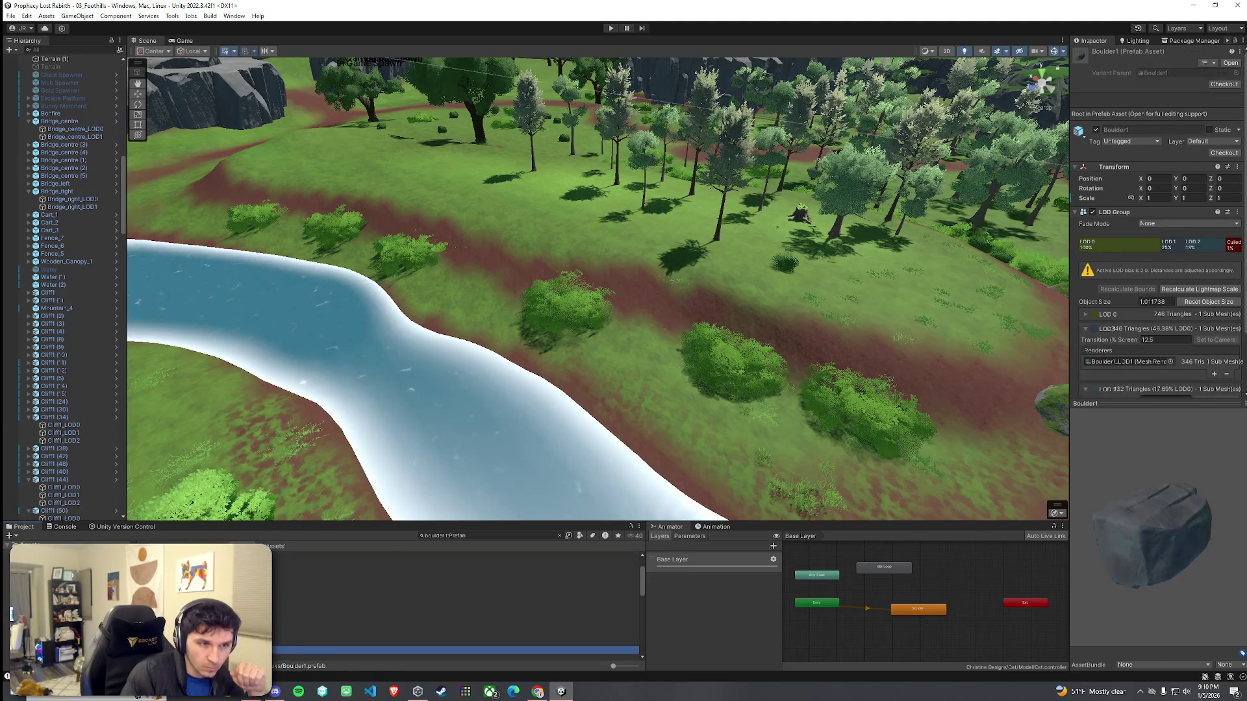
key("Down")
key("Down")
key("Down")
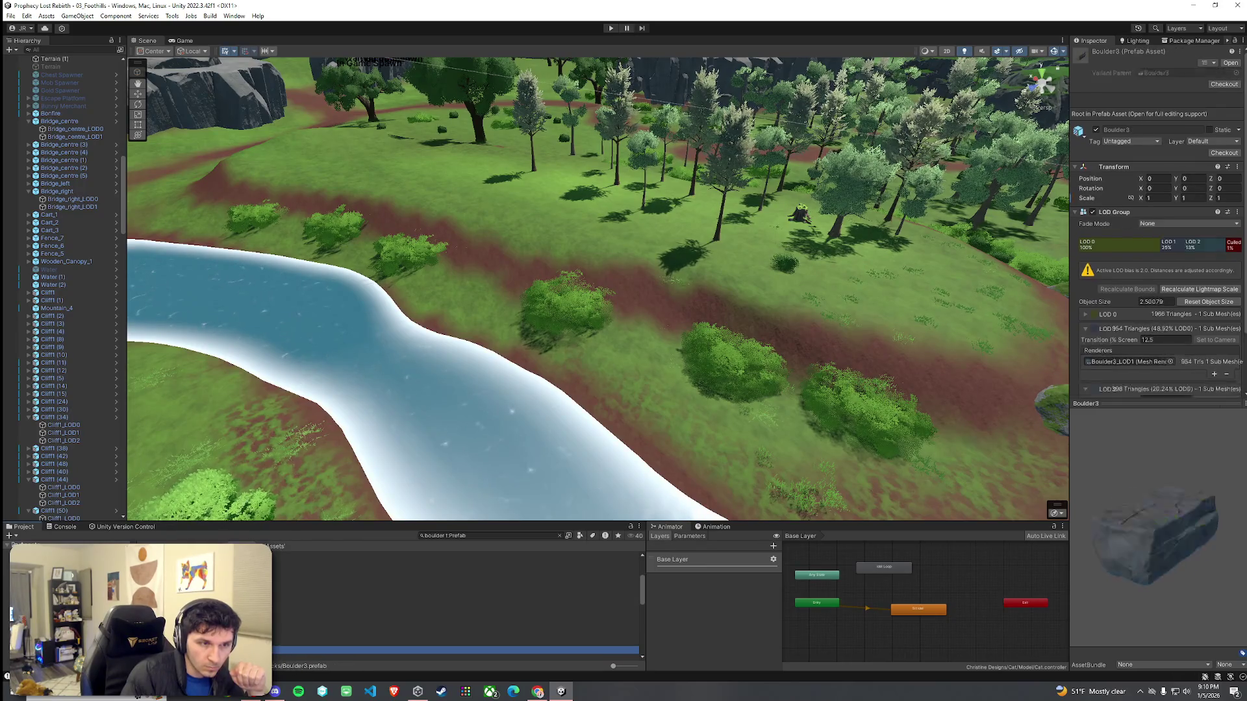
mouse_move(398, 642)
left_mouse_down()
mouse_move(398, 593)
mouse_move(694, 335)
mouse_move(913, 409)
mouse_move(963, 444)
mouse_move(943, 441)
left_mouse_up()
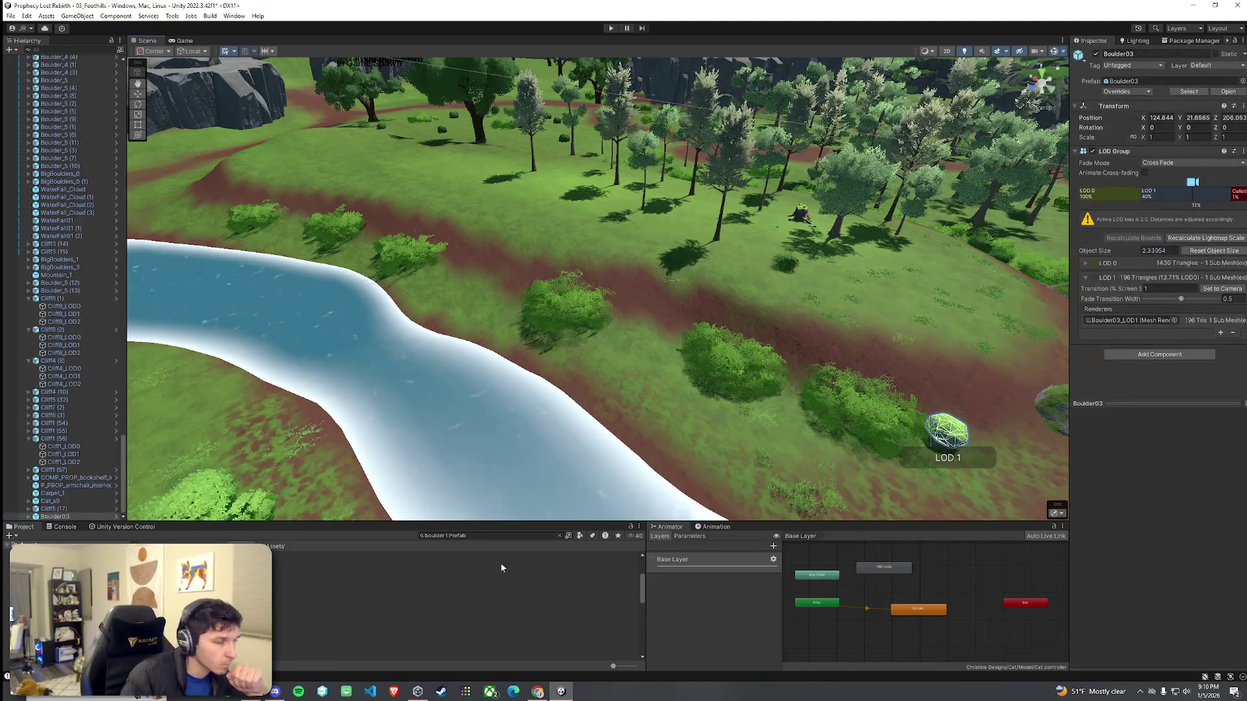
Step: Place a Boulder_1 boulder between the bushes on the riverbank
left_click(389, 596)
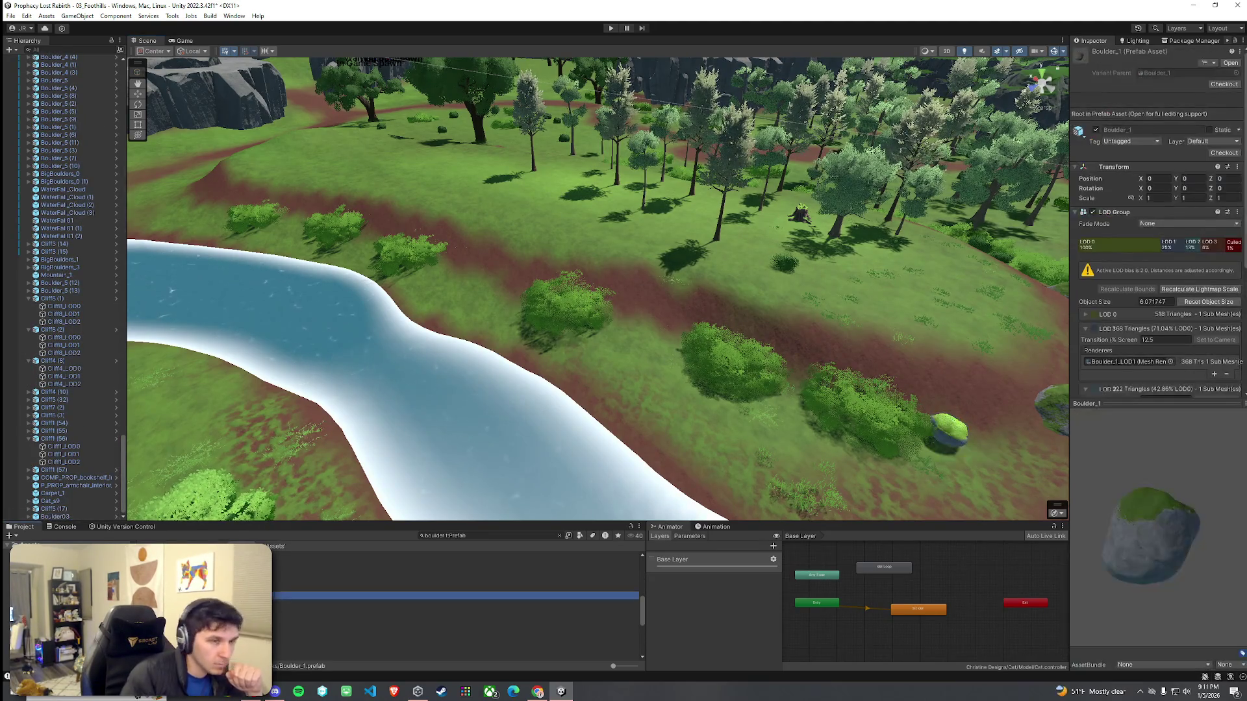
mouse_move(389, 595)
left_mouse_down()
mouse_move(708, 351)
mouse_move(655, 322)
left_mouse_up()
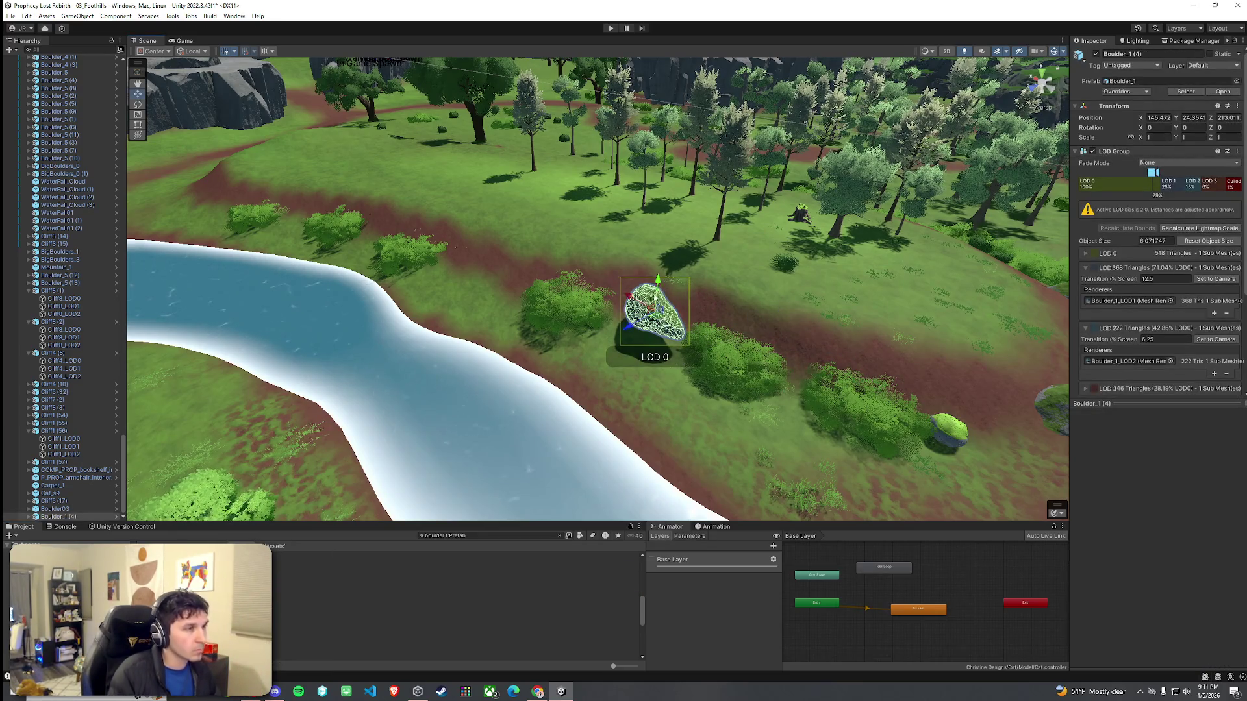
left_click(652, 373)
scroll(652, 372, "up", 5)
scroll(652, 372, "down", 5)
left_click_drag(668, 376, 521, 372)
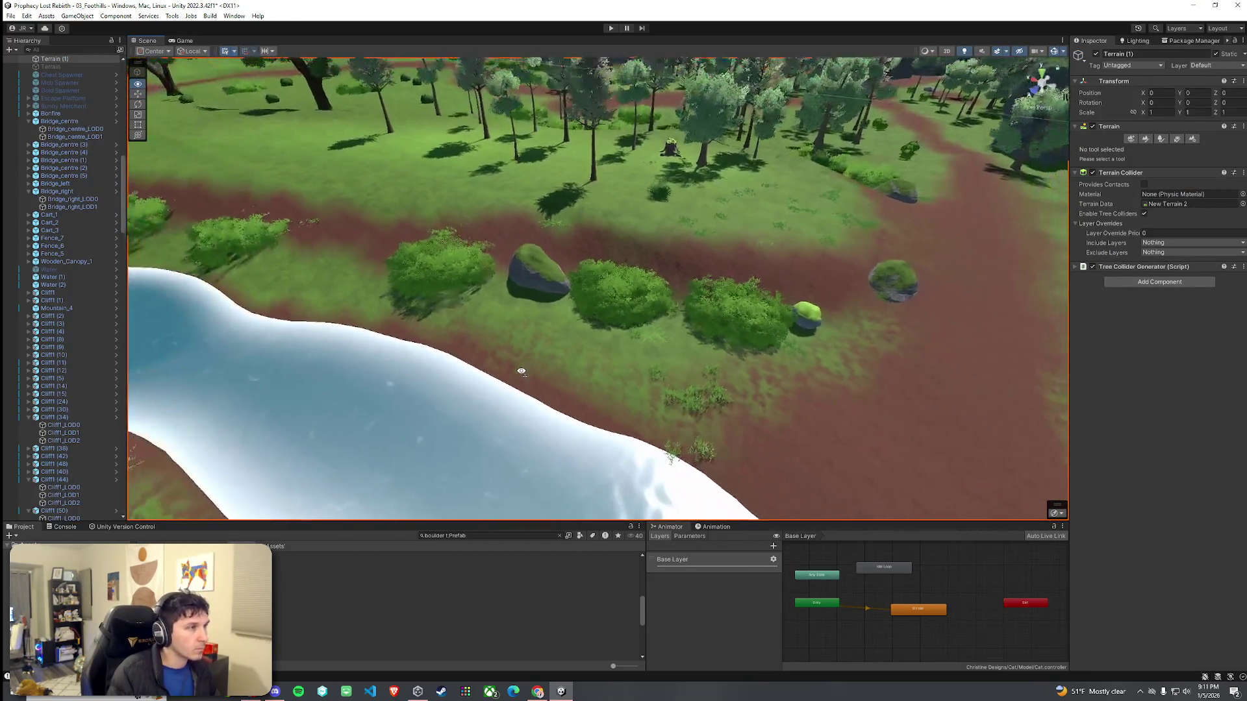
Step: Place a Boulder_4 boulder among the bushes and look over the result
left_click(399, 603)
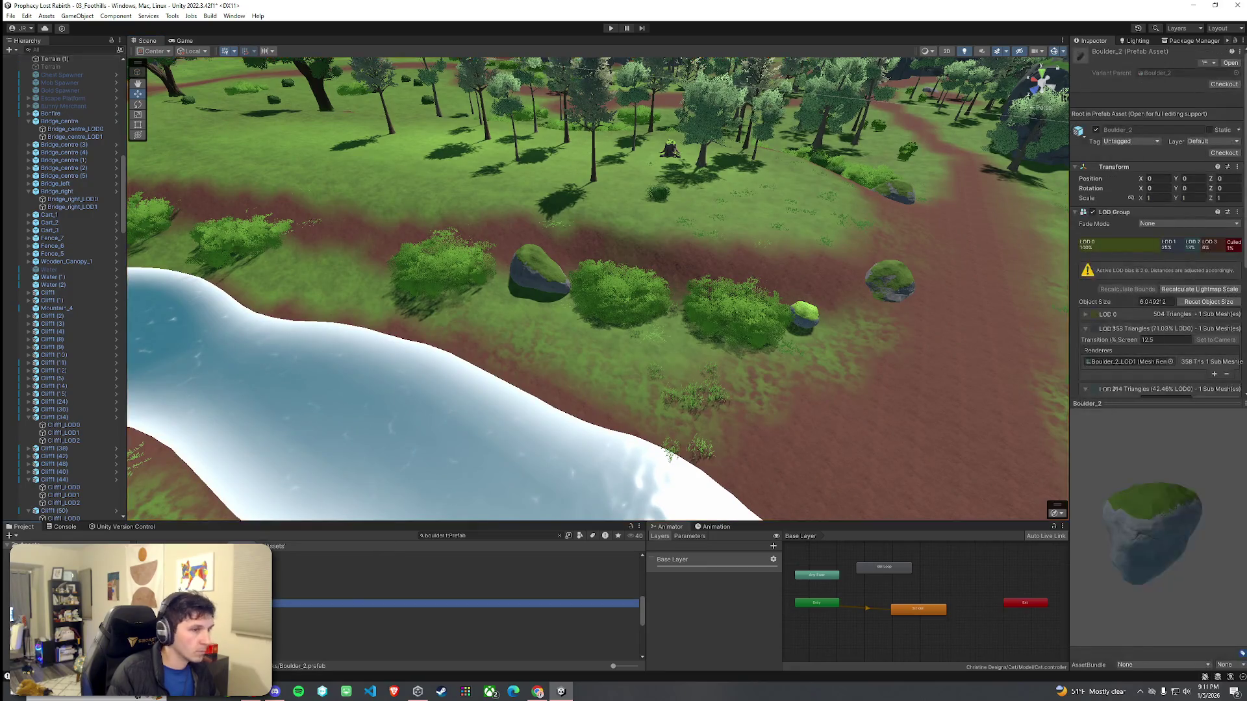
left_click(398, 618)
mouse_move(399, 618)
left_mouse_down()
mouse_move(289, 479)
mouse_move(380, 263)
mouse_move(376, 238)
left_mouse_up()
left_click(409, 305)
mouse_move(410, 305)
left_mouse_down()
mouse_move(413, 316)
mouse_move(595, 300)
left_mouse_up()
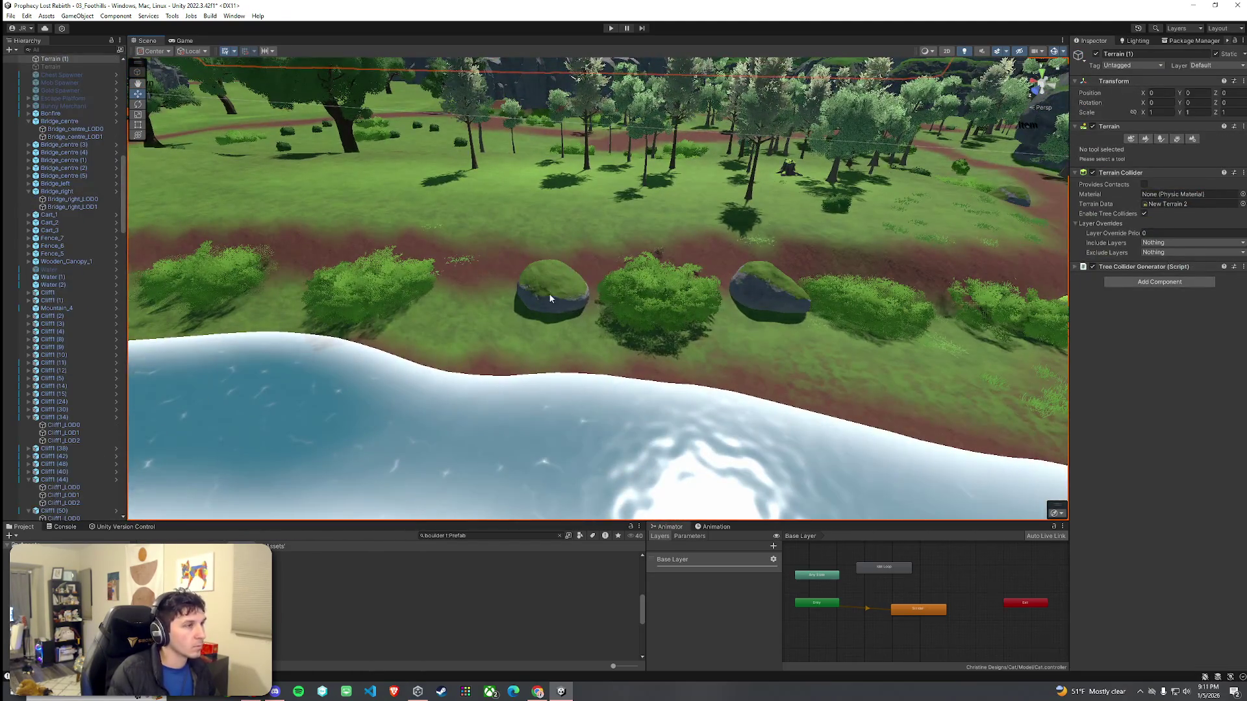
left_click(549, 298)
left_click(615, 321)
left_click_drag(623, 351, 647, 398)
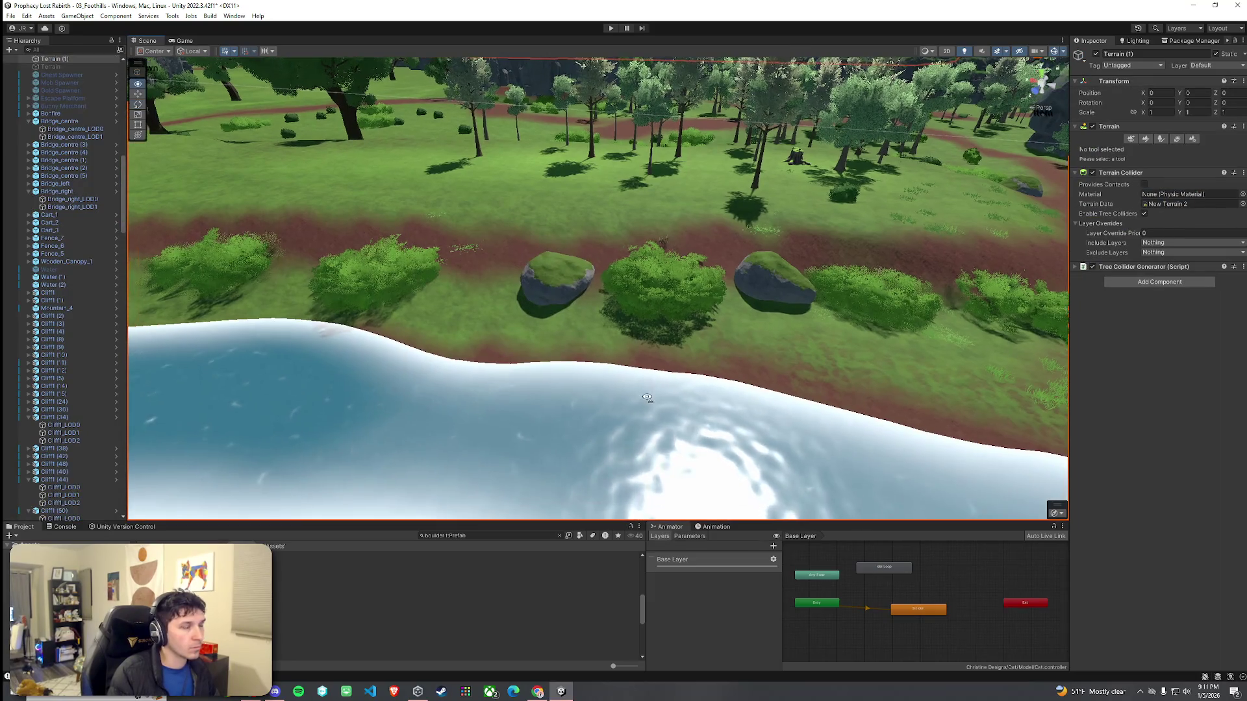
Step: Browse the boulder prefabs, select Boulder_0, and fly forward over the terrain
left_click(390, 611)
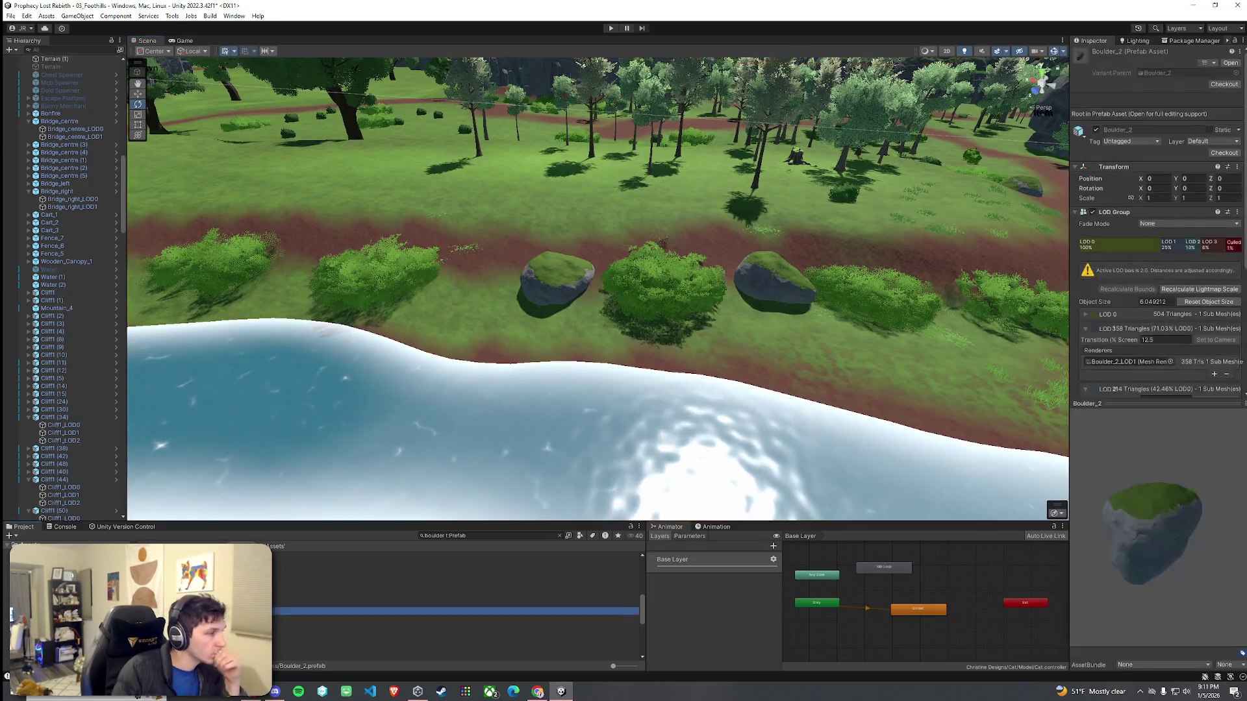
key("Down")
key("Down")
left_click(455, 596)
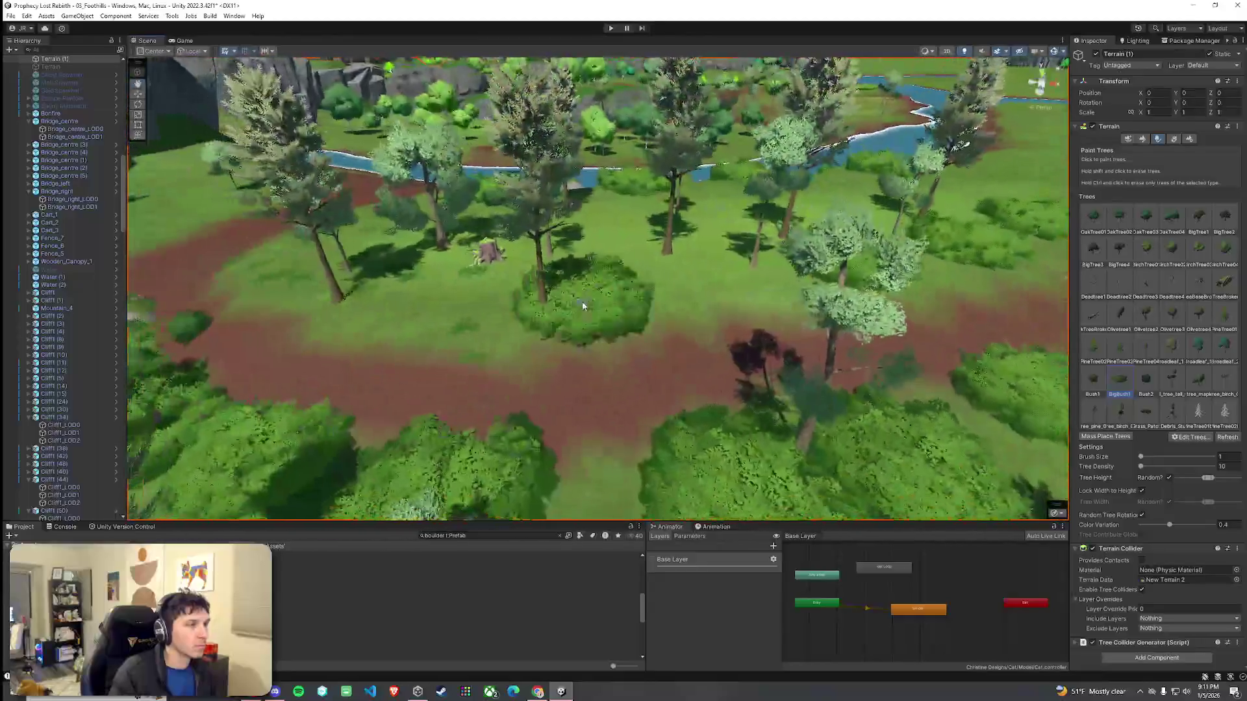
mouse_move(583, 306)
left_mouse_down()
mouse_move(547, 317)
mouse_move(792, 322)
mouse_move(796, 280)
mouse_move(780, 258)
mouse_move(845, 264)
mouse_move(703, 264)
mouse_move(509, 231)
mouse_move(515, 250)
mouse_move(461, 326)
mouse_move(417, 326)
mouse_move(493, 311)
mouse_move(422, 327)
mouse_move(409, 345)
mouse_move(528, 340)
mouse_move(431, 340)
mouse_move(668, 357)
mouse_move(593, 350)
mouse_move(504, 276)
mouse_move(676, 248)
left_mouse_up()
Step: Repaint a large bush in a better spot, then fly to the meadow among the trees
left_click(669, 339)
key("ctrl+z")
left_click(797, 336)
key("w")
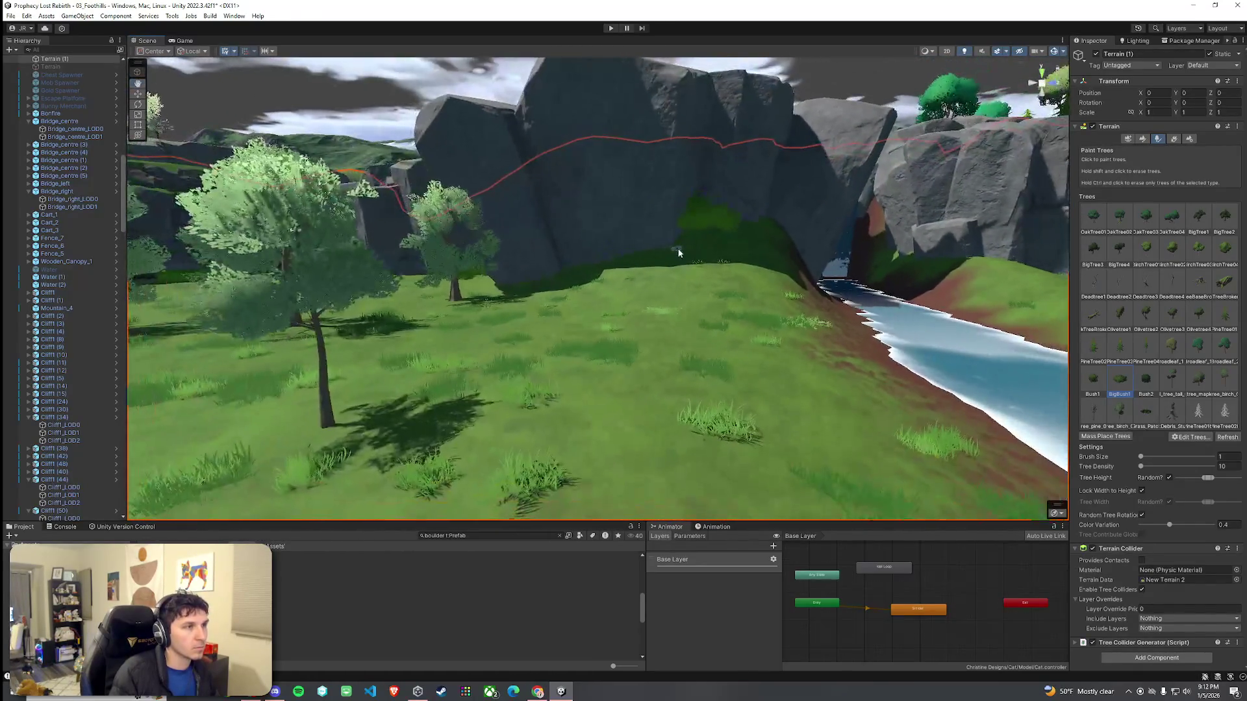
left_click_drag(760, 223, 701, 251)
Step: Paint Bush2 bushes across the meadow and erase the oversized centre bush
left_click(1146, 250)
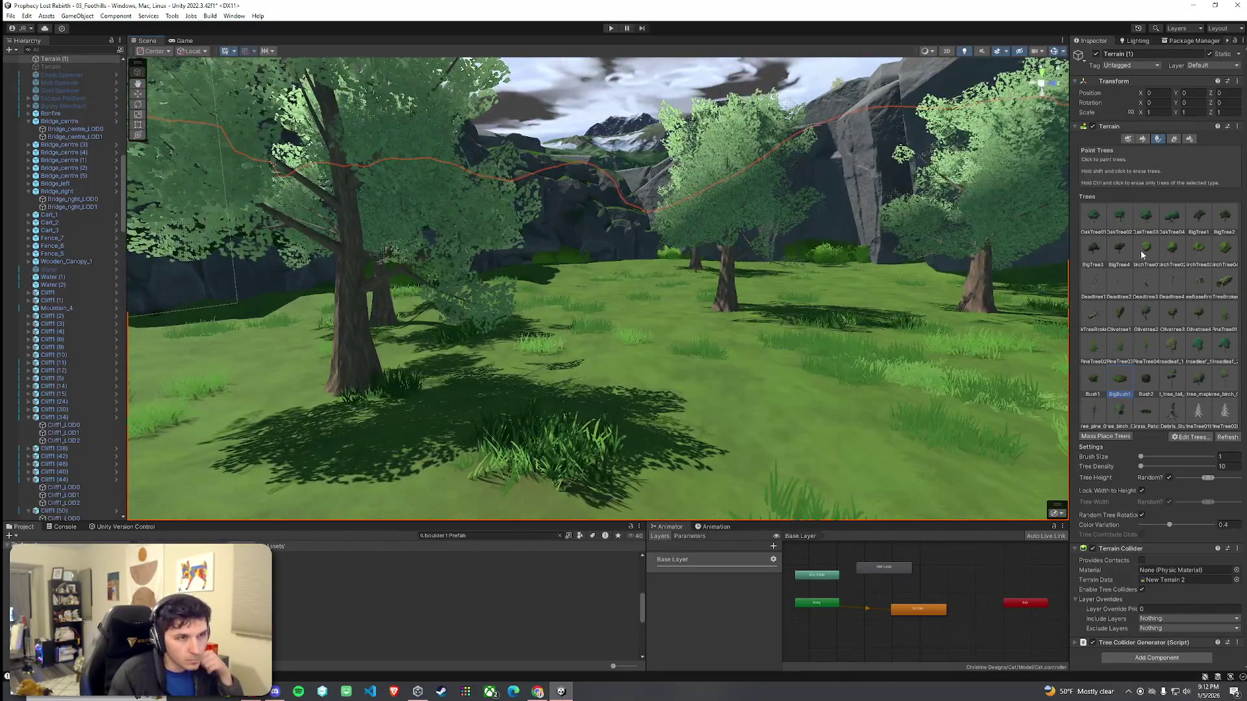
left_click(1136, 390)
left_click(826, 289)
left_click(620, 278)
left_click(677, 408)
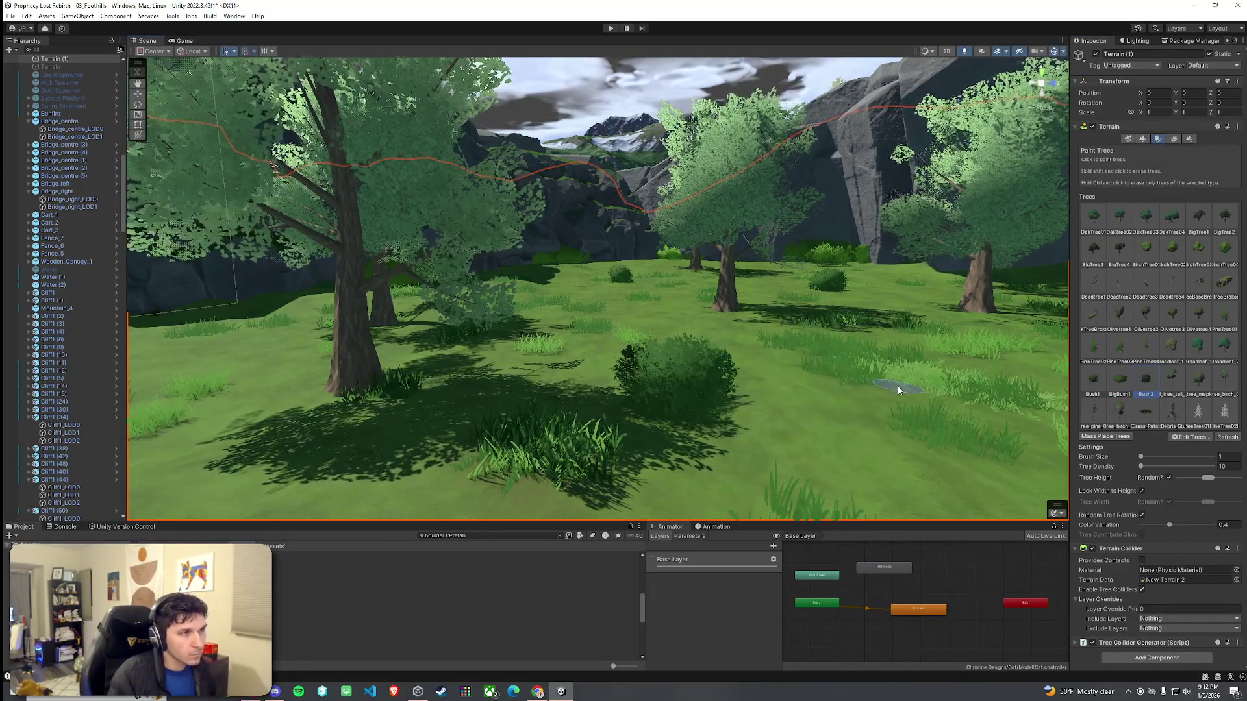
left_click_drag(898, 390, 844, 370)
left_click(679, 421, "shift")
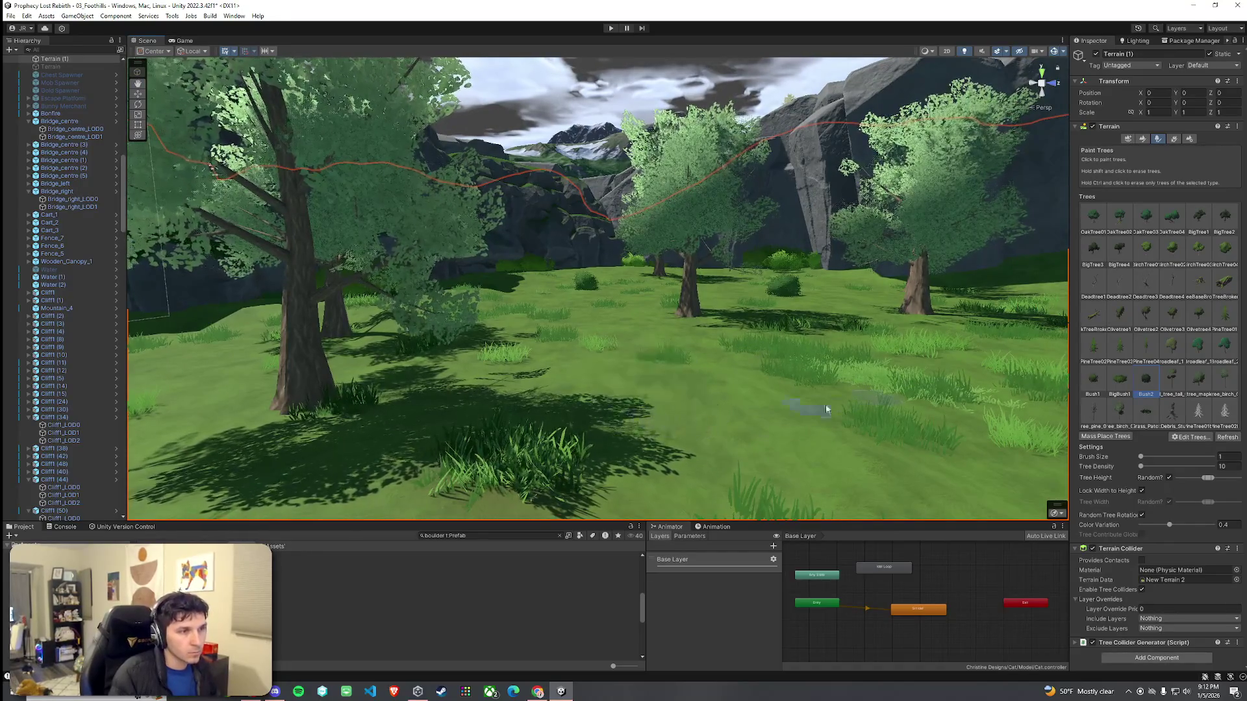
Step: Add a Bush1 bush to the meadow
left_click(1093, 380)
left_click(640, 389)
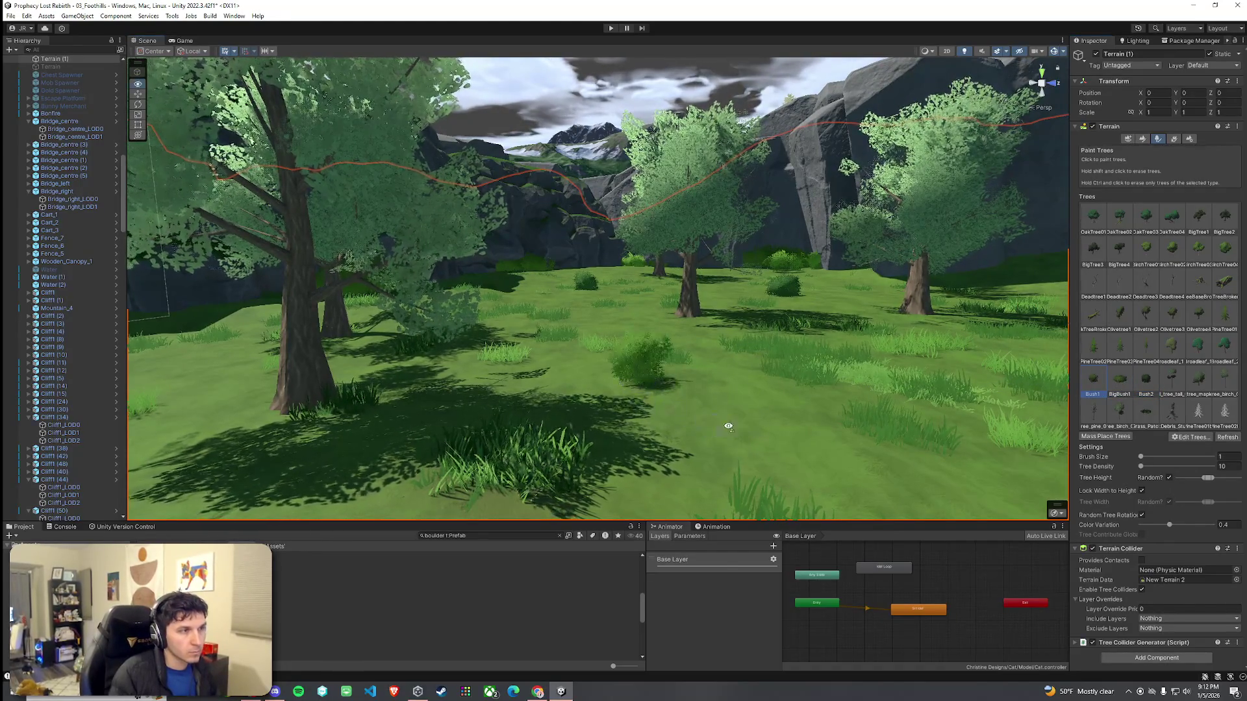
left_click_drag(729, 422, 717, 428)
scroll(717, 428, "down", 3)
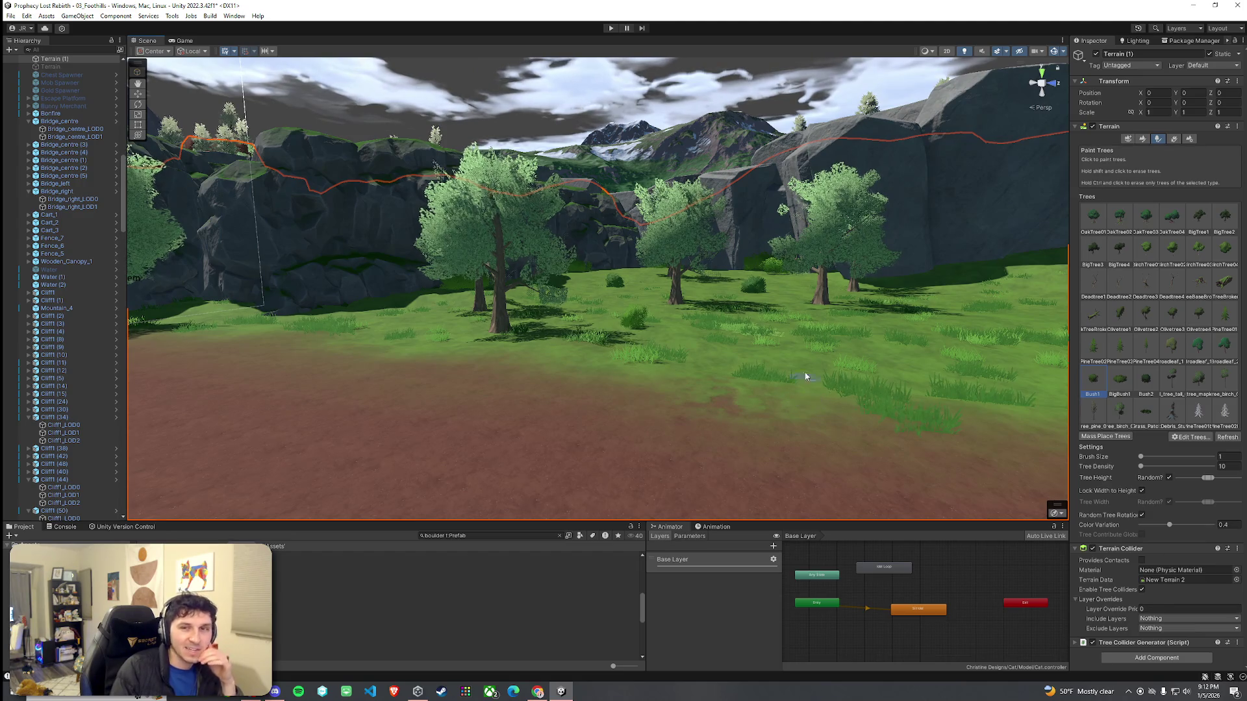
left_click(10, 15)
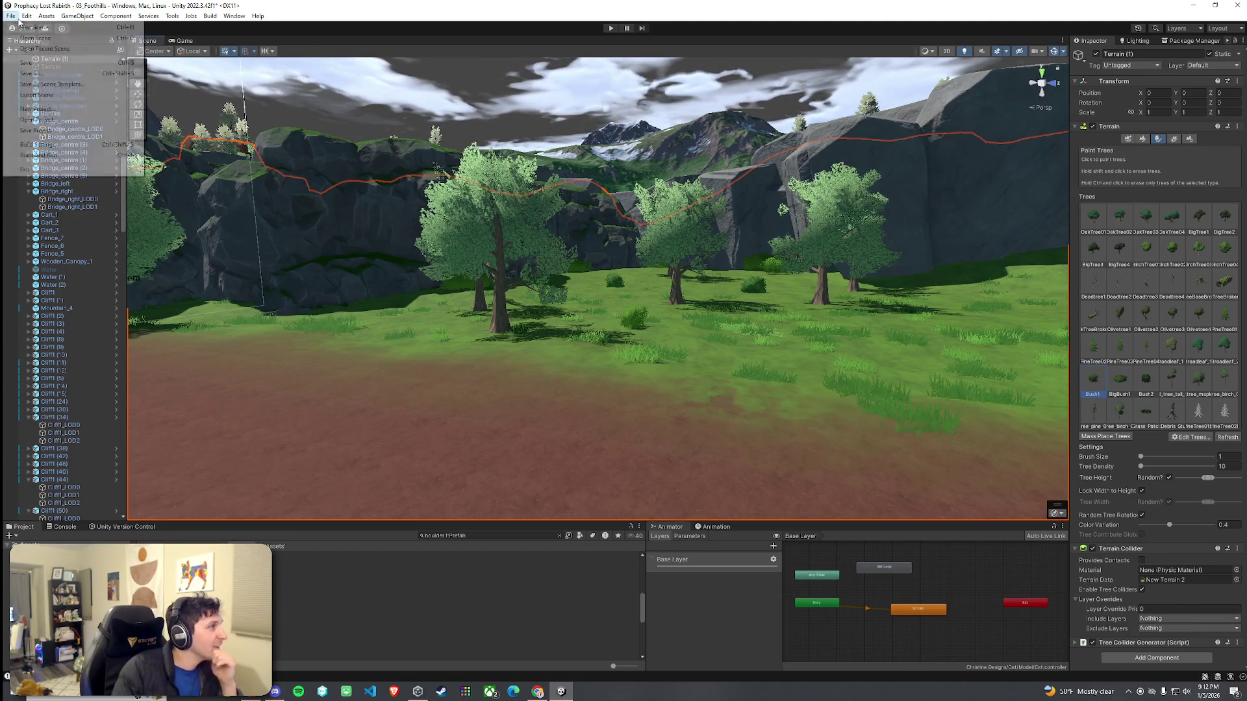
Step: Save the 03_Foothills scene via File > Save
left_click(38, 64)
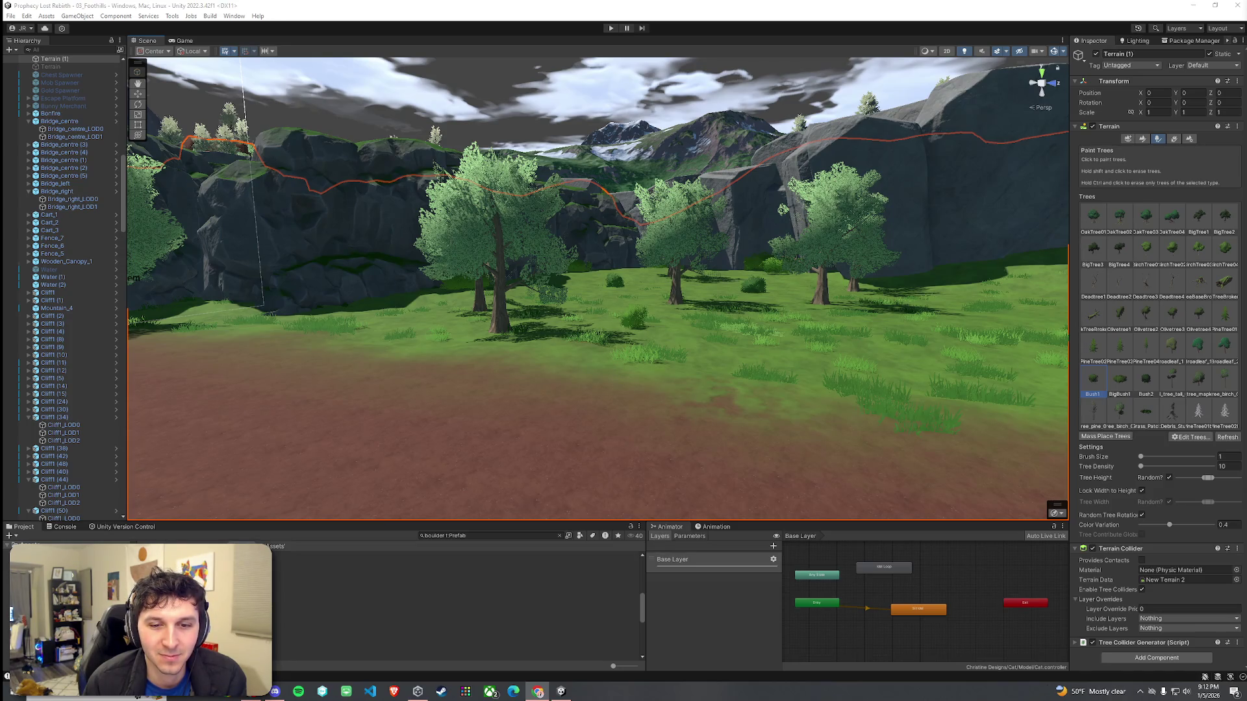
key("w")
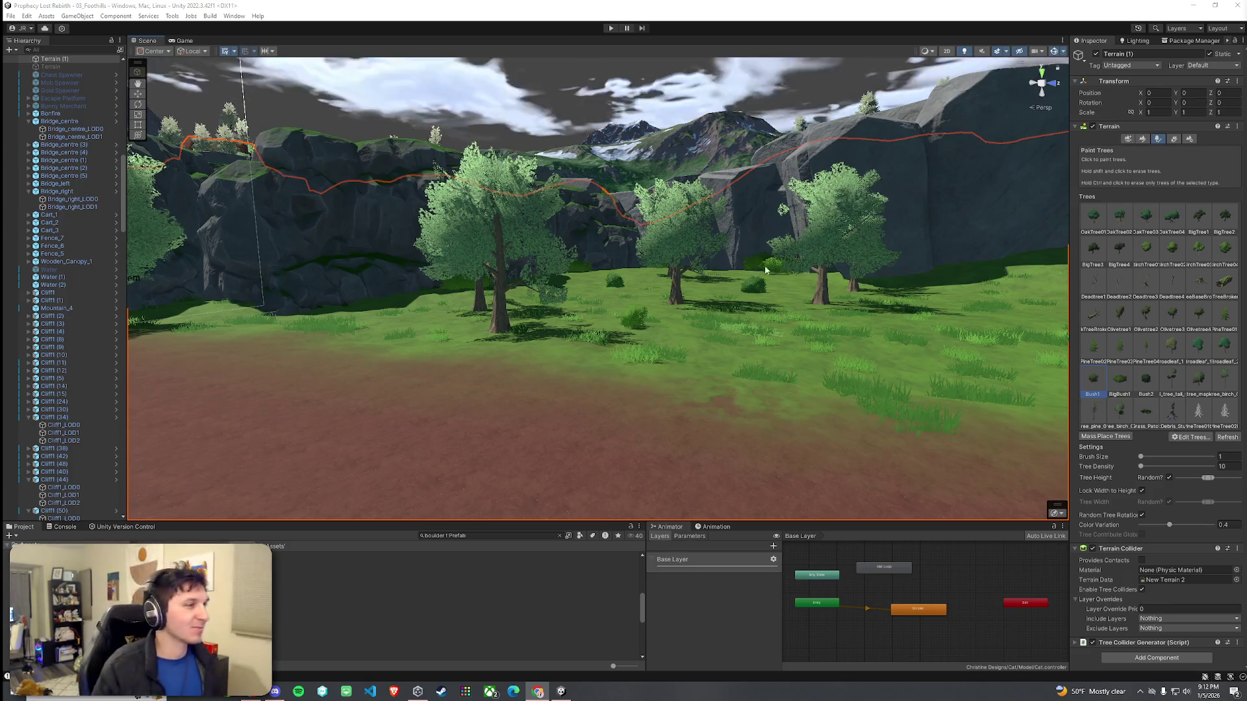
mouse_move(719, 302)
left_mouse_down()
mouse_move(459, 270)
mouse_move(332, 274)
mouse_move(348, 254)
mouse_move(964, 284)
left_mouse_up()
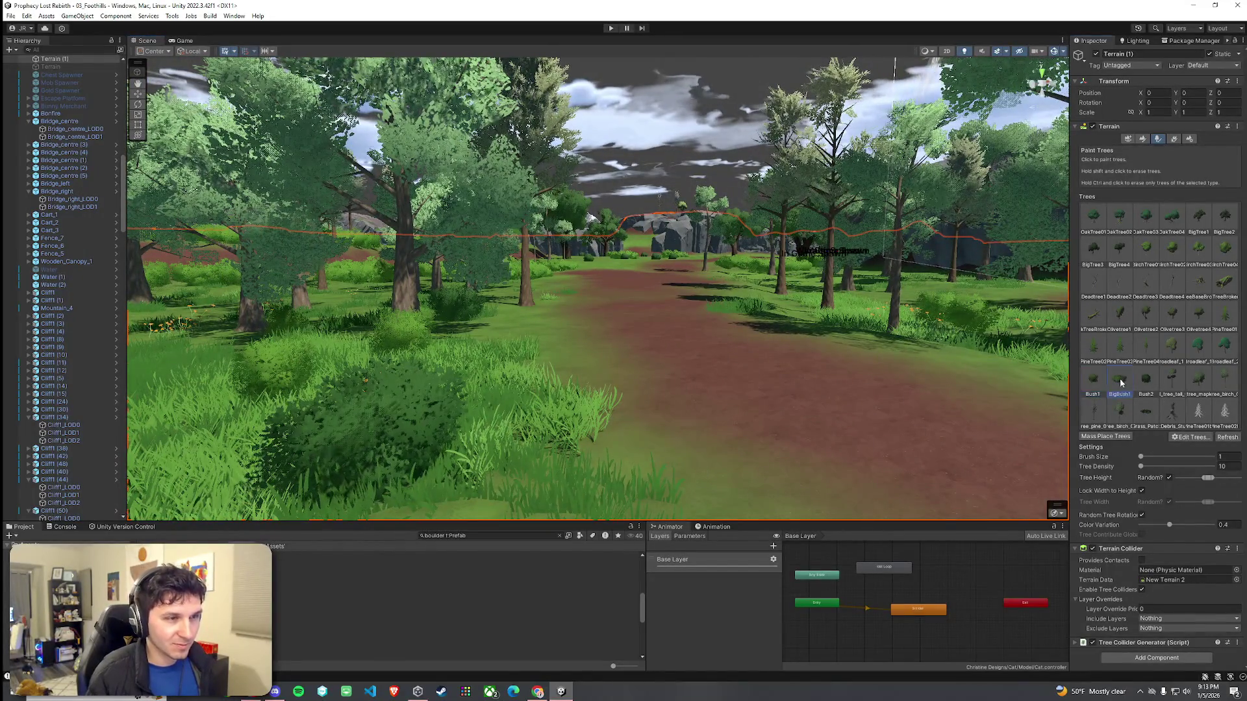
left_click(519, 318)
key("ctrl+z")
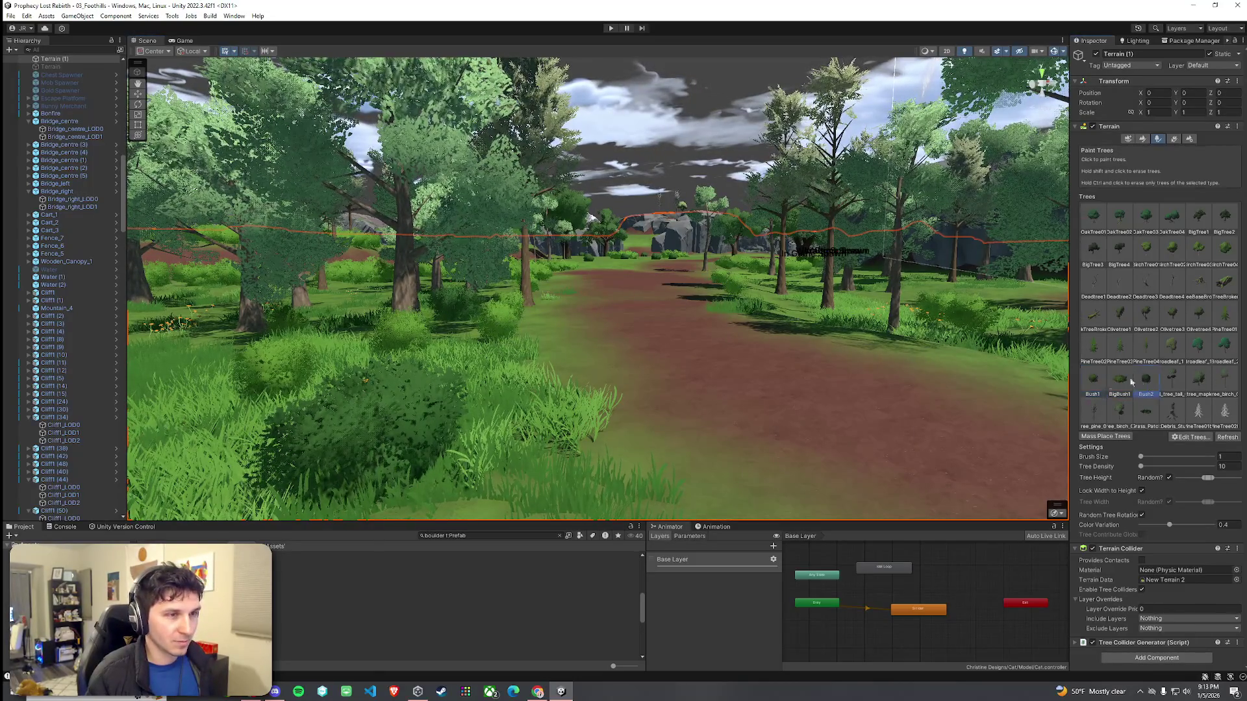
left_click_drag(891, 352, 658, 406)
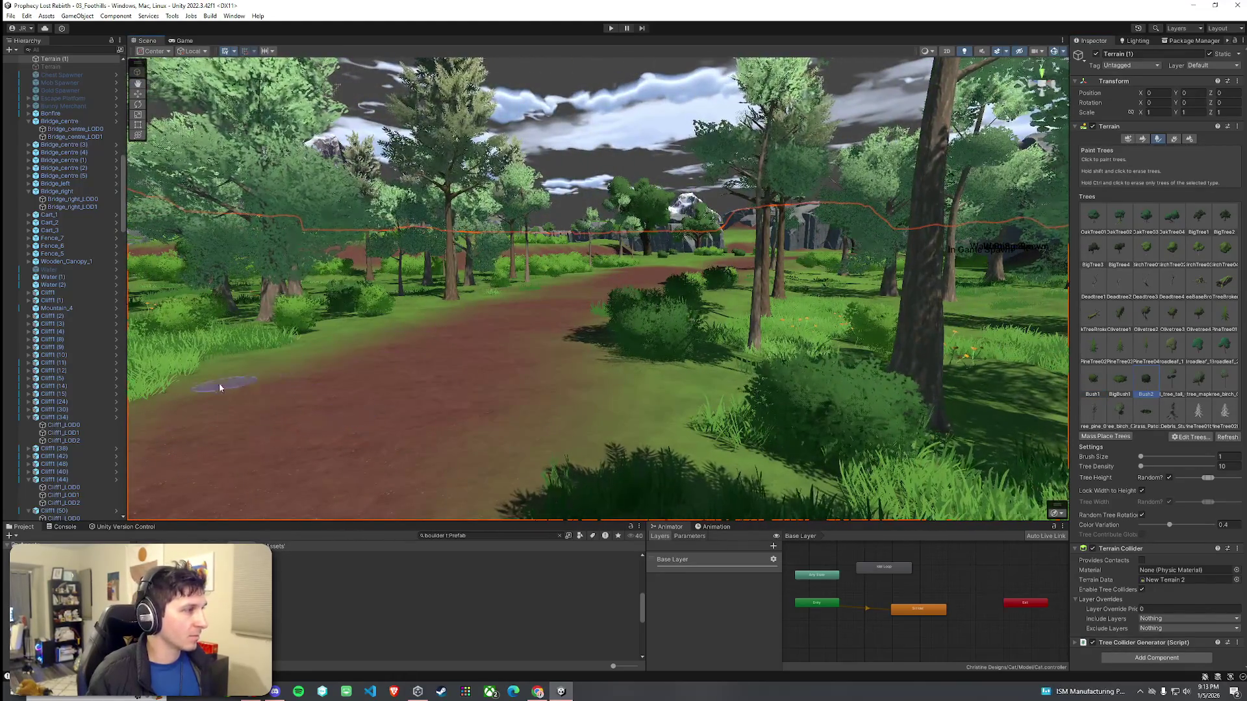
mouse_move(225, 387)
left_mouse_down()
mouse_move(624, 260)
mouse_move(531, 341)
mouse_move(580, 351)
left_mouse_up()
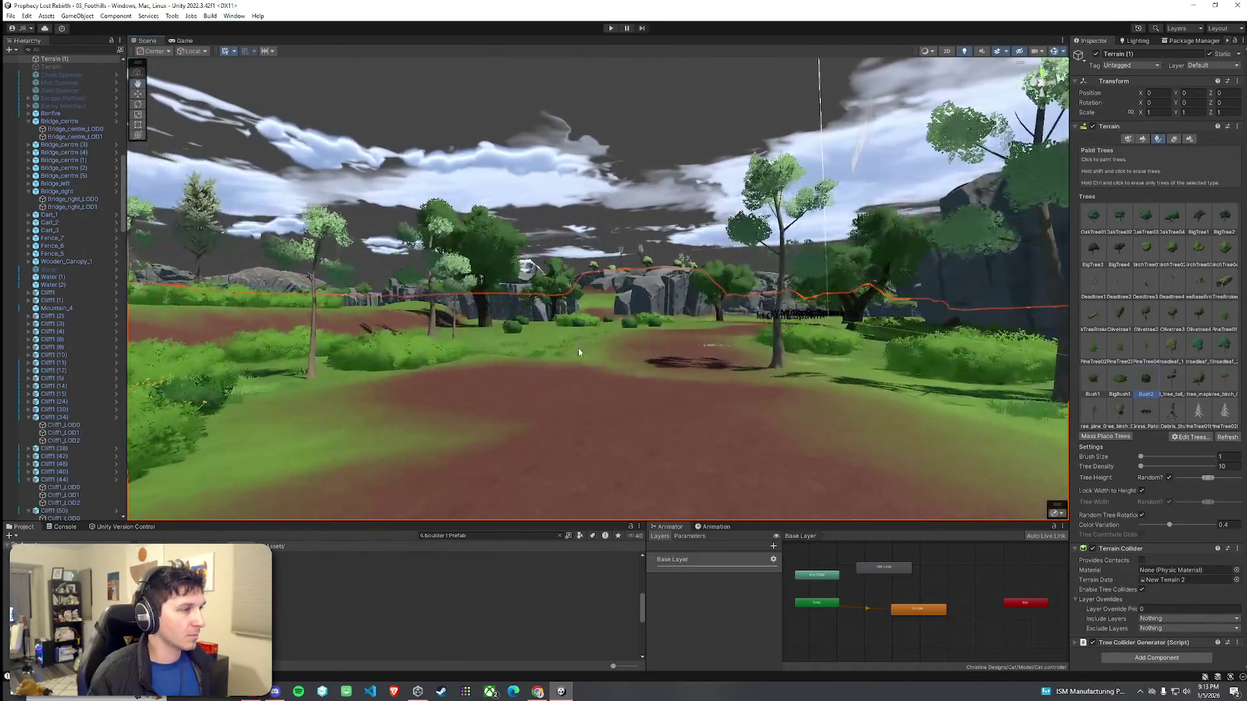
mouse_move(409, 449)
left_mouse_down()
mouse_move(490, 426)
mouse_move(406, 479)
mouse_move(501, 455)
mouse_move(676, 461)
mouse_move(656, 440)
mouse_move(572, 440)
mouse_move(557, 487)
mouse_move(574, 504)
left_mouse_up()
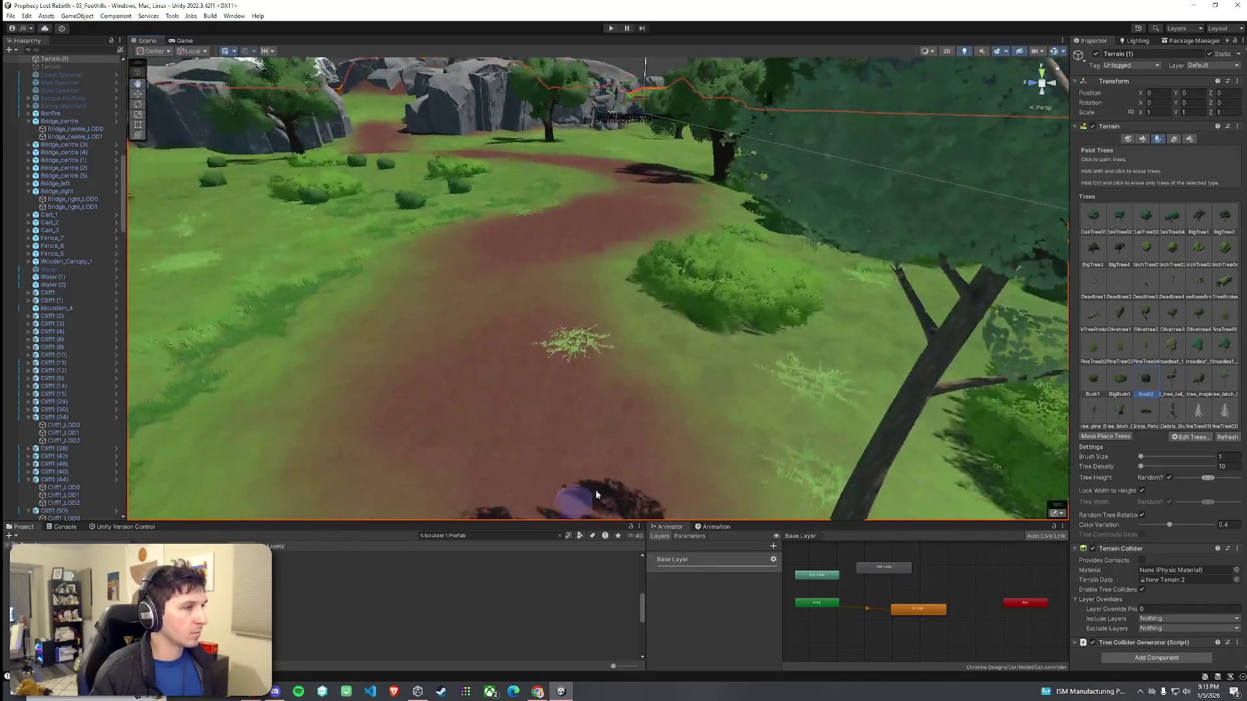
Step: Switch to Paint Details, undo the stray grass patch, and fly to a grassy clearing
left_click(1174, 140)
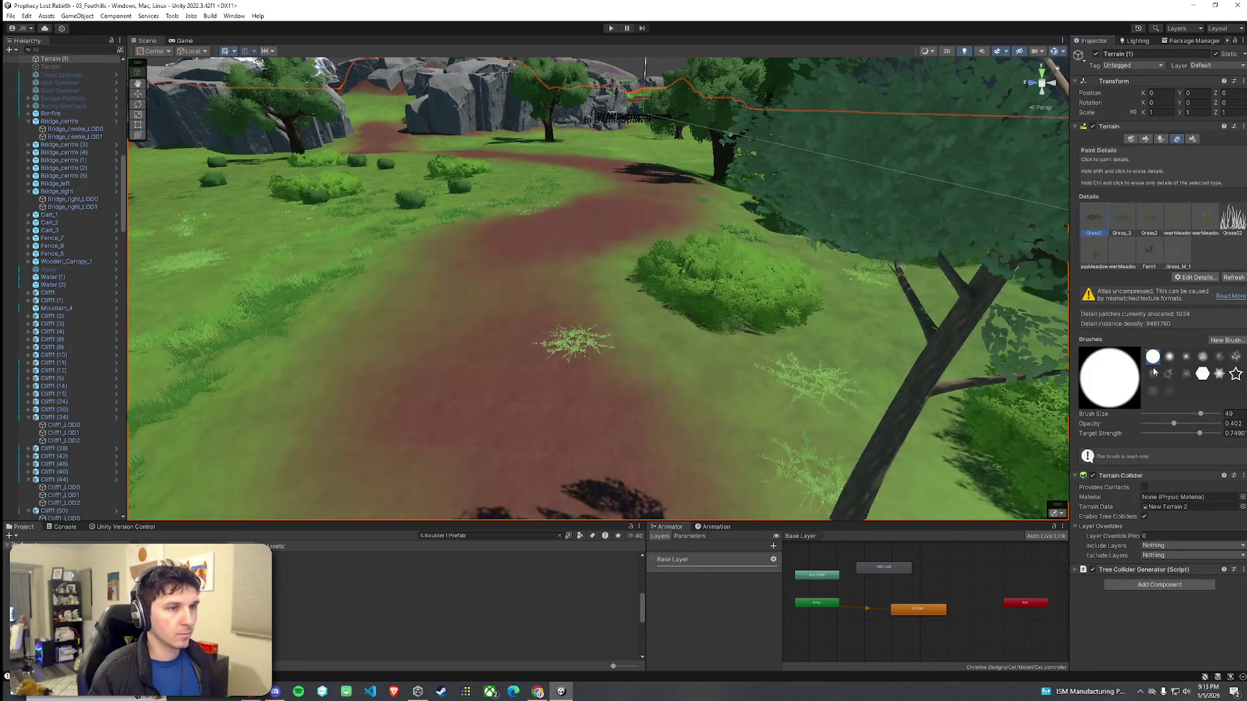
key("ctrl+z")
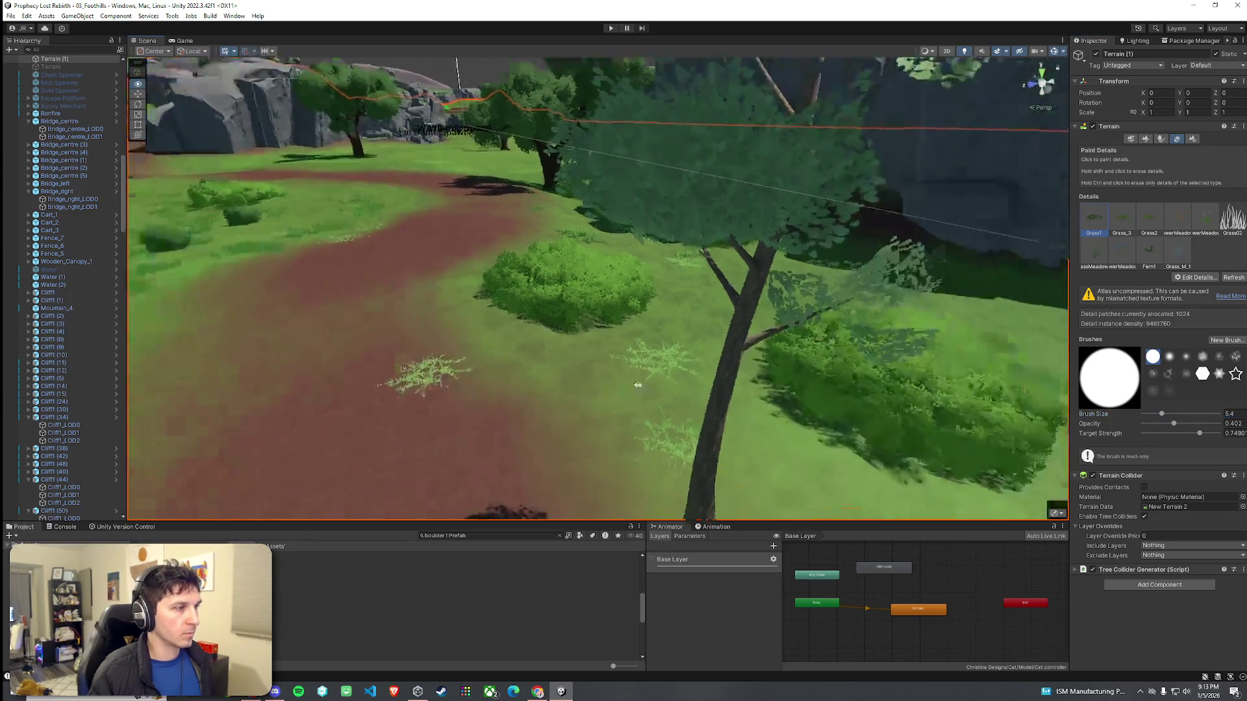
mouse_move(744, 384)
left_mouse_down()
mouse_move(872, 293)
mouse_move(990, 320)
mouse_move(171, 288)
left_mouse_up()
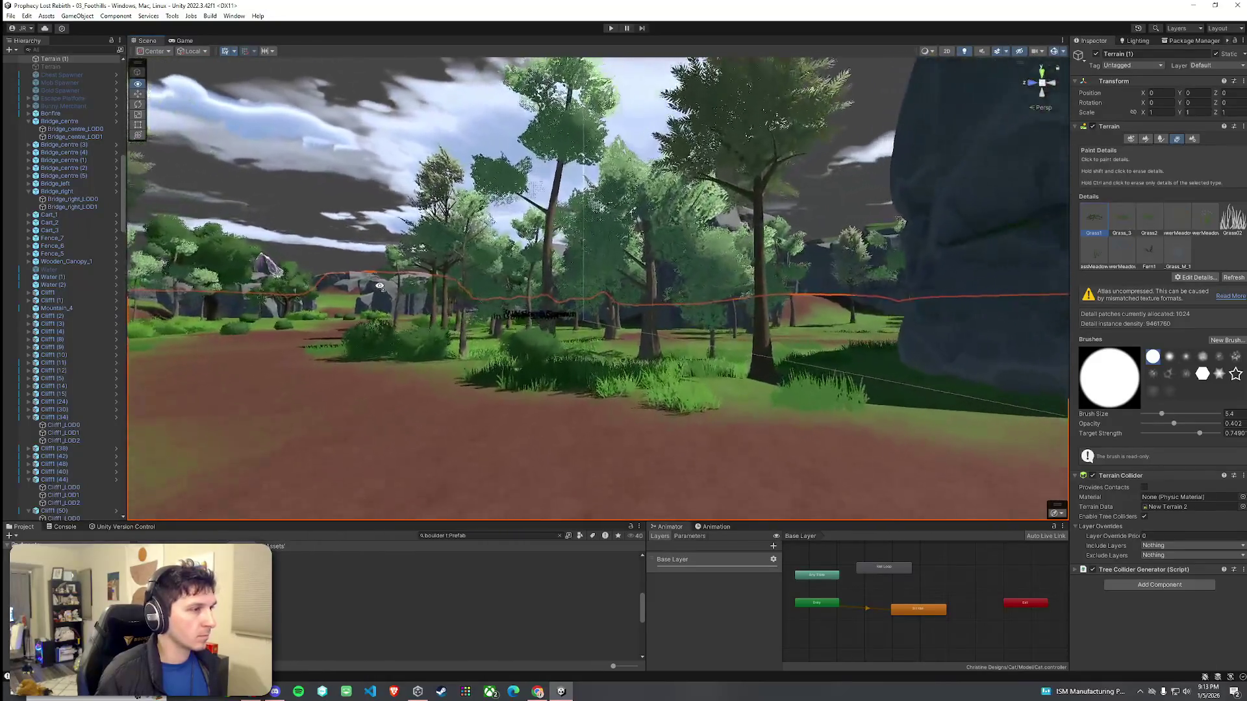
mouse_move(380, 286)
left_mouse_down()
mouse_move(457, 300)
mouse_move(325, 338)
mouse_move(273, 379)
mouse_move(498, 433)
mouse_move(601, 409)
mouse_move(648, 437)
mouse_move(584, 355)
left_mouse_up()
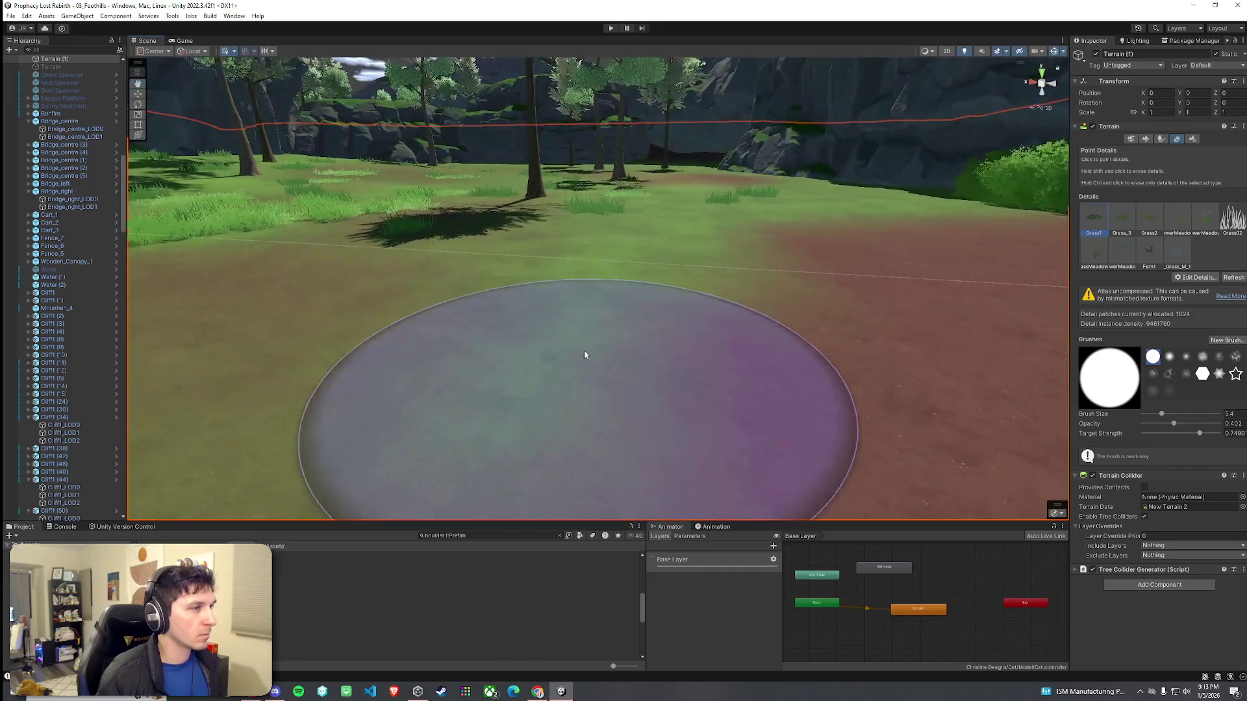
Step: Switch to Paint Texture to show the Terrain Layers, then view the cliff at ground level
left_click(1145, 139)
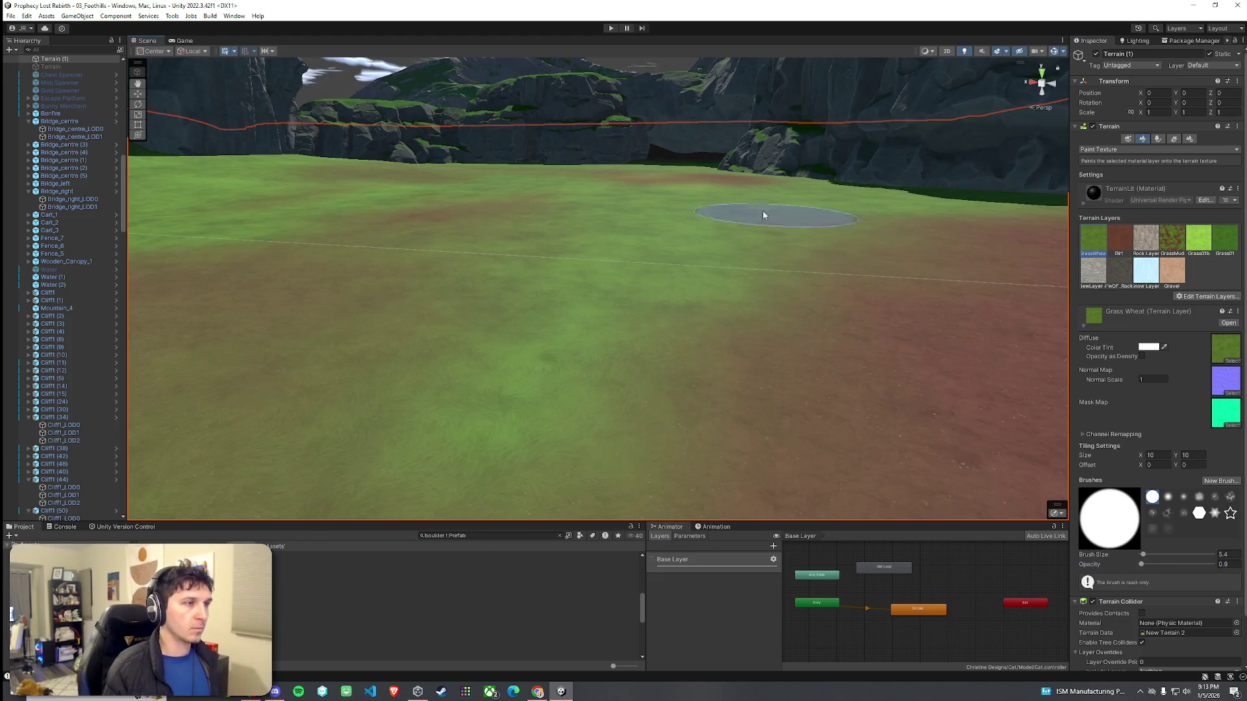
mouse_move(704, 247)
left_mouse_down()
mouse_move(701, 300)
mouse_move(557, 267)
left_mouse_up()
left_click_drag(590, 321, 484, 302)
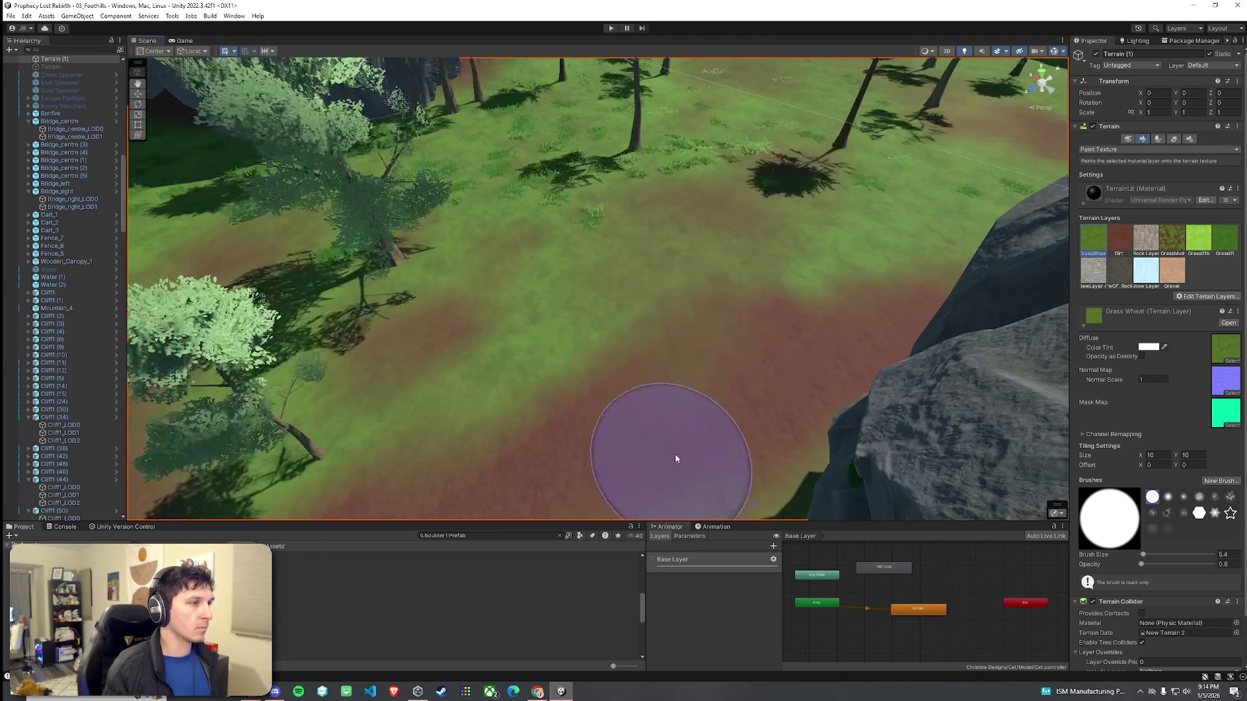
mouse_move(412, 454)
left_mouse_down()
mouse_move(662, 376)
mouse_move(489, 353)
left_mouse_up()
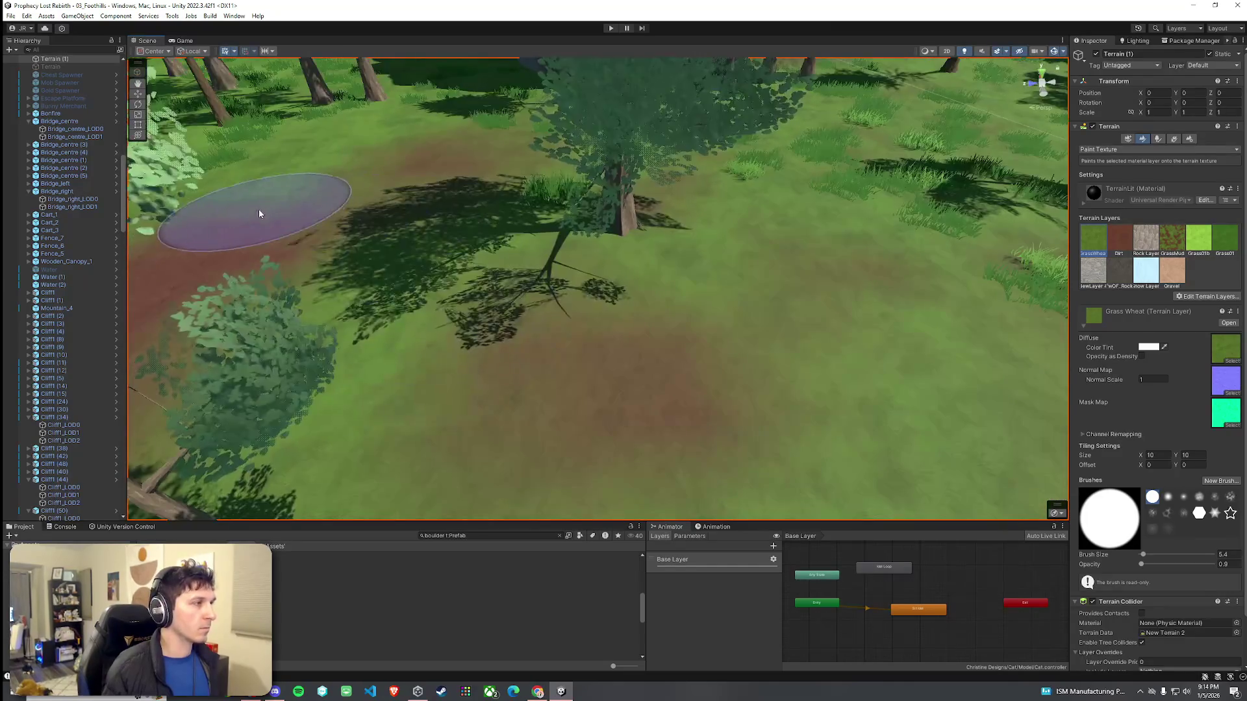
mouse_move(327, 218)
left_mouse_down()
mouse_move(551, 309)
mouse_move(571, 270)
mouse_move(626, 259)
mouse_move(584, 258)
mouse_move(618, 259)
mouse_move(616, 240)
mouse_move(773, 214)
mouse_move(930, 228)
mouse_move(913, 267)
mouse_move(682, 312)
mouse_move(649, 305)
mouse_move(714, 324)
mouse_move(863, 468)
left_mouse_up()
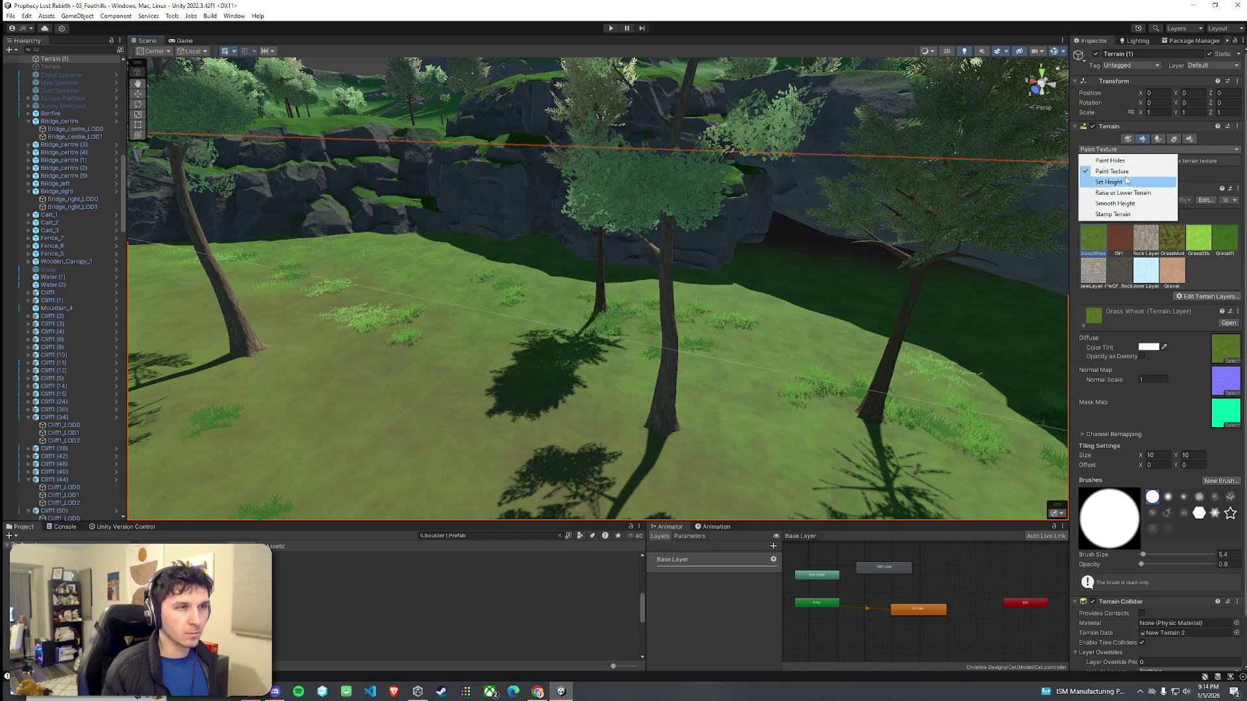
Step: Pick BigBush1 in Paint Trees, save the scene, and undo the large bush in the cave gap
left_click(1159, 139)
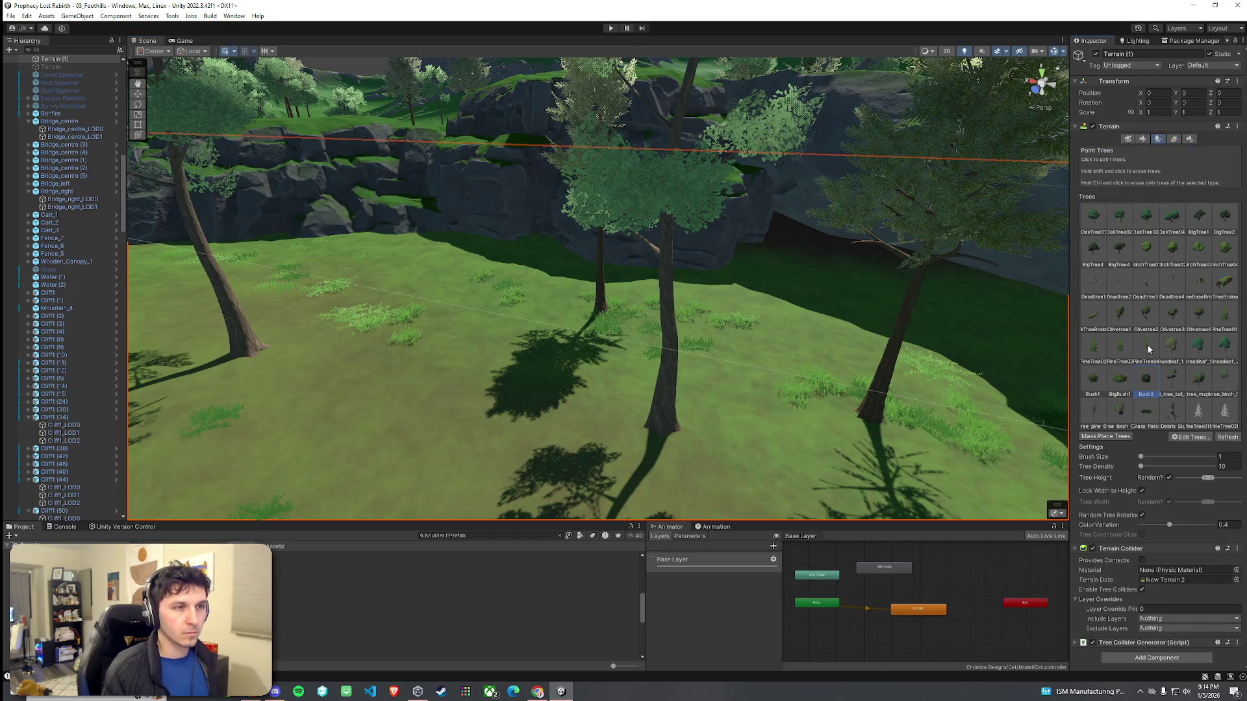
left_click(1121, 391)
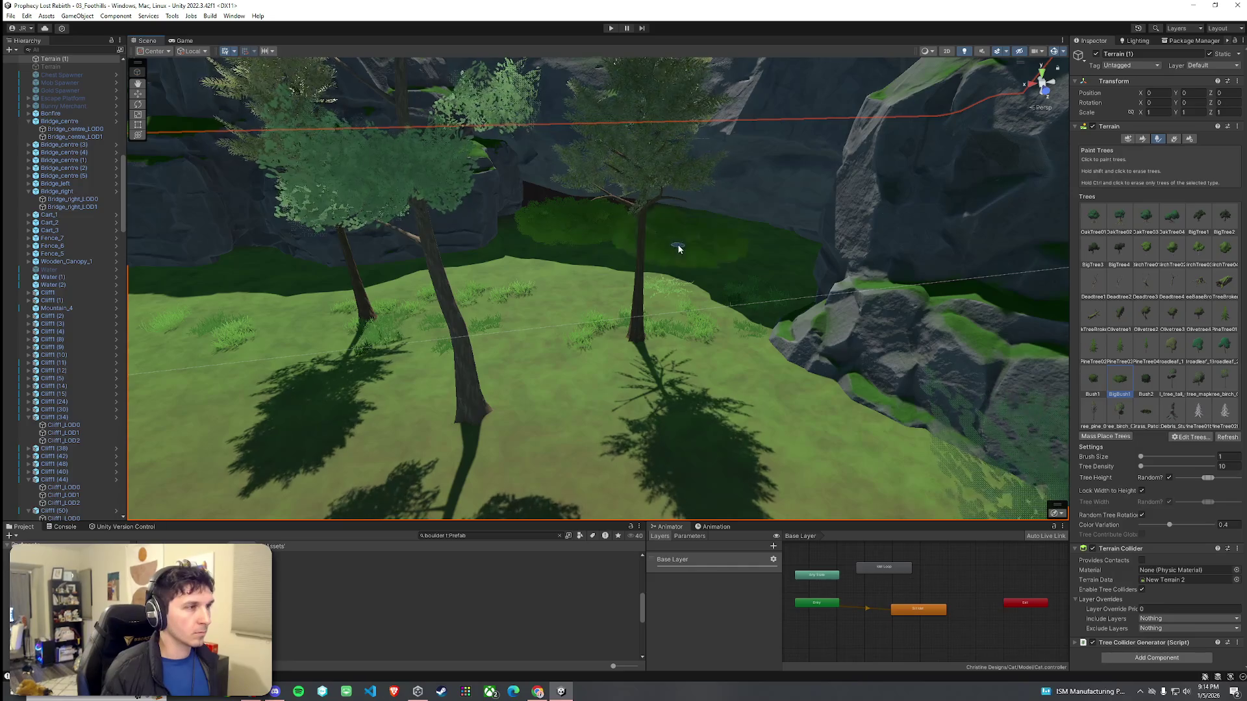
mouse_move(772, 276)
left_mouse_down()
mouse_move(765, 301)
mouse_move(863, 264)
mouse_move(788, 249)
mouse_move(899, 220)
mouse_move(584, 227)
mouse_move(859, 287)
mouse_move(688, 286)
mouse_move(738, 264)
mouse_move(877, 273)
mouse_move(539, 261)
left_mouse_up()
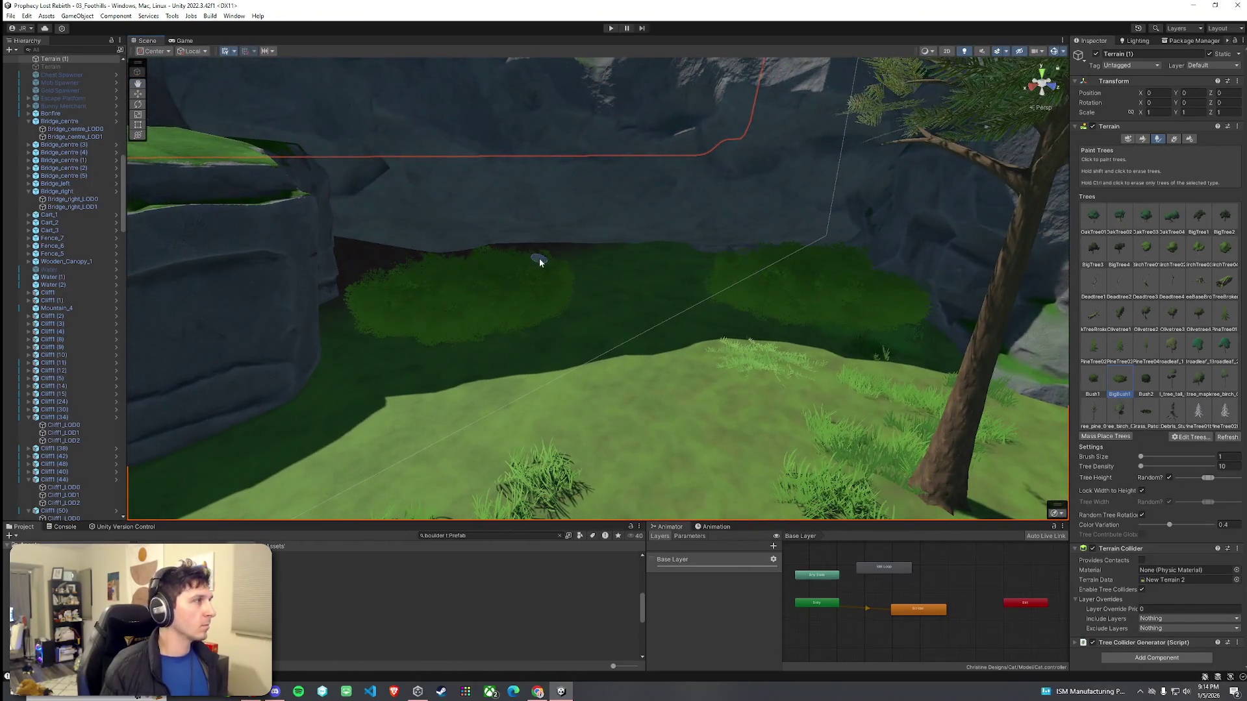
left_click(11, 15)
left_click(28, 62)
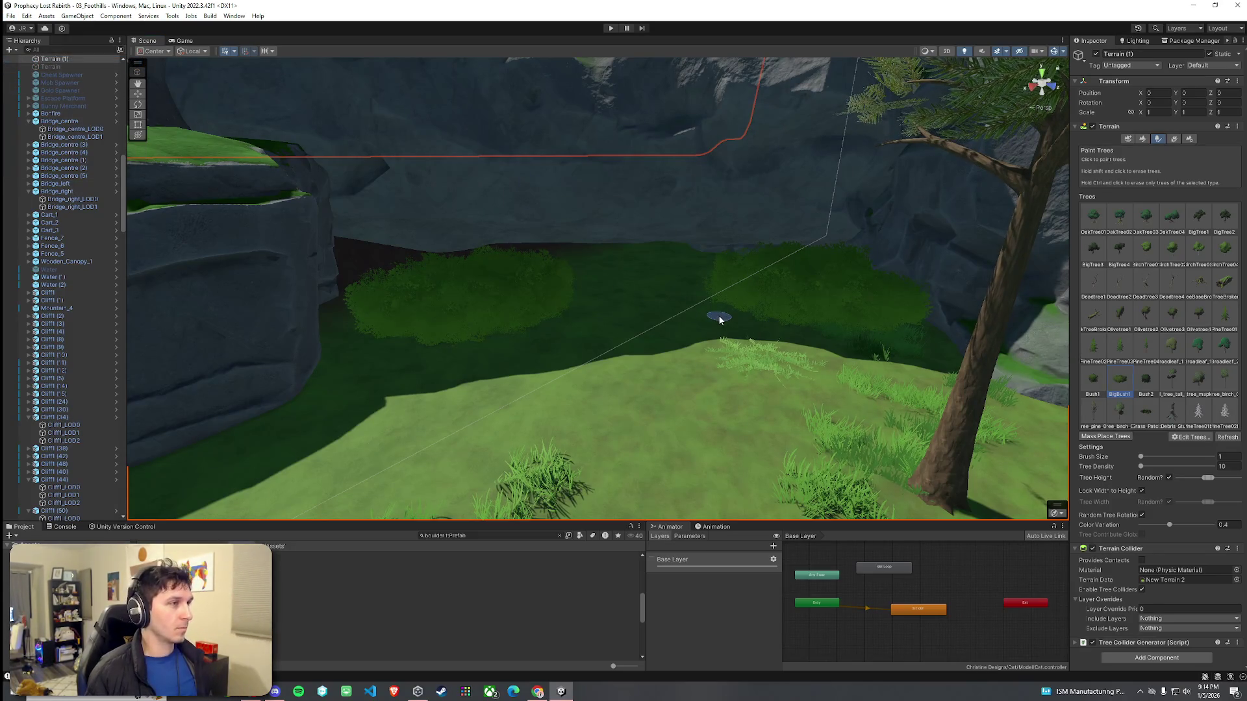
key("ctrl+z")
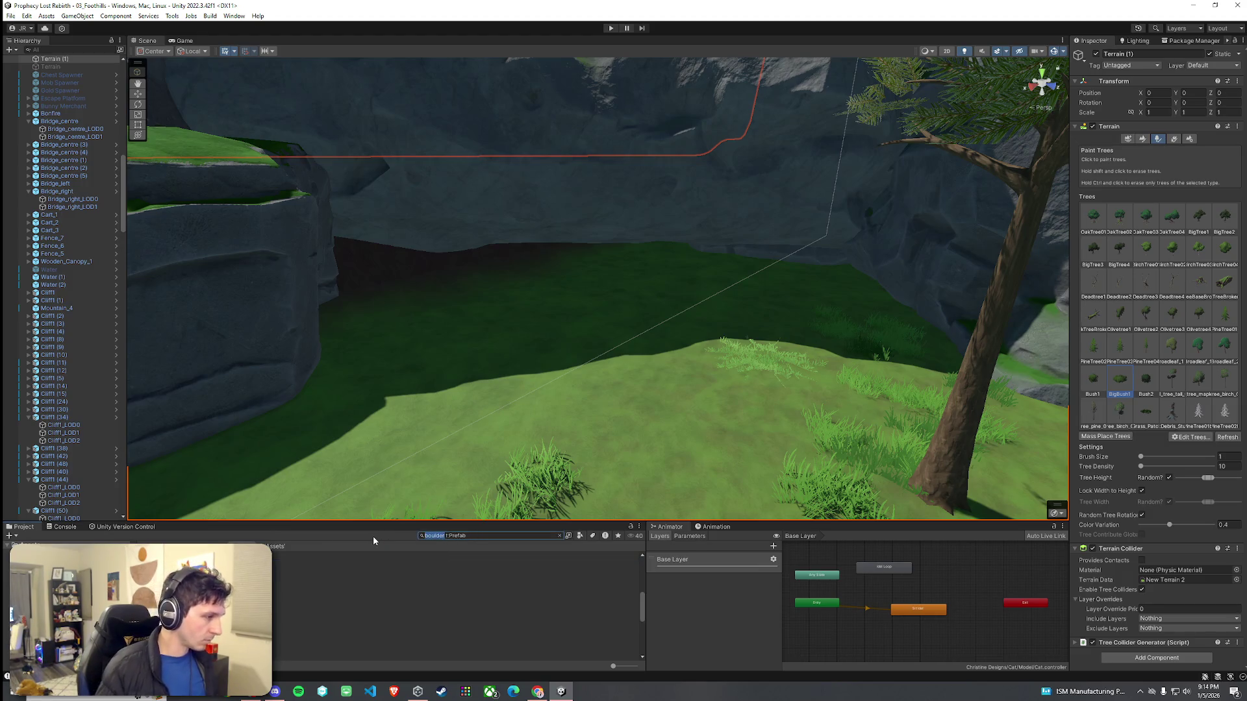
Step: Search 'cliff', try placing a Cliff02 piece, then undo the placement
type("cliff")
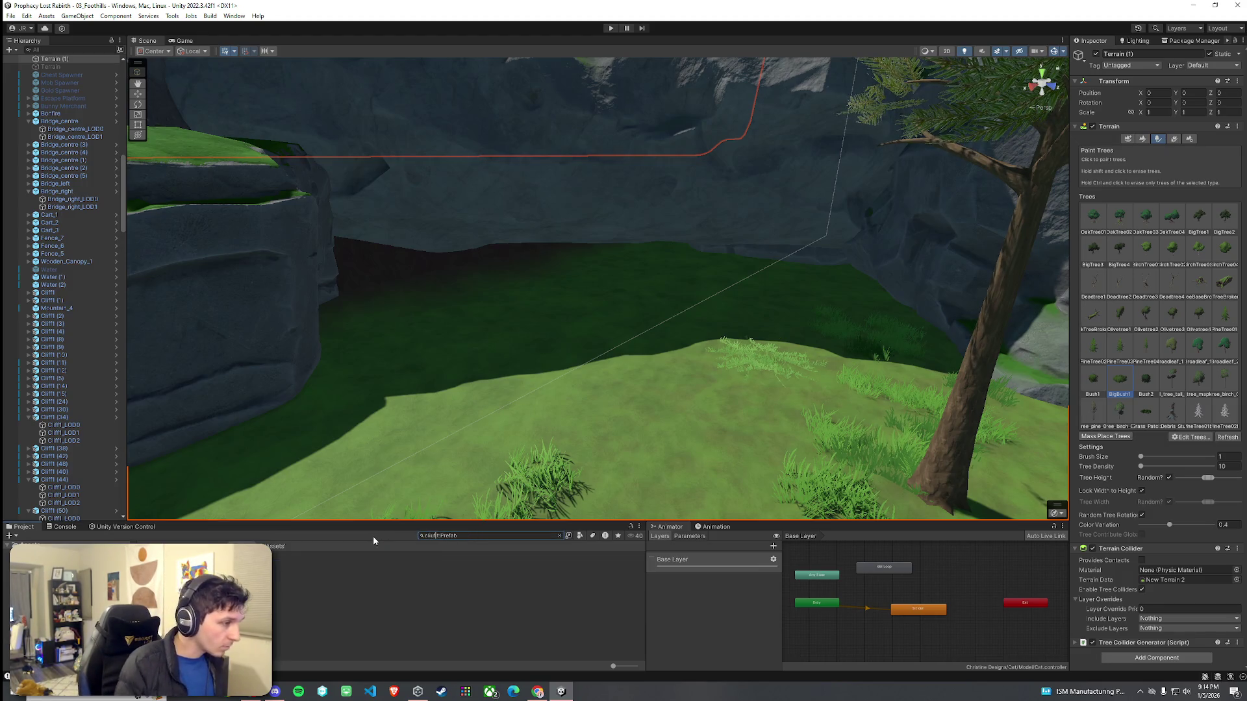
left_click(283, 556)
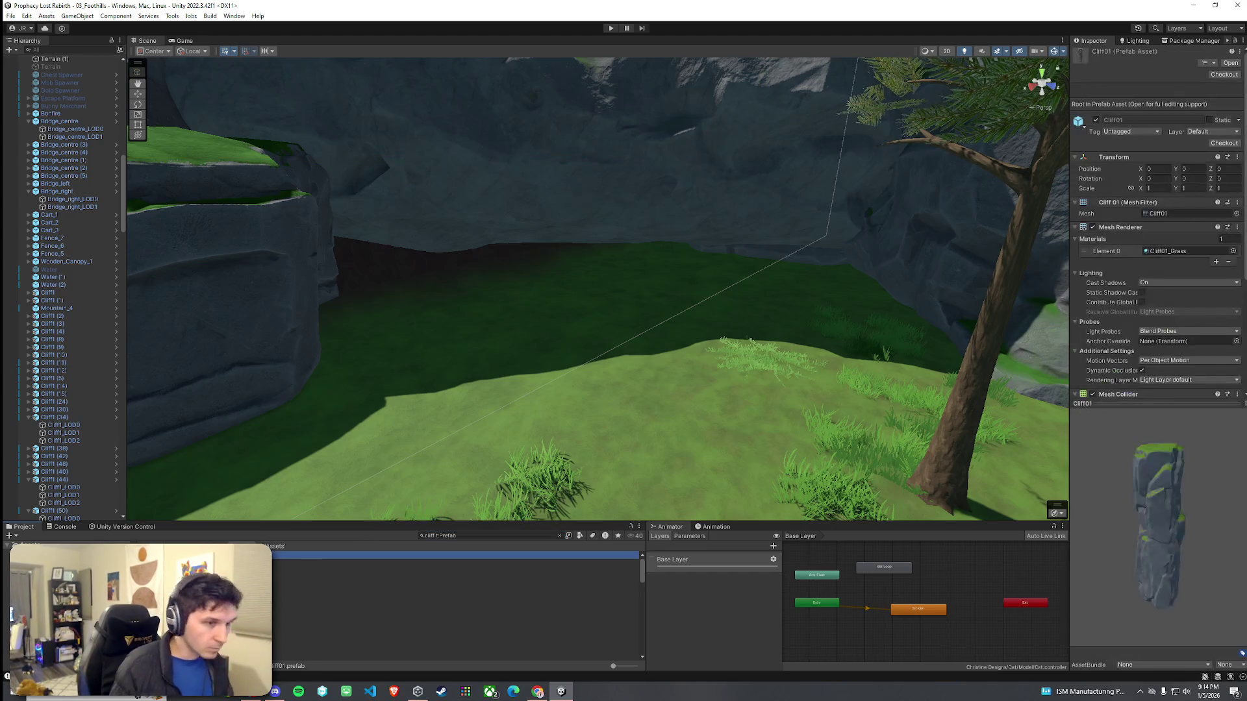
left_click(454, 578)
left_click(455, 587)
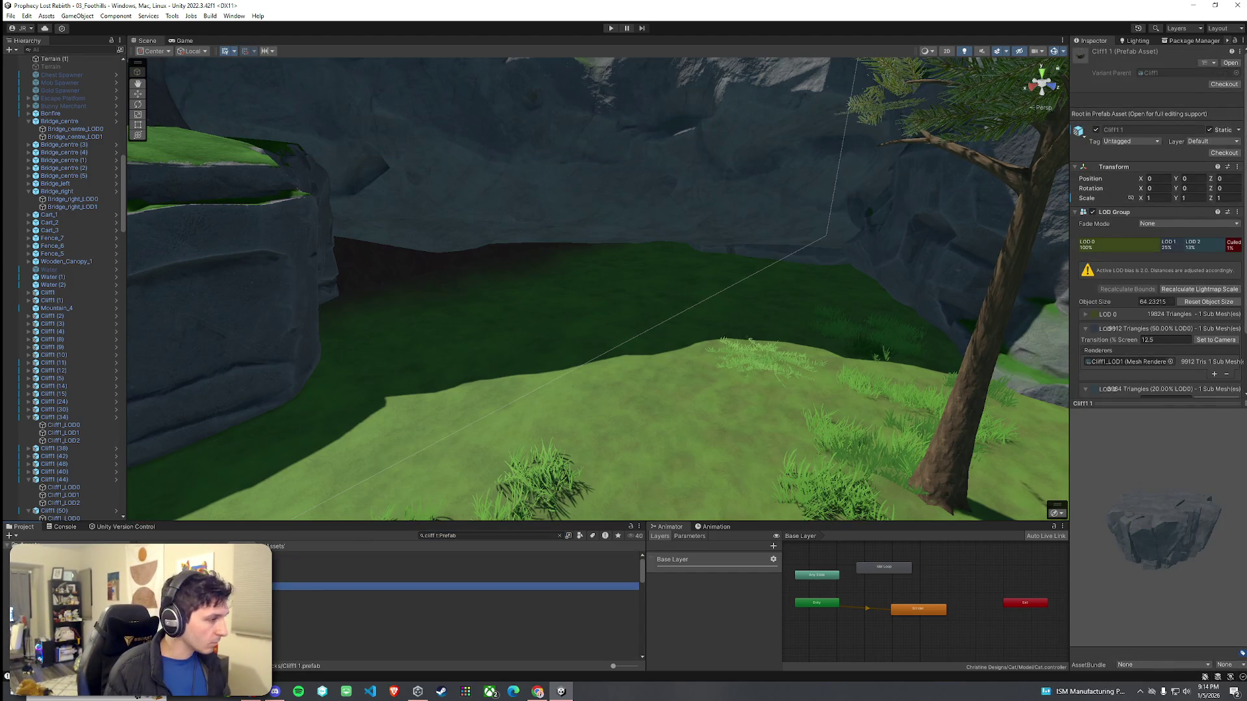
left_click(454, 601)
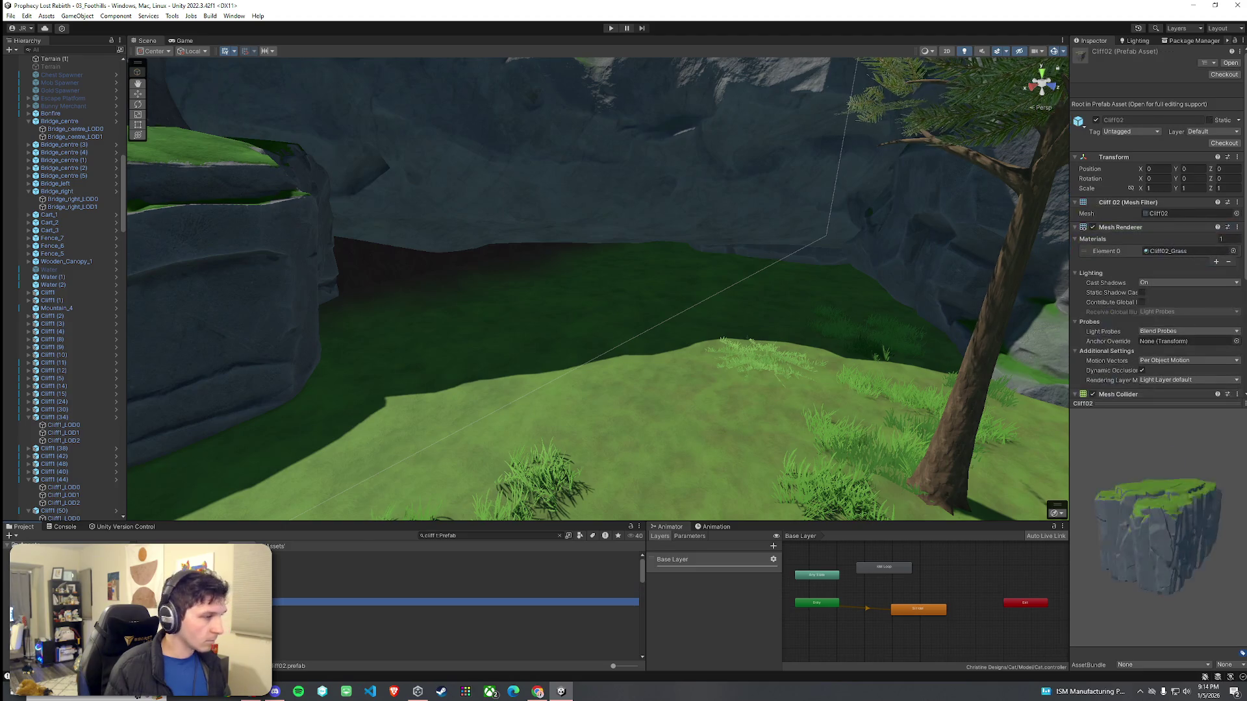
left_click_drag(454, 602, 538, 384)
key("f")
key("ctrl+z")
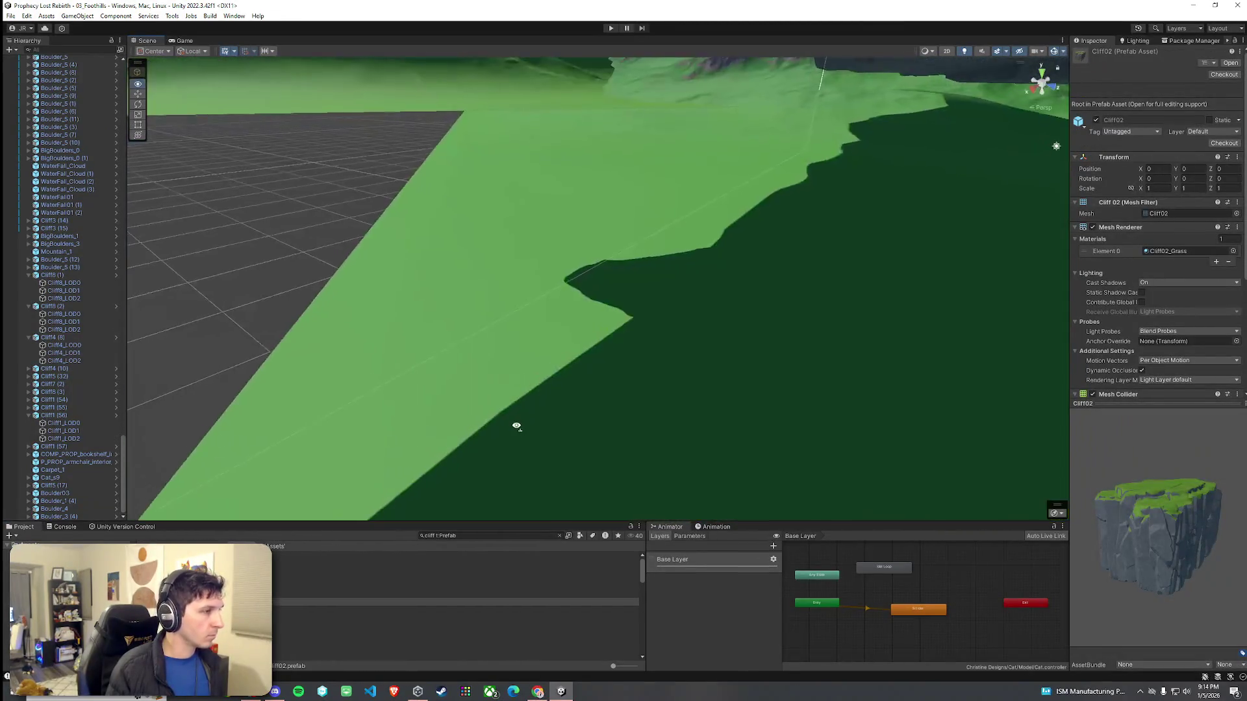
left_click_drag(516, 427, 520, 418)
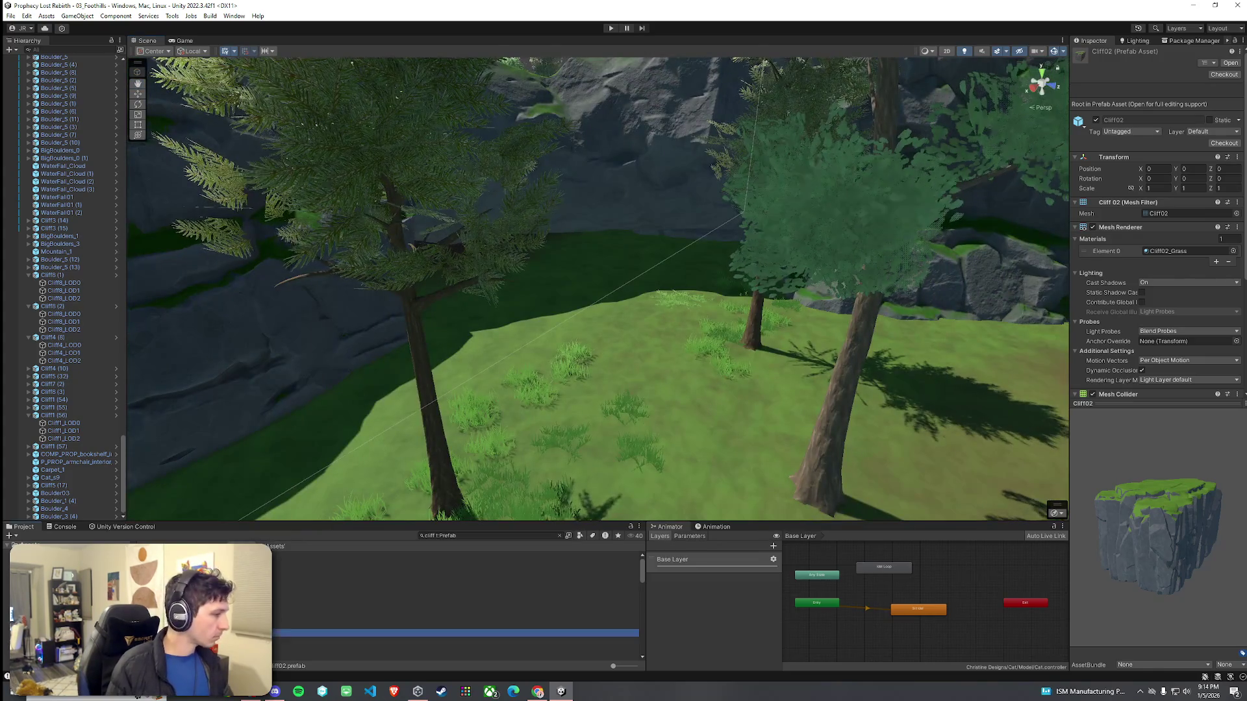
Step: Browse the cliff prefabs and drop Cliff02g into the rocky gap above the slope
key("Down")
key("Down")
key("Down")
key("Down")
key("Down")
key("Down")
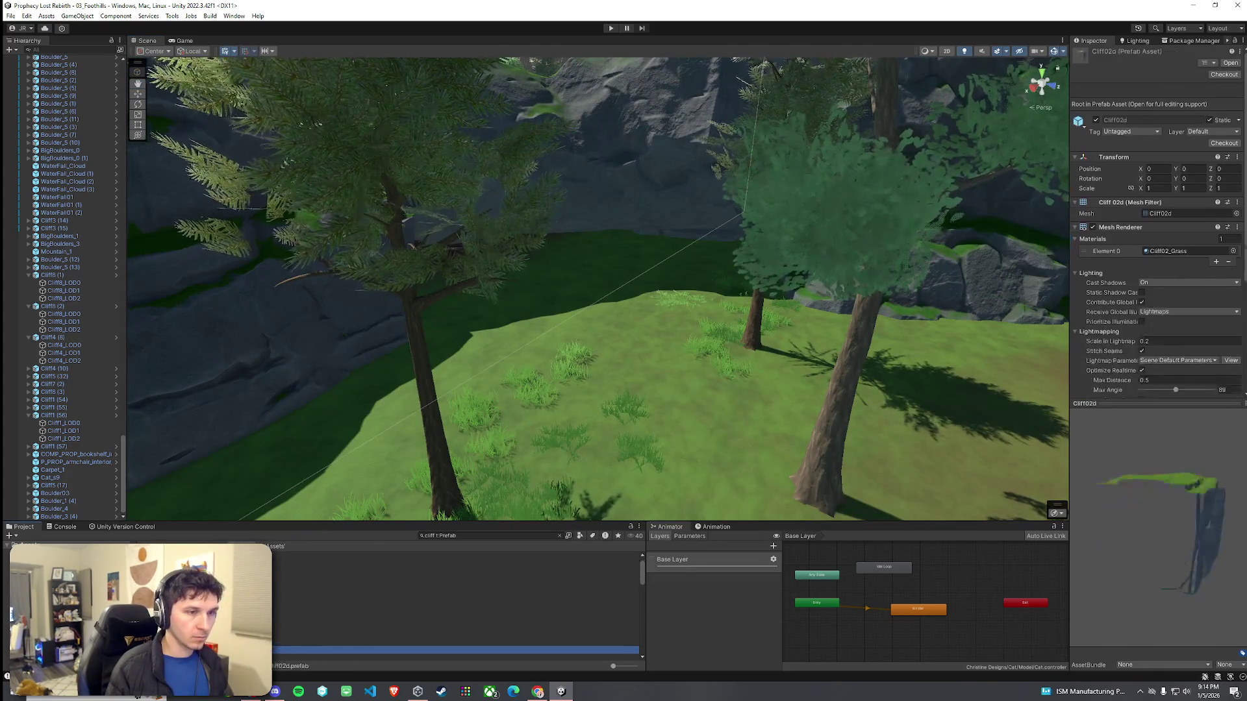
key("Down")
key("Down")
key("Down")
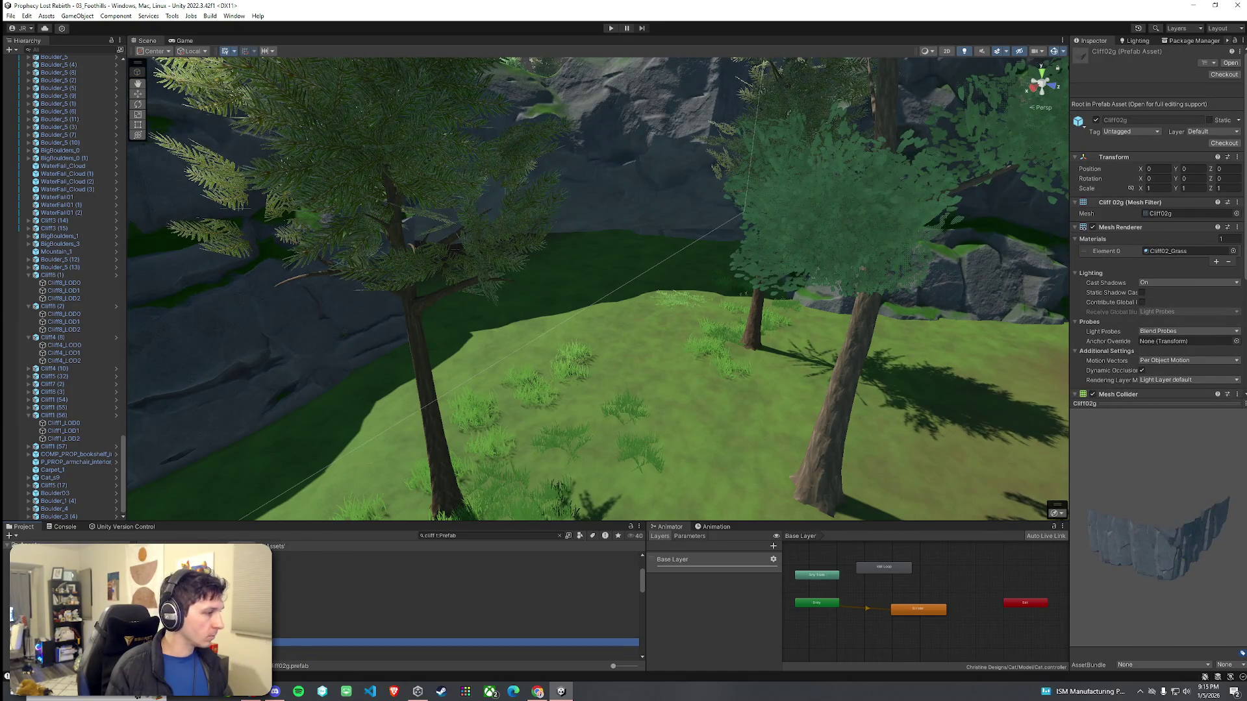
key("Up")
left_click(455, 650)
left_click(455, 634)
mouse_move(455, 635)
left_mouse_down()
mouse_move(494, 531)
mouse_move(597, 367)
mouse_move(508, 284)
mouse_move(438, 242)
left_mouse_up()
scroll(578, 348, "down", 5)
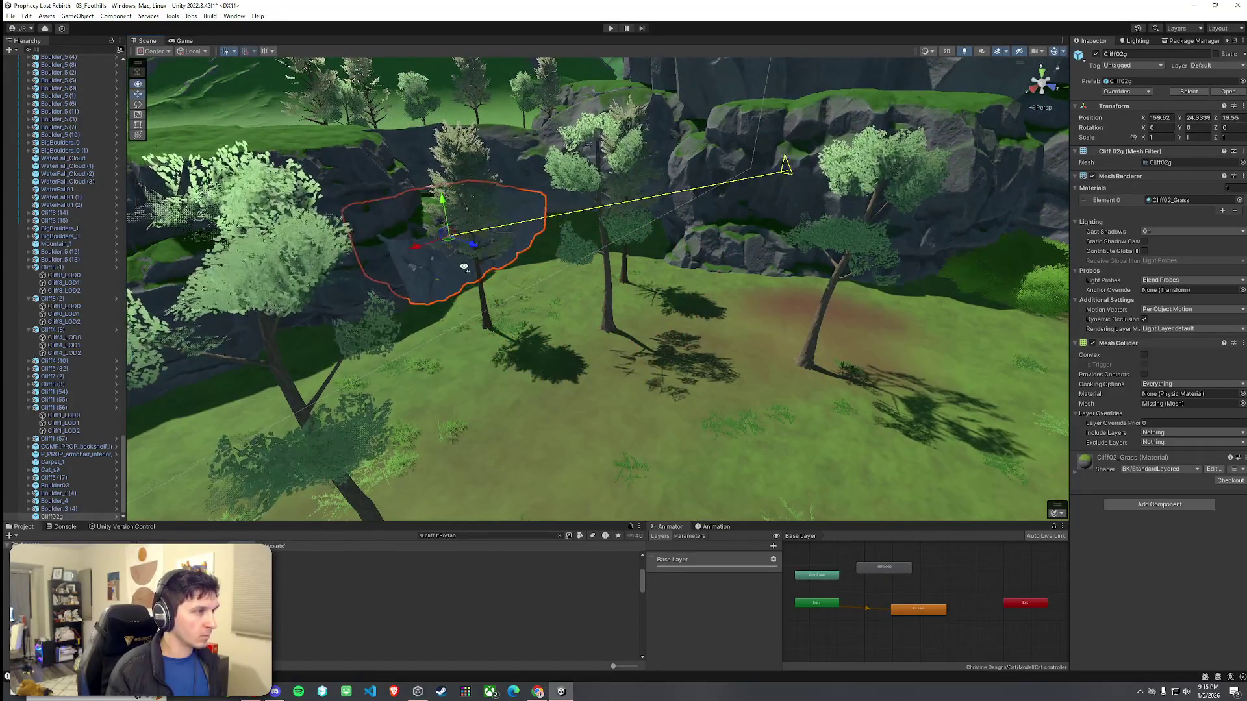
Step: Slide the Cliff02g cliff sideways into the gap
scroll(437, 242, "up", 5)
scroll(435, 241, "up", 5)
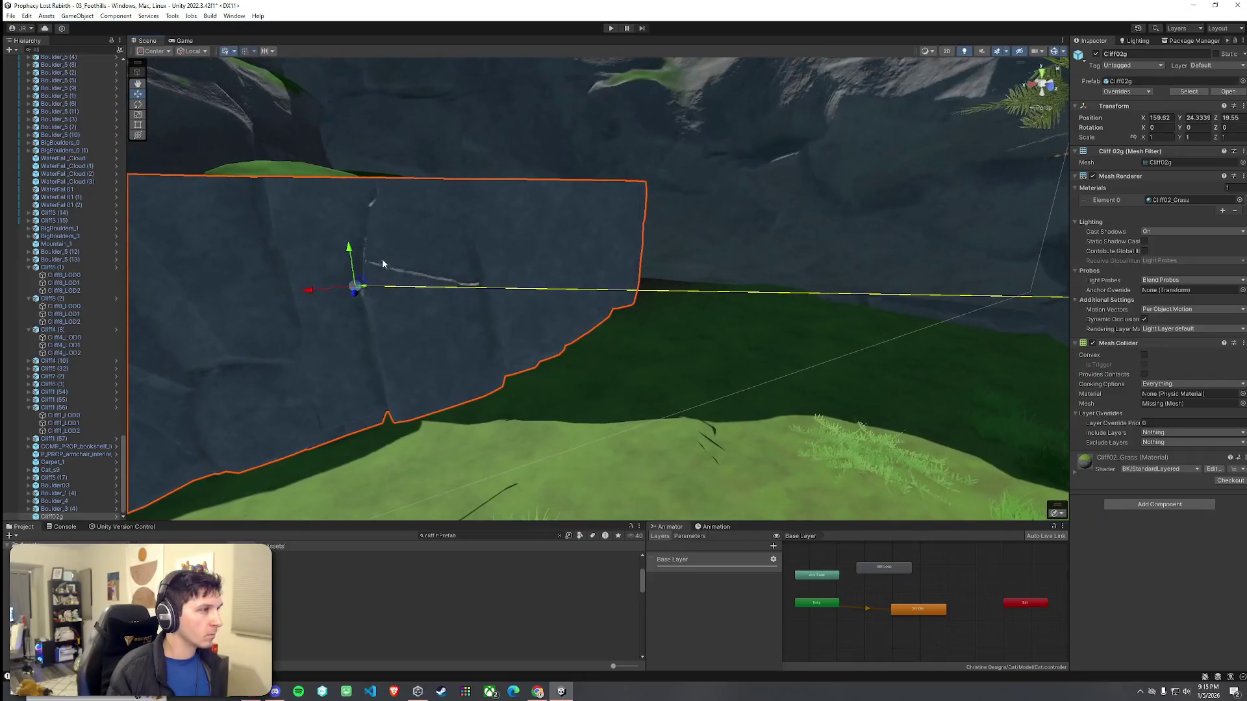
mouse_move(361, 291)
left_mouse_down()
mouse_move(334, 287)
mouse_move(551, 242)
mouse_move(554, 324)
mouse_move(544, 295)
mouse_move(677, 303)
mouse_move(335, 250)
mouse_move(390, 240)
mouse_move(456, 313)
mouse_move(348, 276)
mouse_move(360, 256)
mouse_move(398, 247)
mouse_move(423, 273)
mouse_move(437, 236)
mouse_move(423, 236)
mouse_move(493, 243)
mouse_move(470, 255)
left_mouse_up()
key("e")
left_click(457, 313)
left_click(444, 253)
Step: Tilt Cliff02g slightly forward, shift it along X, and turn it about 39.5° in Y
key("e")
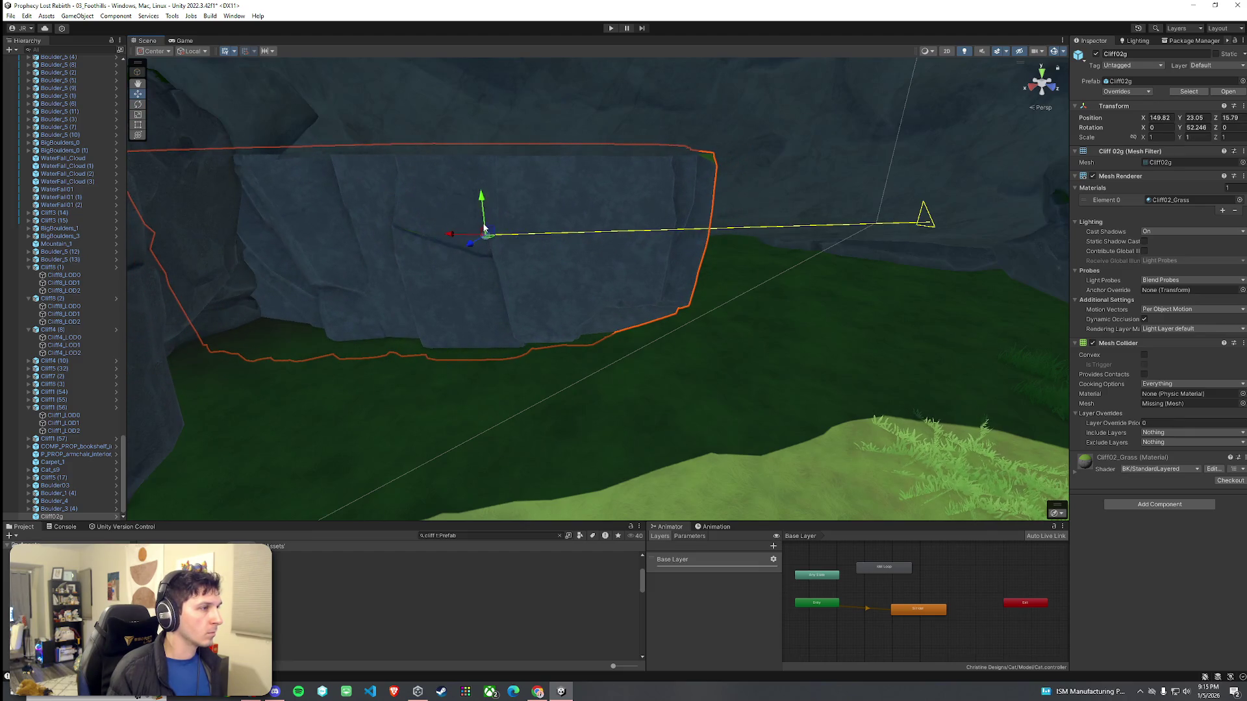
left_click_drag(471, 222, 474, 221)
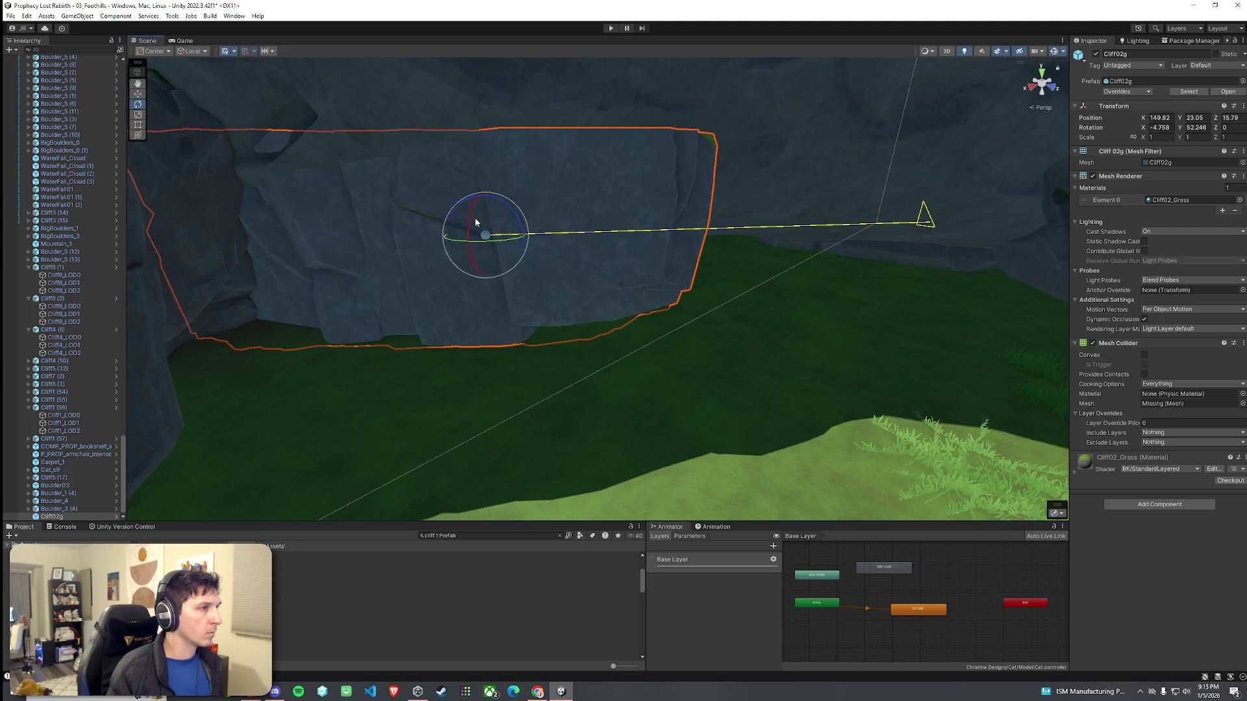
left_click(651, 321)
mouse_move(652, 321)
left_mouse_down()
mouse_move(476, 275)
mouse_move(485, 361)
mouse_move(631, 331)
mouse_move(671, 228)
mouse_move(595, 234)
mouse_move(548, 286)
mouse_move(649, 314)
mouse_move(594, 290)
left_mouse_up()
left_click(497, 248)
key("w")
left_click_drag(432, 244, 398, 246)
left_click(513, 295)
mouse_move(513, 295)
left_mouse_down()
mouse_move(473, 231)
mouse_move(598, 281)
mouse_move(562, 323)
mouse_move(518, 344)
left_mouse_up()
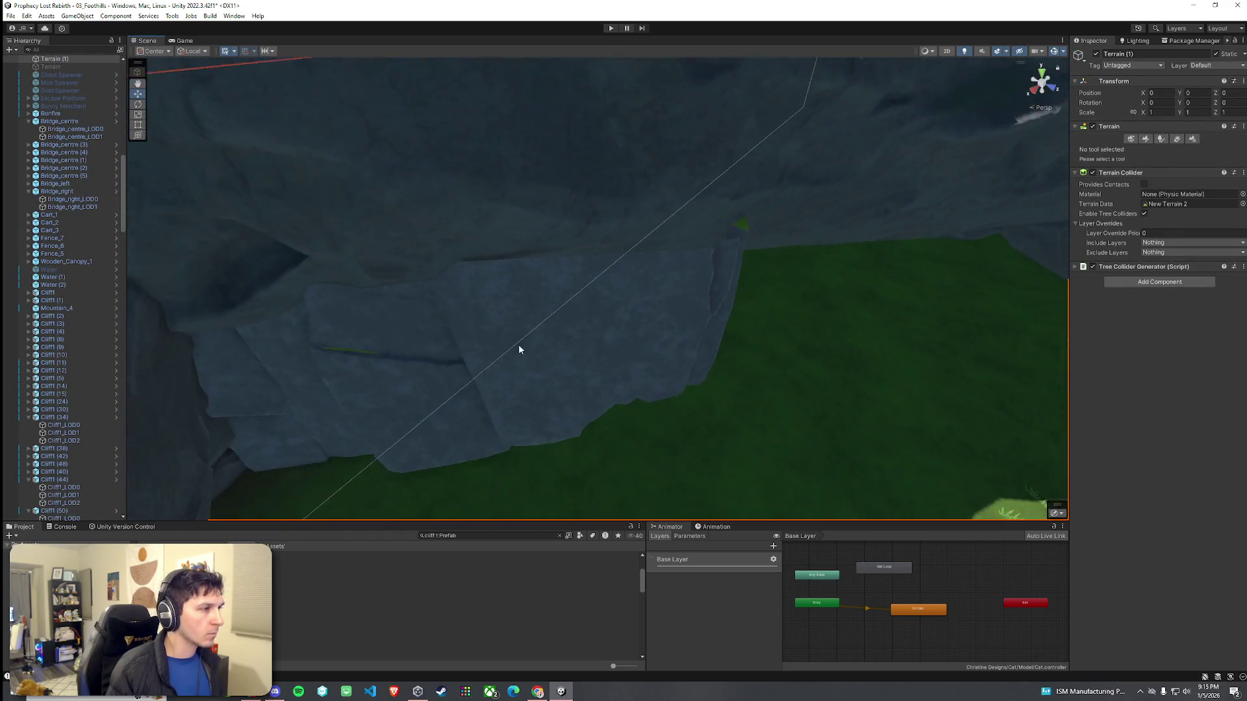
left_click(525, 354)
left_click_drag(444, 292, 458, 279)
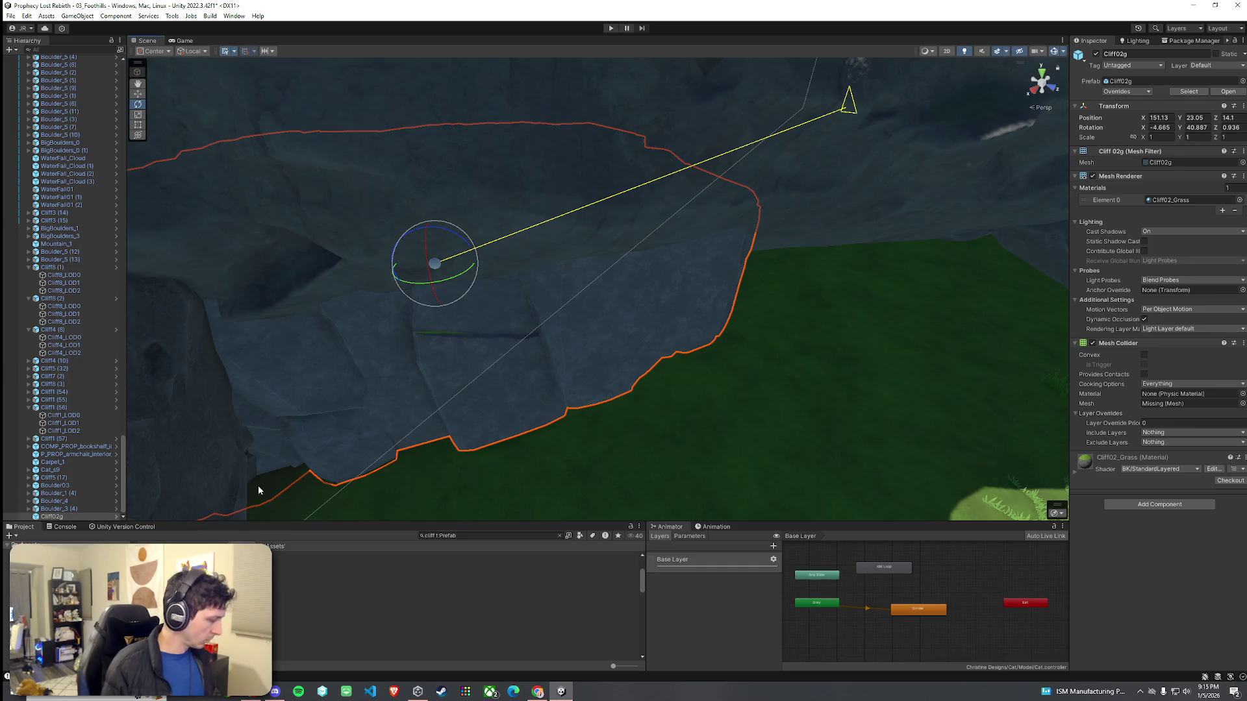
Step: Duplicate Cliff02g with Ctrl+D and move the copy over to another gap
key("ctrl+d")
key("w")
mouse_move(441, 271)
left_mouse_down()
mouse_move(683, 255)
mouse_move(918, 212)
mouse_move(830, 242)
mouse_move(734, 244)
mouse_move(726, 260)
left_mouse_up()
key("e")
left_click(594, 407)
mouse_move(594, 407)
left_mouse_down()
mouse_move(545, 462)
mouse_move(601, 356)
mouse_move(559, 352)
mouse_move(592, 348)
mouse_move(545, 337)
left_mouse_up()
left_click(545, 336)
left_click(735, 323, "ctrl")
key("w")
mouse_move(695, 312)
left_mouse_down()
mouse_move(437, 270)
mouse_move(459, 292)
mouse_move(425, 251)
mouse_move(464, 215)
mouse_move(496, 315)
mouse_move(449, 246)
left_mouse_up()
Step: Raise the Cliff8 rock slightly after undoing an accidental move
left_click(446, 213)
scroll(470, 291, "down", 5)
mouse_move(470, 291)
left_mouse_down()
mouse_move(370, 214)
mouse_move(417, 239)
mouse_move(417, 228)
mouse_move(515, 236)
mouse_move(532, 208)
mouse_move(607, 279)
mouse_move(501, 215)
mouse_move(504, 193)
mouse_move(554, 219)
mouse_move(548, 236)
left_mouse_up()
key("ctrl+z")
key("e")
key("w")
scroll(548, 236, "up", 5)
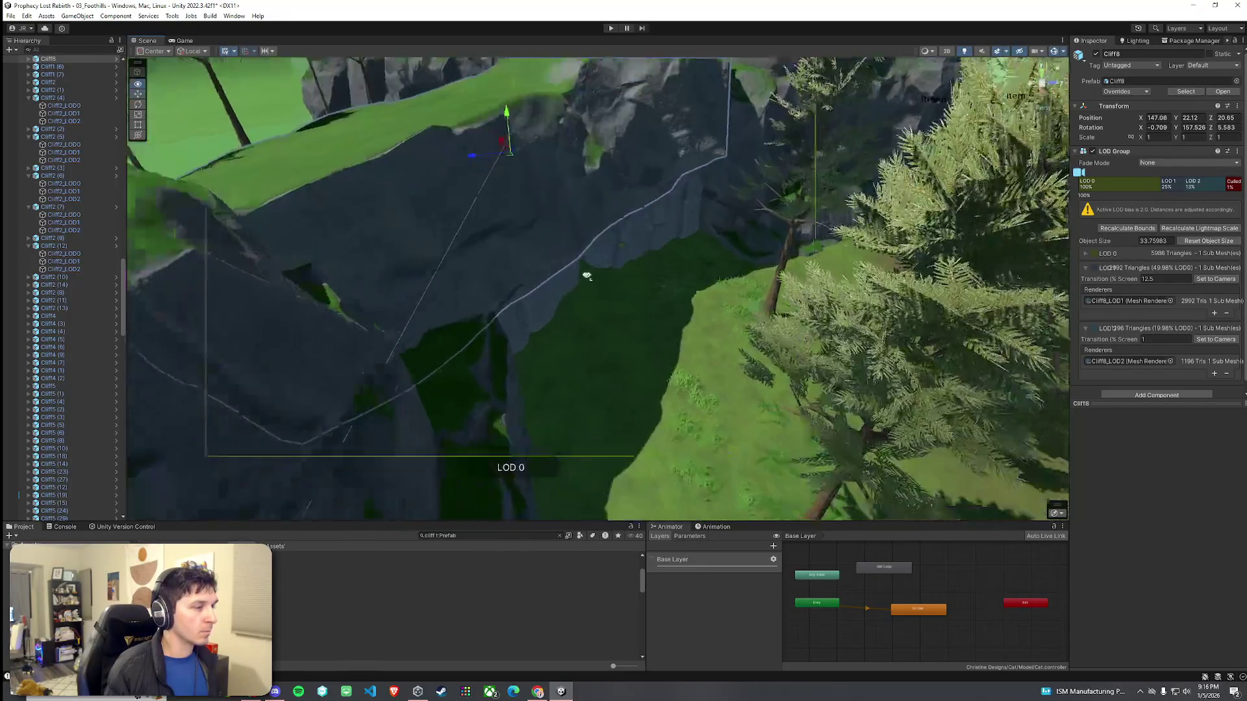
scroll(468, 232, "down", 5)
mouse_move(565, 162)
left_mouse_down()
mouse_move(566, 117)
mouse_move(575, 140)
left_mouse_up()
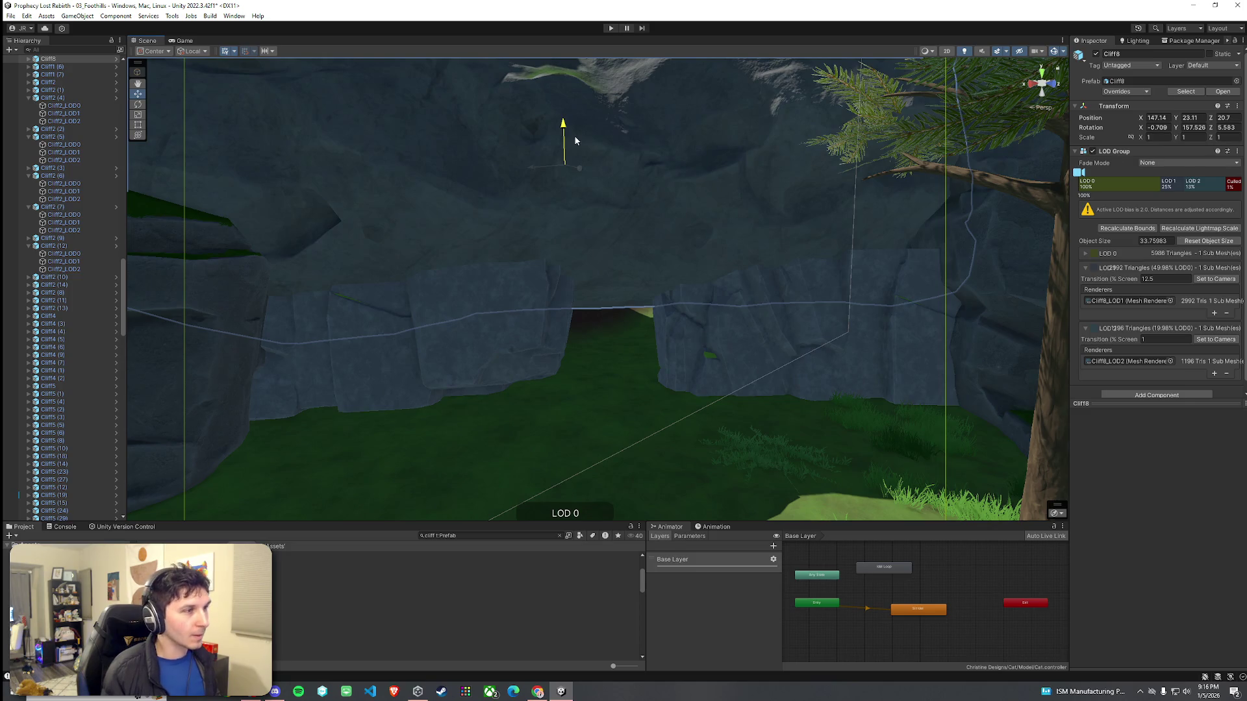
Step: Stretch the copied Cliff02g cliff taller with the Y scale handle
key("w")
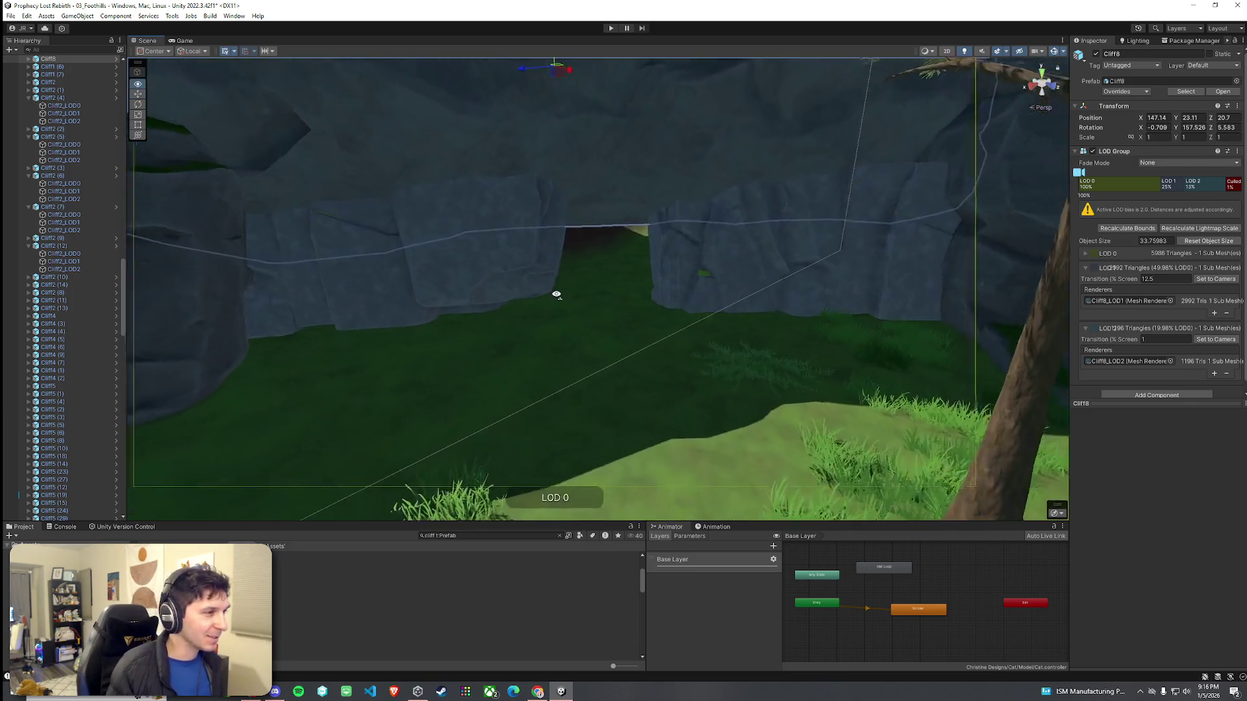
mouse_move(620, 274)
left_mouse_down()
mouse_move(451, 269)
mouse_move(651, 286)
mouse_move(626, 232)
mouse_move(604, 247)
mouse_move(612, 340)
mouse_move(587, 339)
mouse_move(593, 323)
mouse_move(634, 323)
mouse_move(623, 318)
left_mouse_up()
left_click(698, 439)
mouse_move(698, 440)
left_mouse_down()
mouse_move(715, 493)
mouse_move(645, 387)
mouse_move(660, 390)
mouse_move(643, 415)
left_mouse_up()
left_click(640, 388)
left_click_drag(663, 278, 662, 259)
Step: Stretch the original Cliff02g cliff taller as well
left_click(582, 458)
mouse_move(581, 459)
left_mouse_down()
mouse_move(570, 454)
mouse_move(597, 407)
mouse_move(570, 454)
mouse_move(591, 476)
mouse_move(710, 425)
mouse_move(504, 422)
mouse_move(529, 409)
mouse_move(543, 356)
left_mouse_up()
left_click(543, 356)
mouse_move(536, 297)
left_mouse_down()
mouse_move(536, 263)
mouse_move(537, 328)
mouse_move(563, 415)
mouse_move(531, 192)
mouse_move(517, 178)
mouse_move(565, 243)
mouse_move(570, 189)
mouse_move(384, 192)
mouse_move(559, 185)
left_mouse_up()
key("e")
left_click(523, 189)
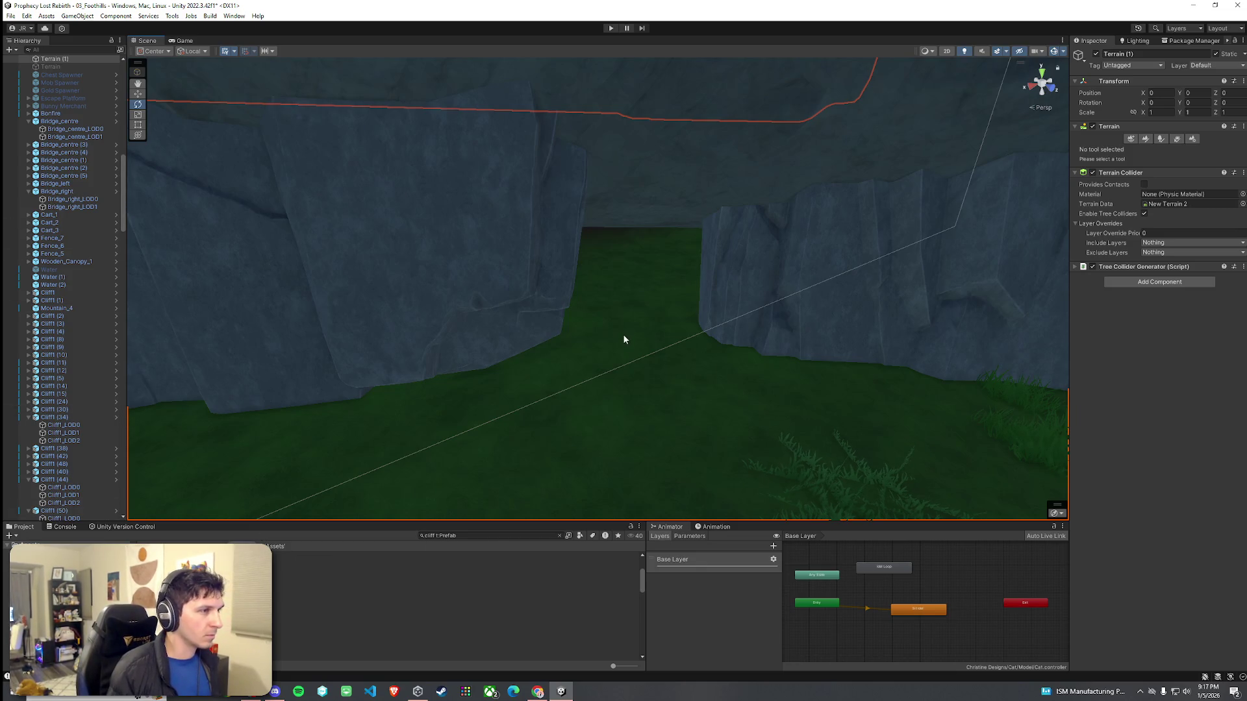
left_click(712, 420)
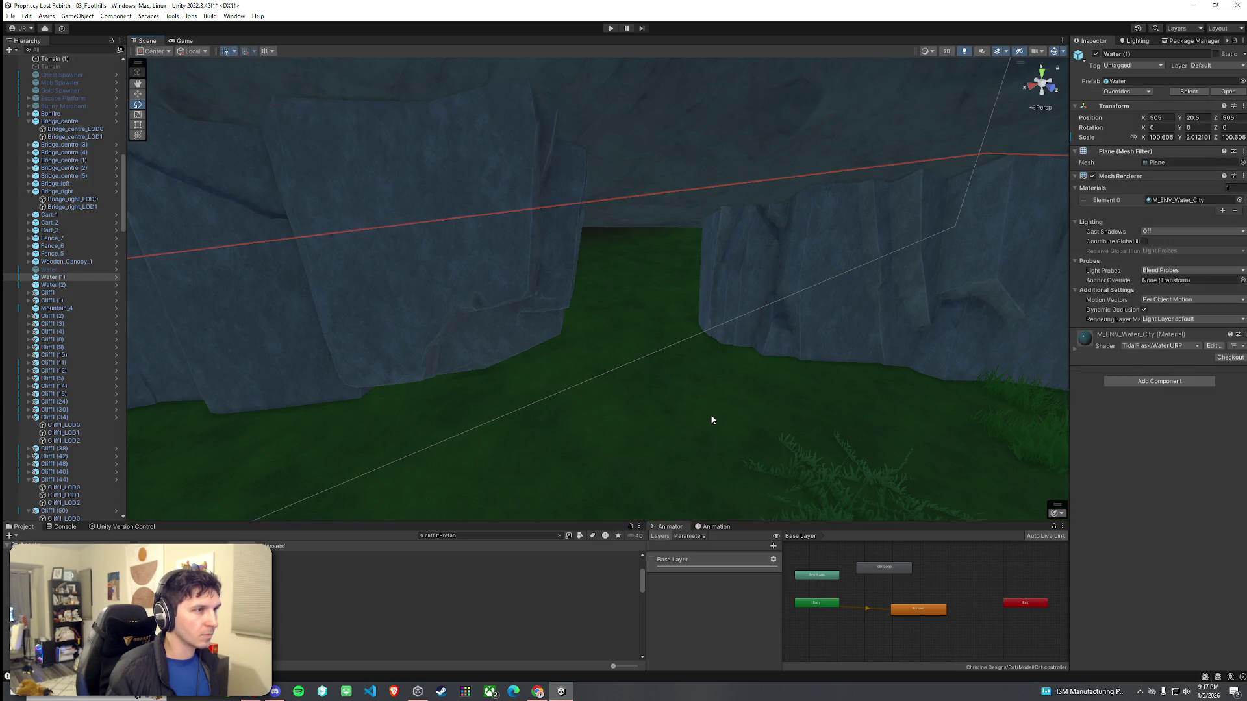
Step: Select Terrain (1) and try Raise or Lower, undoing the raised mound
left_click(715, 381)
left_click(684, 435)
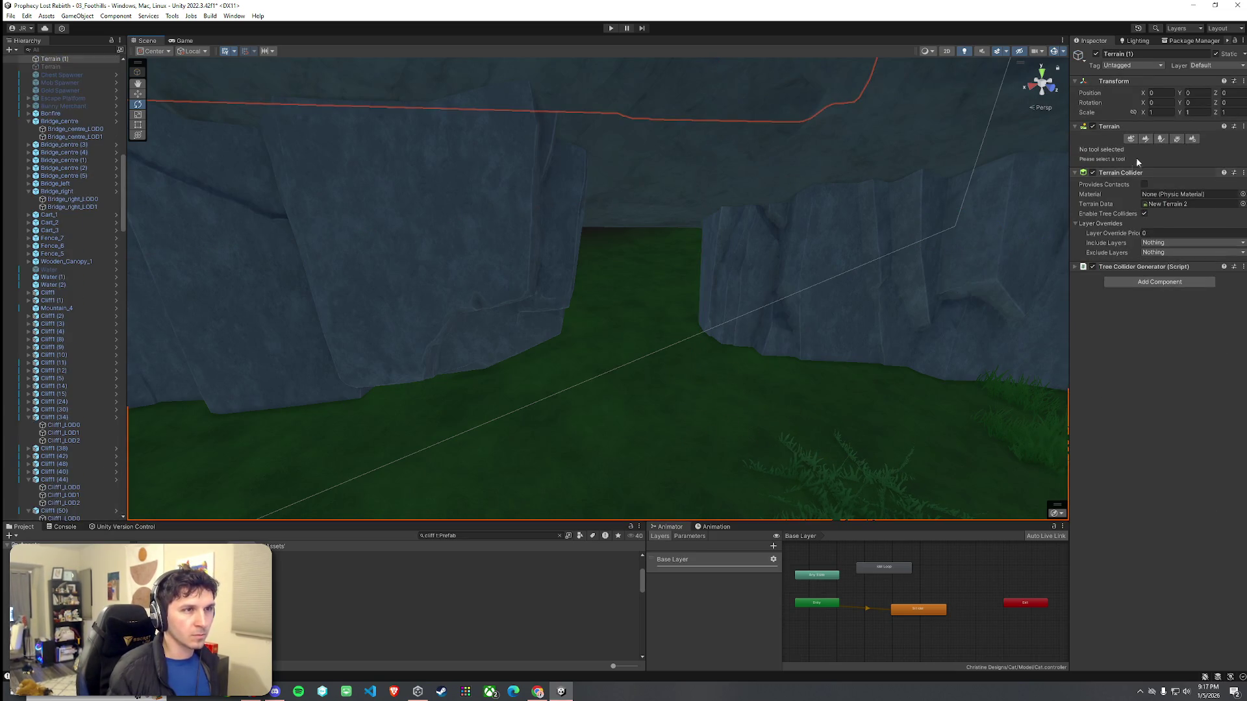
left_click(1145, 138)
left_click(1115, 151)
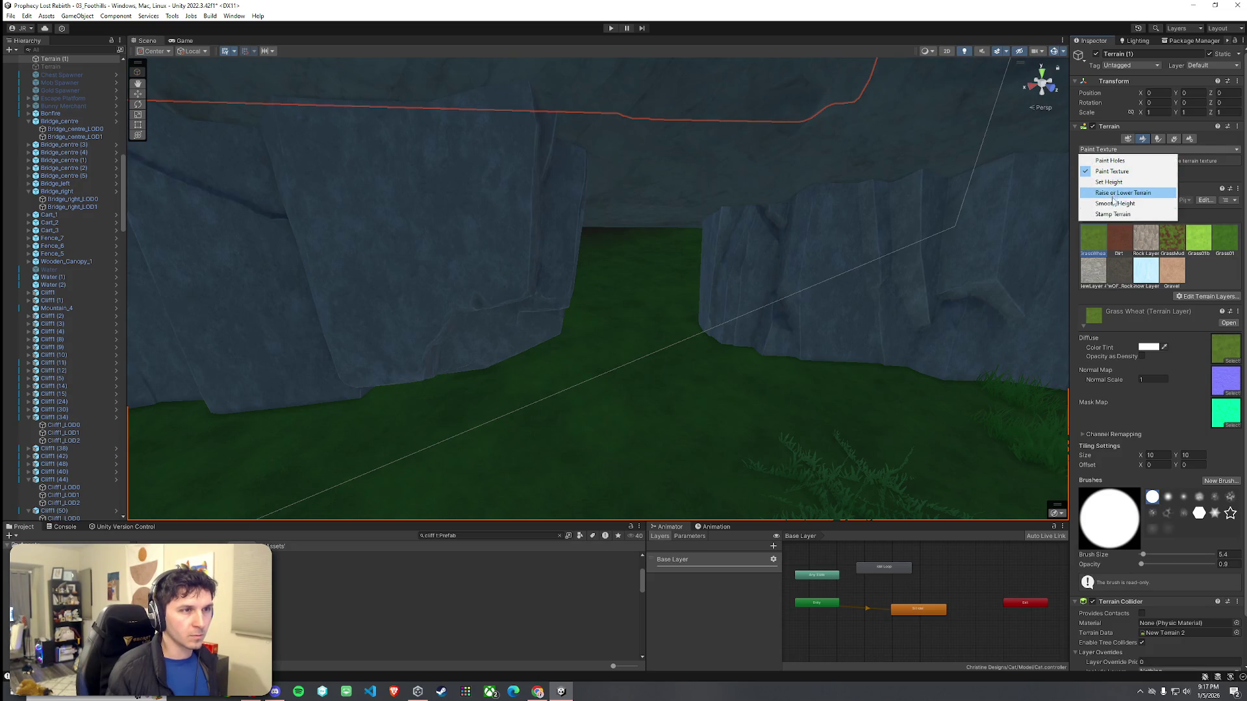
left_click(1112, 195)
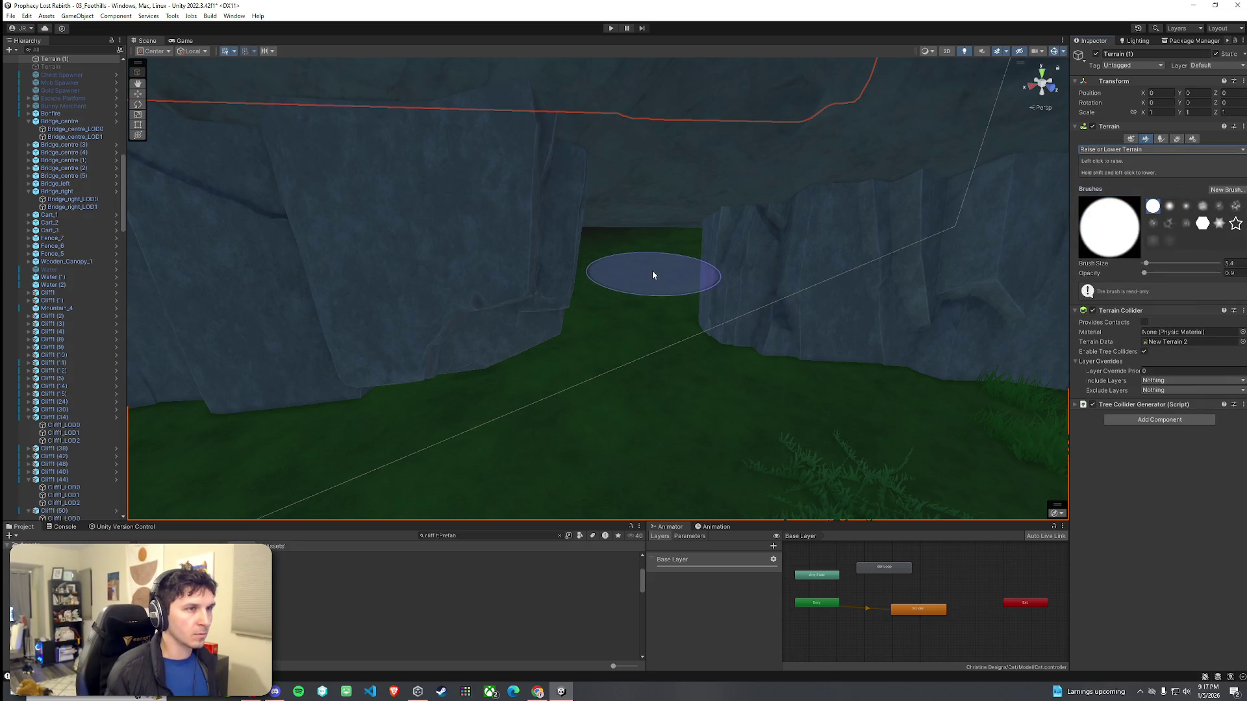
mouse_move(604, 244)
left_mouse_down()
mouse_move(734, 223)
mouse_move(587, 228)
mouse_move(666, 309)
left_mouse_up()
key("ctrl+z")
Step: Flatten the green slope along the cliff base with Set Height at 21.3514
left_click(1143, 150)
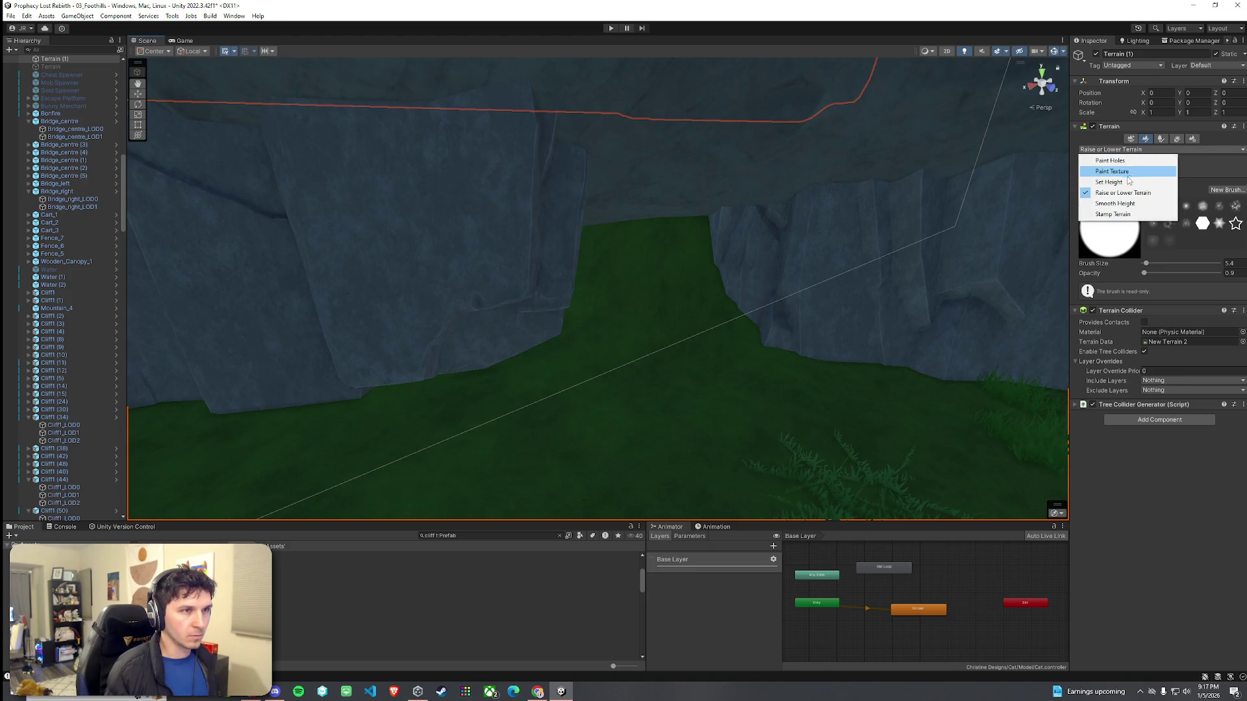
left_click(1104, 181)
mouse_move(864, 237)
left_mouse_down()
mouse_move(853, 305)
mouse_move(684, 314)
mouse_move(918, 264)
mouse_move(630, 286)
left_mouse_up()
left_click(530, 258, "shift")
mouse_move(499, 213)
left_mouse_down()
mouse_move(439, 217)
mouse_move(479, 204)
mouse_move(403, 223)
mouse_move(398, 207)
mouse_move(454, 222)
mouse_move(395, 203)
mouse_move(418, 195)
mouse_move(639, 224)
left_mouse_up()
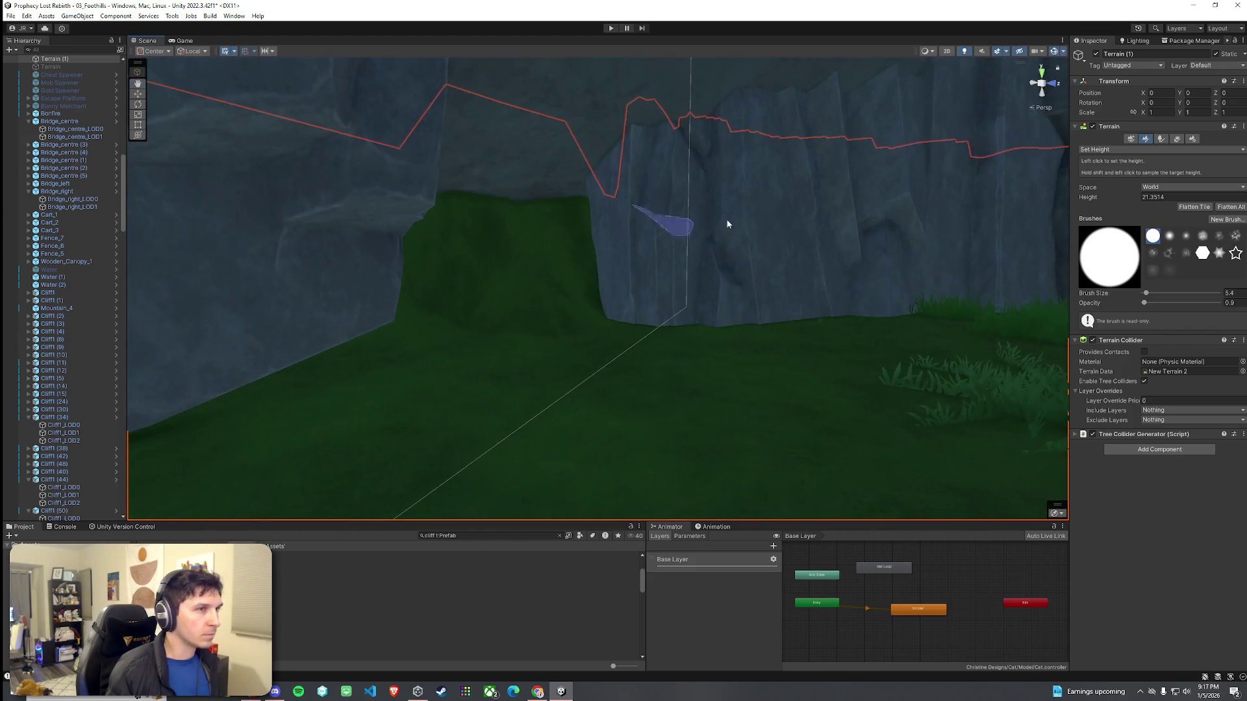
left_click(1138, 149)
Step: In Paint Texture, try the terrain layer options and create a layer without a texture
left_click(1135, 172)
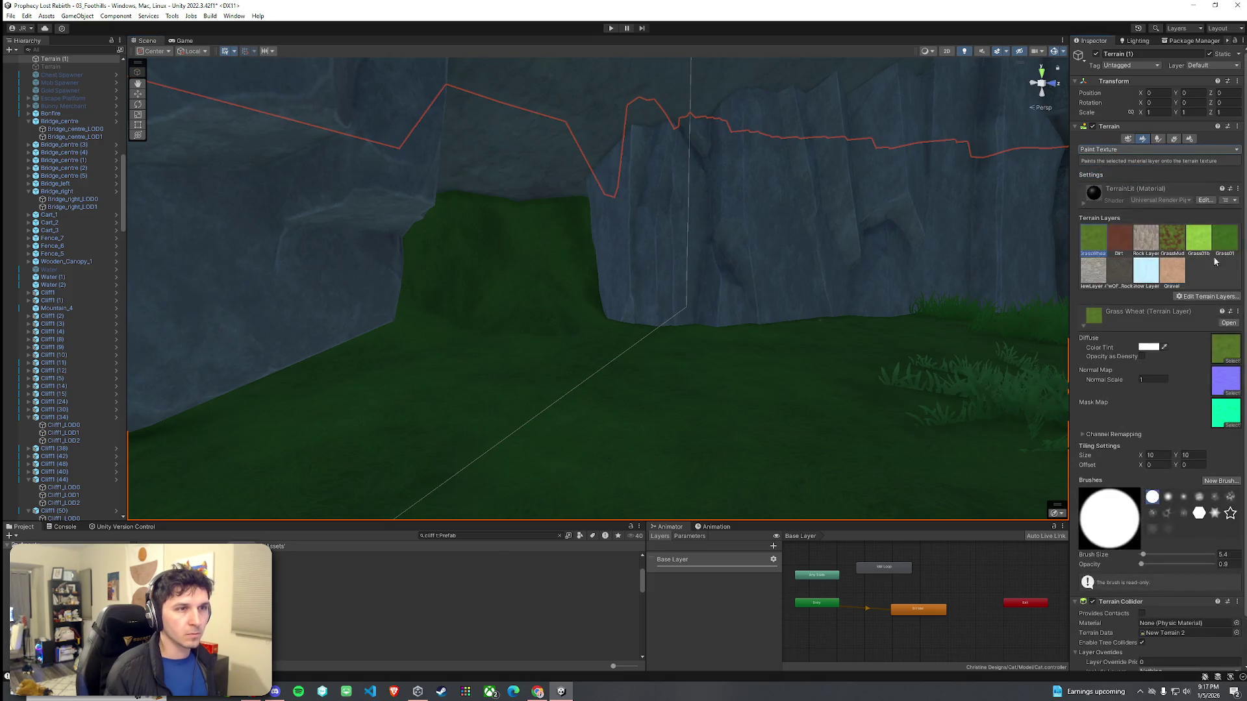
left_click(1198, 309)
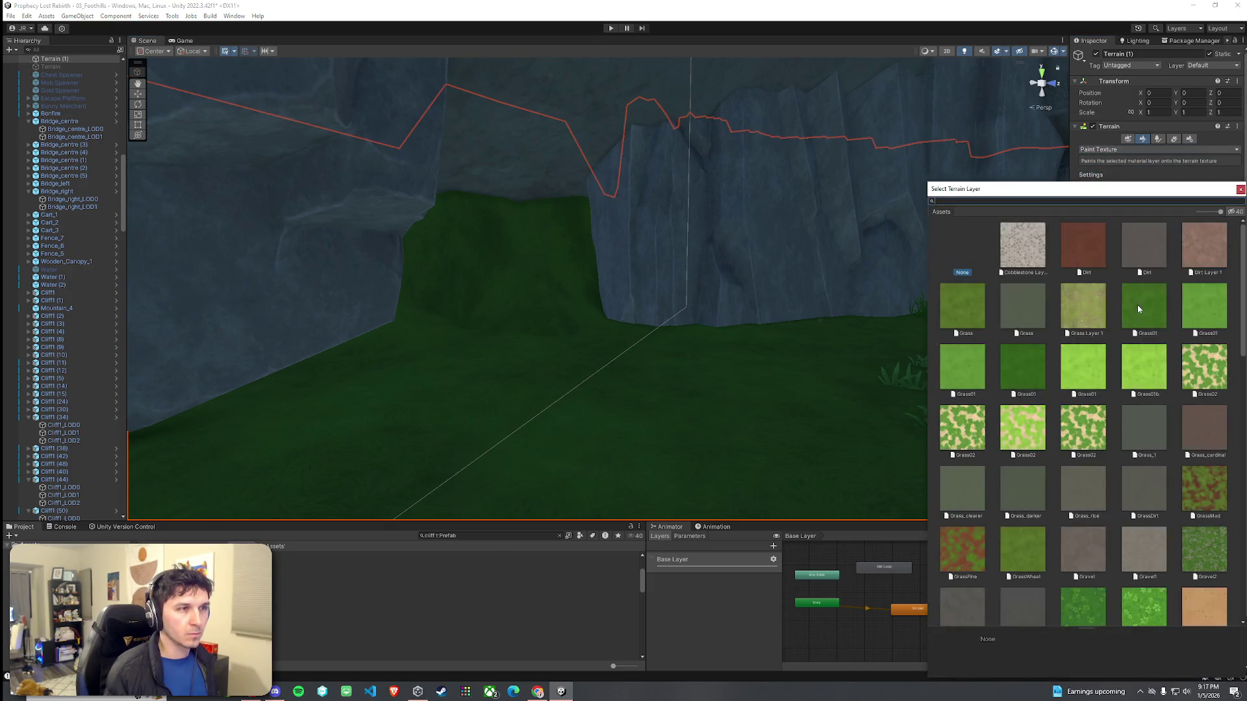
scroll(1129, 311, "down", 5)
scroll(1144, 342, "down", 10)
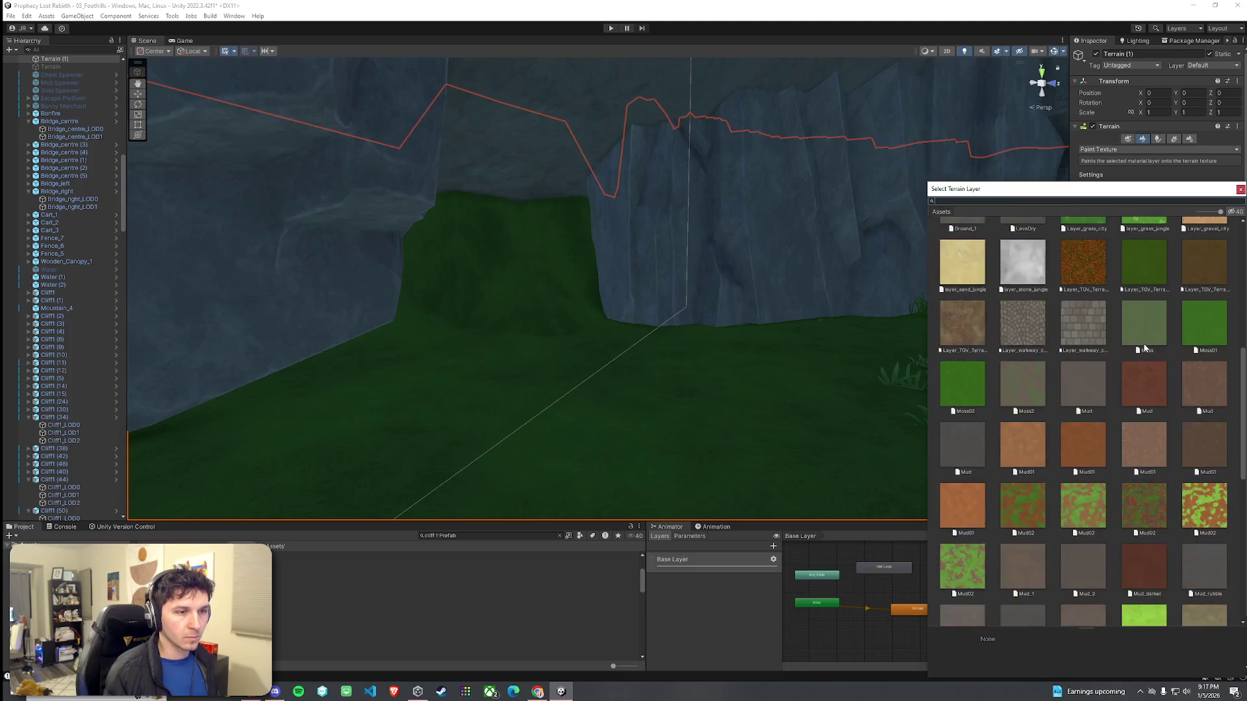
scroll(1144, 348, "down", 5)
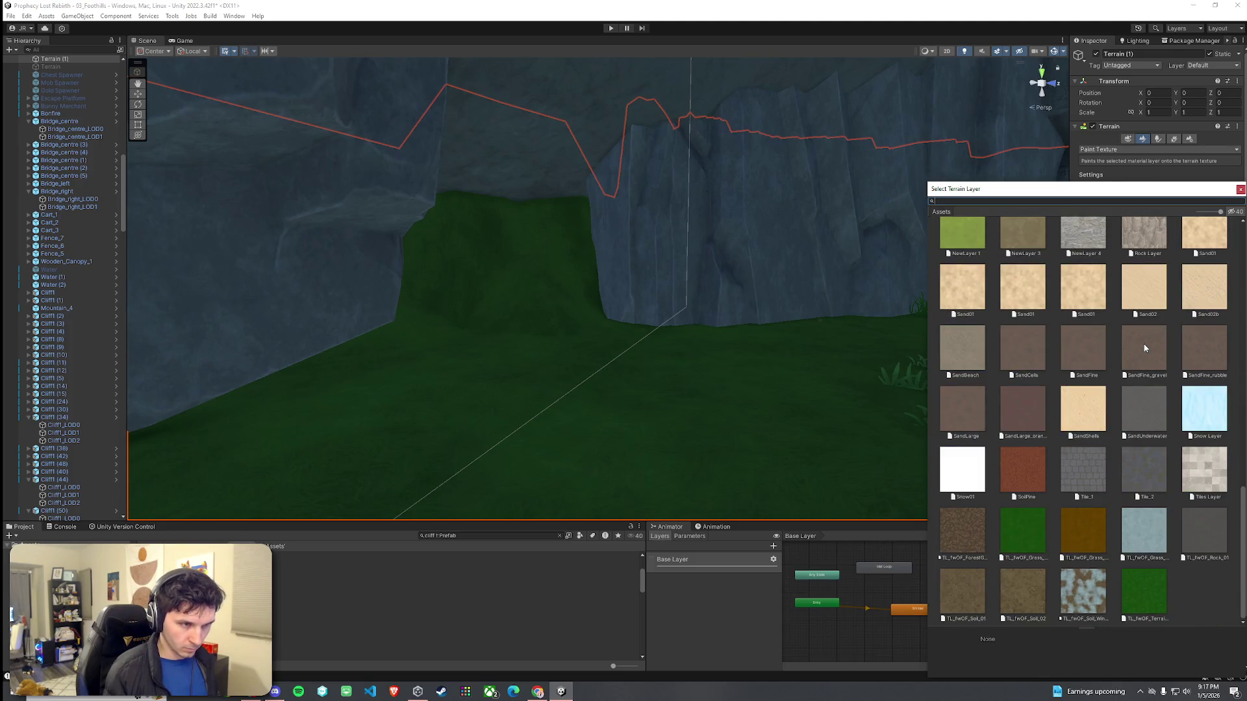
scroll(1144, 344, "up", 15)
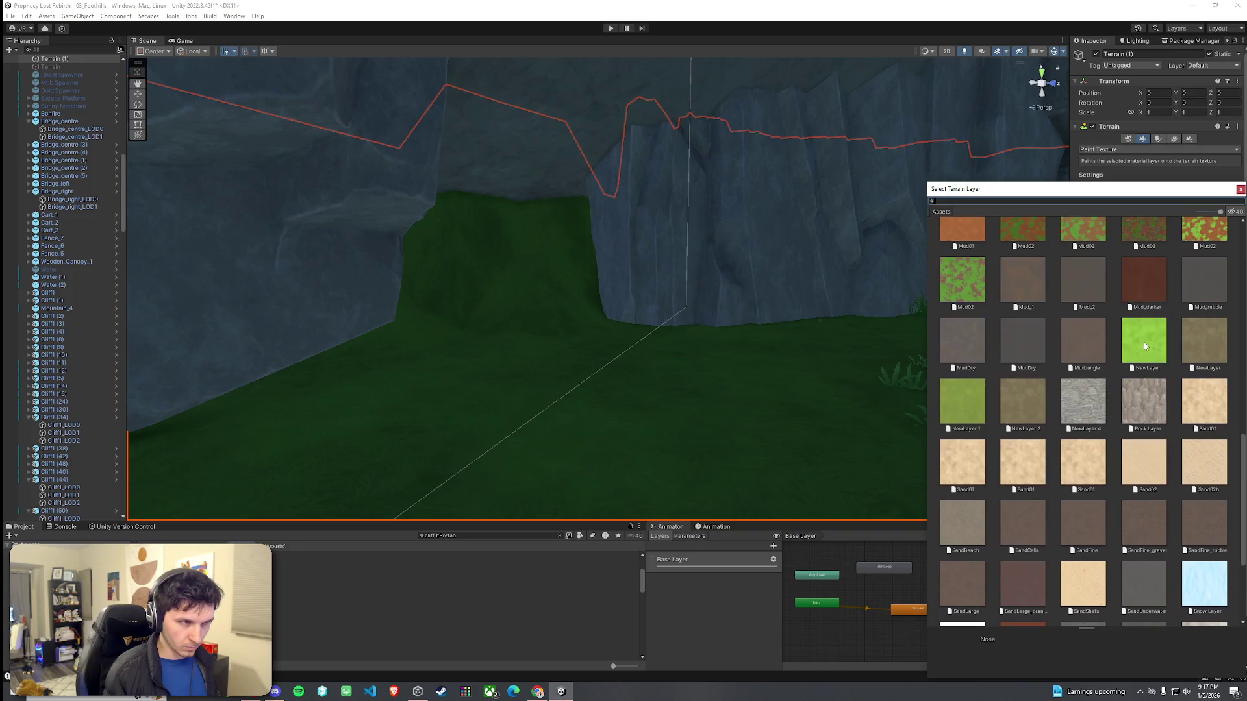
scroll(1145, 345, "up", 2)
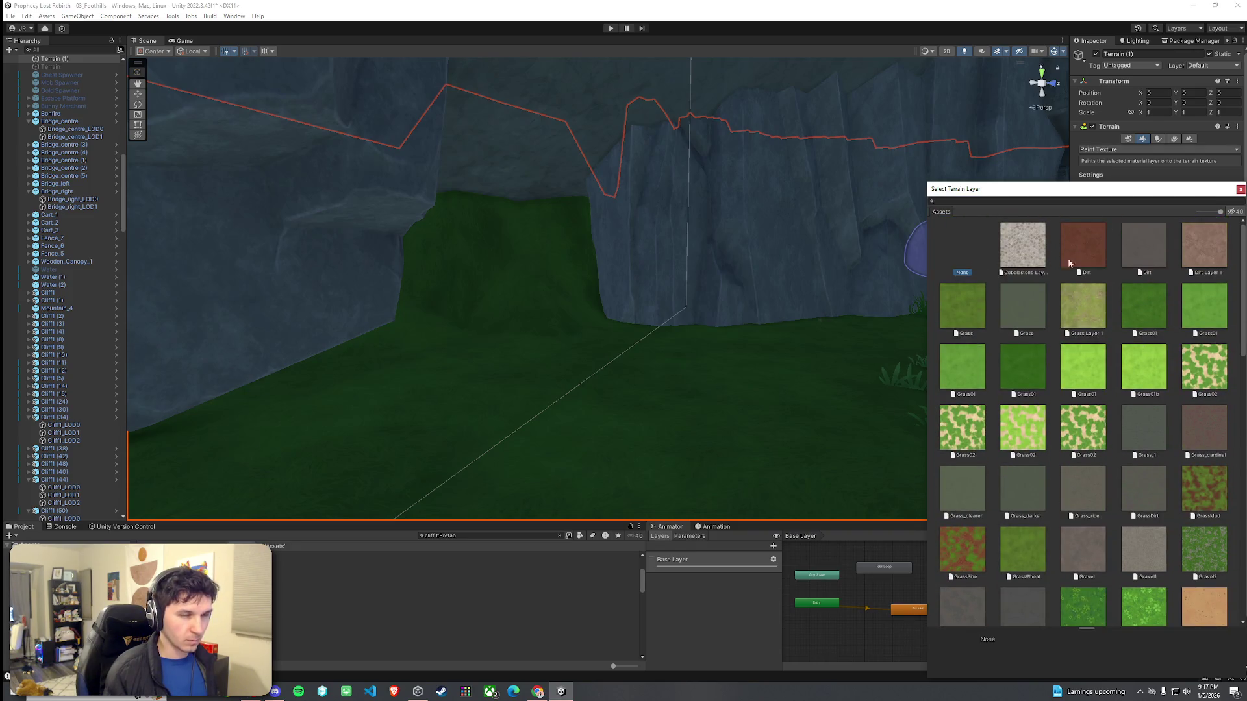
left_click(1239, 191)
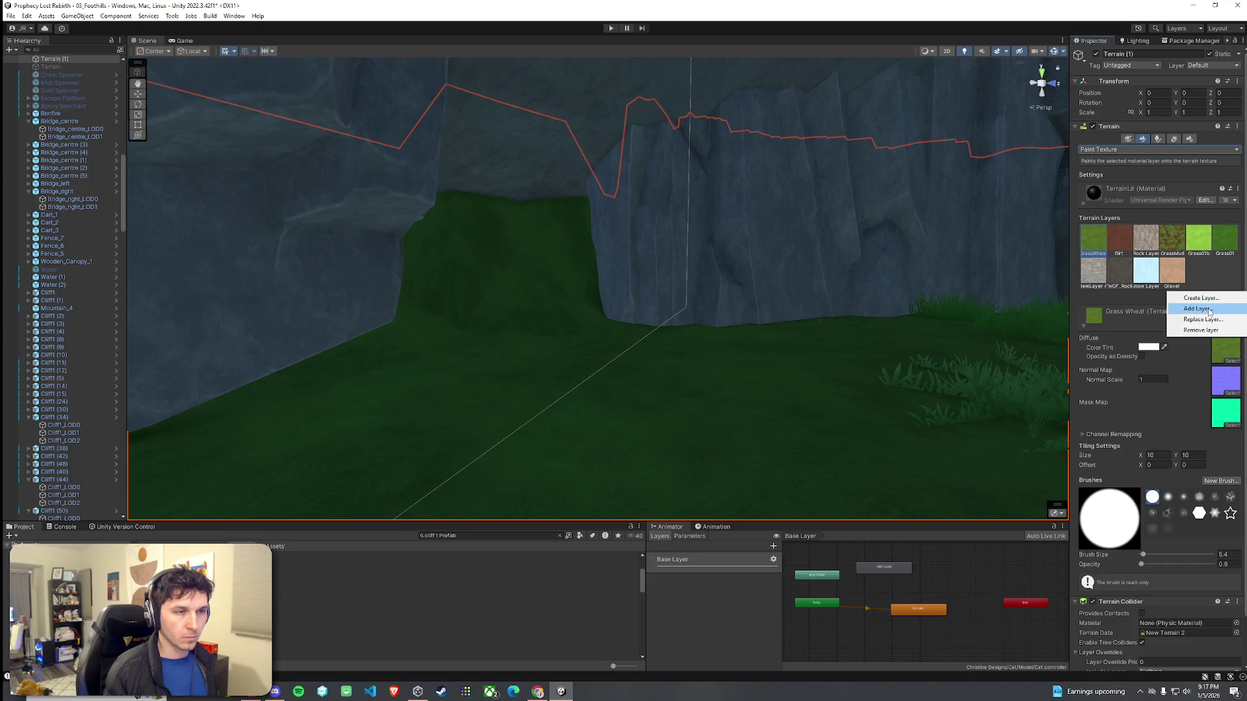
left_click(1209, 311)
left_click(1240, 189)
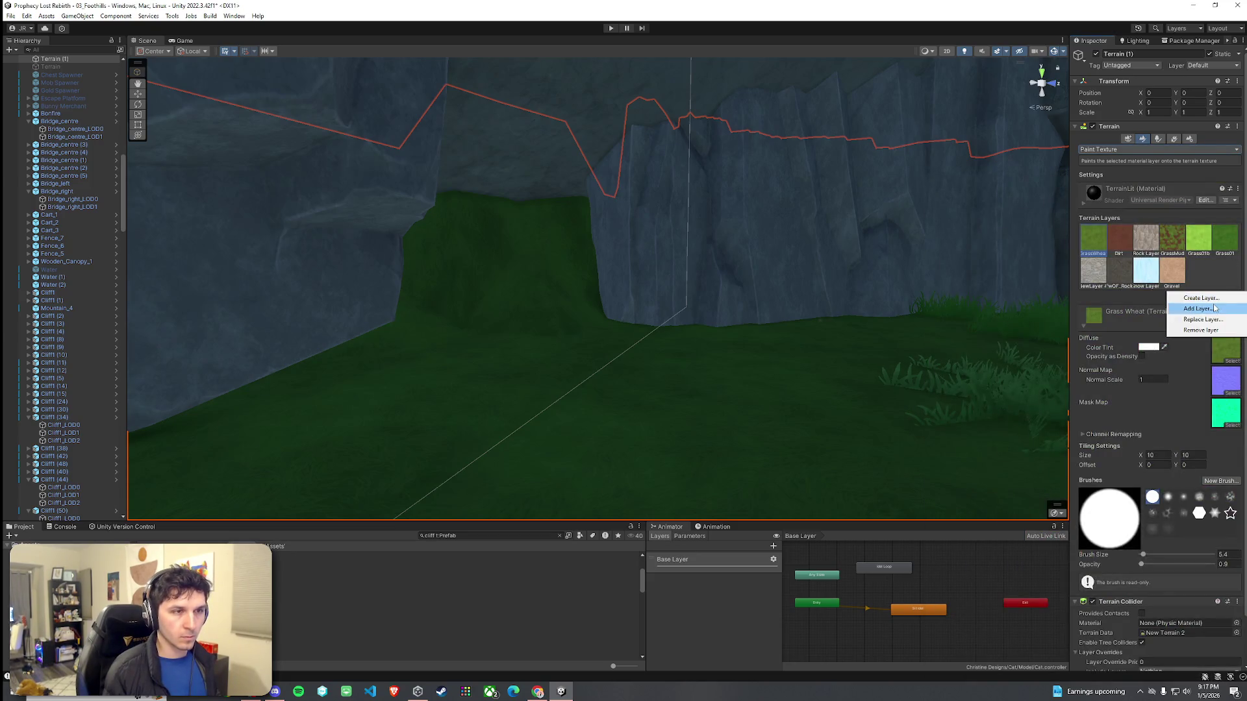
left_click(1213, 309)
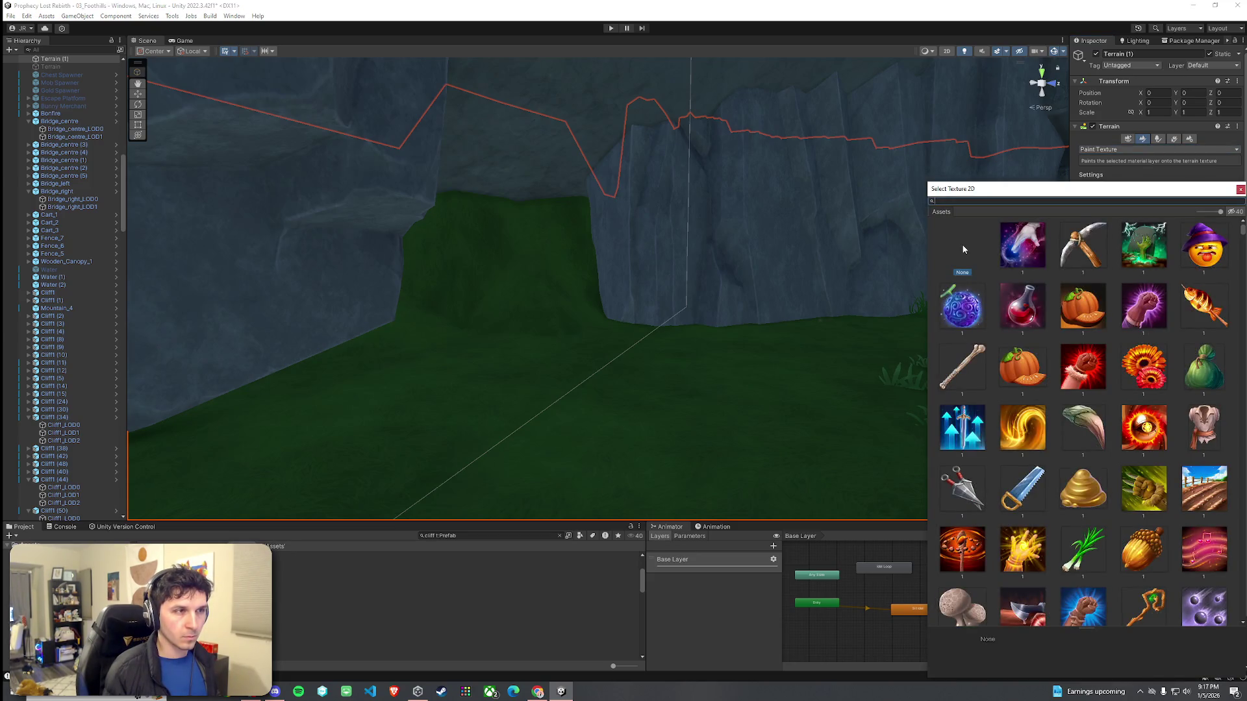
double_click(963, 249)
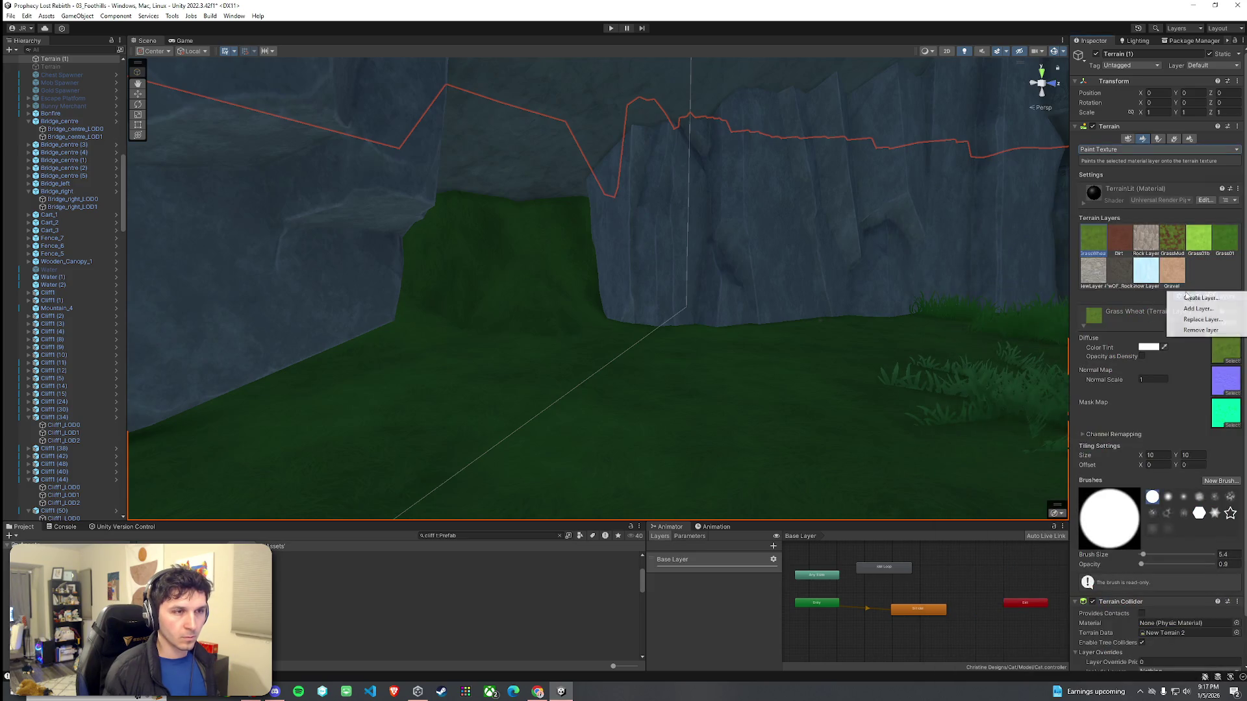
Step: Create a terrain layer from NoisePixelated01, found by searching 'pixel', and paint the cave opening
left_click(1193, 310)
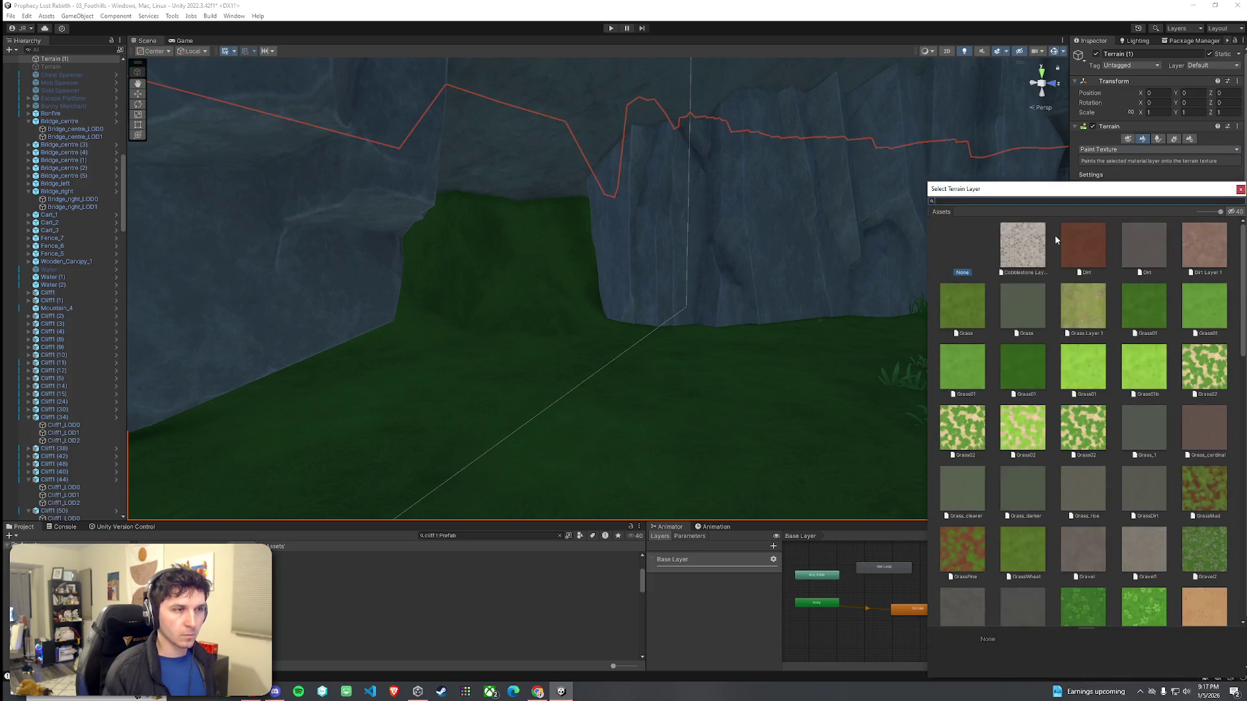
type("xel")
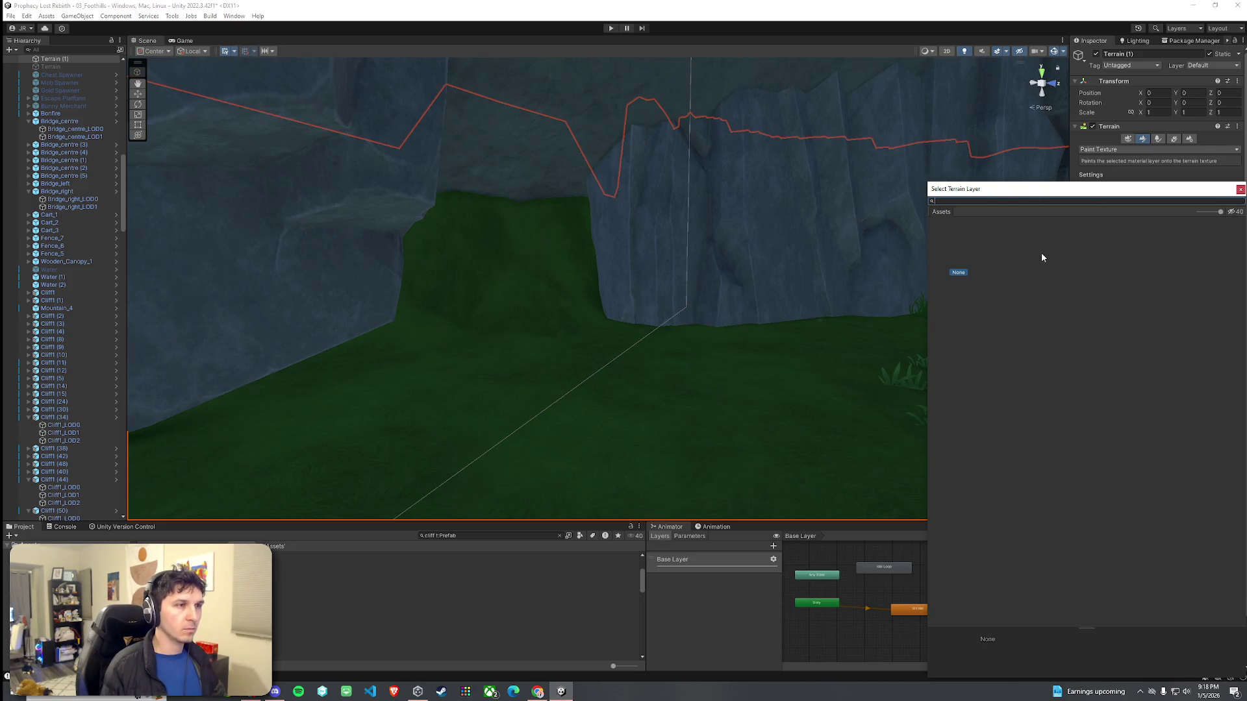
scroll(1170, 440, "down", 10)
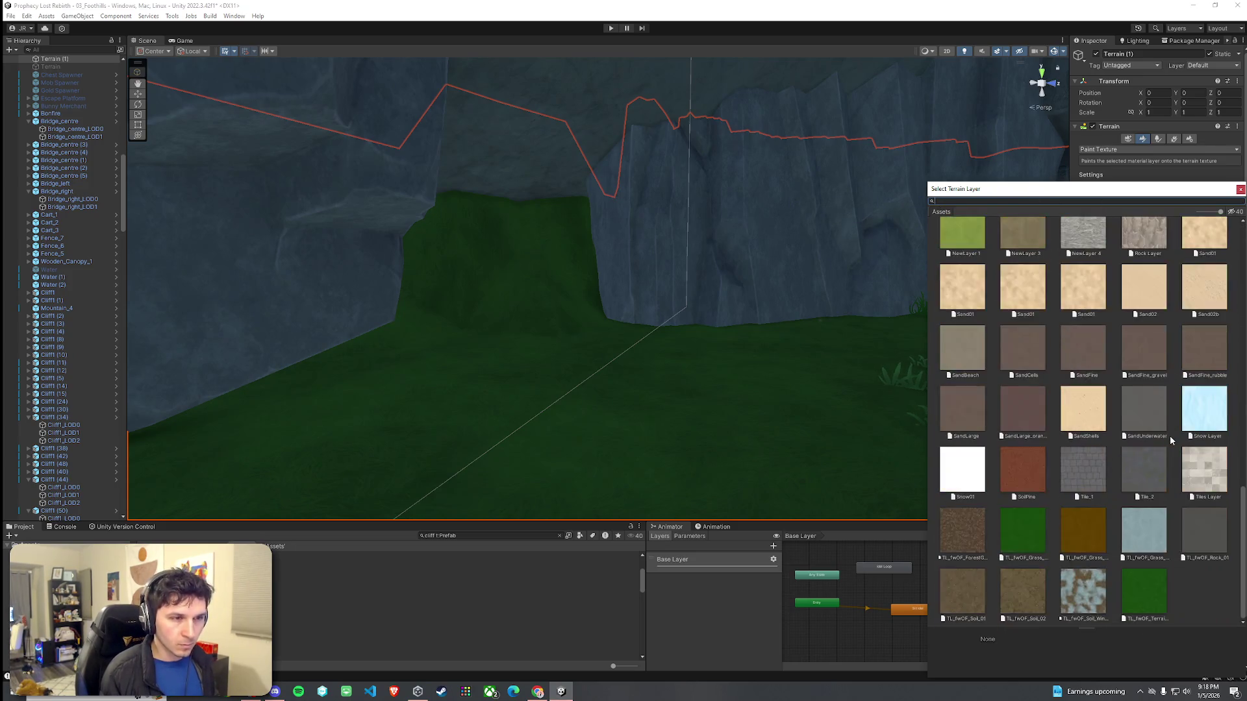
scroll(1170, 439, "up", 10)
left_click(1240, 188)
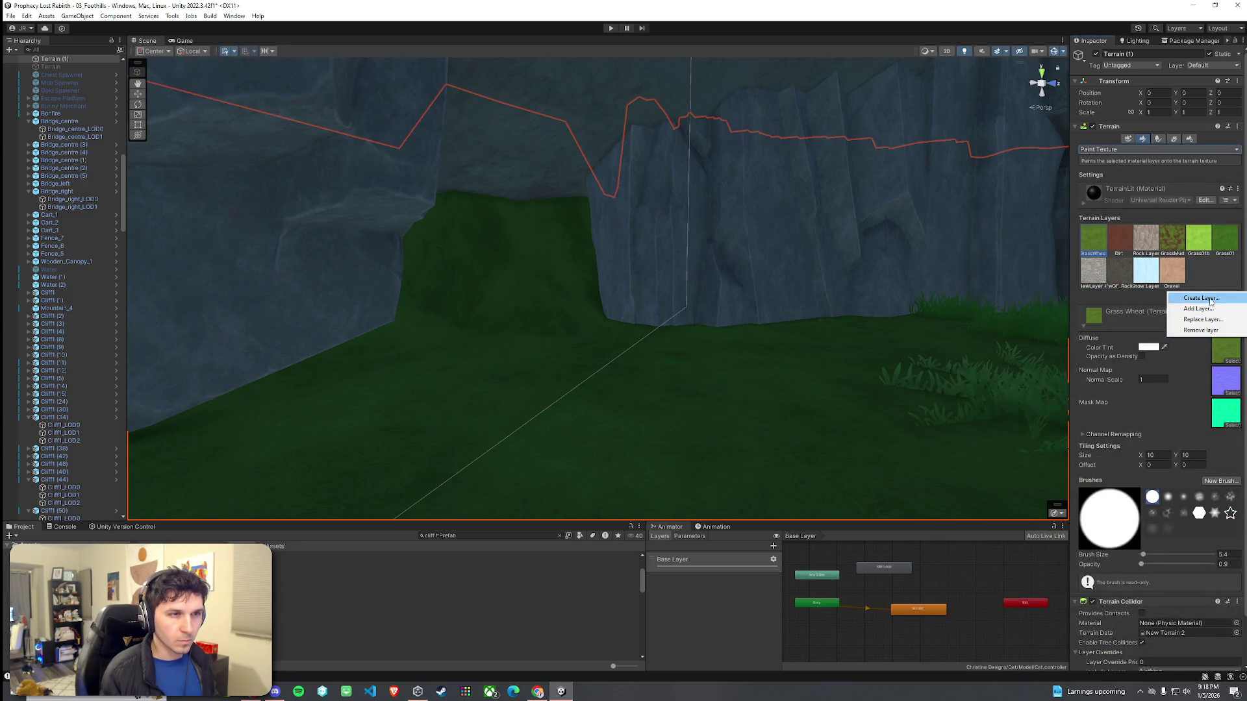
left_click(1209, 298)
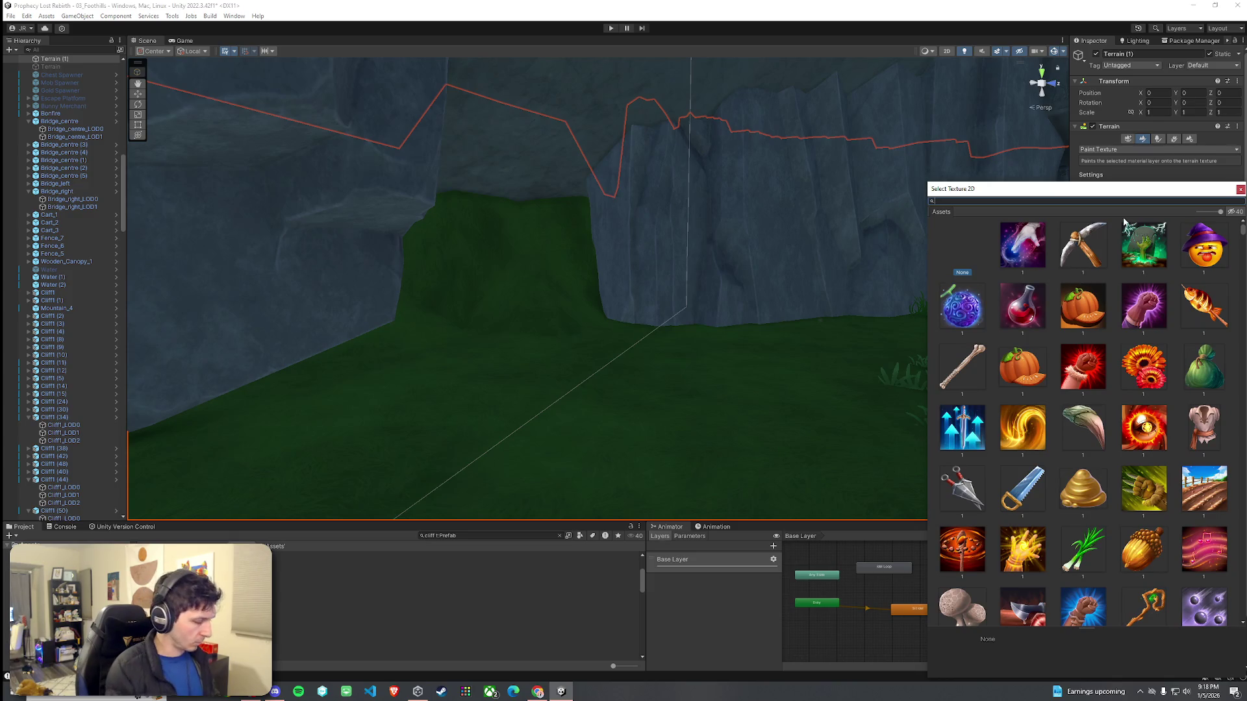
type("l")
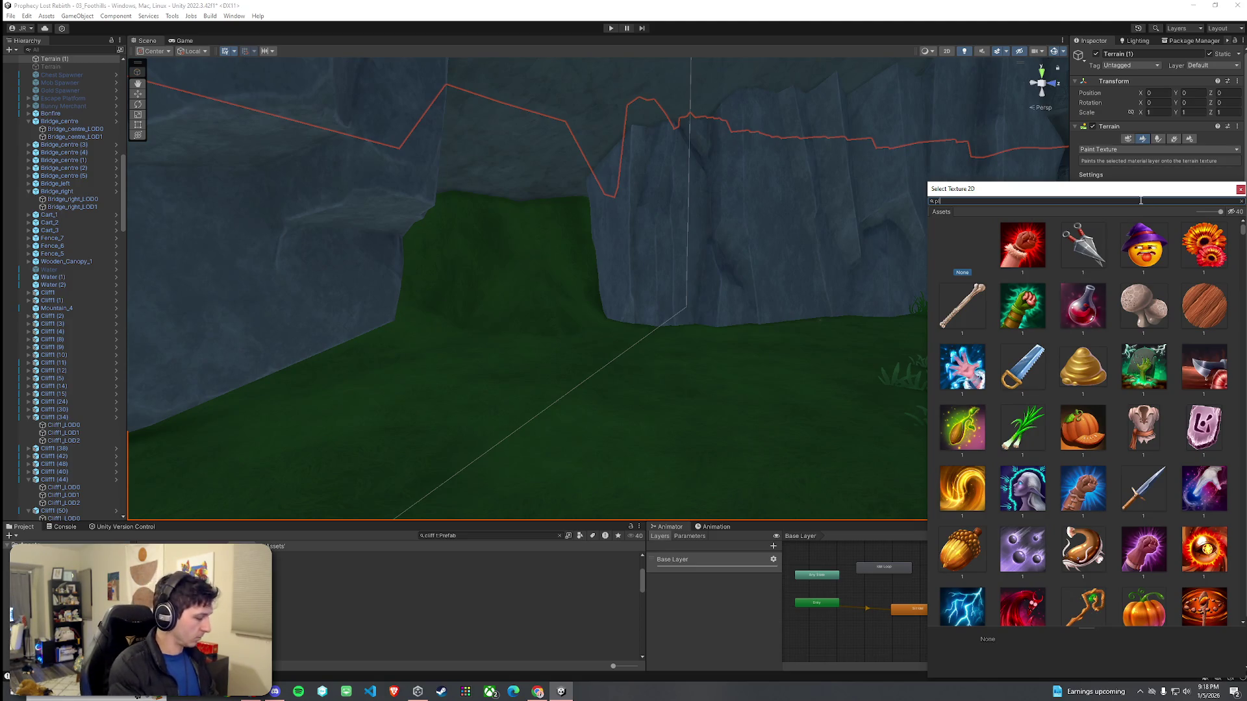
type("ixel")
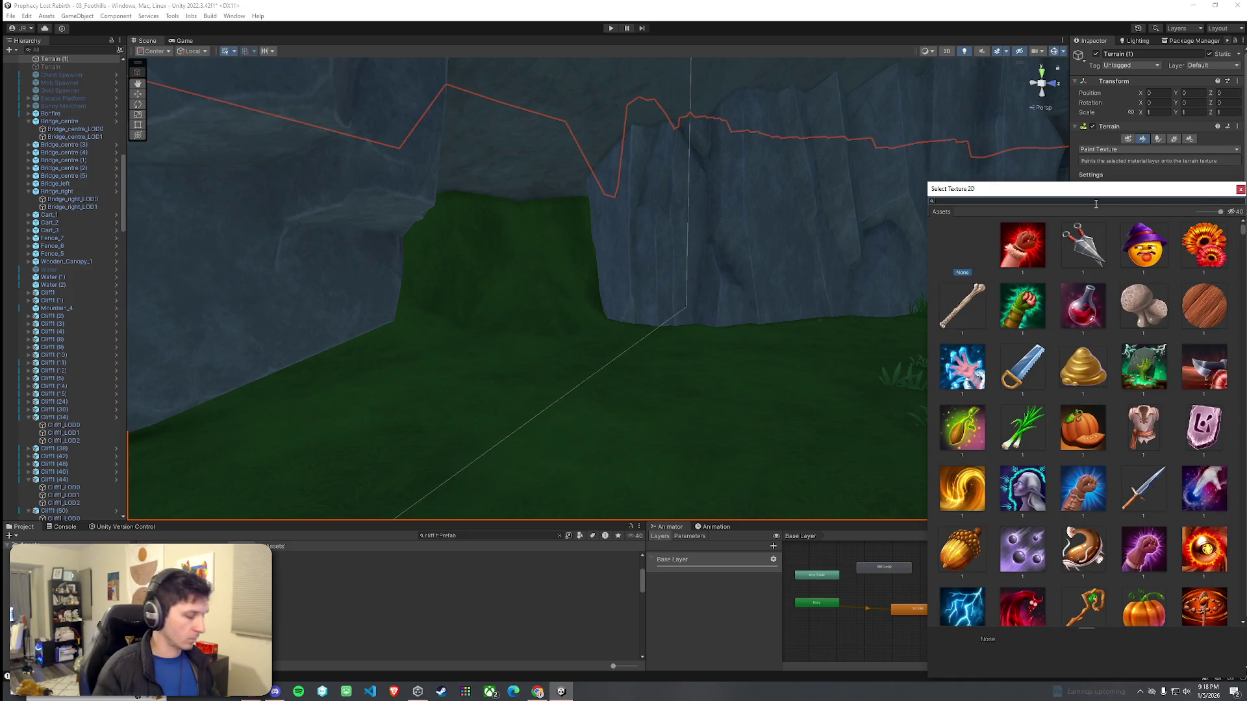
left_click(1016, 261)
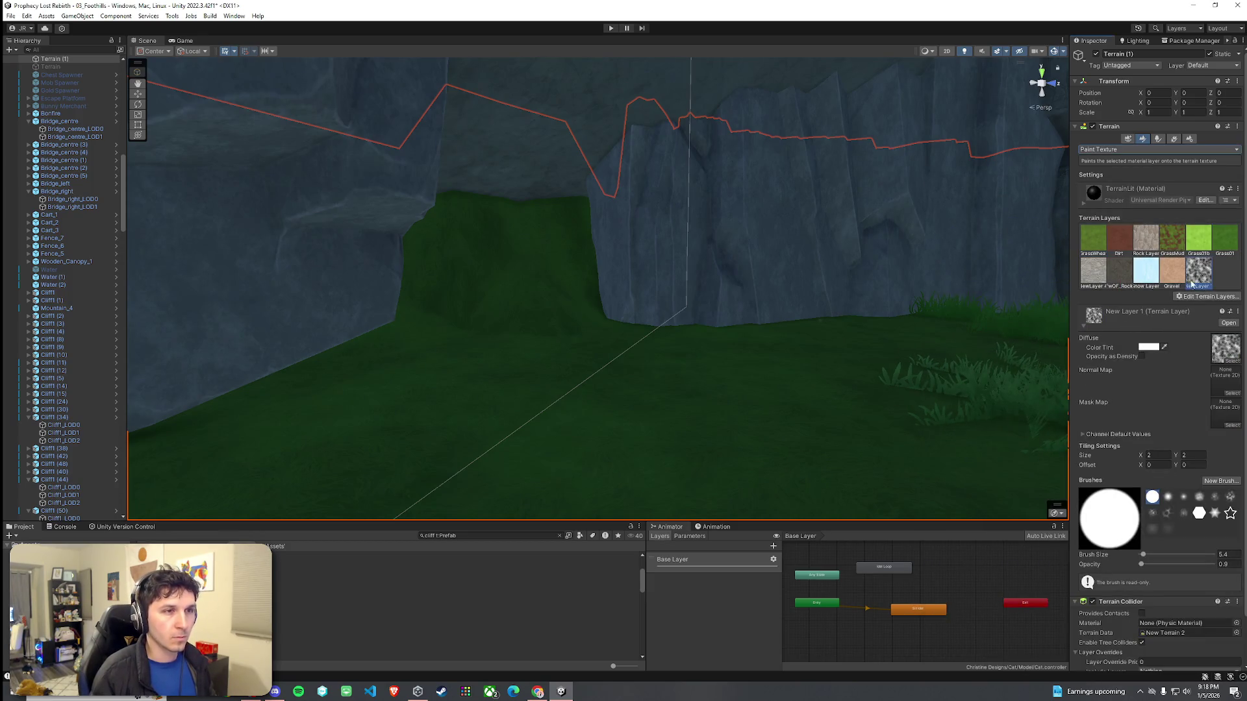
left_click_drag(526, 259, 604, 257)
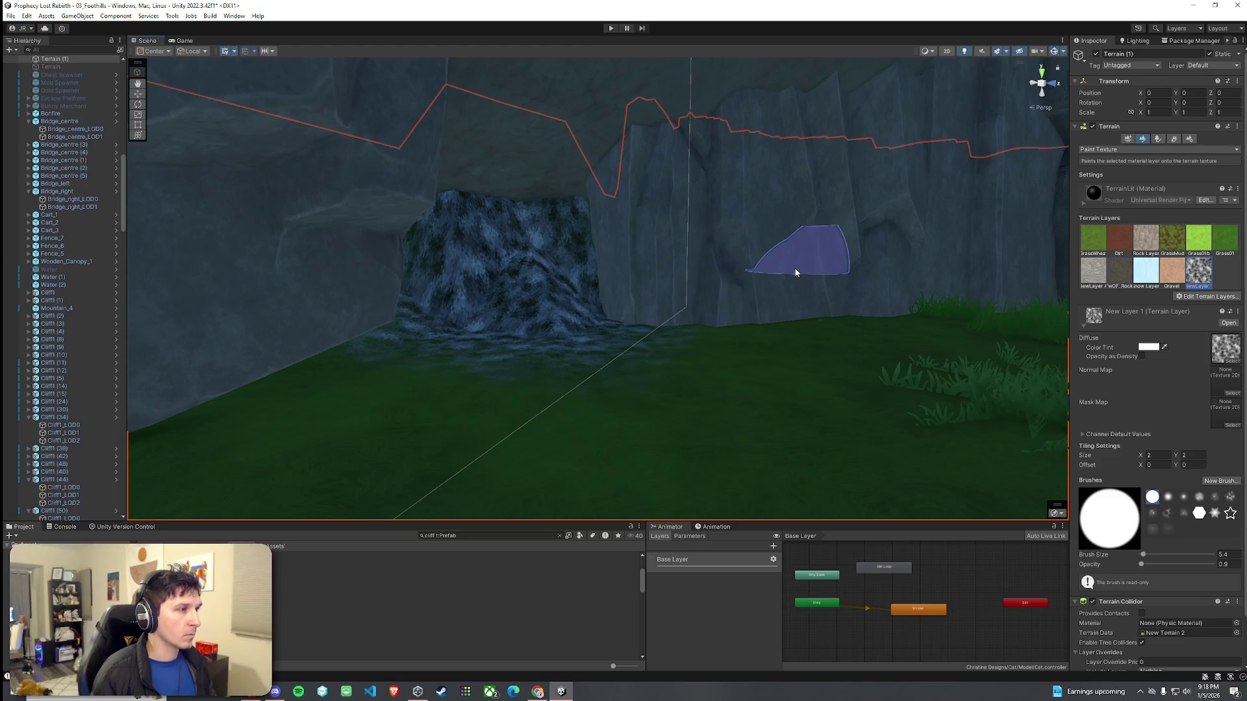
Step: Set the NoisePixelated01 layer's Color Tint to black (000000) and inspect the darkened cave opening
left_click(1163, 348)
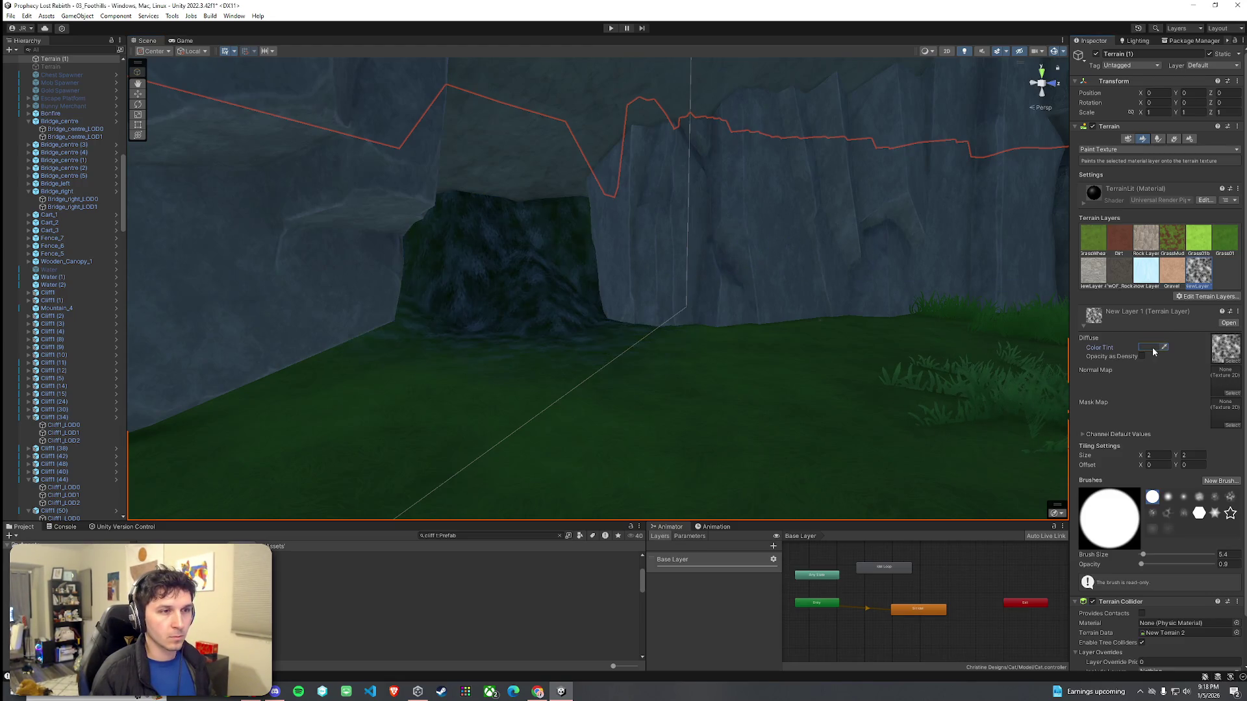
left_click(1151, 347)
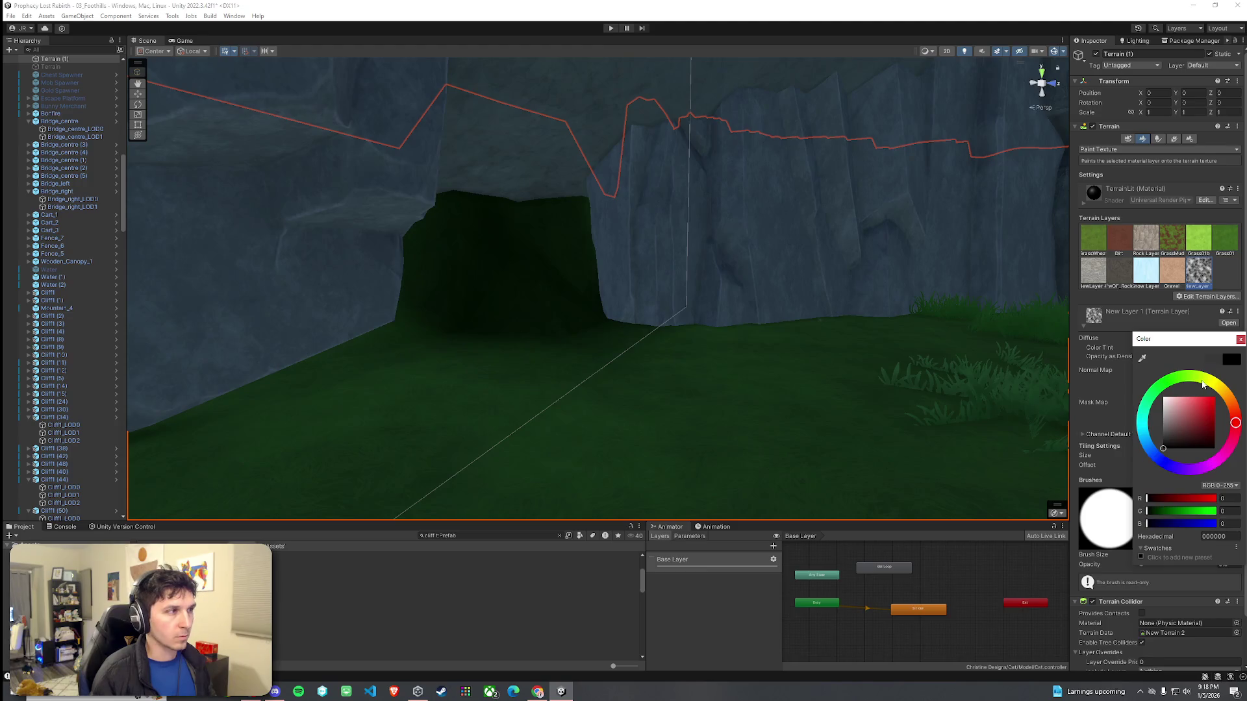
left_click(1240, 340)
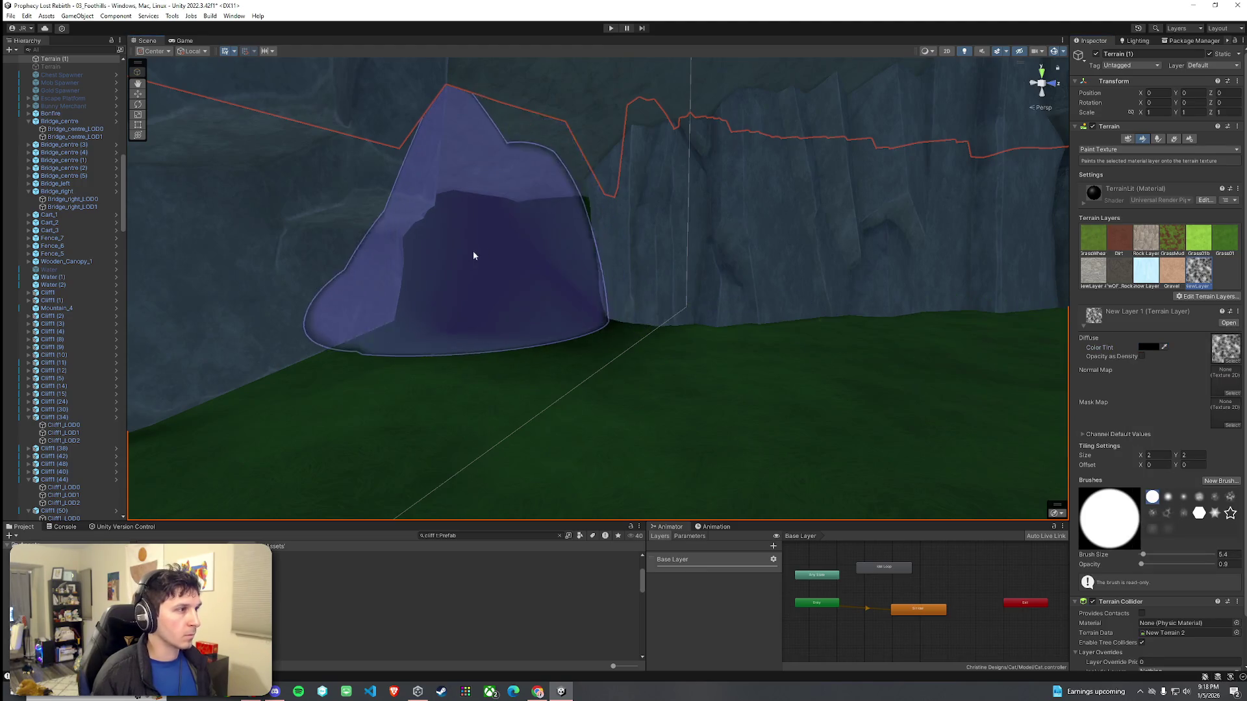
scroll(458, 271, "down", 3)
mouse_move(764, 266)
left_mouse_down()
mouse_move(616, 271)
mouse_move(761, 253)
left_mouse_up()
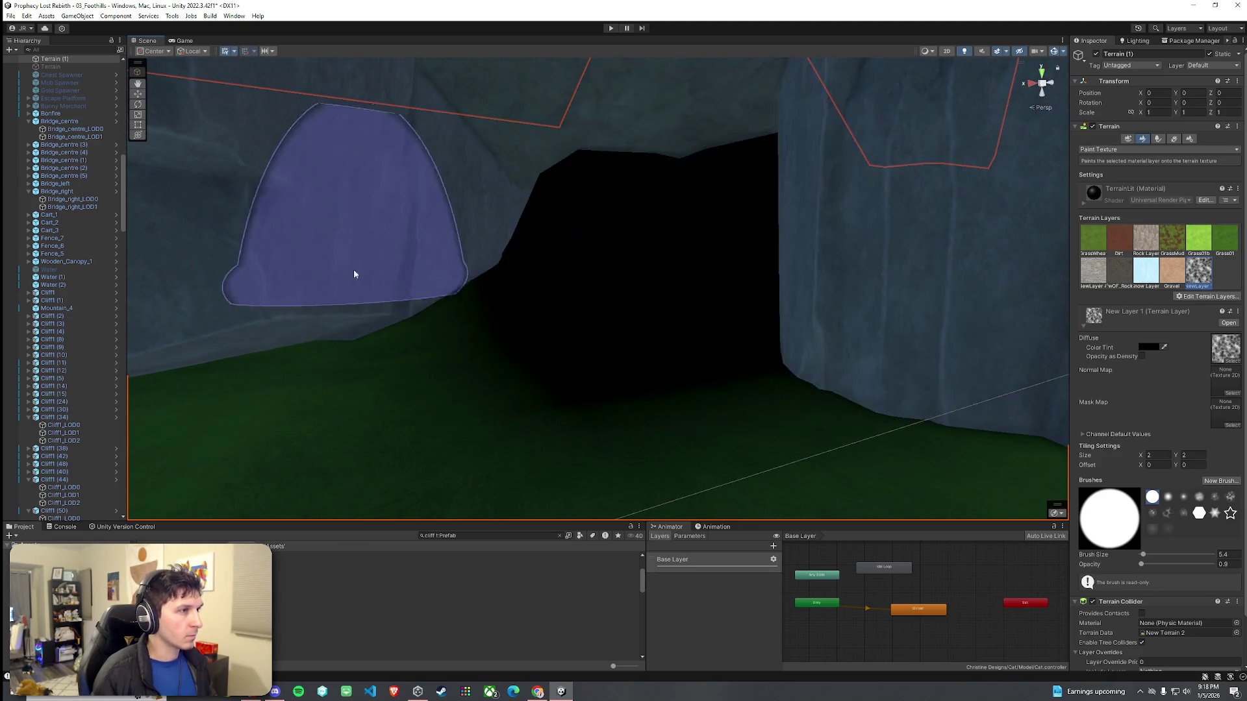
scroll(598, 320, "down", 3)
mouse_move(698, 328)
left_mouse_down()
mouse_move(826, 334)
mouse_move(677, 258)
mouse_move(692, 274)
left_mouse_up()
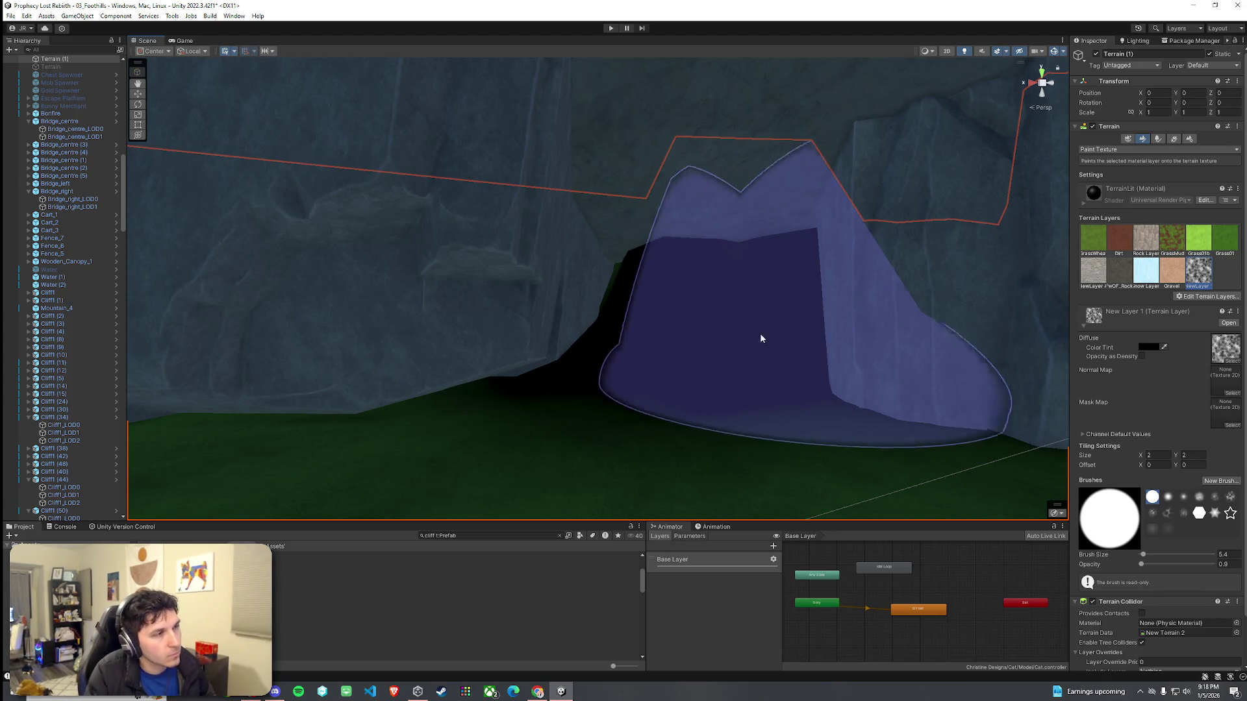
mouse_move(922, 272)
left_mouse_down()
mouse_move(935, 253)
mouse_move(768, 265)
left_mouse_up()
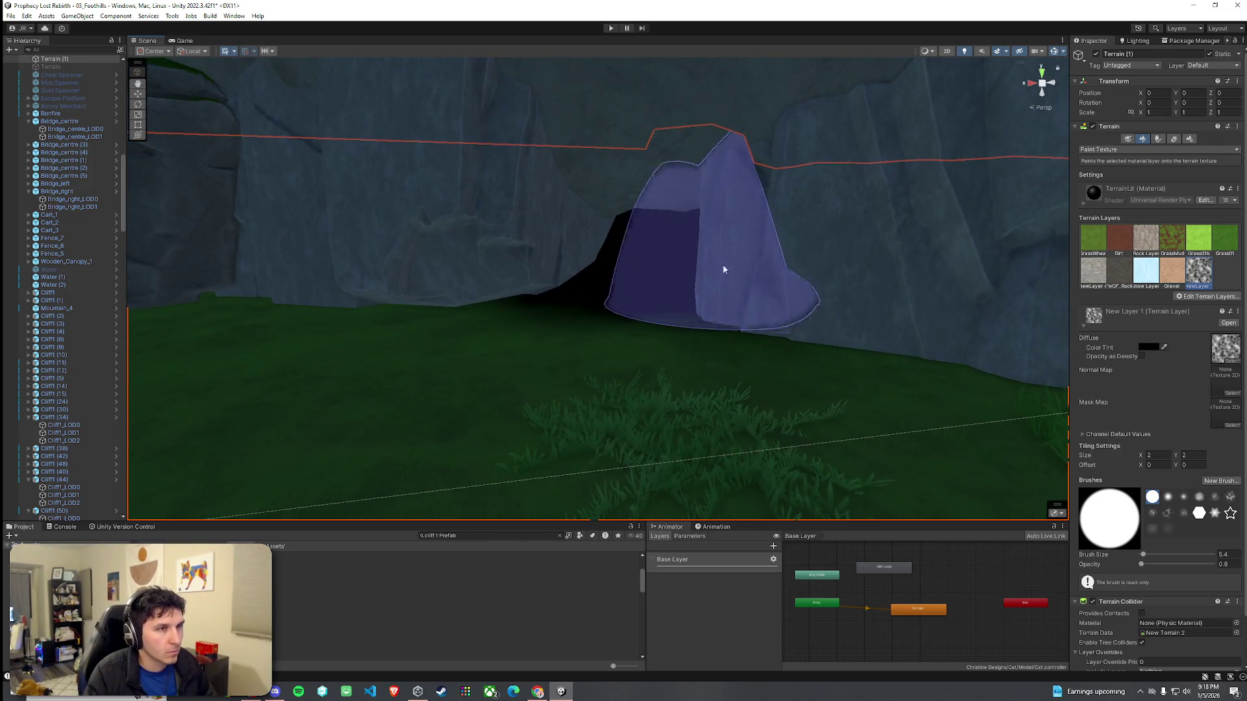
scroll(765, 353, "up", 3)
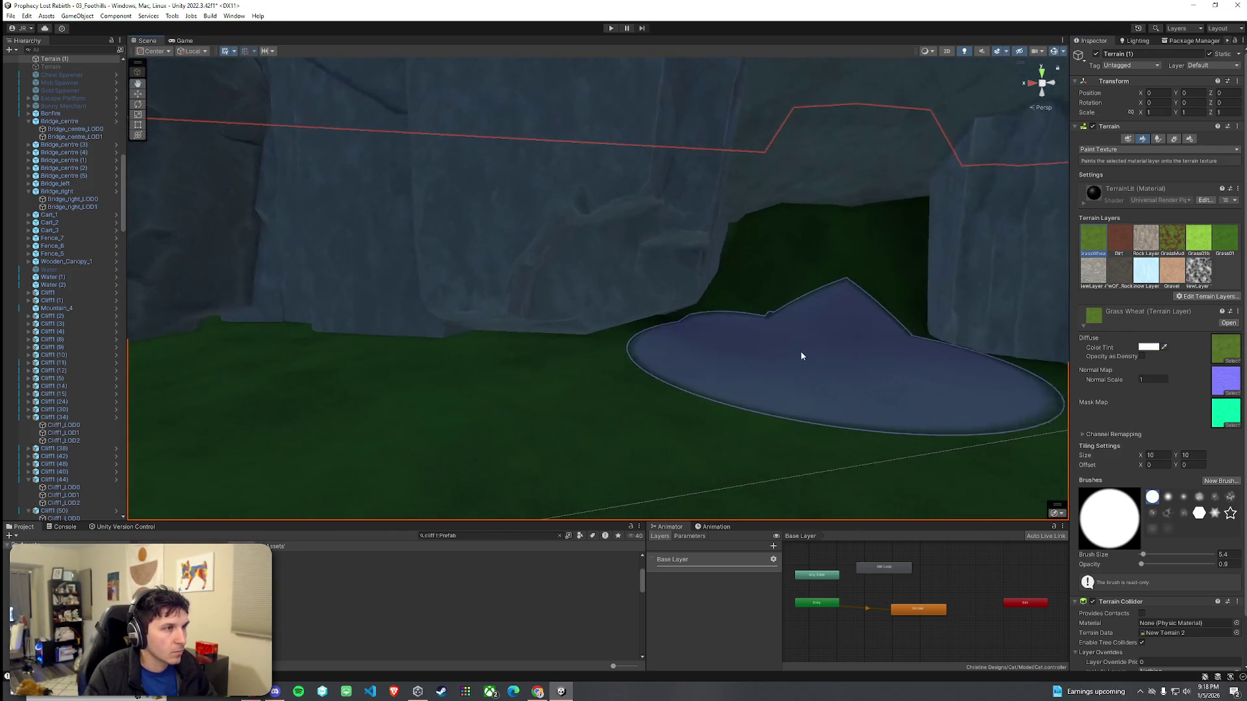
left_click(1111, 150)
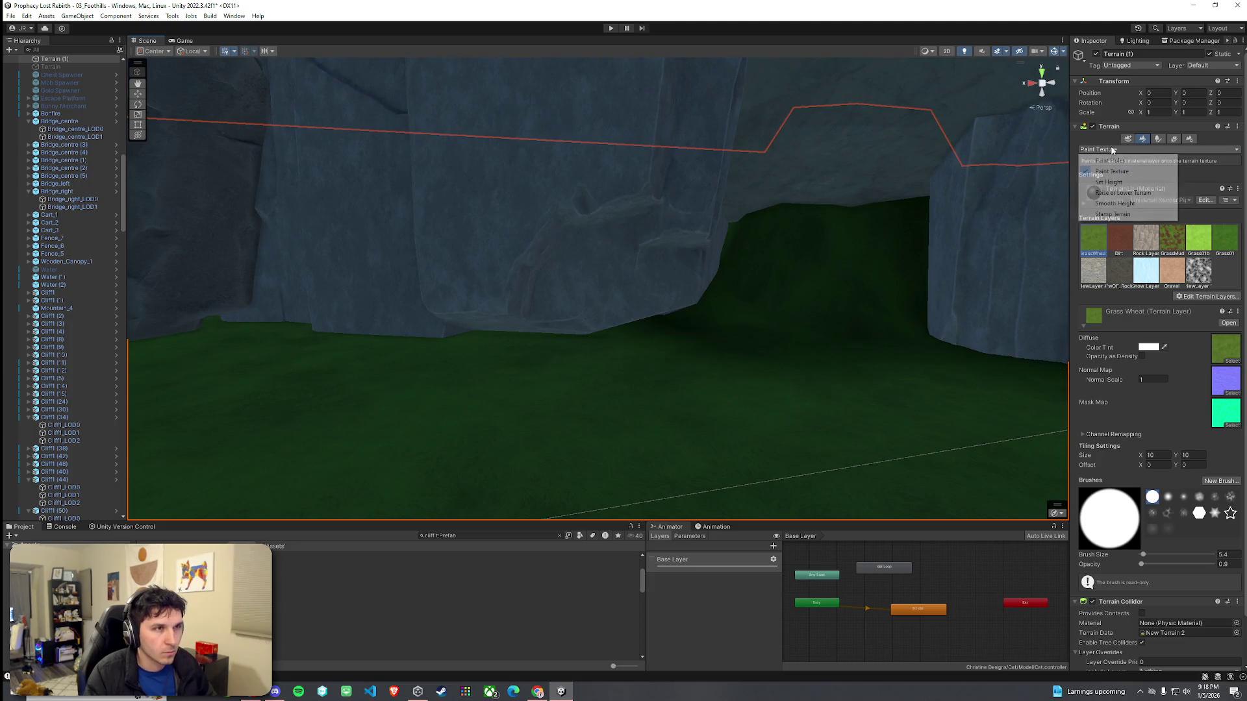
Step: Sculpt the cave floor with Raise or Lower, then Set Height with a smaller brush
left_click(1112, 193)
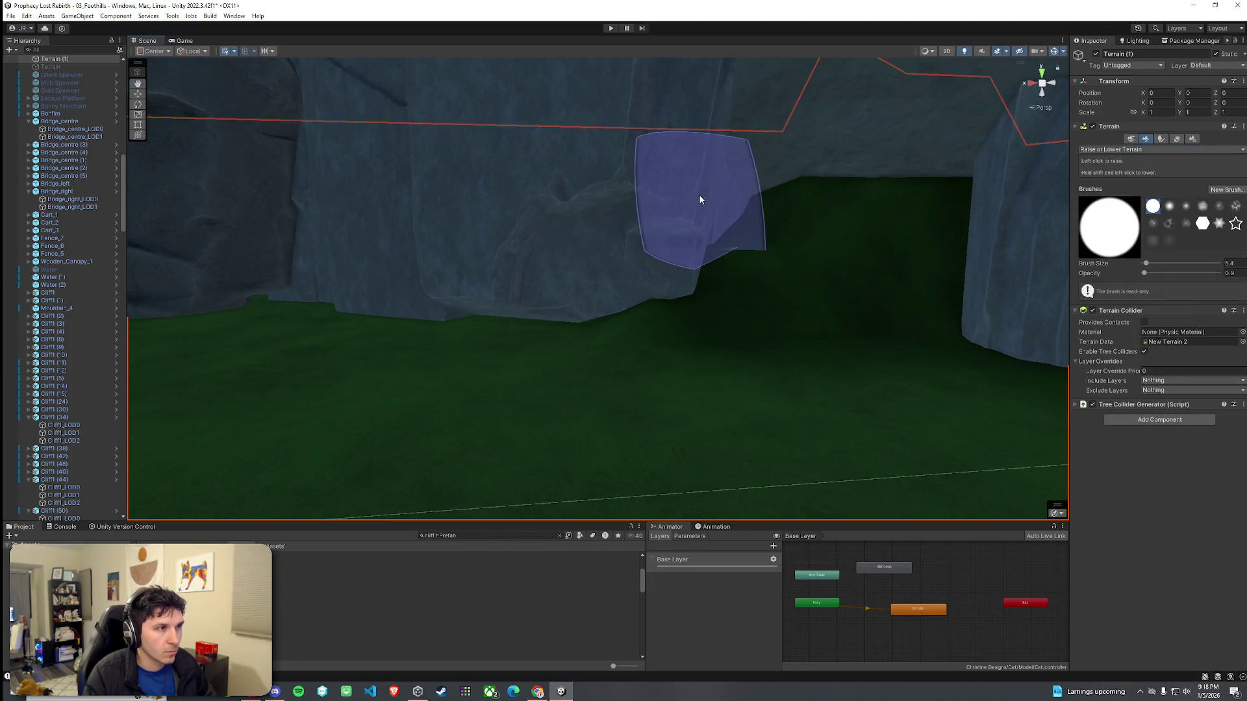
mouse_move(718, 206)
left_mouse_down()
mouse_move(801, 200)
mouse_move(839, 164)
mouse_move(857, 211)
mouse_move(821, 253)
mouse_move(816, 189)
mouse_move(642, 222)
mouse_move(626, 212)
left_mouse_up()
mouse_move(704, 186)
left_mouse_down()
mouse_move(651, 121)
mouse_move(468, 184)
mouse_move(359, 201)
mouse_move(381, 192)
mouse_move(840, 251)
mouse_move(807, 215)
mouse_move(564, 208)
mouse_move(476, 234)
mouse_move(478, 309)
mouse_move(409, 270)
left_mouse_up()
left_click(1111, 149)
left_click(1110, 183)
mouse_move(746, 364)
left_mouse_down()
mouse_move(896, 398)
mouse_move(632, 328)
left_mouse_up()
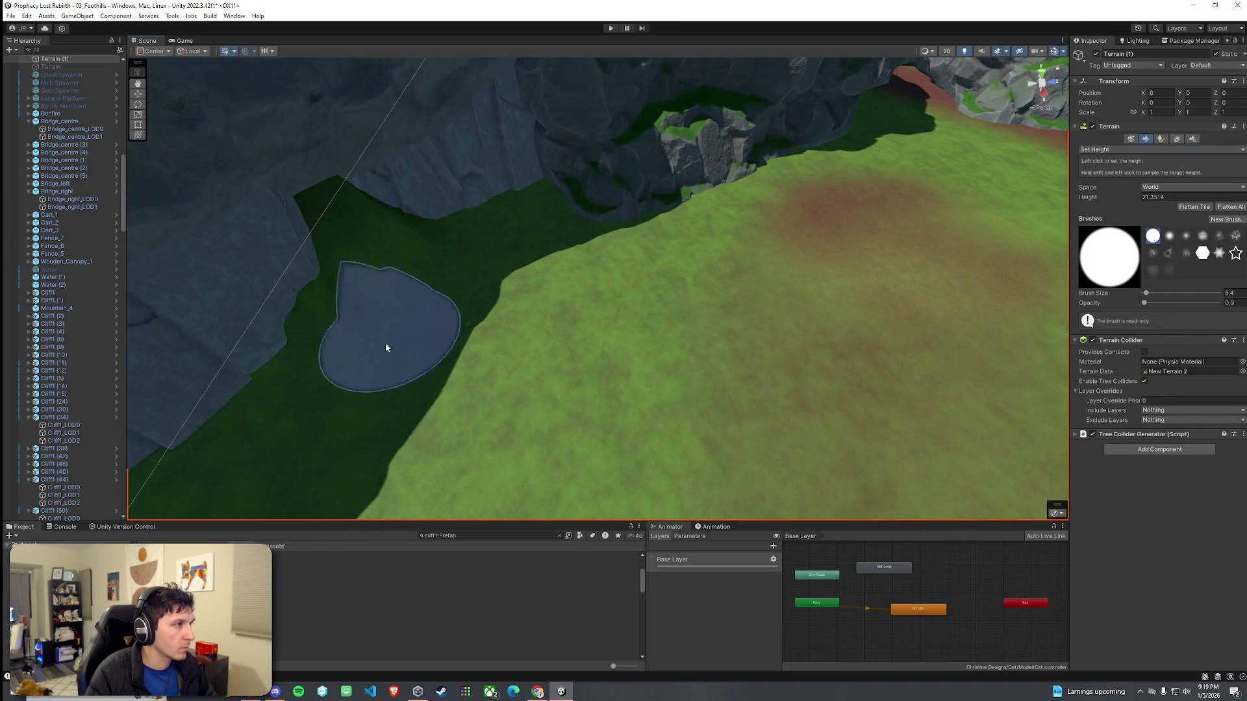
left_click(1146, 295)
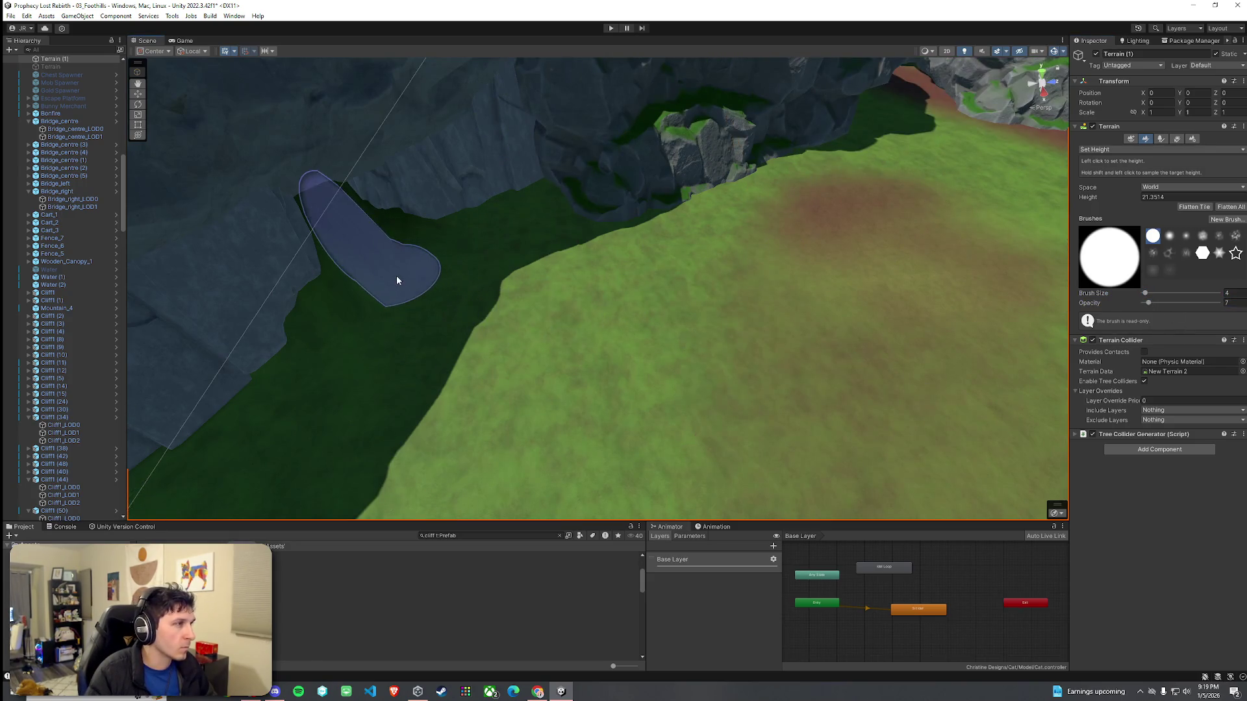
mouse_move(357, 286)
left_mouse_down()
mouse_move(380, 272)
mouse_move(298, 253)
mouse_move(528, 270)
left_mouse_up()
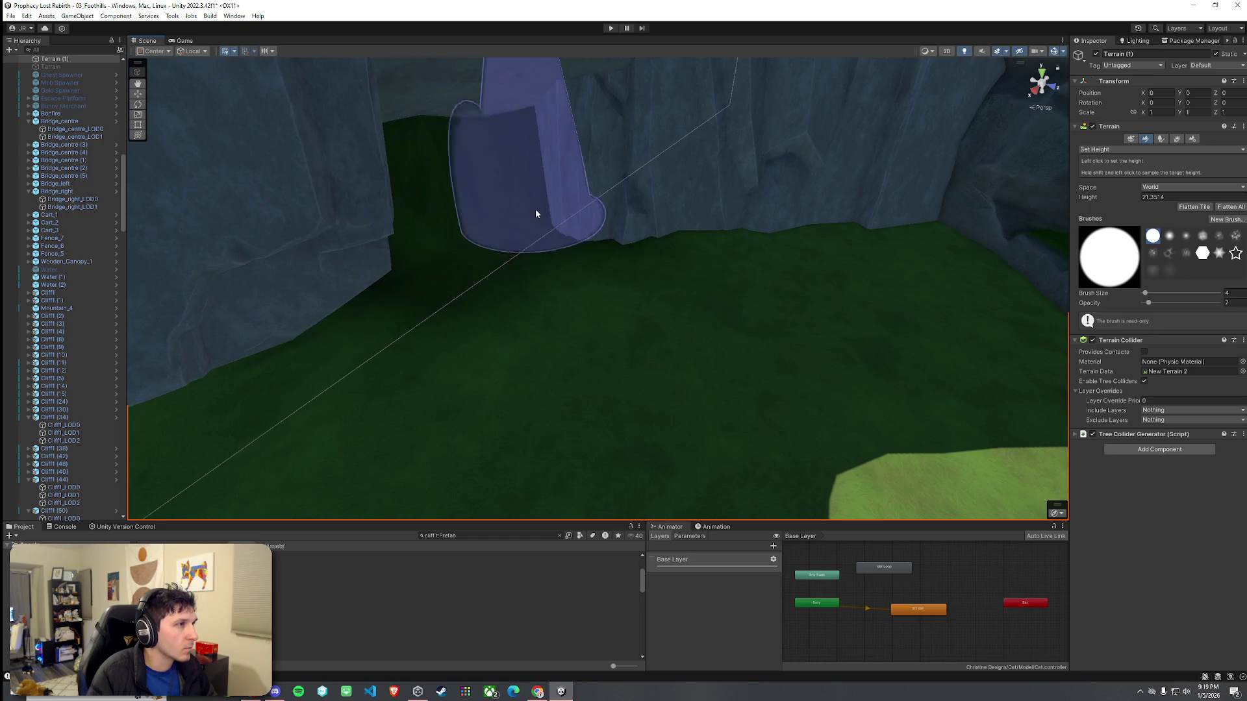
mouse_move(504, 189)
left_mouse_down()
mouse_move(476, 270)
mouse_move(467, 231)
mouse_move(426, 214)
mouse_move(761, 223)
mouse_move(905, 198)
mouse_move(501, 206)
mouse_move(407, 222)
mouse_move(558, 257)
left_mouse_up()
Step: Return to Paint Texture with the black New Layer 1 and brush size 8
left_click(1142, 149)
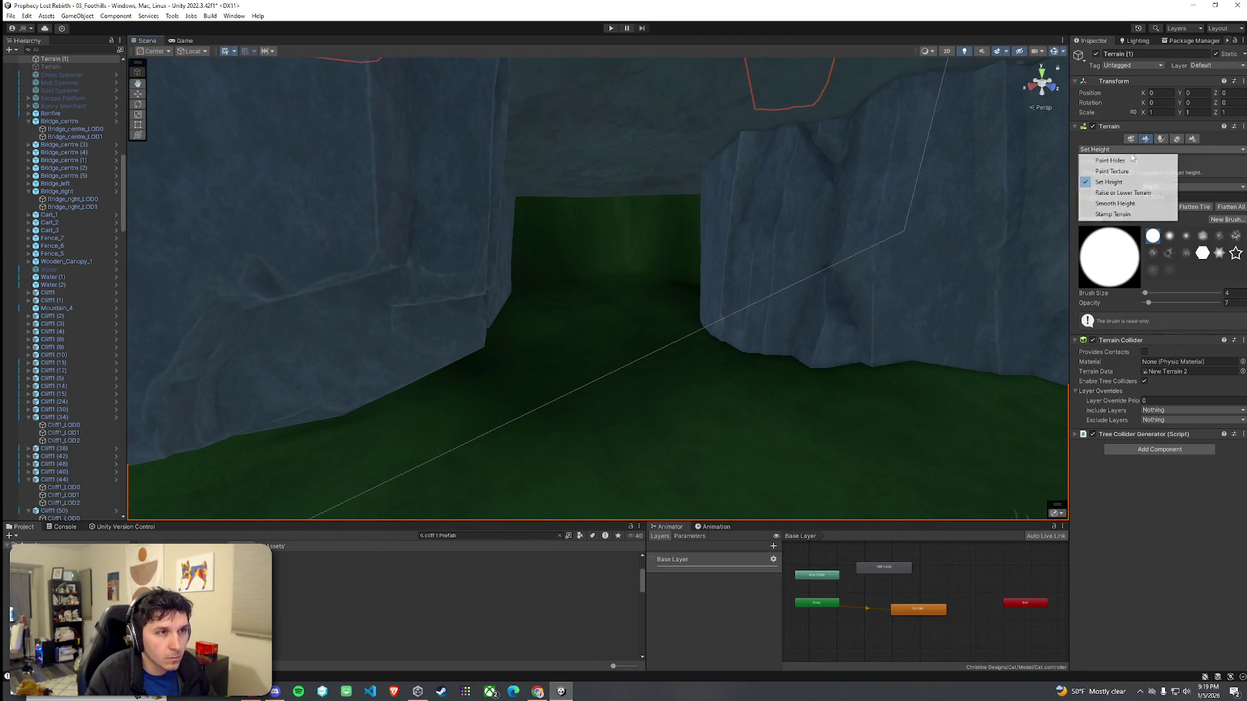
left_click(1122, 172)
left_click(1199, 272)
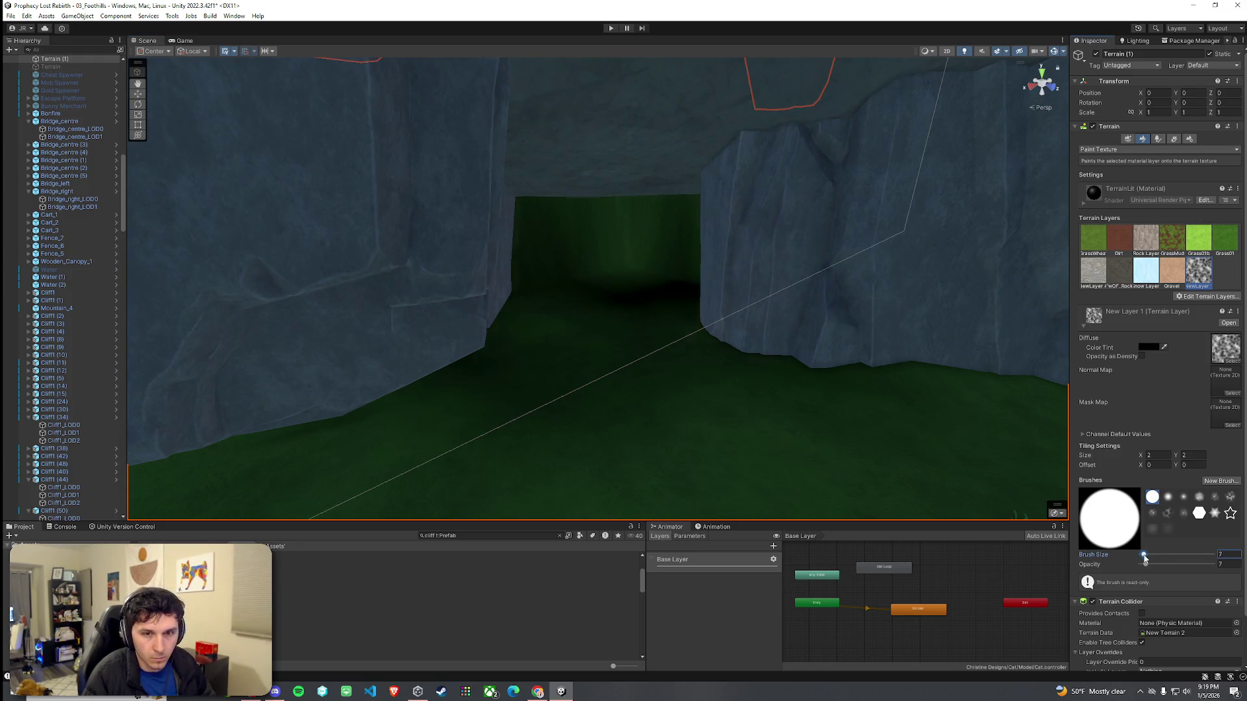
left_click_drag(1144, 557, 1145, 557)
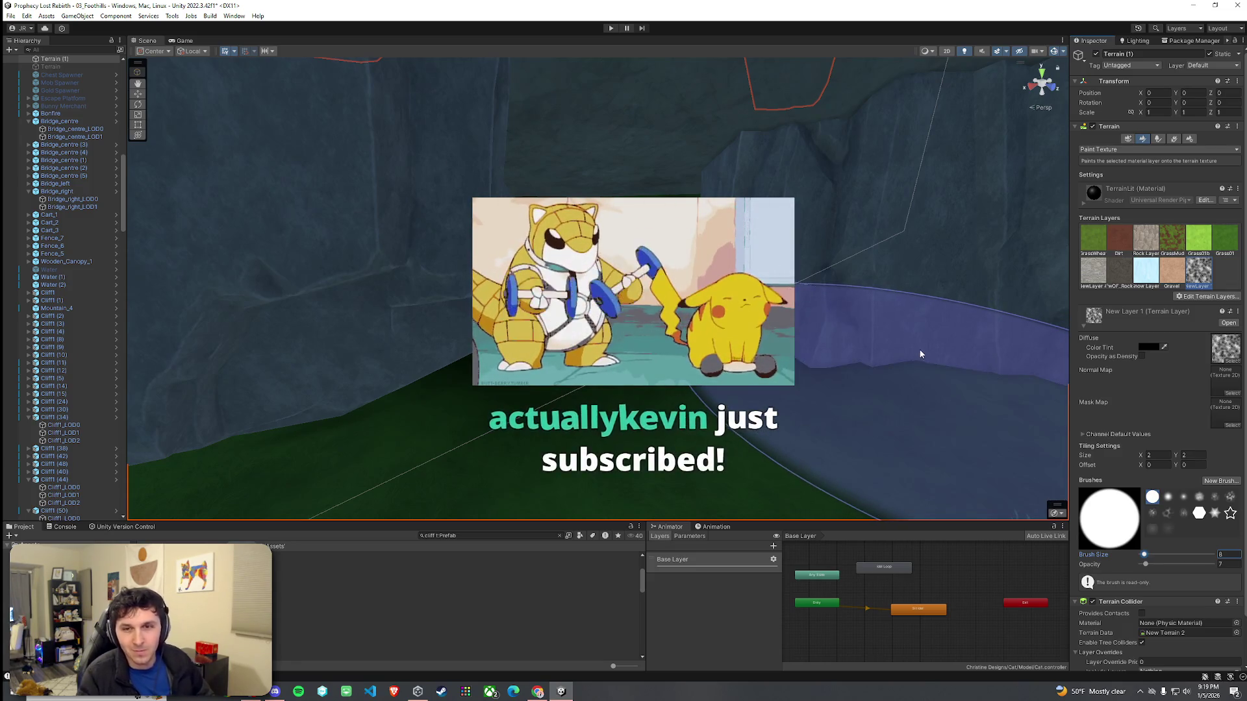
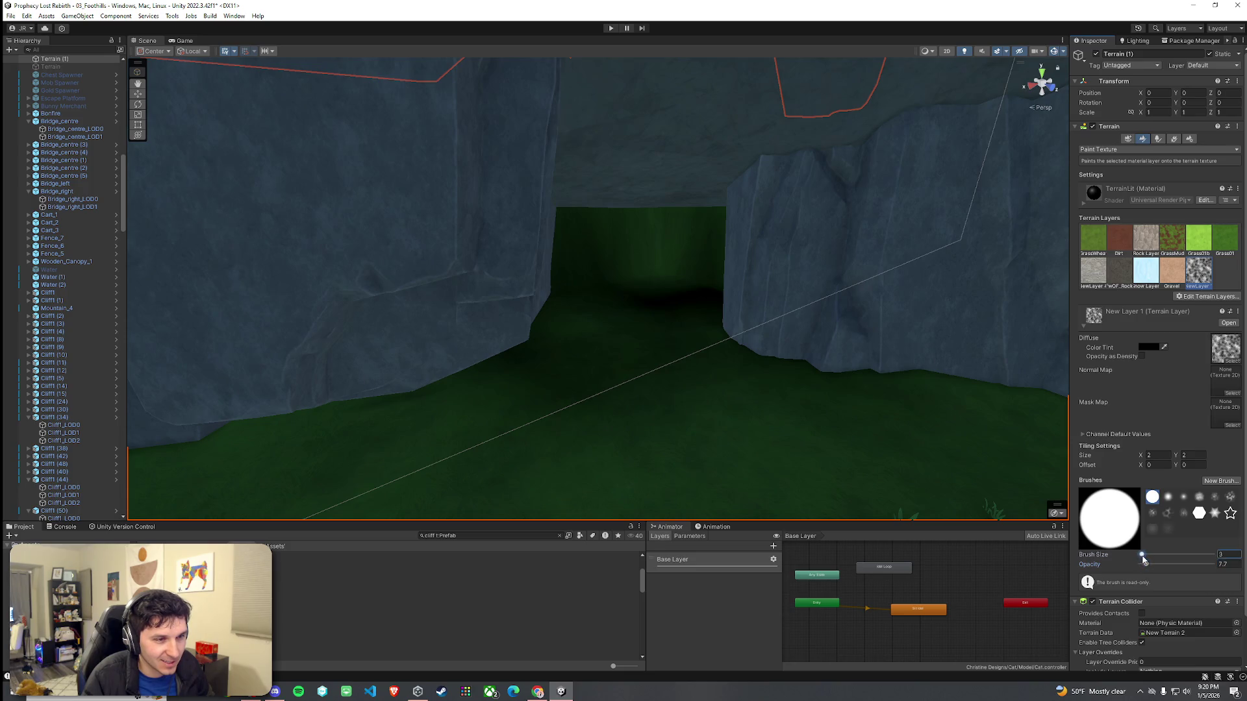
Step: Face the cave opening and paint Grass Wheat over its dark entrance floor
scroll(660, 305, "down", 3)
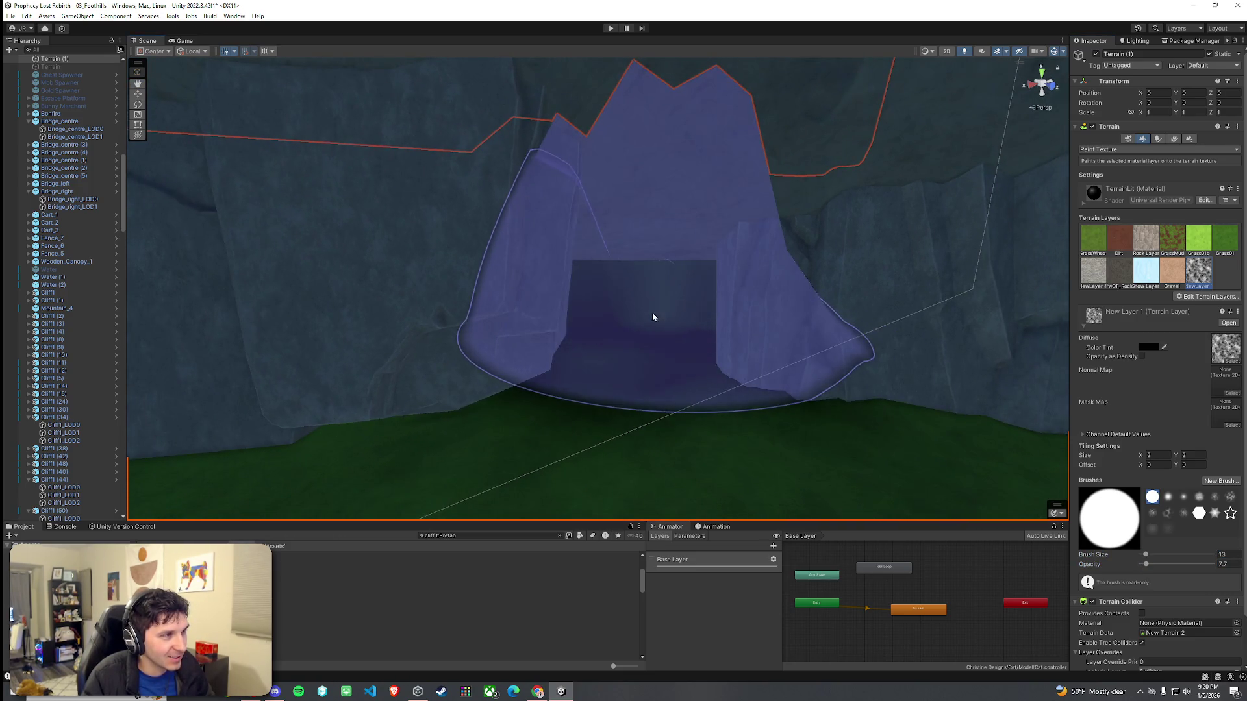
scroll(651, 313, "up", 5)
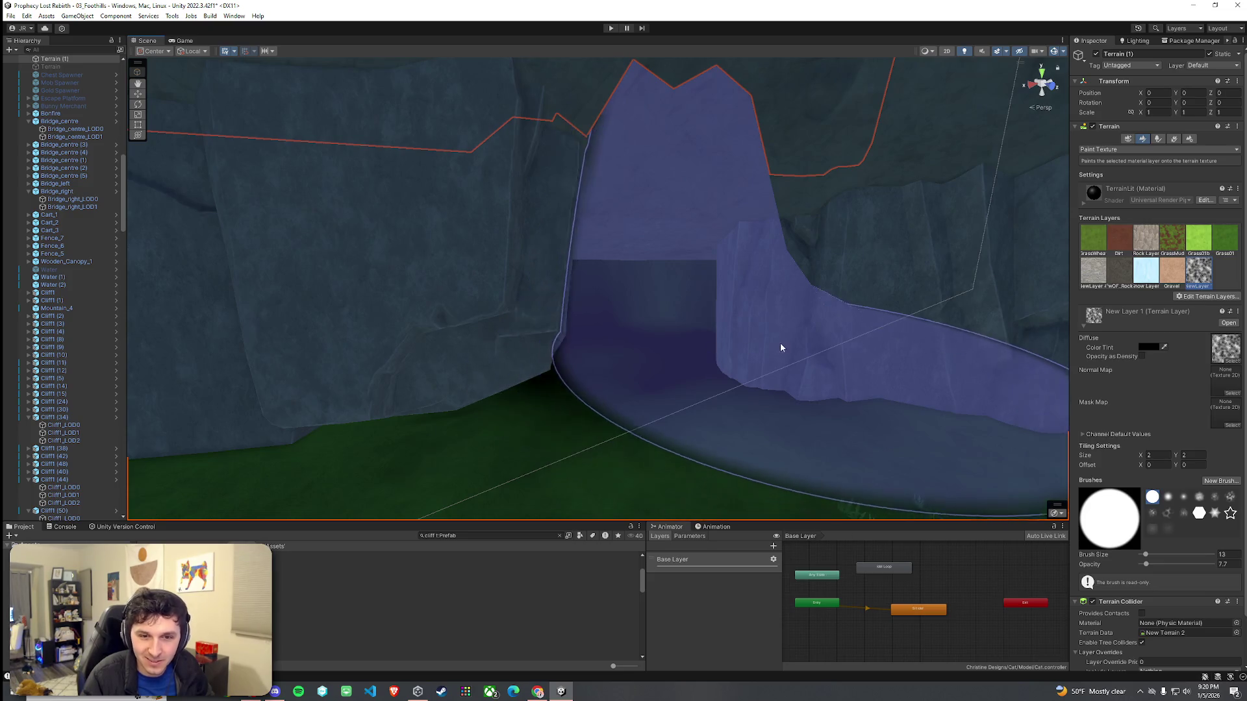
scroll(747, 348, "up", 3)
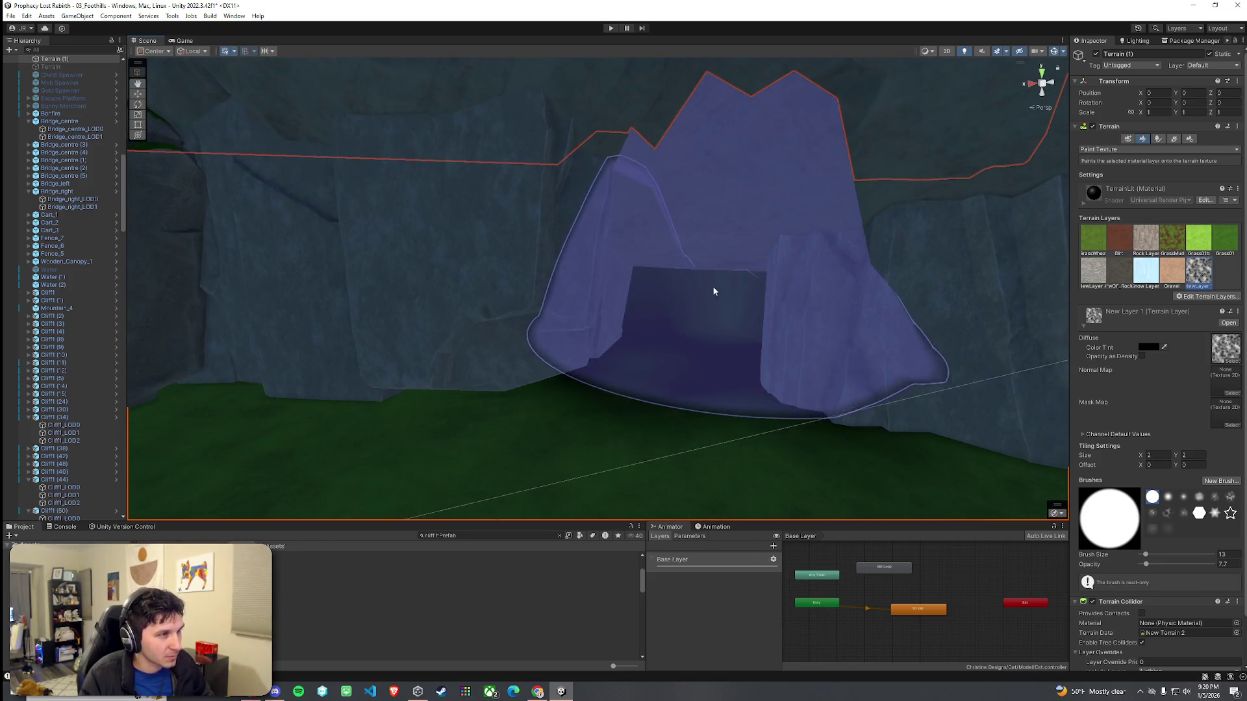
scroll(772, 289, "up", 3)
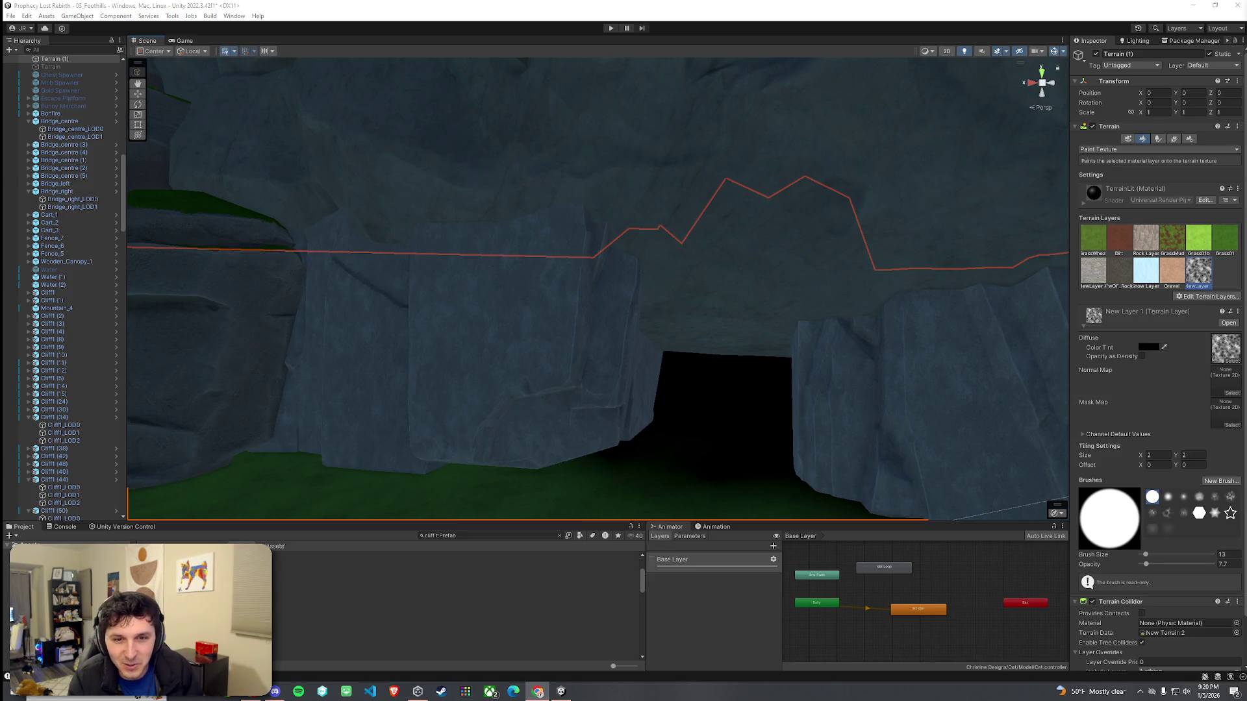
left_click_drag(926, 332, 663, 343)
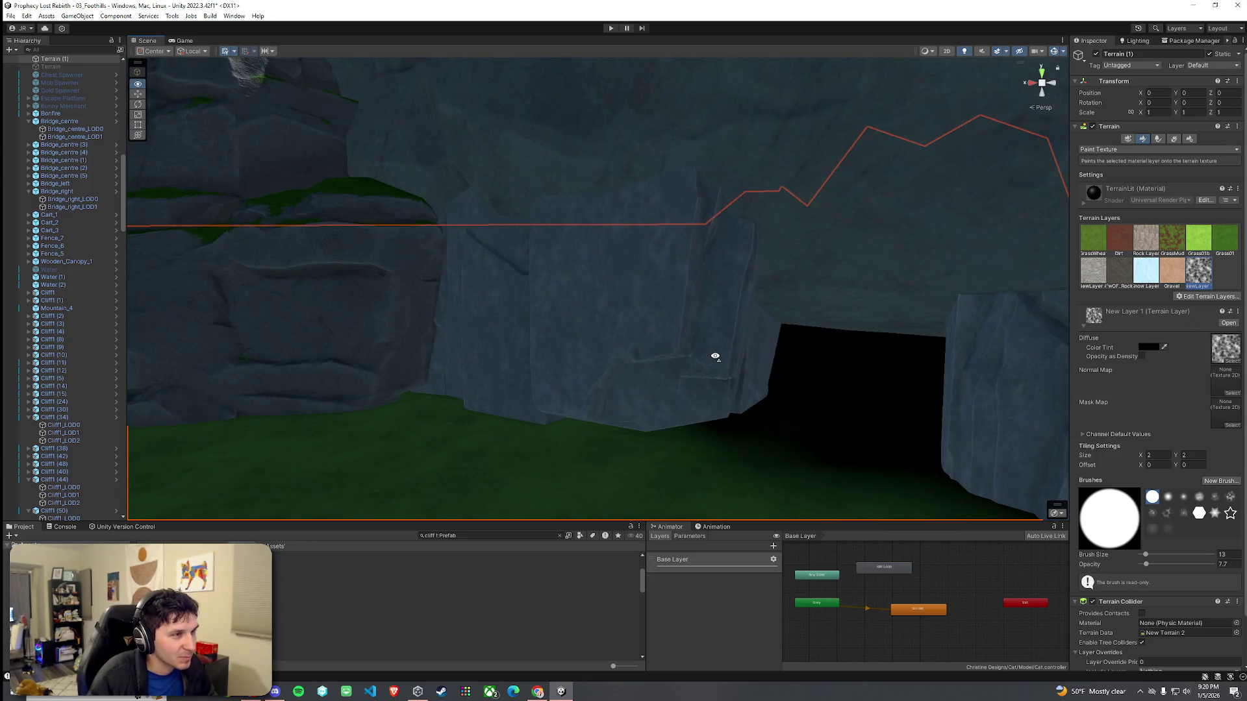
mouse_move(748, 346)
left_mouse_down()
mouse_move(809, 381)
mouse_move(790, 387)
mouse_move(1011, 471)
left_mouse_up()
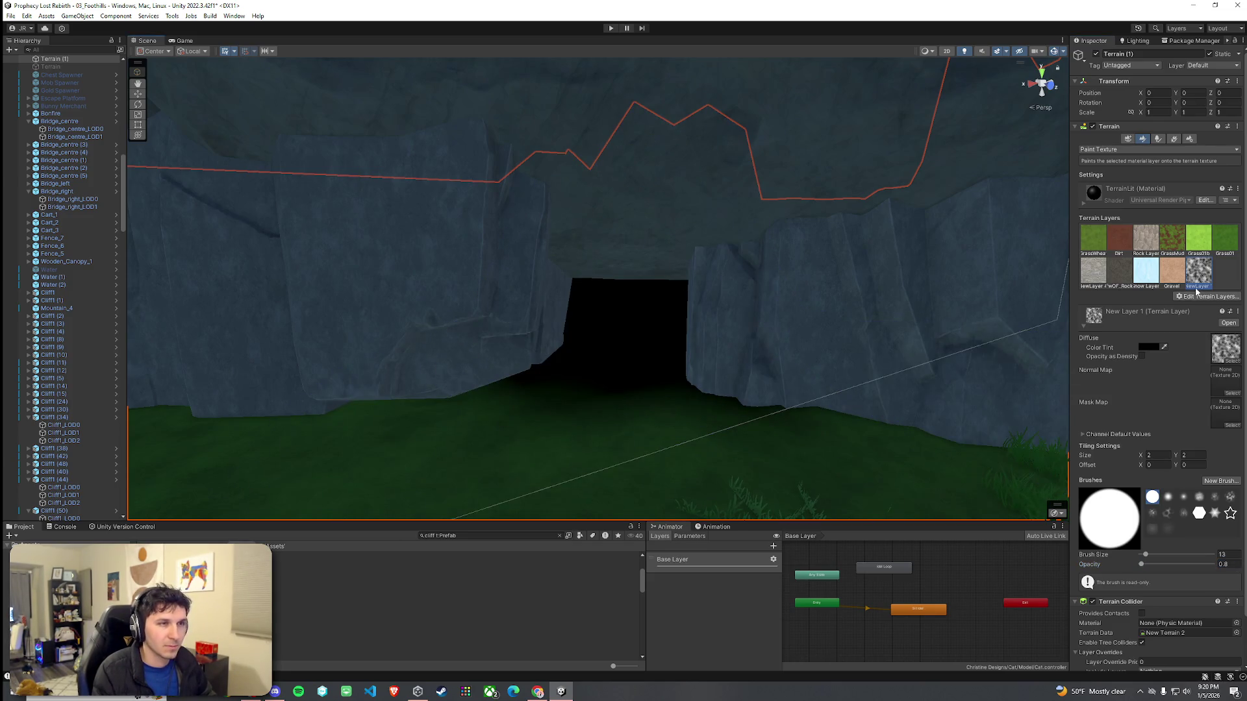
left_click(1093, 238)
mouse_move(606, 329)
left_mouse_down()
mouse_move(741, 370)
mouse_move(601, 340)
mouse_move(862, 409)
left_mouse_up()
mouse_move(623, 333)
left_mouse_down()
mouse_move(696, 439)
mouse_move(766, 445)
mouse_move(684, 439)
mouse_move(710, 453)
mouse_move(757, 431)
mouse_move(718, 422)
left_mouse_up()
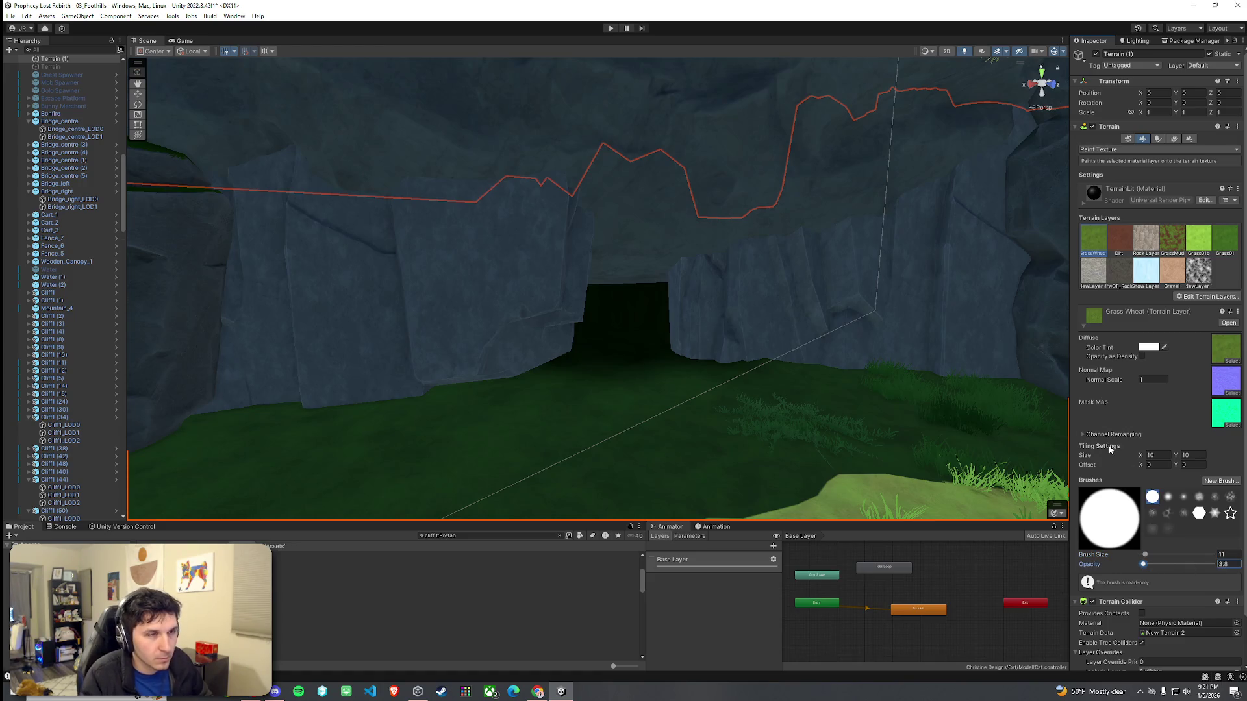
Step: Choose the dark NewLayer terrain layer and shrink the brush size from 9 to 7
left_click(1199, 273)
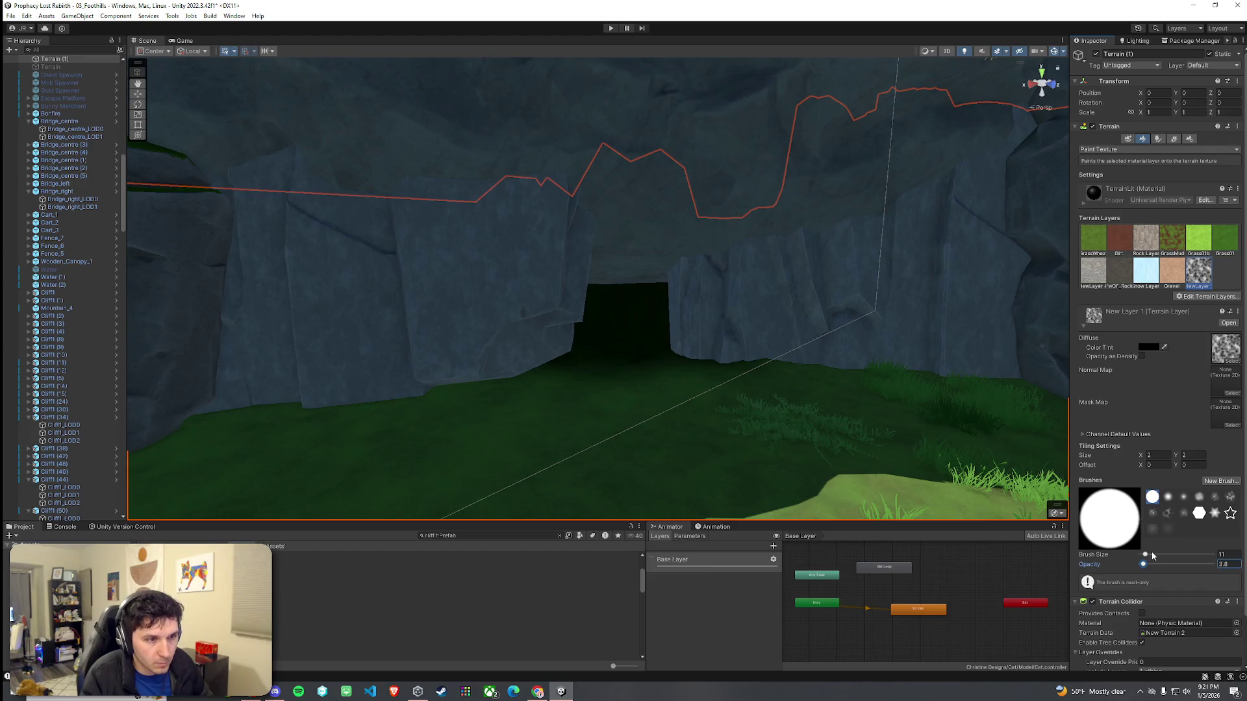
left_click_drag(1146, 557, 1143, 556)
scroll(807, 392, "up", 3)
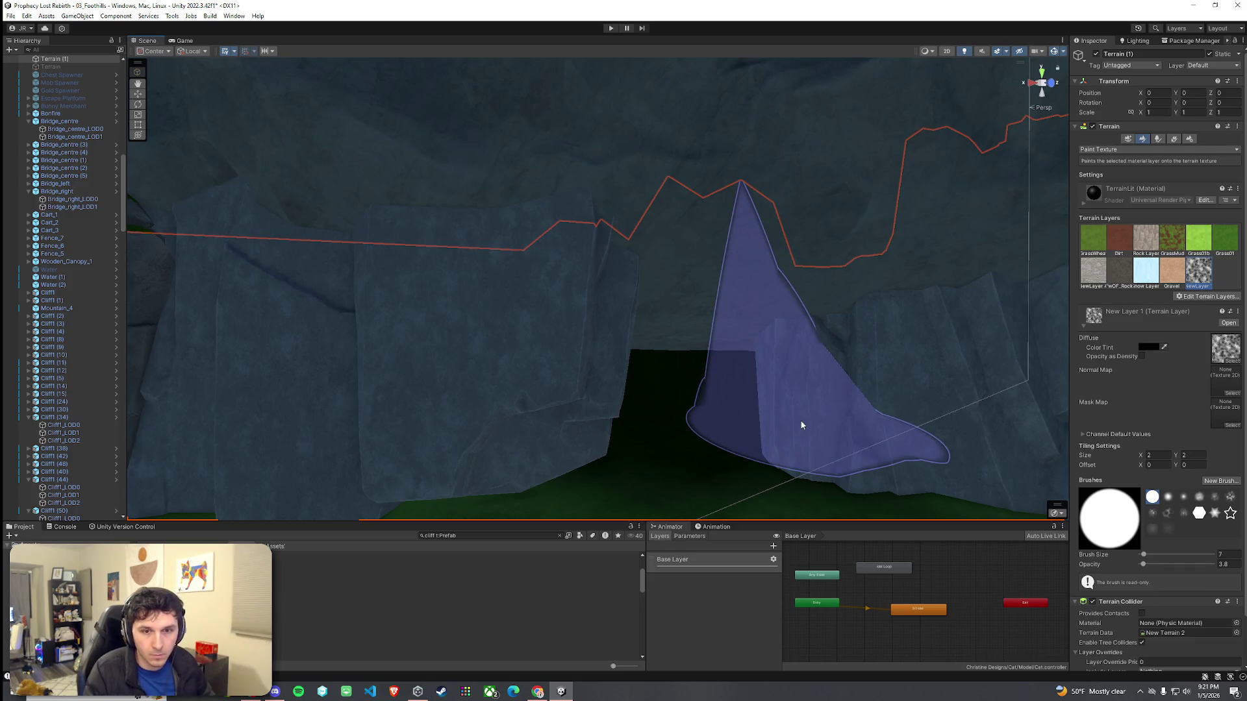
Step: Orbit around the cave mouth and save the scene via File > Save
left_click_drag(704, 387, 803, 413)
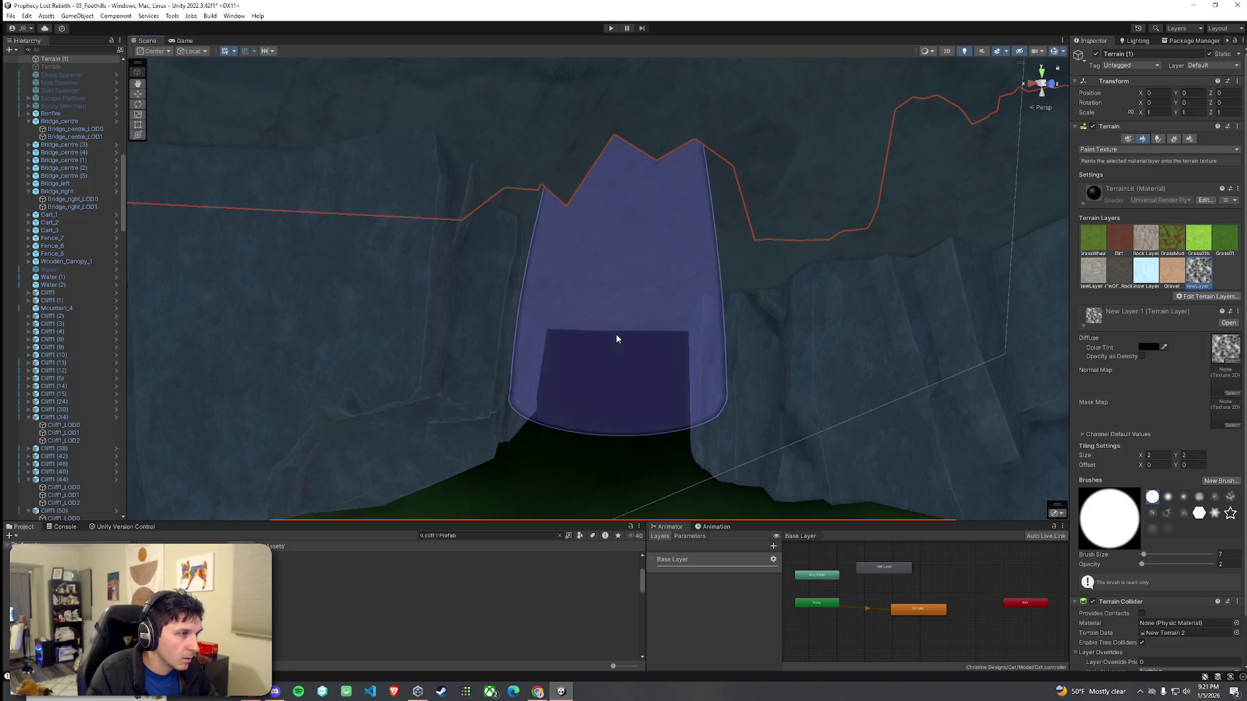
scroll(700, 398, "up", 2)
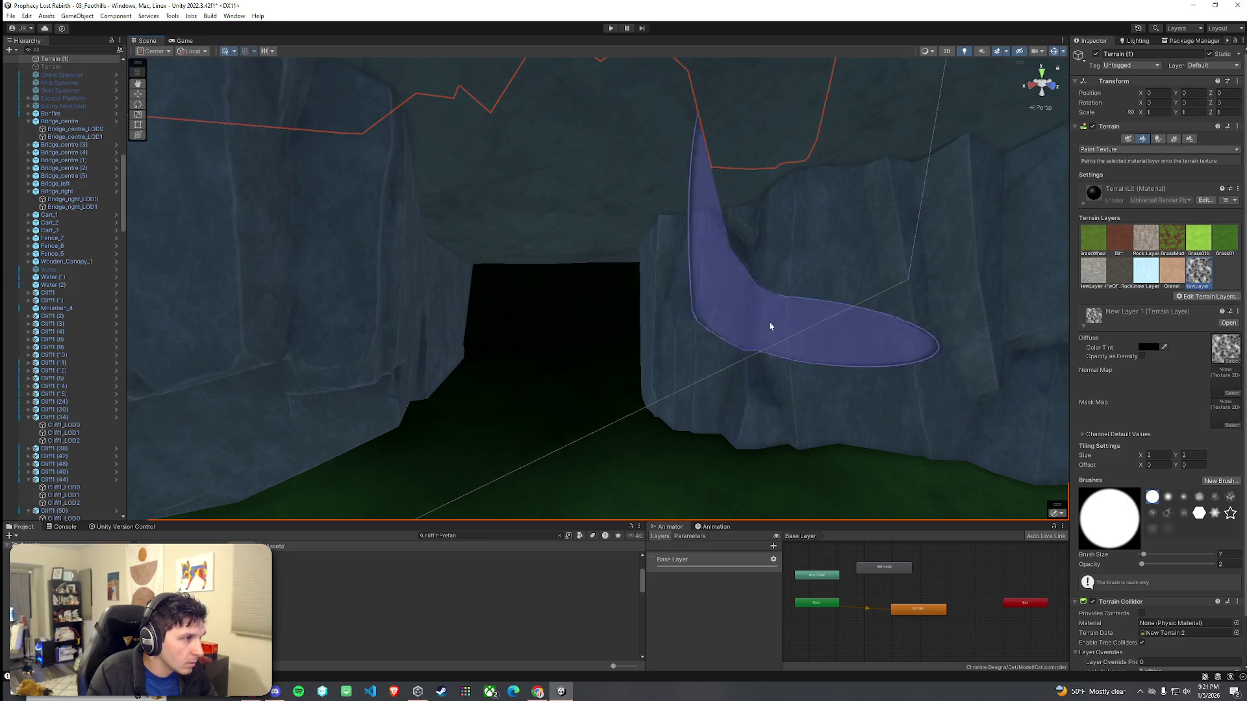
mouse_move(887, 298)
left_mouse_down()
mouse_move(875, 320)
mouse_move(886, 316)
mouse_move(860, 309)
mouse_move(943, 337)
mouse_move(798, 325)
mouse_move(832, 328)
left_mouse_up()
left_click(11, 16)
left_click(43, 65)
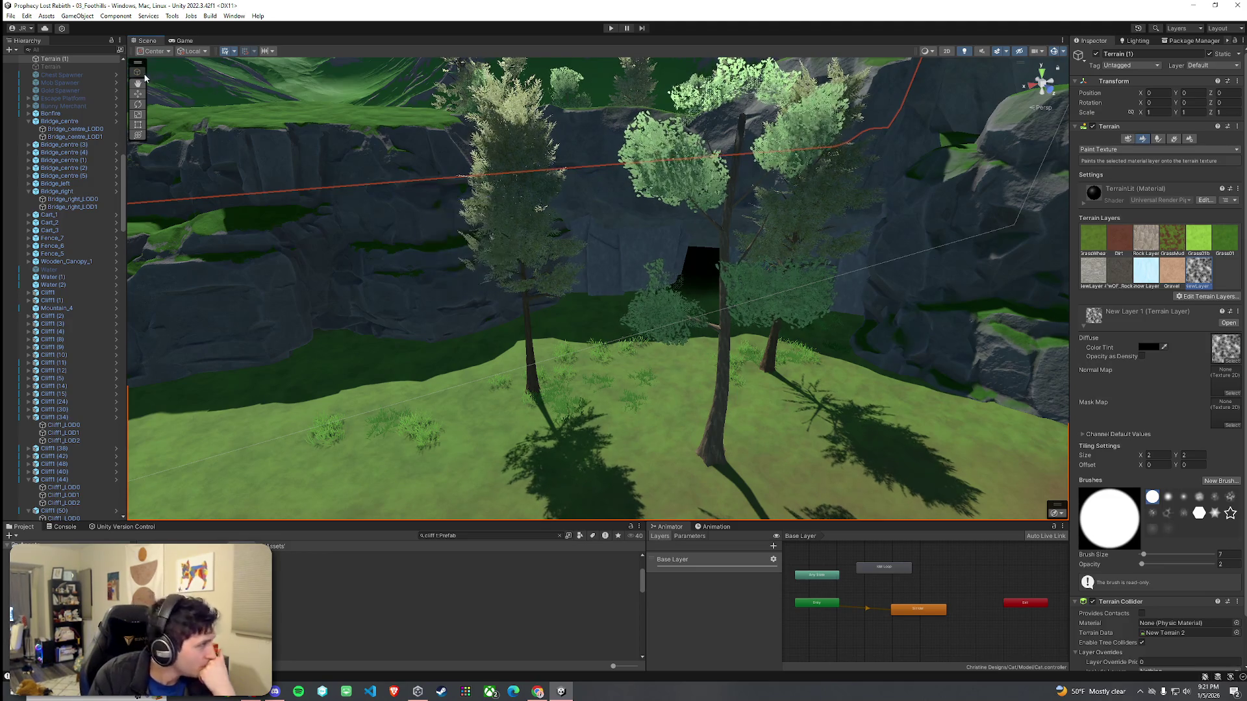
left_click(11, 15)
left_click(33, 57)
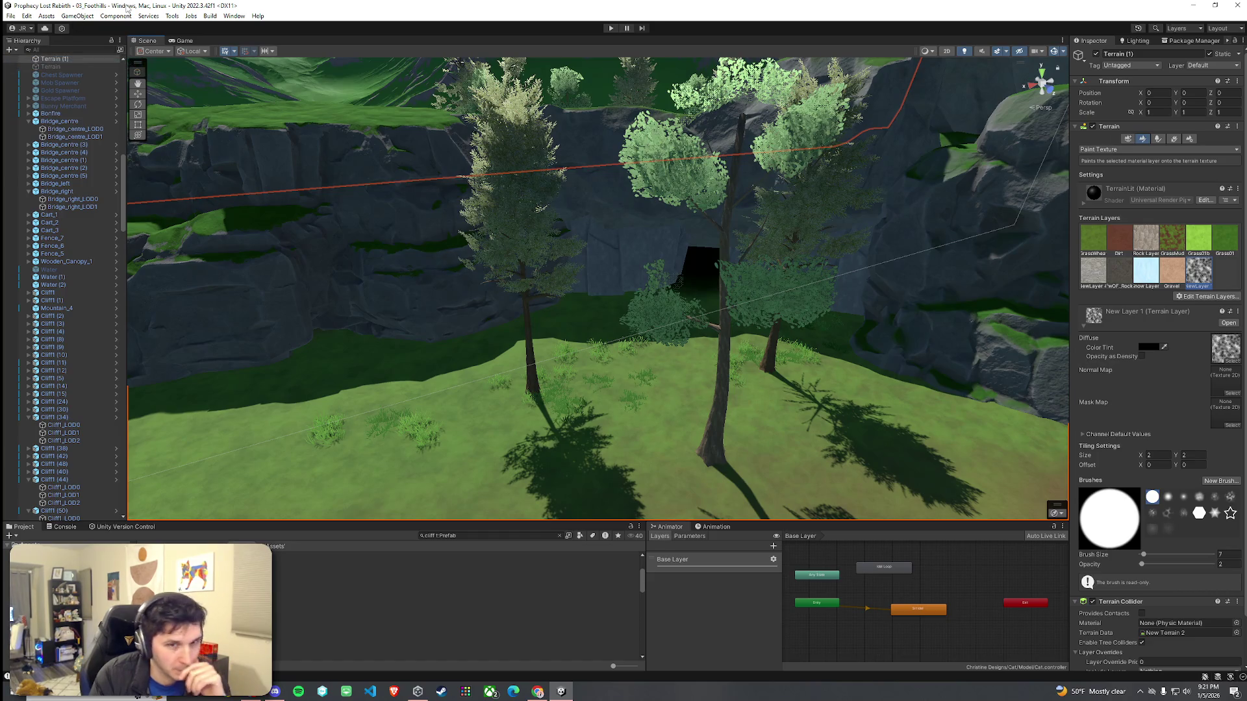
mouse_move(278, 234)
left_mouse_down()
mouse_move(305, 242)
mouse_move(509, 220)
mouse_move(628, 184)
mouse_move(645, 149)
left_mouse_up()
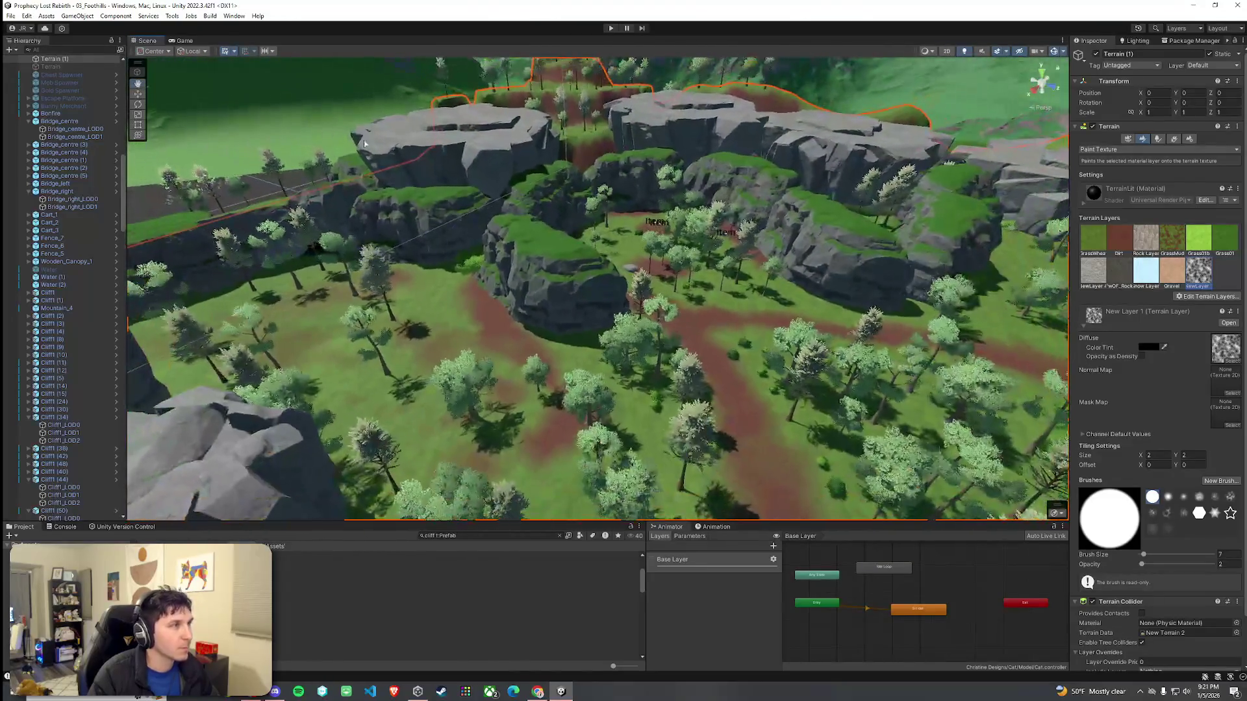
left_click(11, 15)
left_click(39, 62)
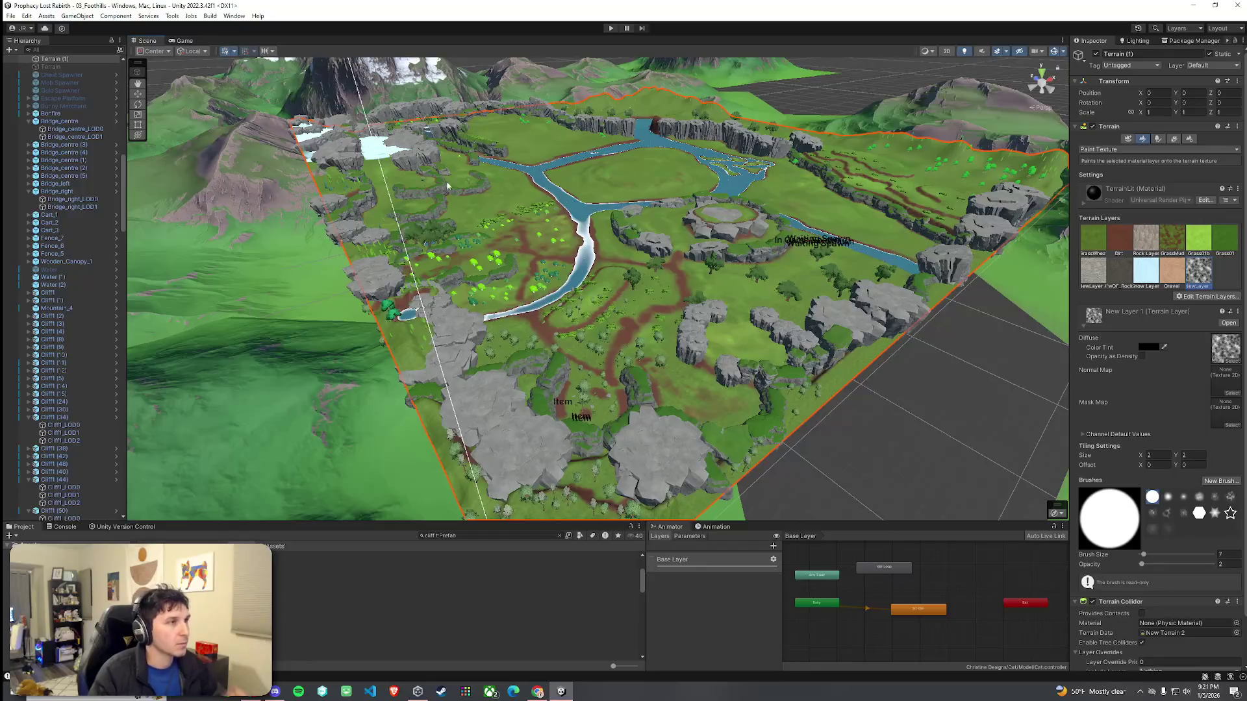
left_click(11, 16)
left_click(39, 62)
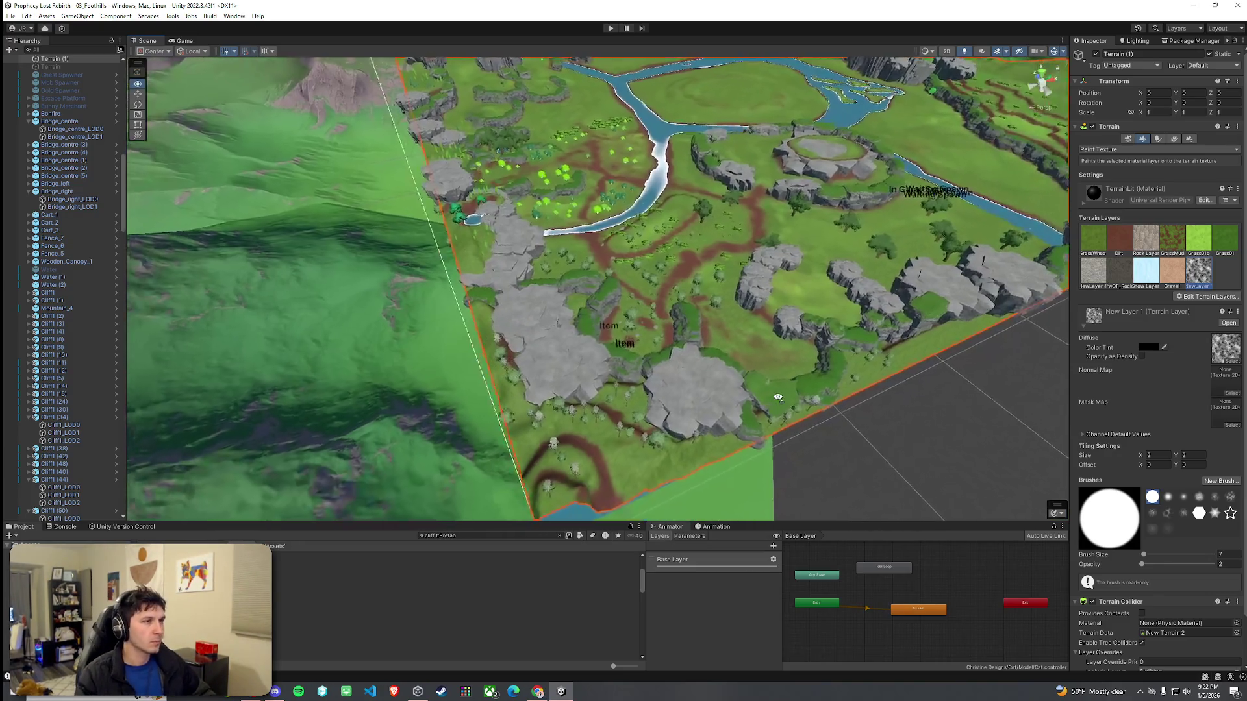
left_click_drag(777, 398, 752, 397)
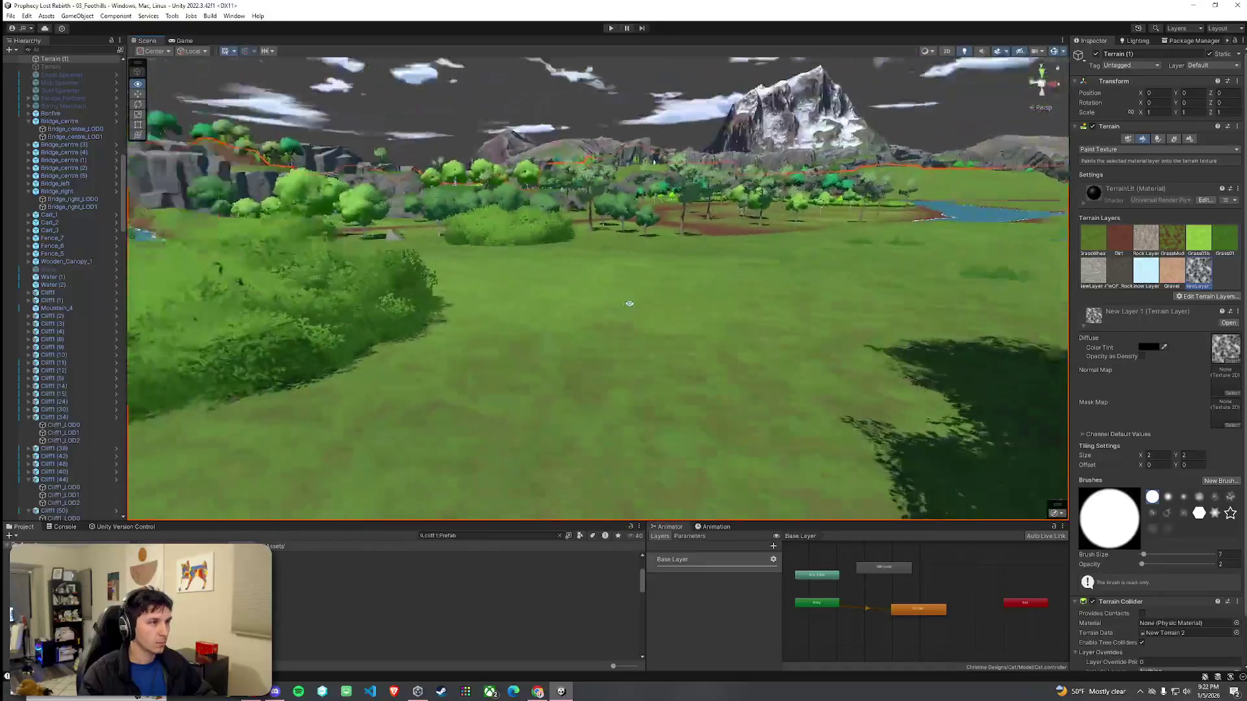
mouse_move(629, 303)
left_mouse_down()
mouse_move(526, 376)
mouse_move(624, 412)
mouse_move(936, 416)
mouse_move(760, 370)
left_mouse_up()
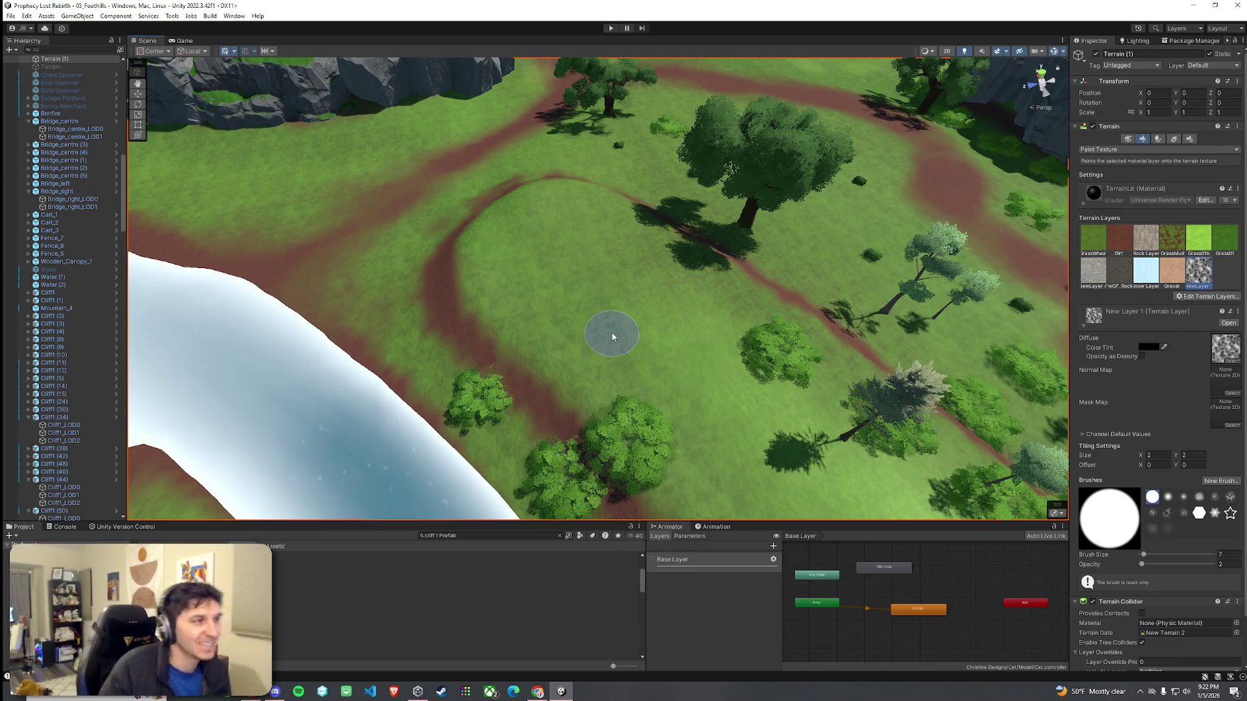
left_click(10, 16)
left_click(79, 5)
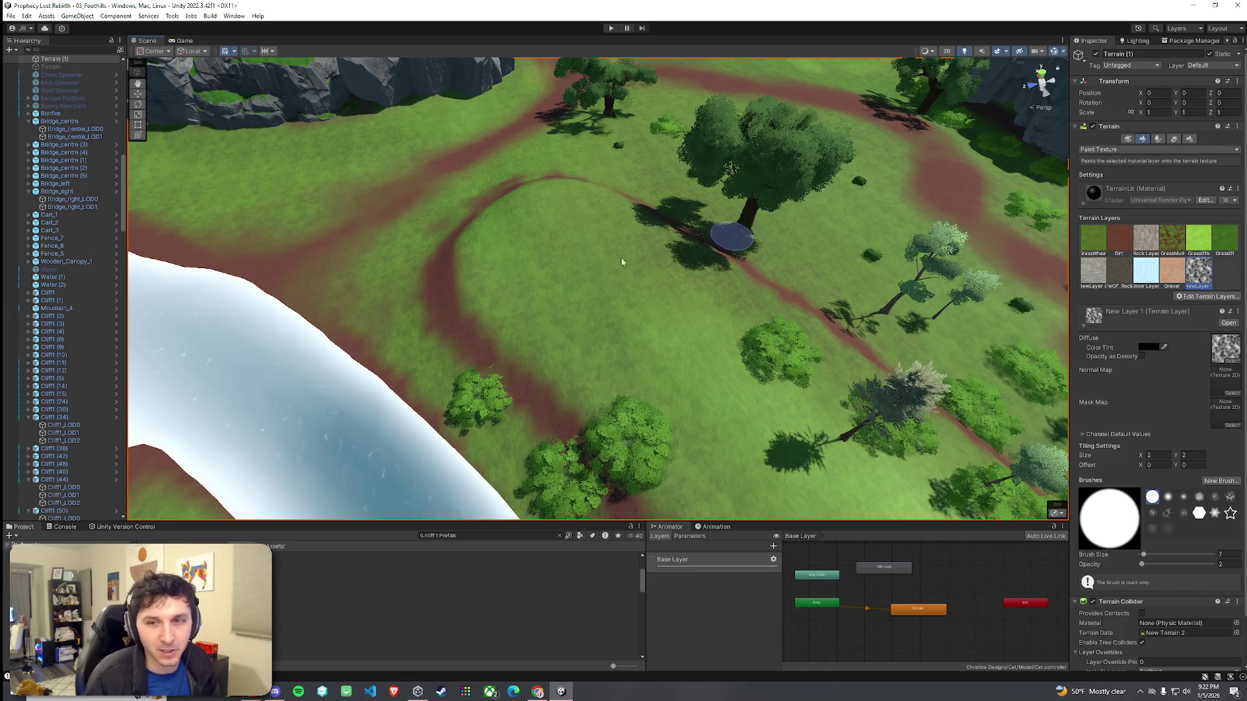
left_click(1159, 139)
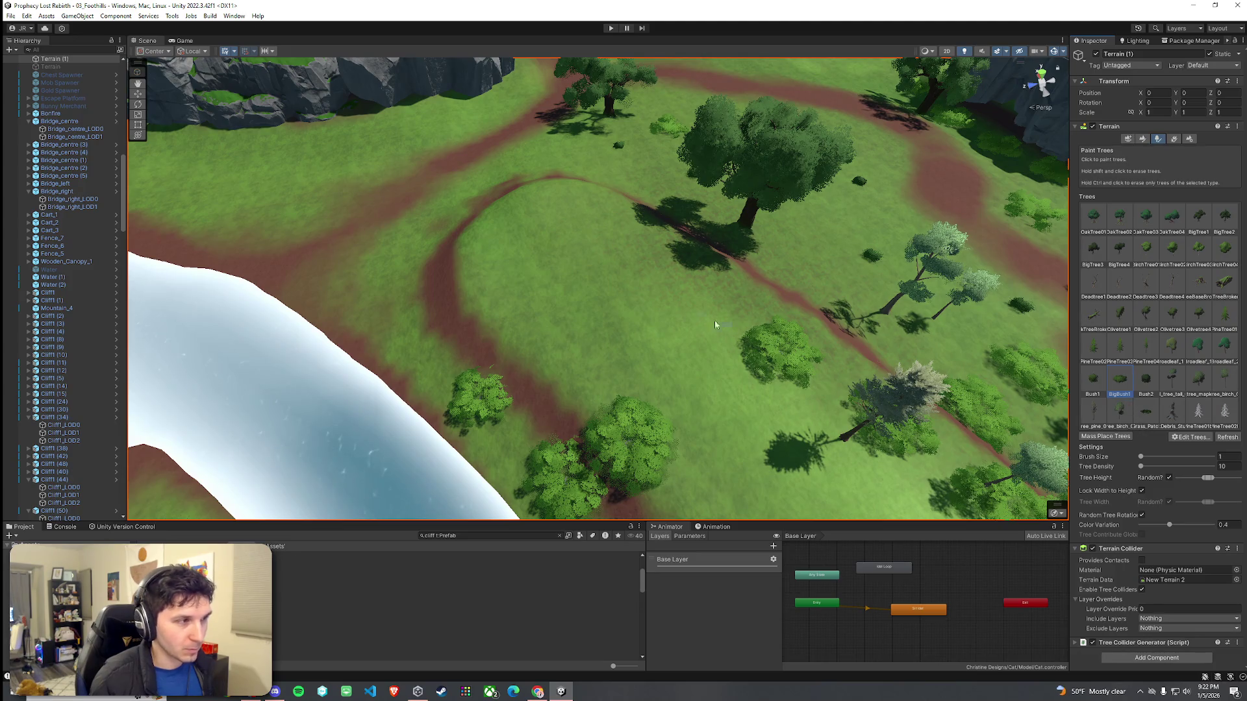
Step: Plant a bush and several trees on the grassy patch, then a small Olivetree3 near the path
left_click(659, 200)
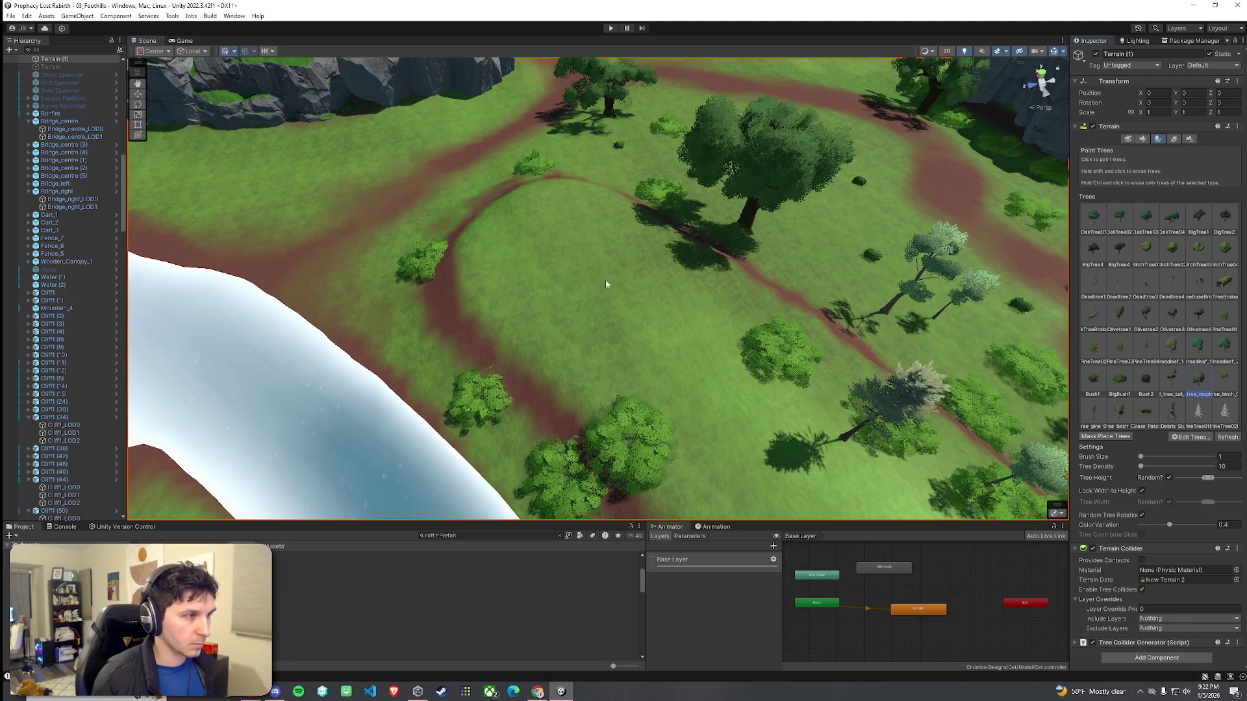
left_click(582, 258)
left_click(727, 390)
left_click(549, 370)
left_click(731, 299)
key("ctrl+z")
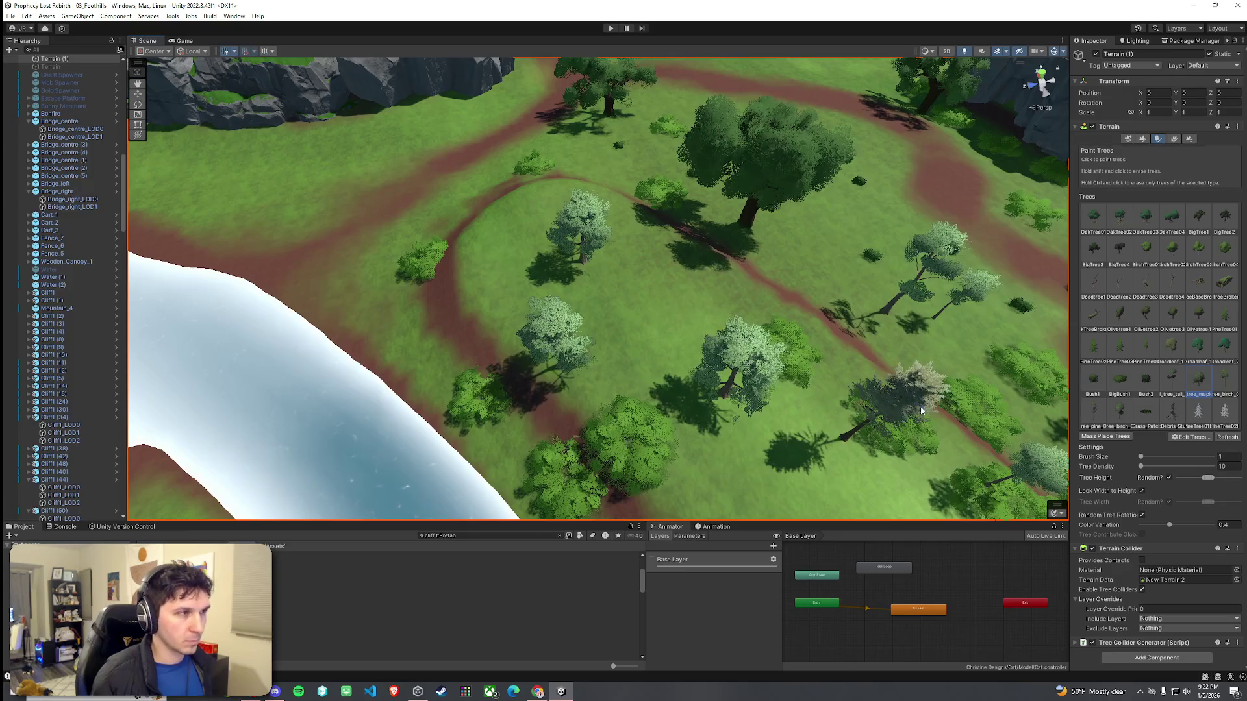
key("ctrl+z")
left_click(683, 325)
key("ctrl+z")
left_click(605, 368)
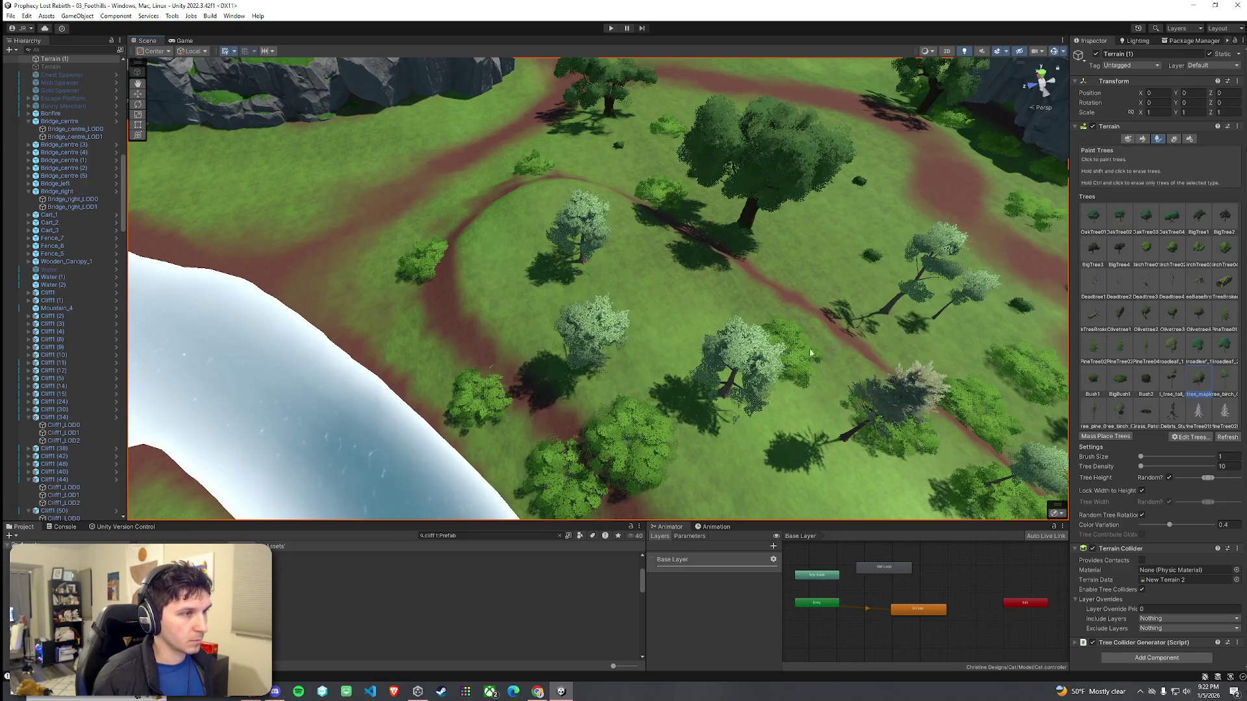
left_click(1162, 321)
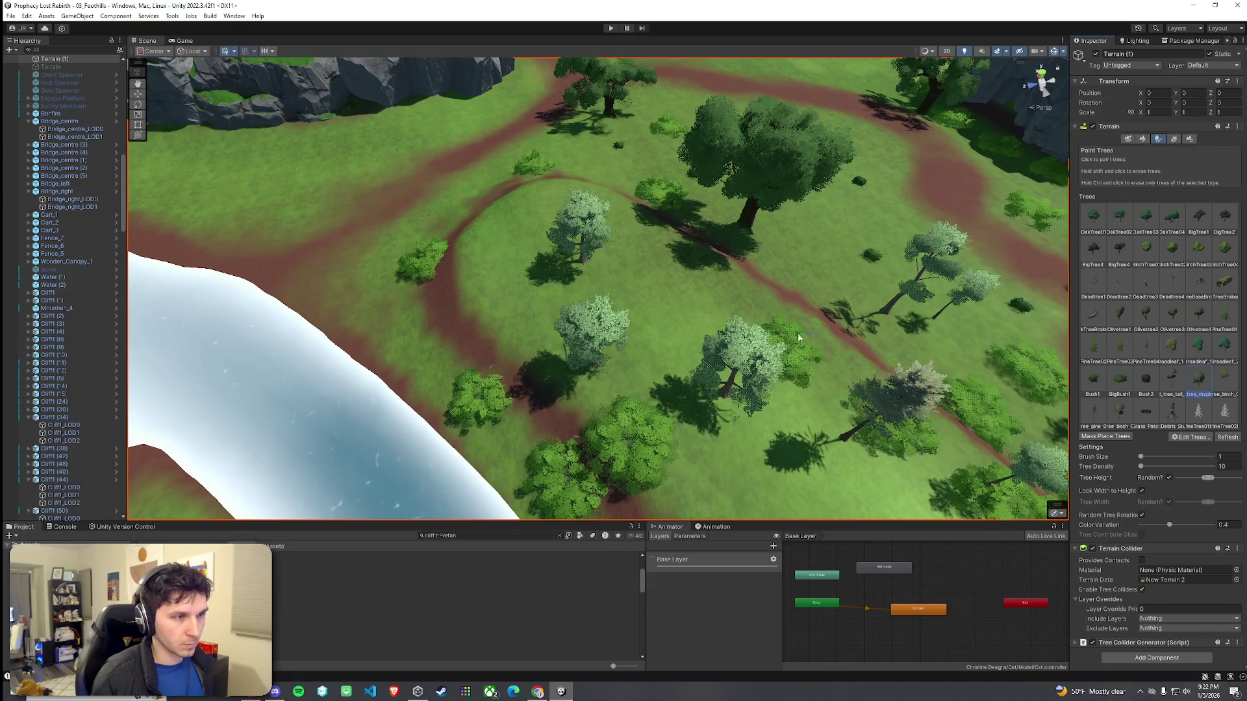
left_click(496, 288)
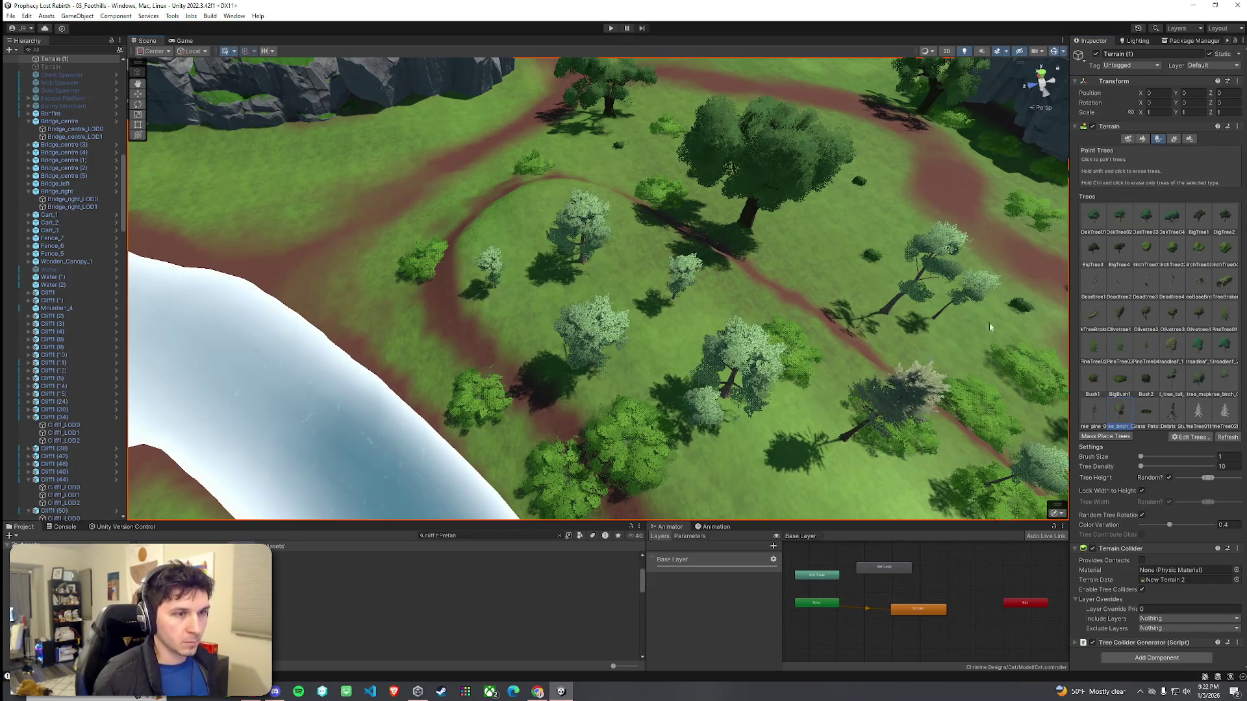
Step: Search the Project for 'boulder' prefabs and select BigBoulders_0
double_click(431, 536)
type("boulder")
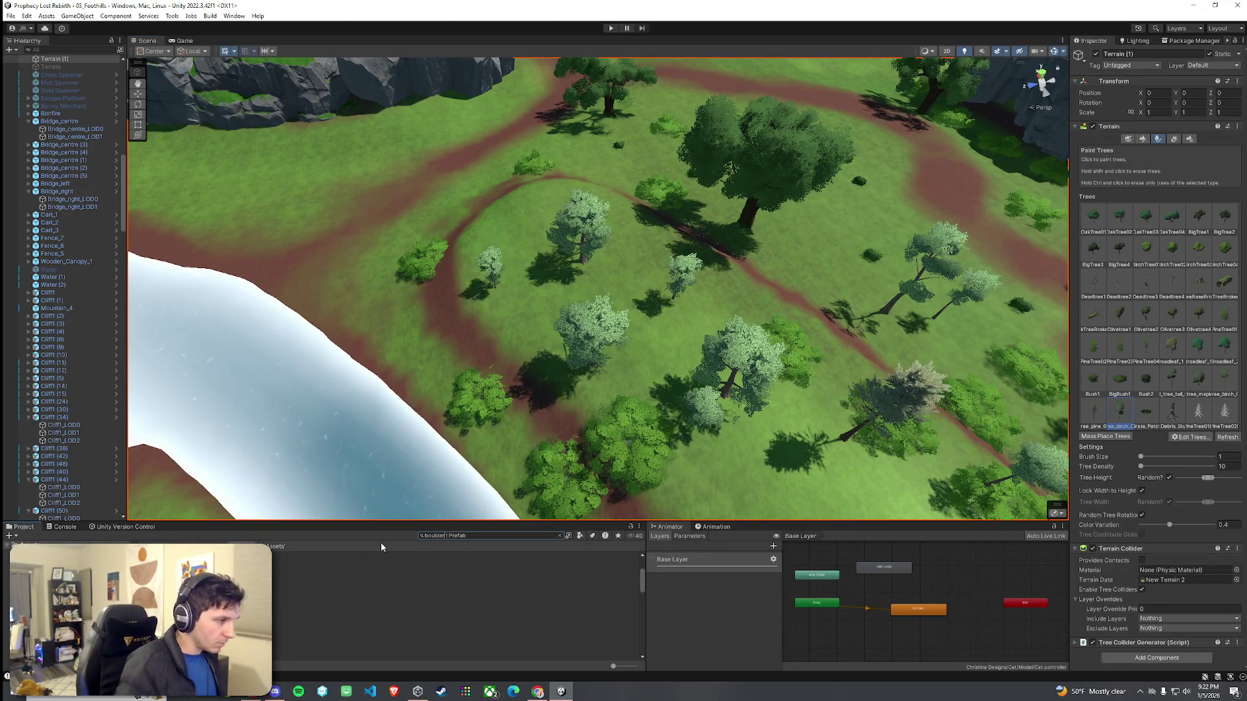
left_click(316, 564)
key("Up")
Step: Place a BigBoulders_1 boulder on the grass, rotate it about 127 degrees and sink it lower
mouse_move(364, 338)
left_mouse_down()
mouse_move(405, 414)
mouse_move(486, 348)
mouse_move(561, 331)
left_mouse_up()
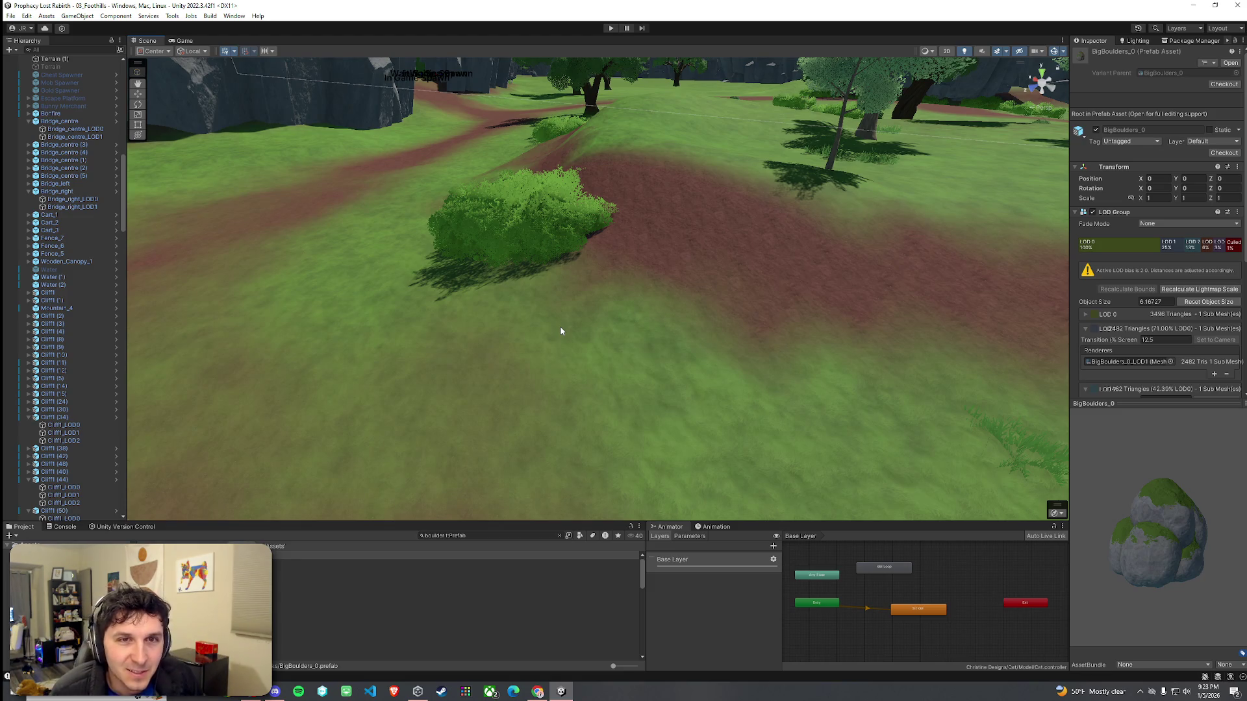
left_click_drag(412, 437, 363, 553)
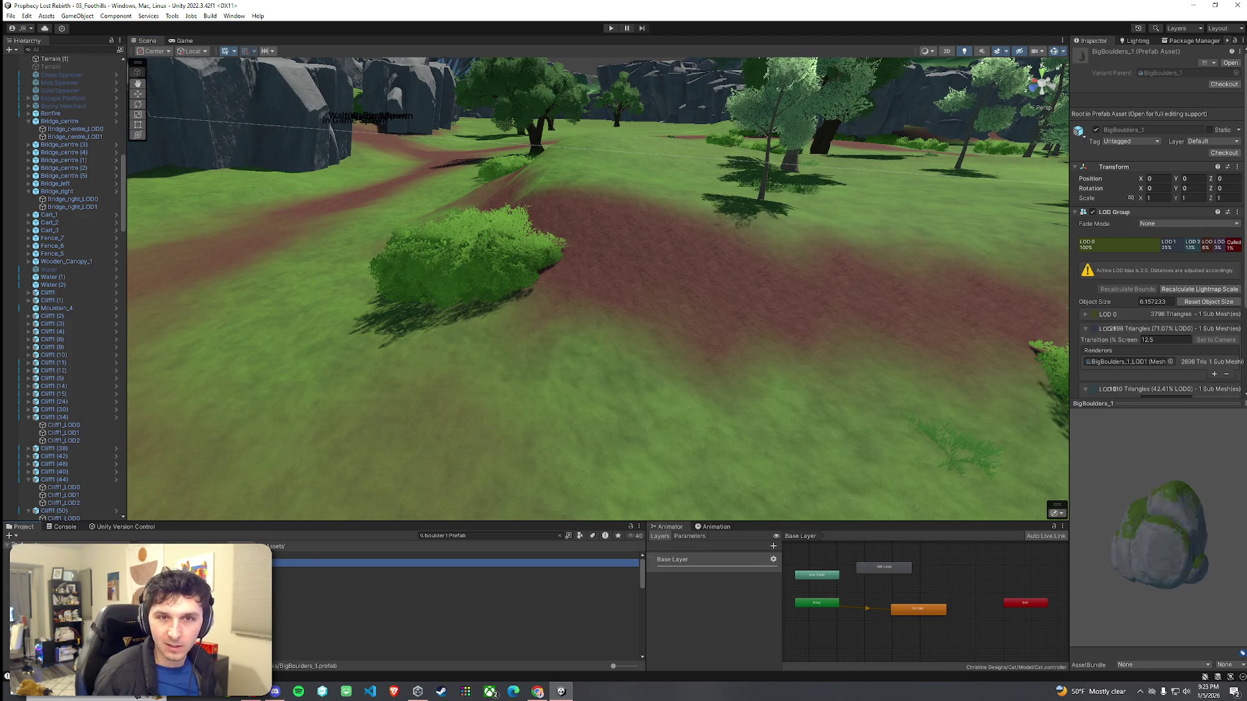
left_click(454, 563)
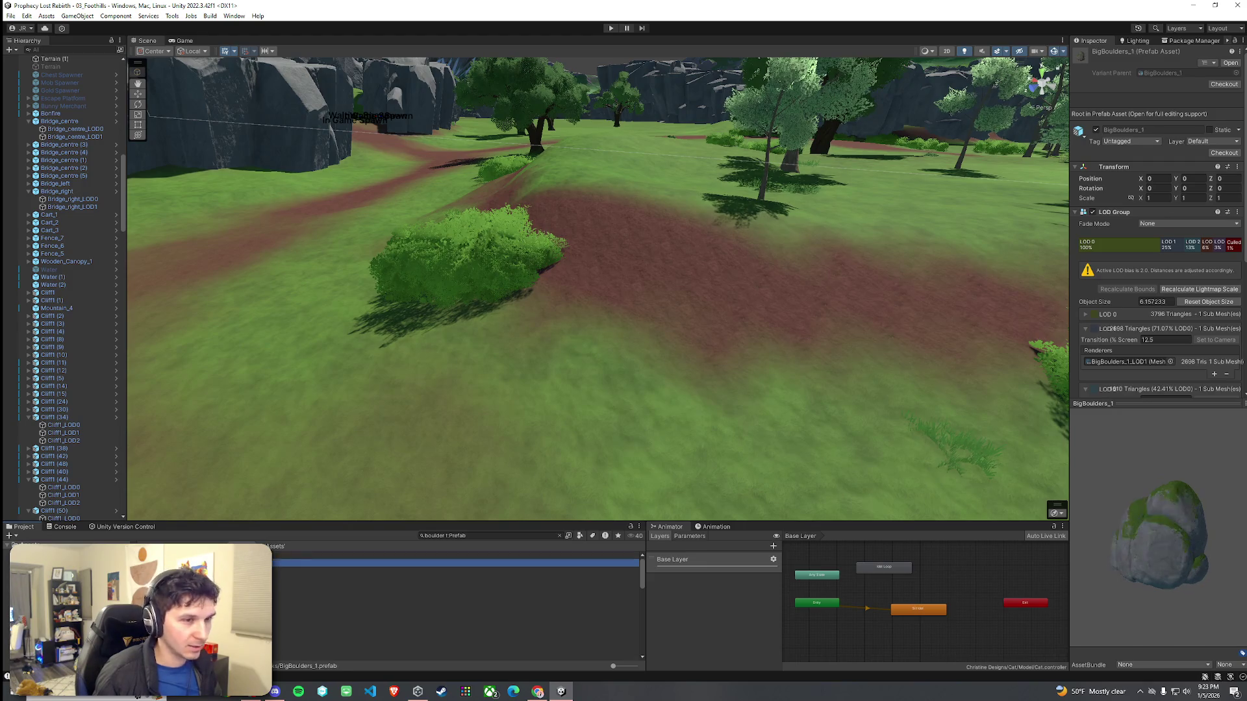
mouse_move(454, 563)
left_mouse_down()
mouse_move(591, 312)
mouse_move(566, 318)
left_mouse_up()
left_click_drag(562, 242, 550, 229)
key("w")
left_click(445, 353)
mouse_move(445, 354)
left_mouse_down()
mouse_move(660, 347)
mouse_move(645, 340)
left_mouse_up()
left_click(666, 285)
mouse_move(660, 224)
left_mouse_down()
mouse_move(673, 277)
mouse_move(610, 292)
mouse_move(832, 286)
mouse_move(816, 312)
left_mouse_up()
key("e")
key("w")
left_click(657, 289)
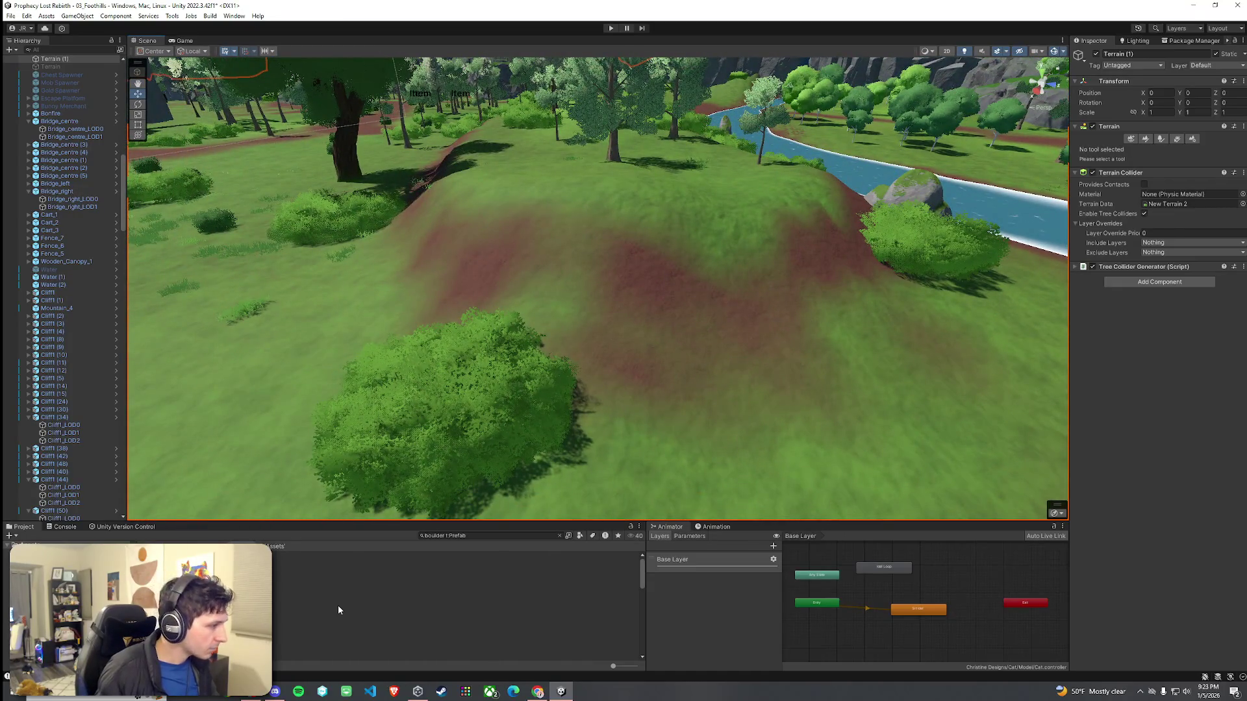
Step: Drop a BigBoulders_2 boulder into the scene beside the bush
left_click(338, 605)
key("Up")
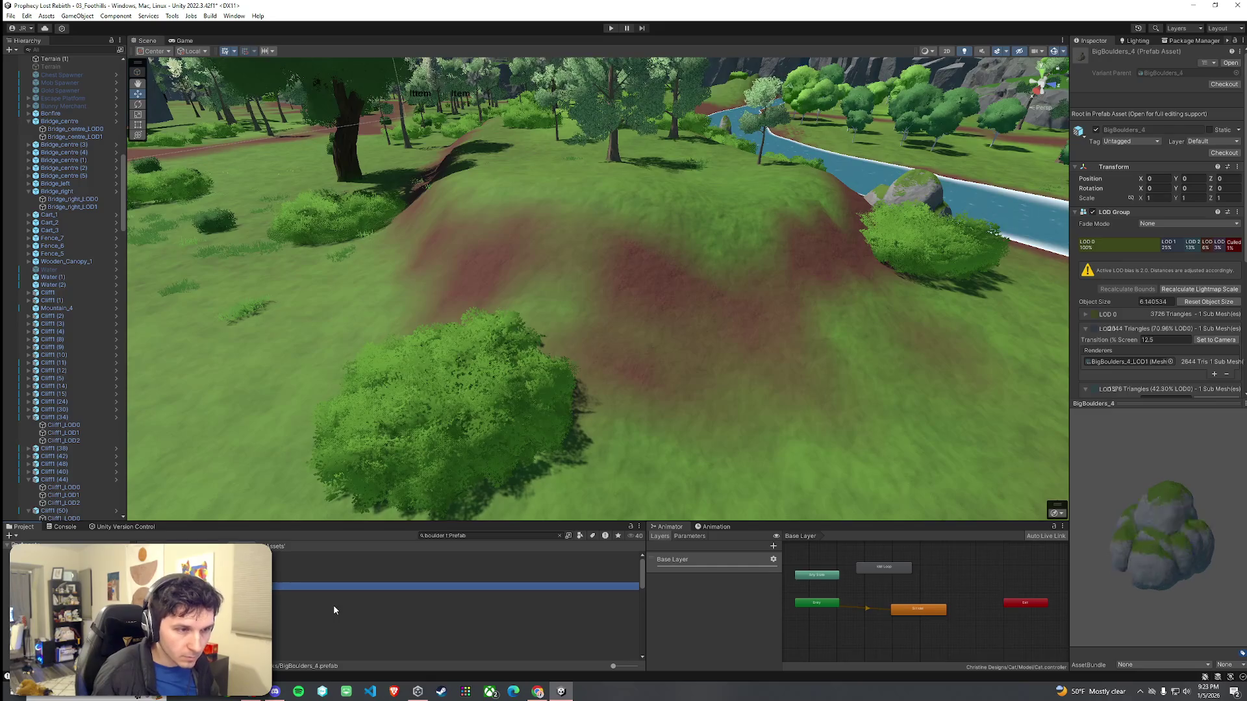
mouse_move(337, 586)
left_mouse_down()
mouse_move(415, 468)
mouse_move(443, 361)
mouse_move(400, 463)
left_mouse_up()
left_click(283, 582)
key("Up")
mouse_move(285, 571)
left_mouse_down()
mouse_move(466, 337)
mouse_move(482, 282)
mouse_move(467, 292)
mouse_move(464, 318)
mouse_move(507, 287)
mouse_move(571, 289)
mouse_move(715, 234)
left_mouse_up()
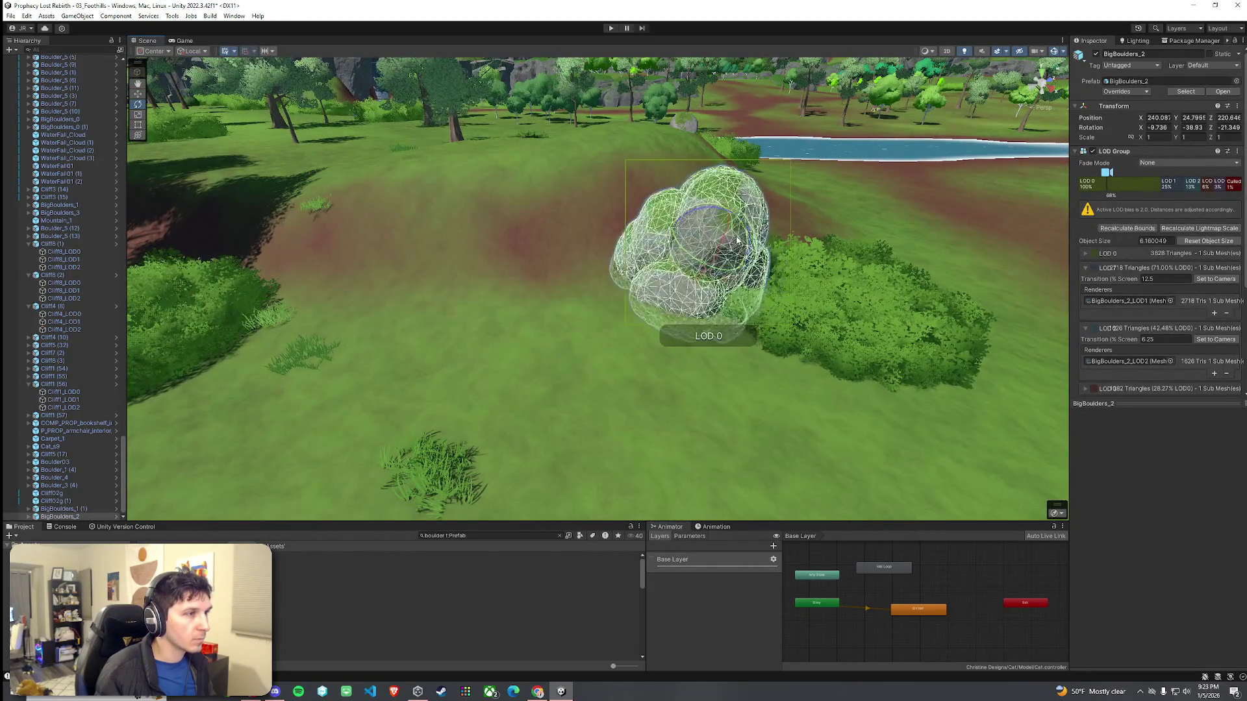
Step: Select Terrain (1) near the new boulder and open its terrain tools list
left_click(777, 258)
mouse_move(776, 259)
left_mouse_down()
mouse_move(691, 270)
mouse_move(481, 256)
mouse_move(590, 292)
mouse_move(512, 291)
mouse_move(557, 261)
left_mouse_up()
left_click(557, 261)
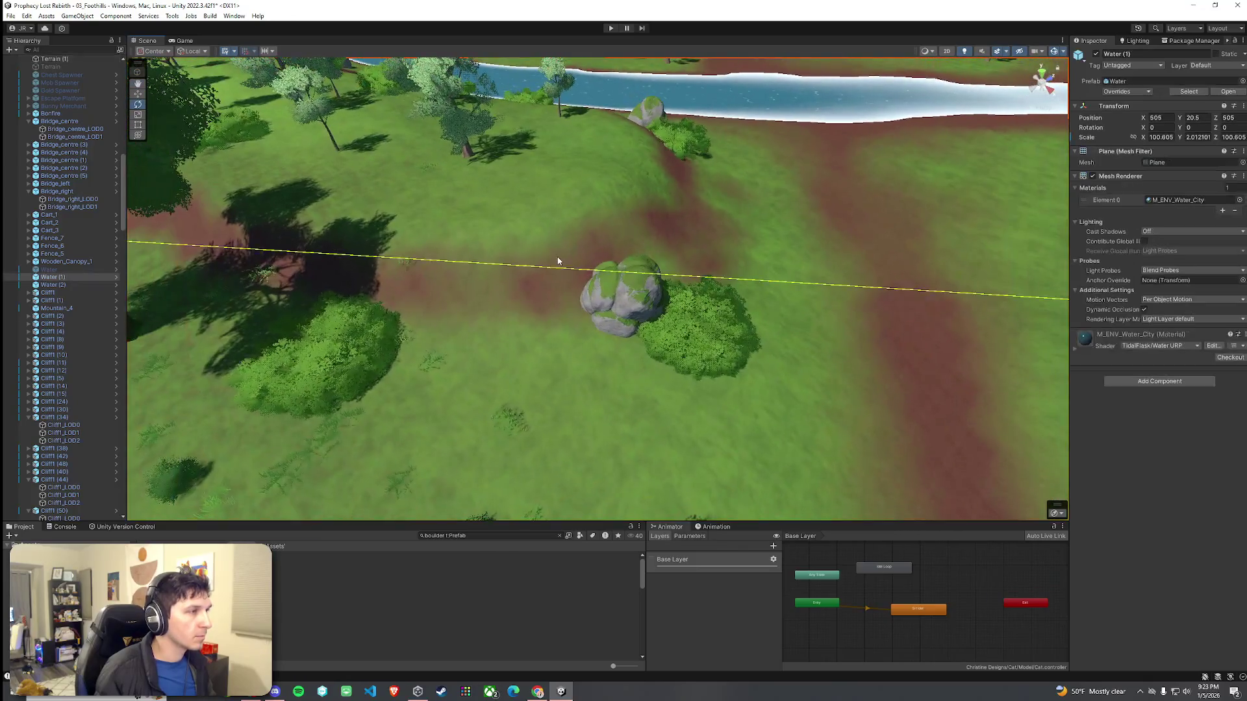
left_click(653, 236)
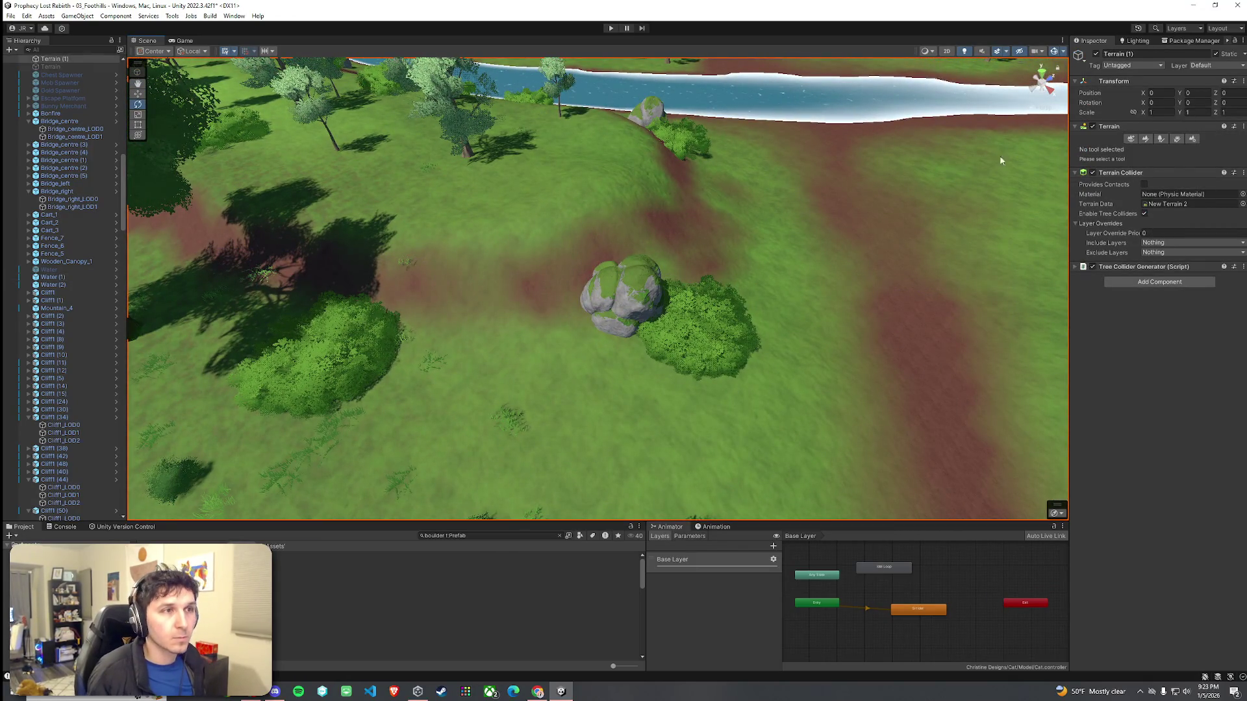
left_click(1142, 140)
left_click(1117, 149)
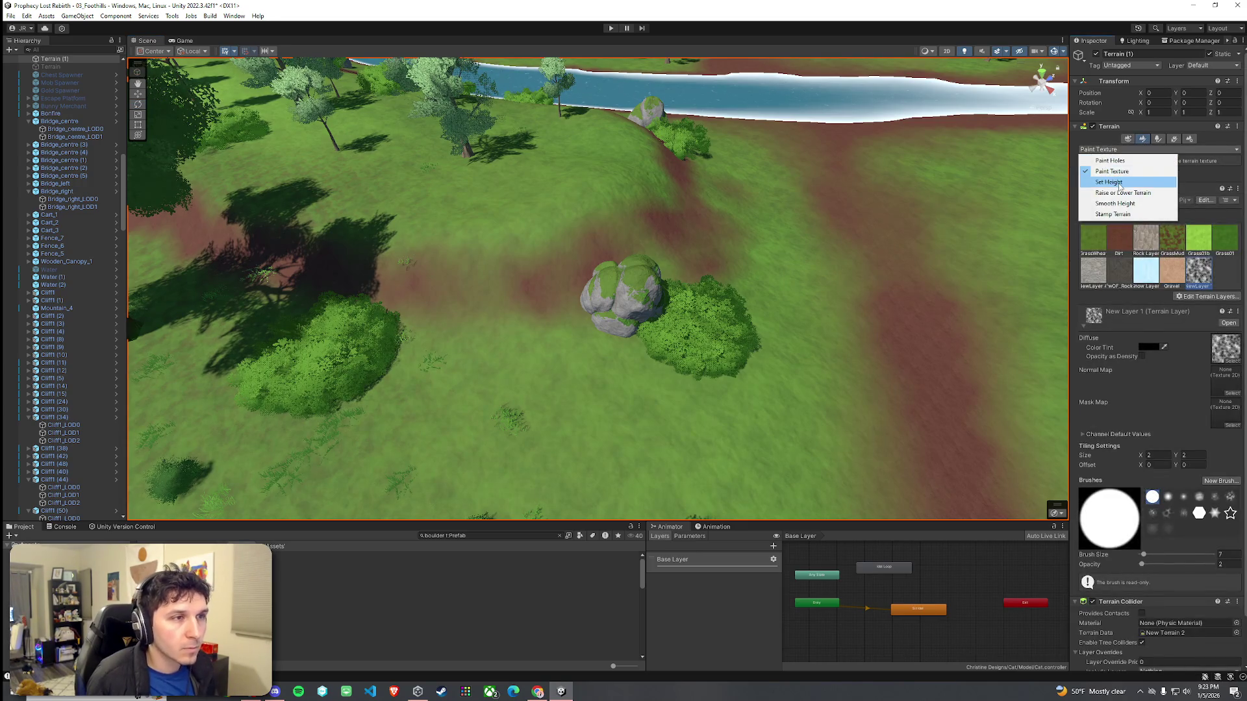
Step: Sample the ground height beside the boulder with Set Height, then switch to Smooth Height
left_click(1117, 183)
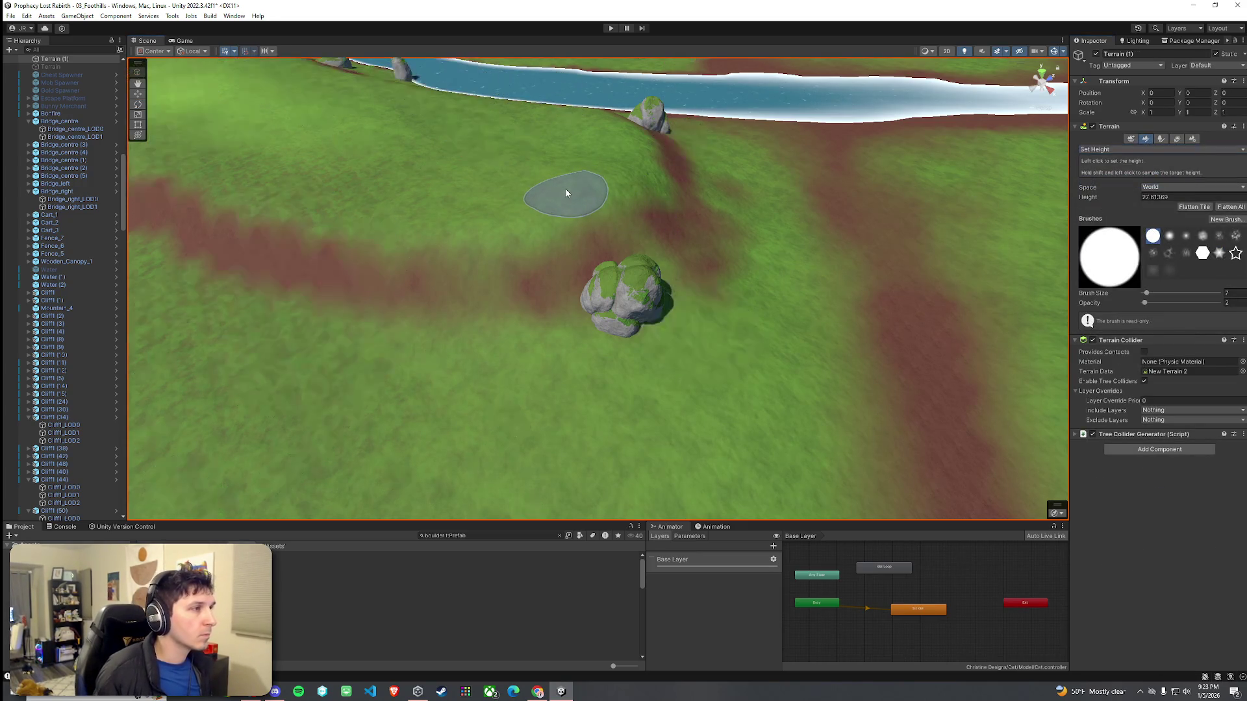
left_click(548, 222, "shift")
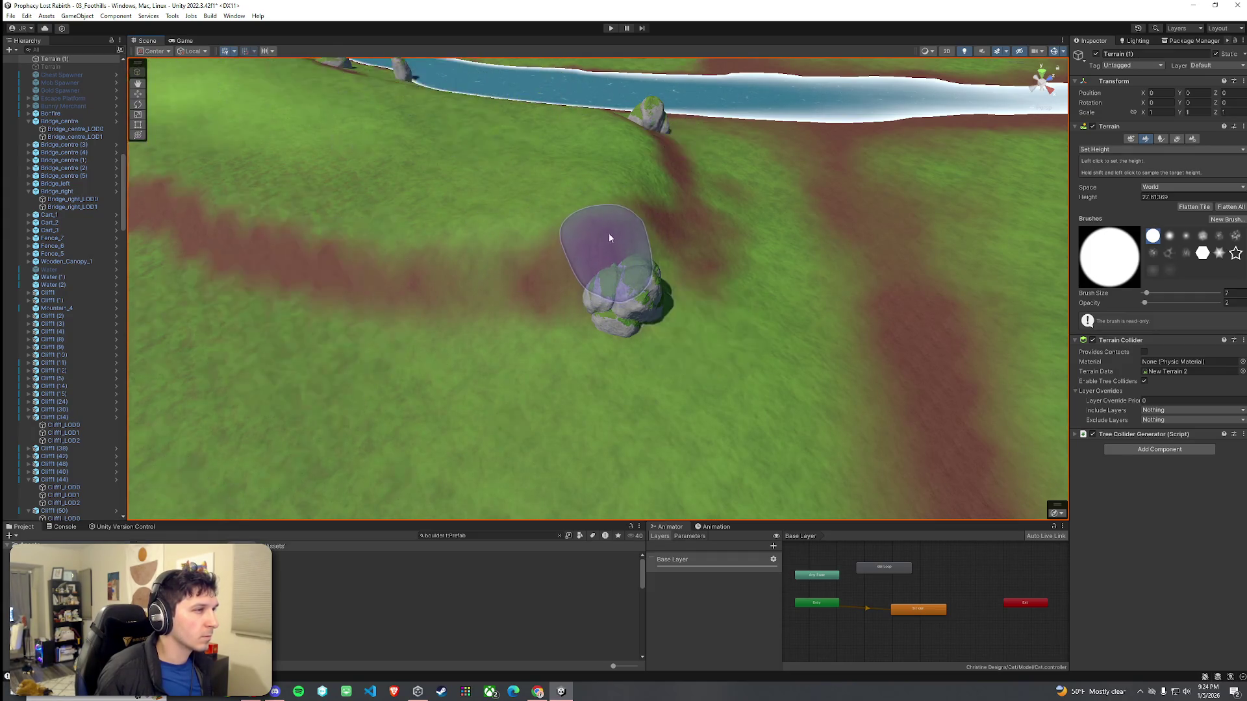
mouse_move(587, 232)
left_mouse_down()
mouse_move(668, 228)
mouse_move(690, 212)
mouse_move(590, 205)
mouse_move(643, 203)
left_mouse_up()
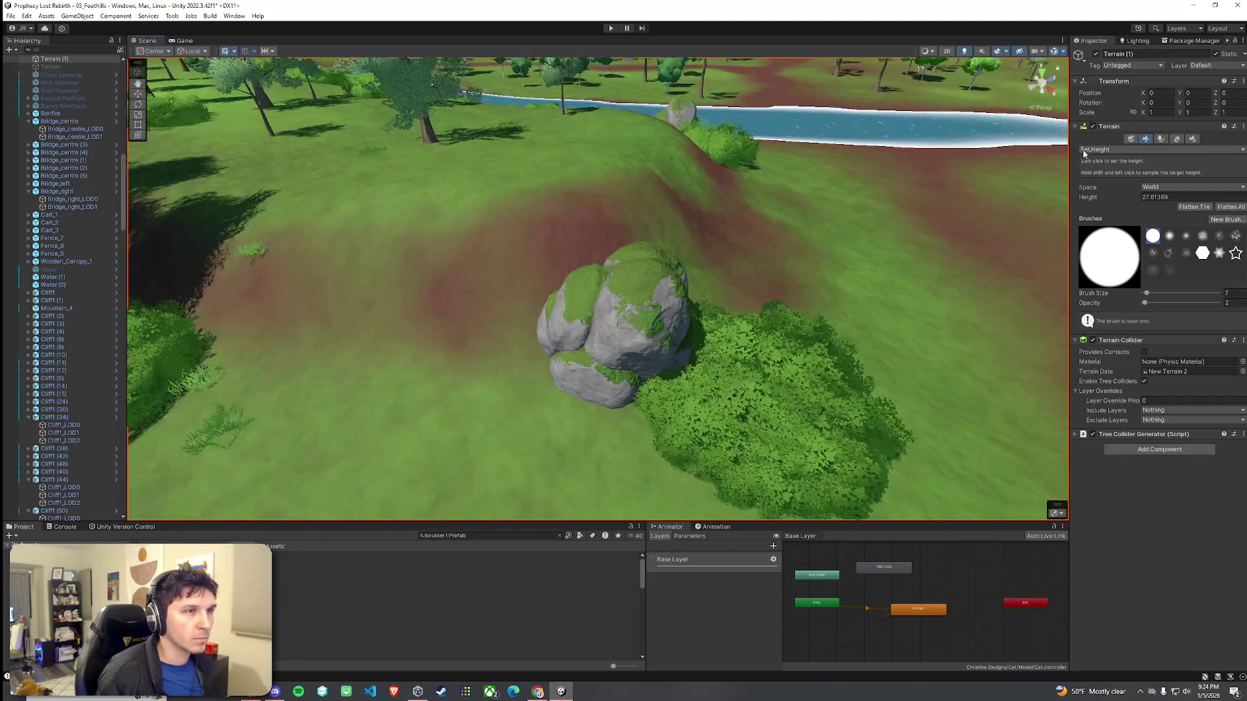
left_click(1159, 149)
left_click(1123, 200)
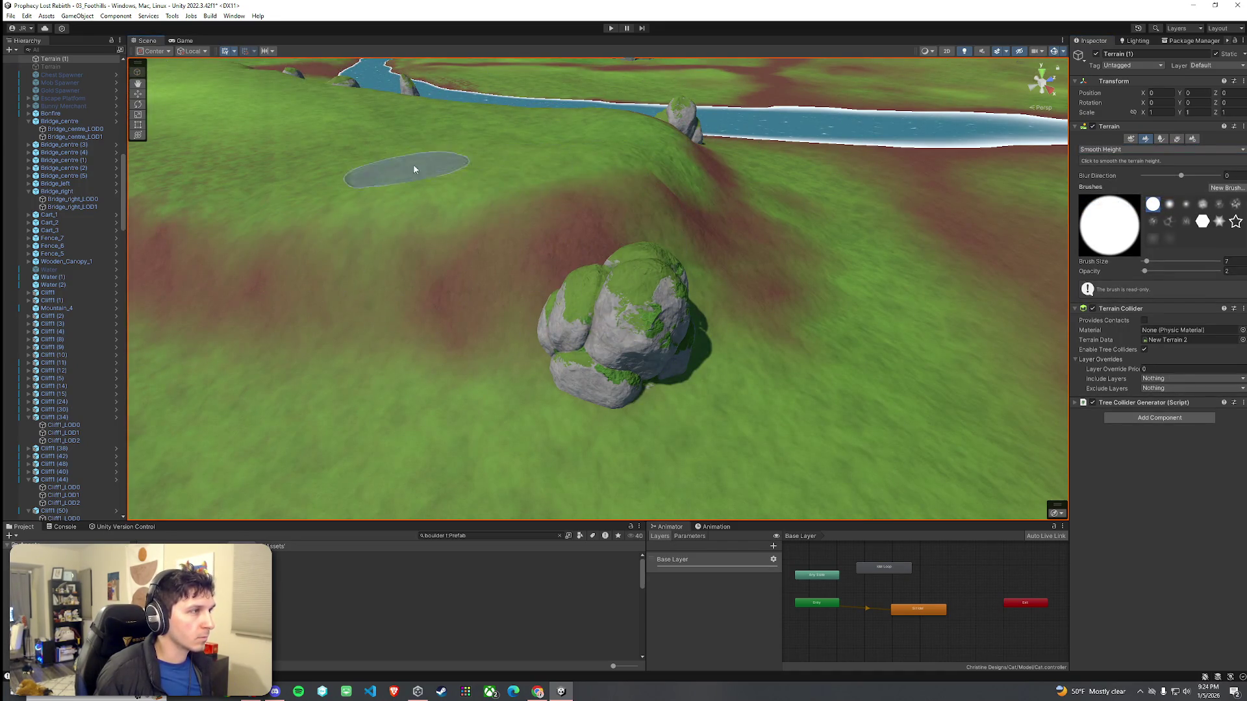
Step: Paint the GrassWheat layer across the dirt hill
left_click(1140, 149)
left_click(1104, 181)
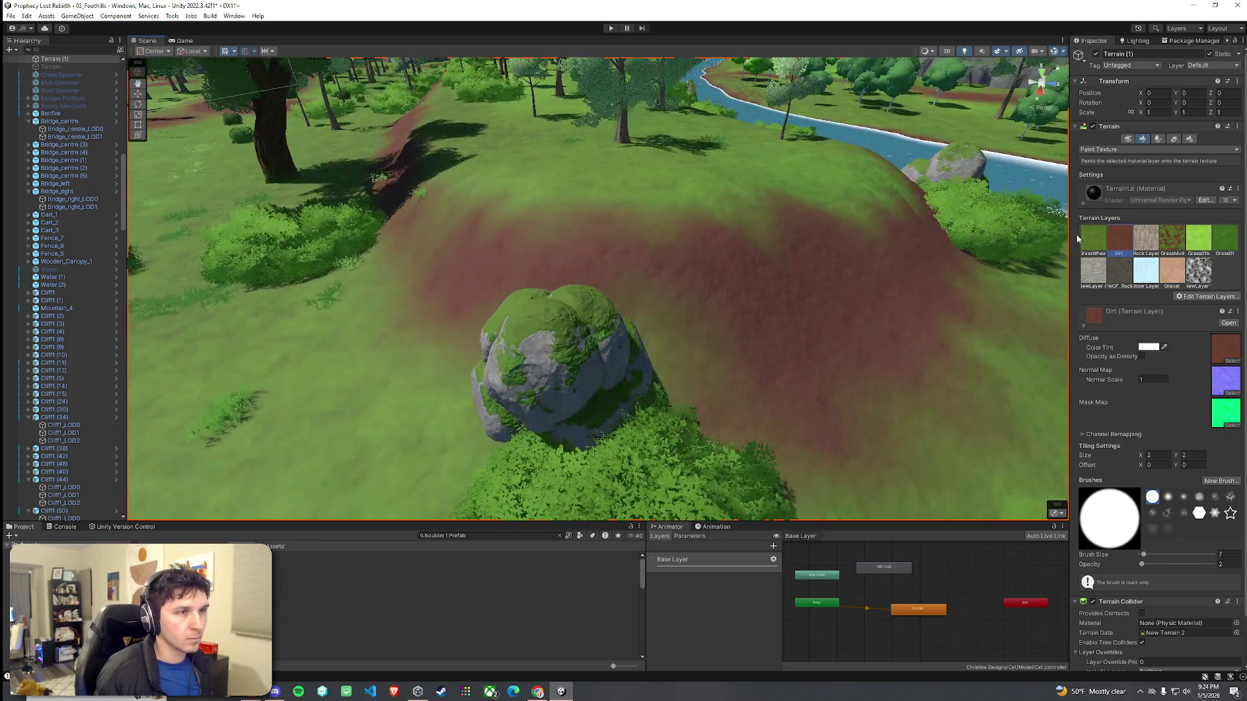
left_click(1093, 239)
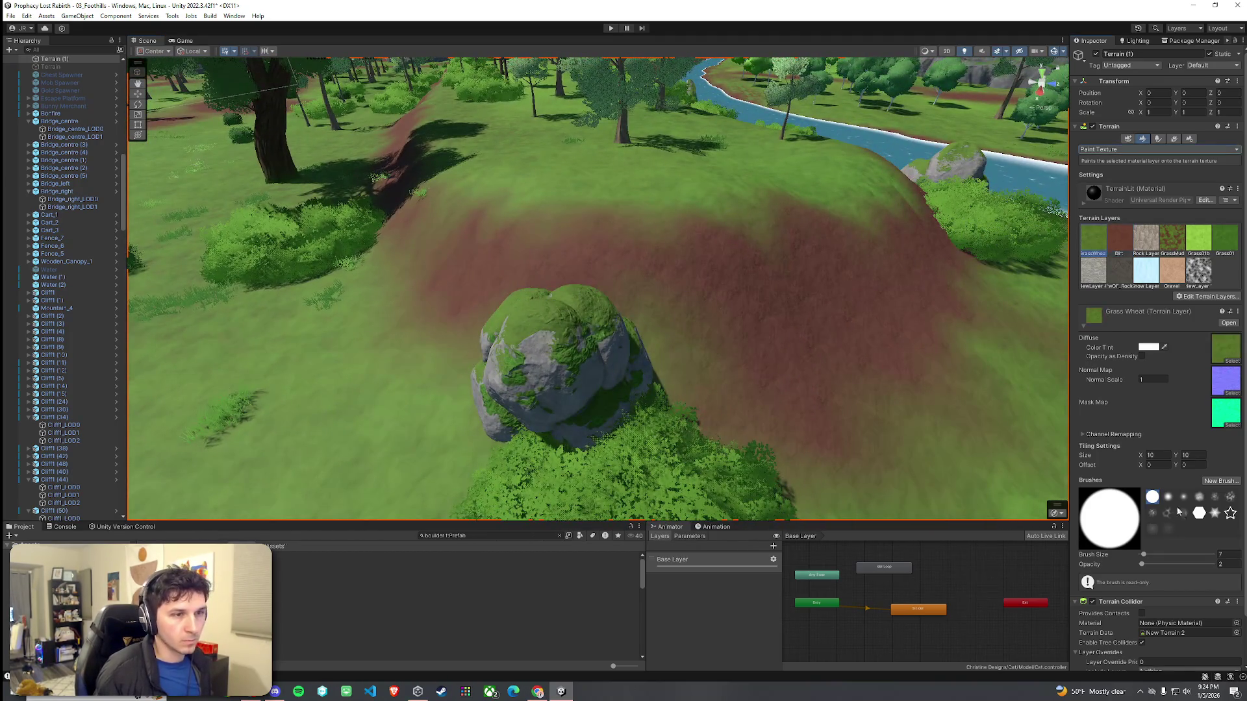
key("Return")
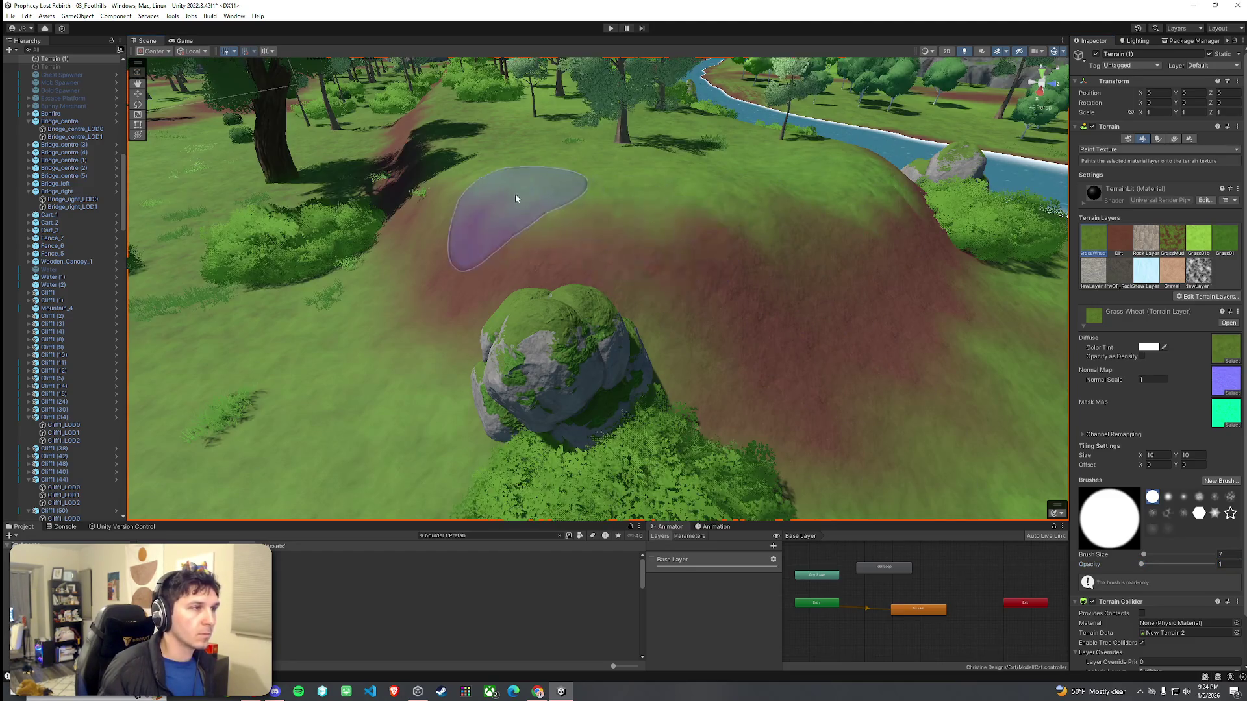
left_click_drag(718, 222, 1122, 205)
Step: Smooth the terrain at opacity 10 around the dirt hill, path and mossy boulder
left_click(1120, 152)
left_click(1124, 203)
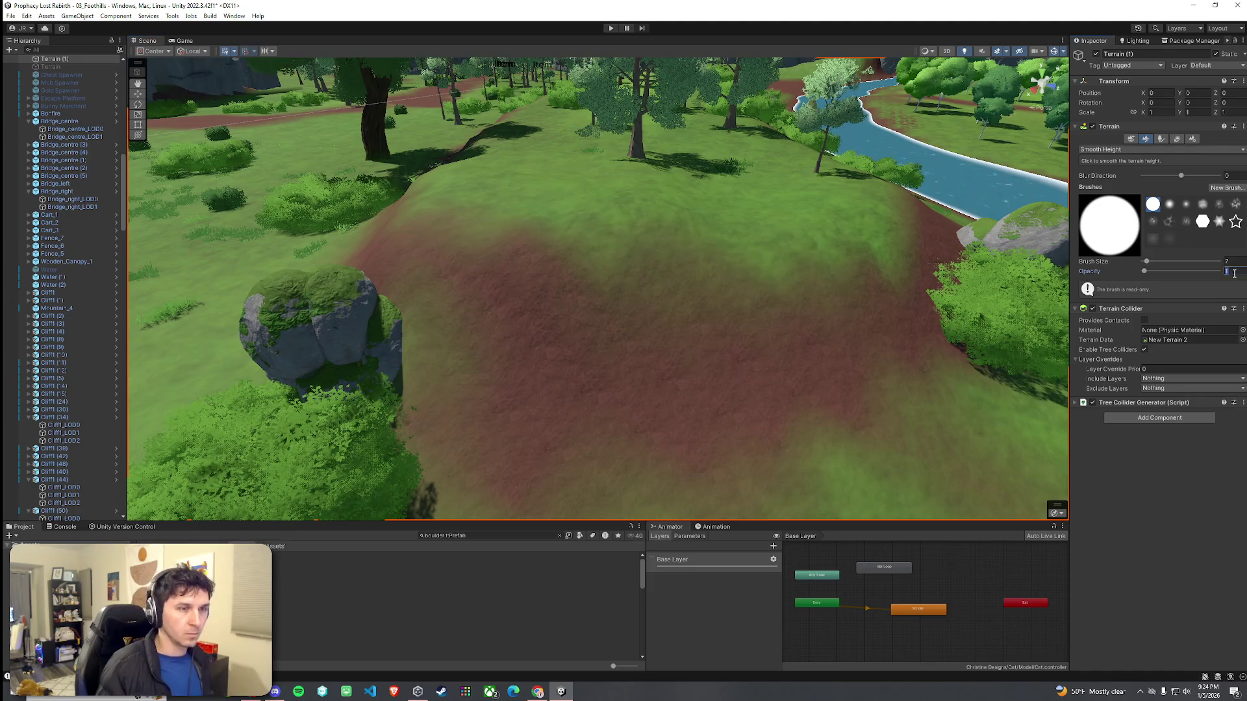
scroll(601, 239, "down", 5)
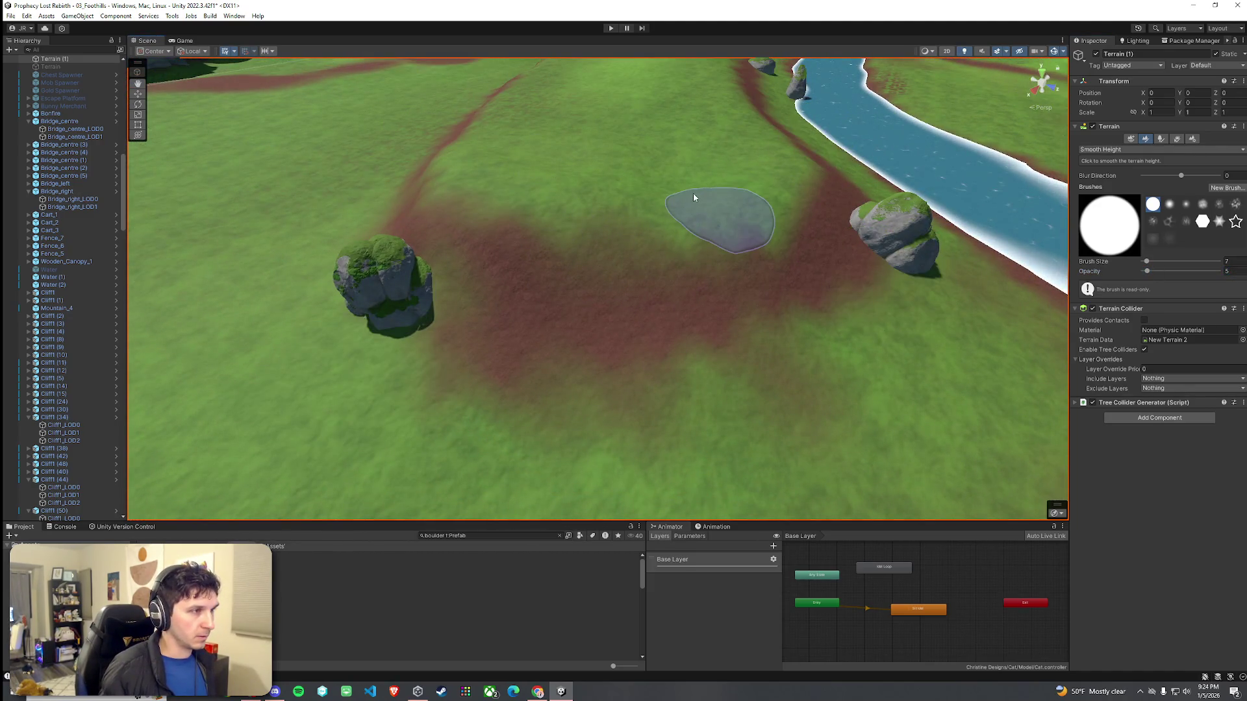
mouse_move(657, 195)
left_mouse_down()
mouse_move(747, 187)
mouse_move(564, 173)
mouse_move(779, 260)
left_mouse_up()
left_click(1229, 272)
type("10")
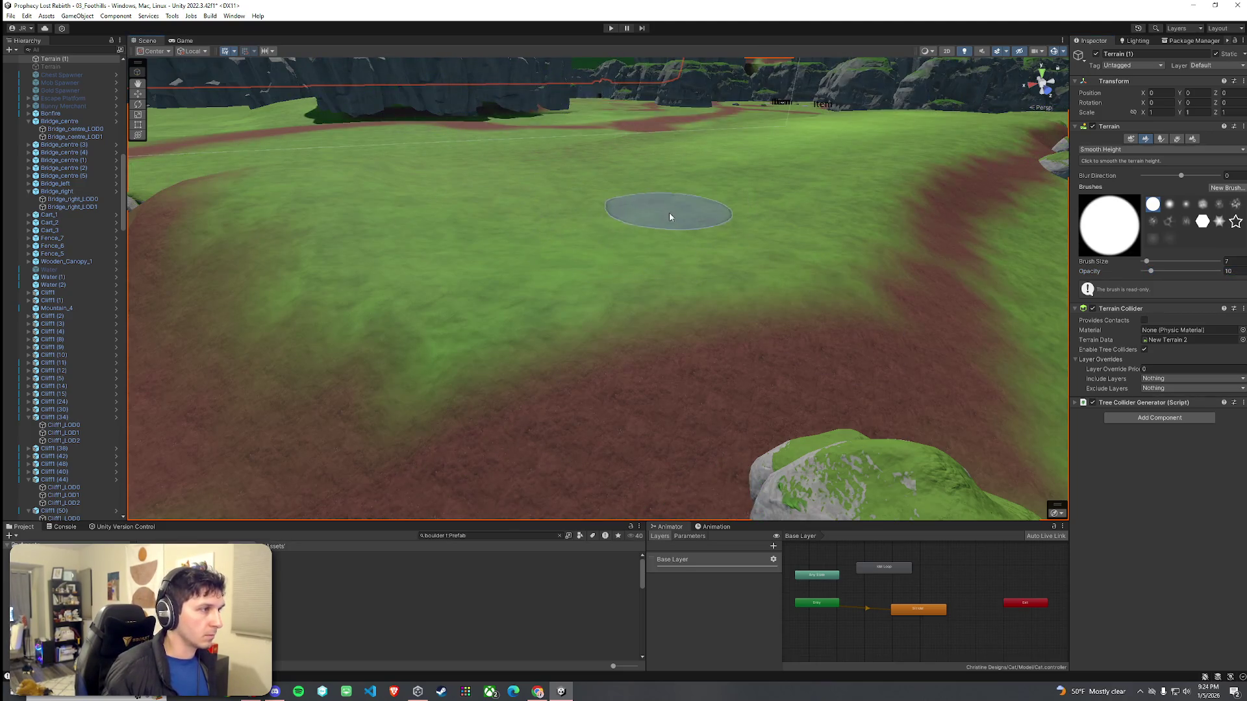
mouse_move(719, 228)
left_mouse_down()
mouse_move(630, 239)
mouse_move(807, 251)
mouse_move(548, 256)
left_mouse_up()
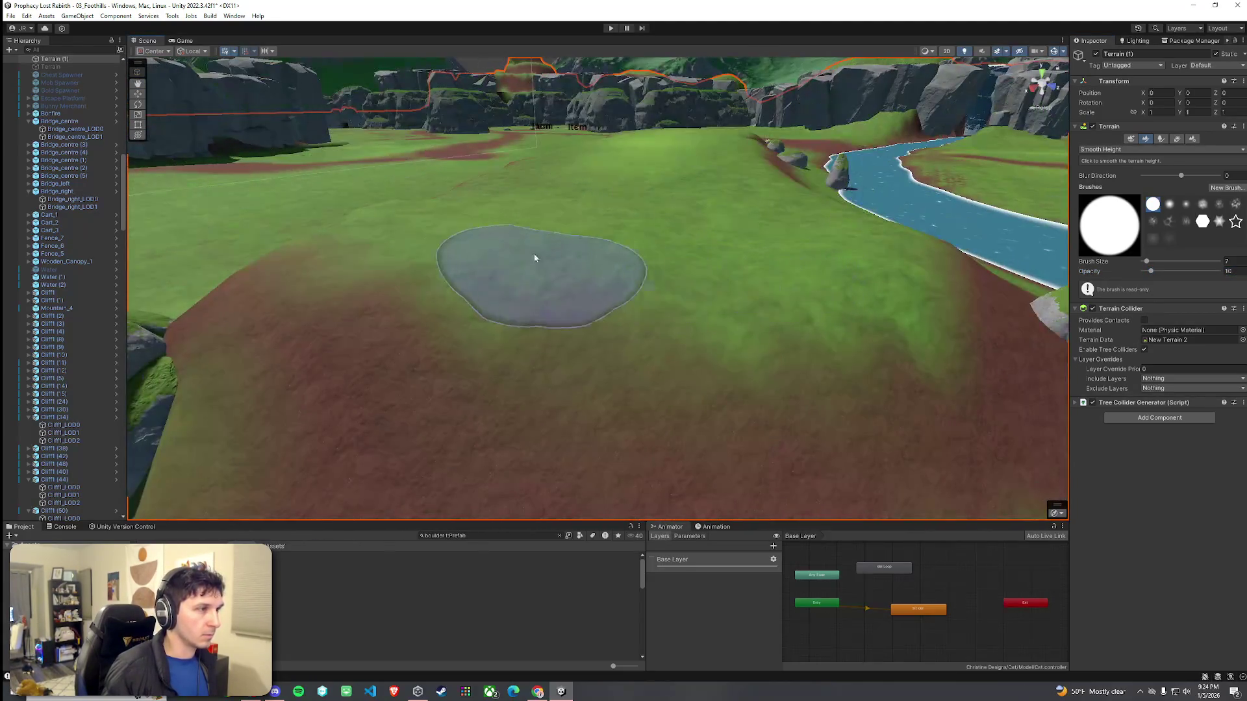
mouse_move(446, 217)
left_mouse_down()
mouse_move(528, 236)
mouse_move(530, 254)
left_mouse_up()
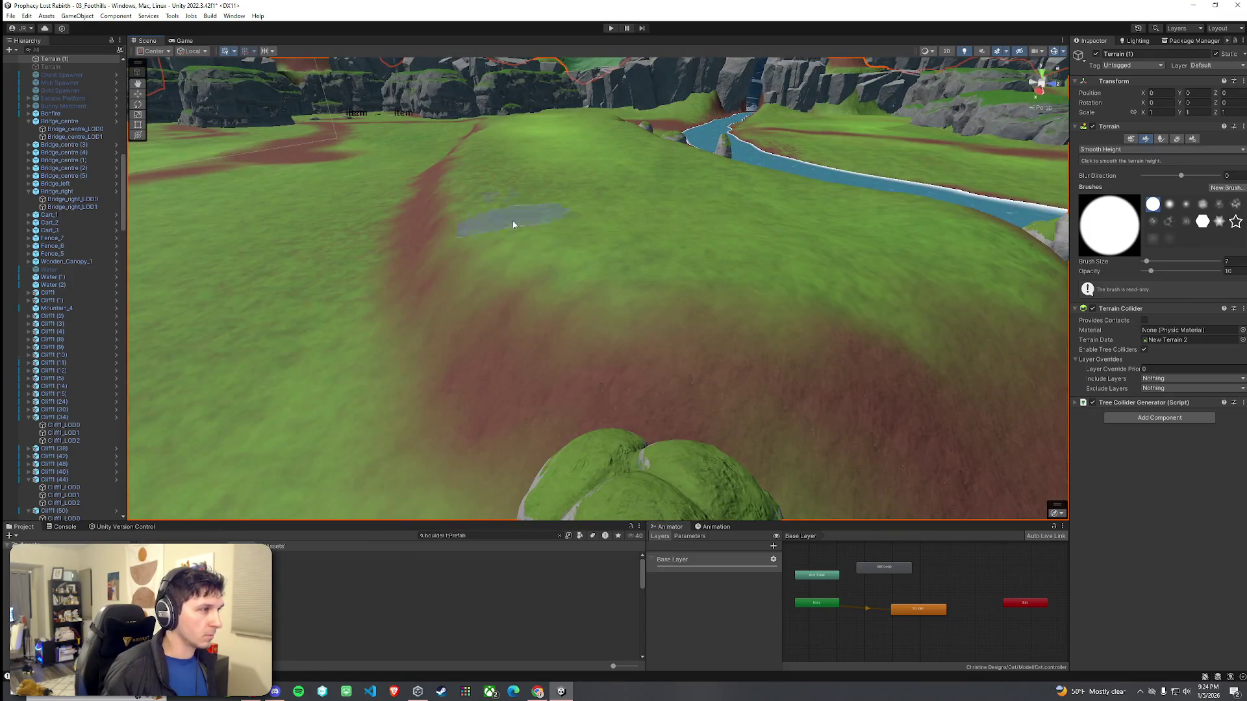
mouse_move(829, 229)
left_mouse_down()
mouse_move(657, 331)
mouse_move(770, 286)
left_mouse_up()
mouse_move(752, 199)
left_mouse_down()
mouse_move(626, 242)
mouse_move(474, 264)
mouse_move(646, 387)
mouse_move(648, 361)
mouse_move(763, 300)
mouse_move(607, 305)
left_mouse_up()
mouse_move(514, 283)
left_mouse_down()
mouse_move(529, 259)
mouse_move(696, 331)
mouse_move(823, 350)
mouse_move(591, 259)
left_mouse_up()
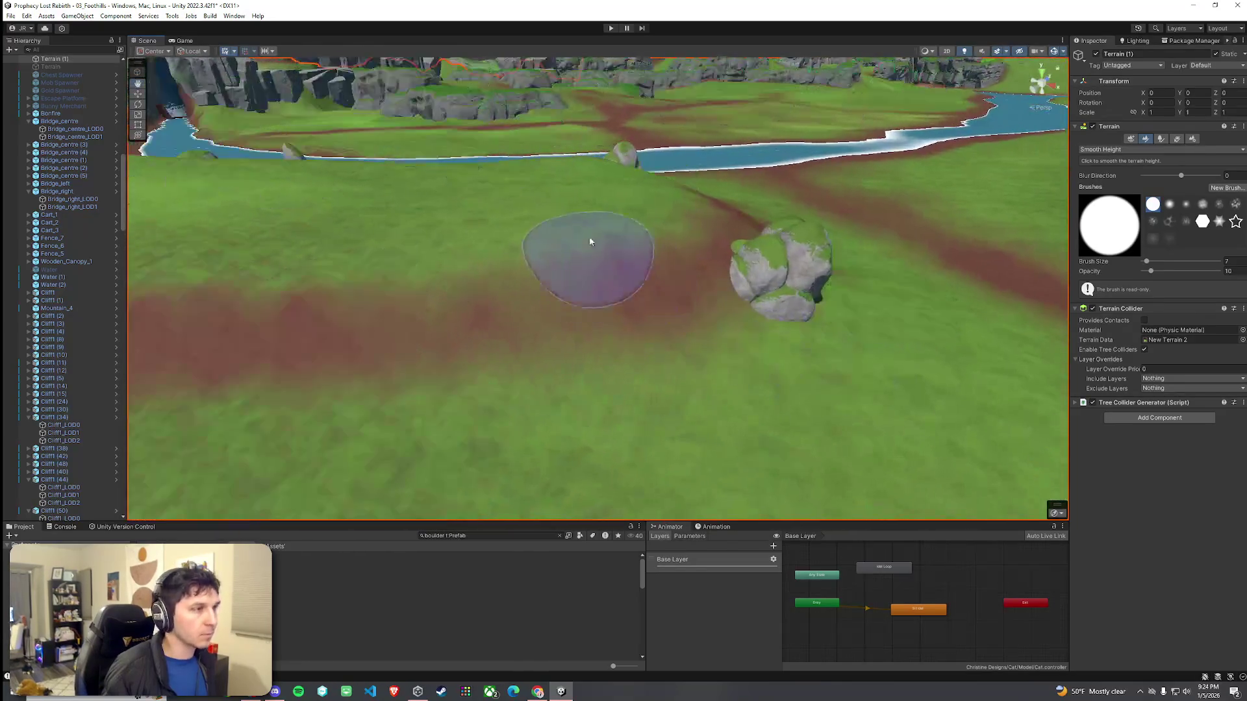
mouse_move(727, 214)
left_mouse_down()
mouse_move(576, 189)
mouse_move(556, 223)
mouse_move(718, 251)
mouse_move(687, 250)
left_mouse_up()
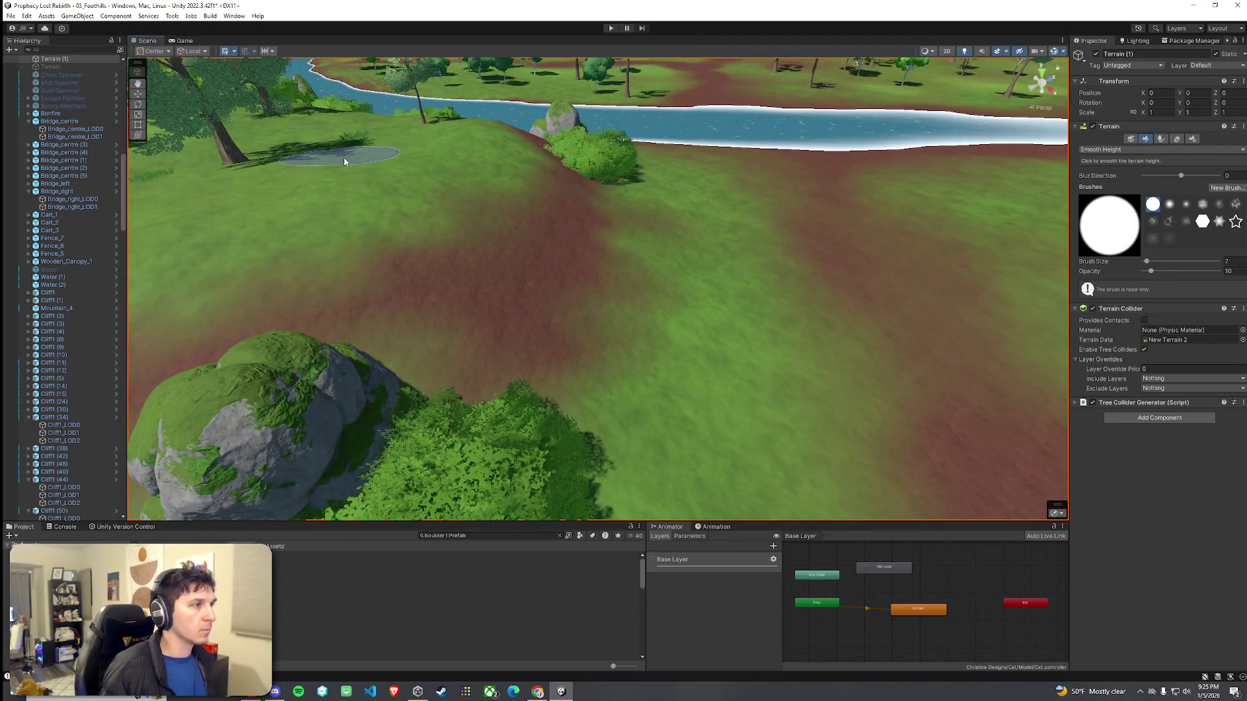
left_click(11, 16)
Step: Paint dirt onto the field near the boulder and survey the river banks
left_click(1129, 150)
left_click(1129, 172)
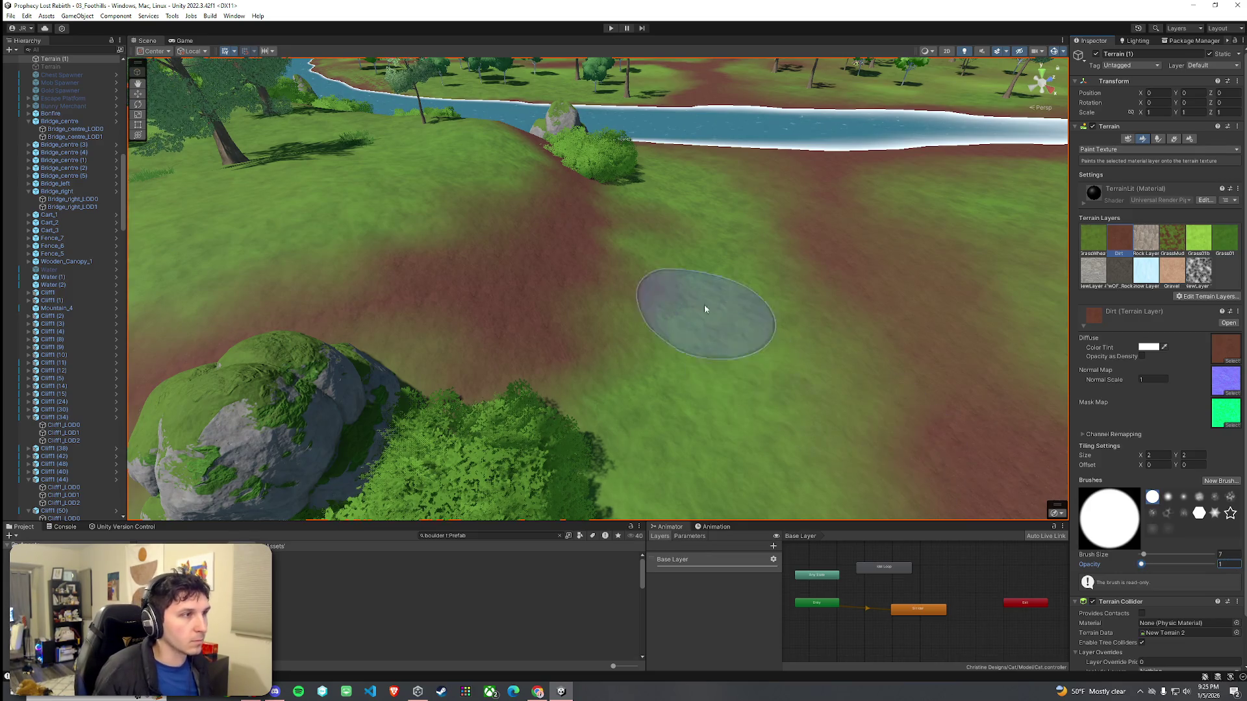
left_click(694, 425)
scroll(693, 275, "down", 5)
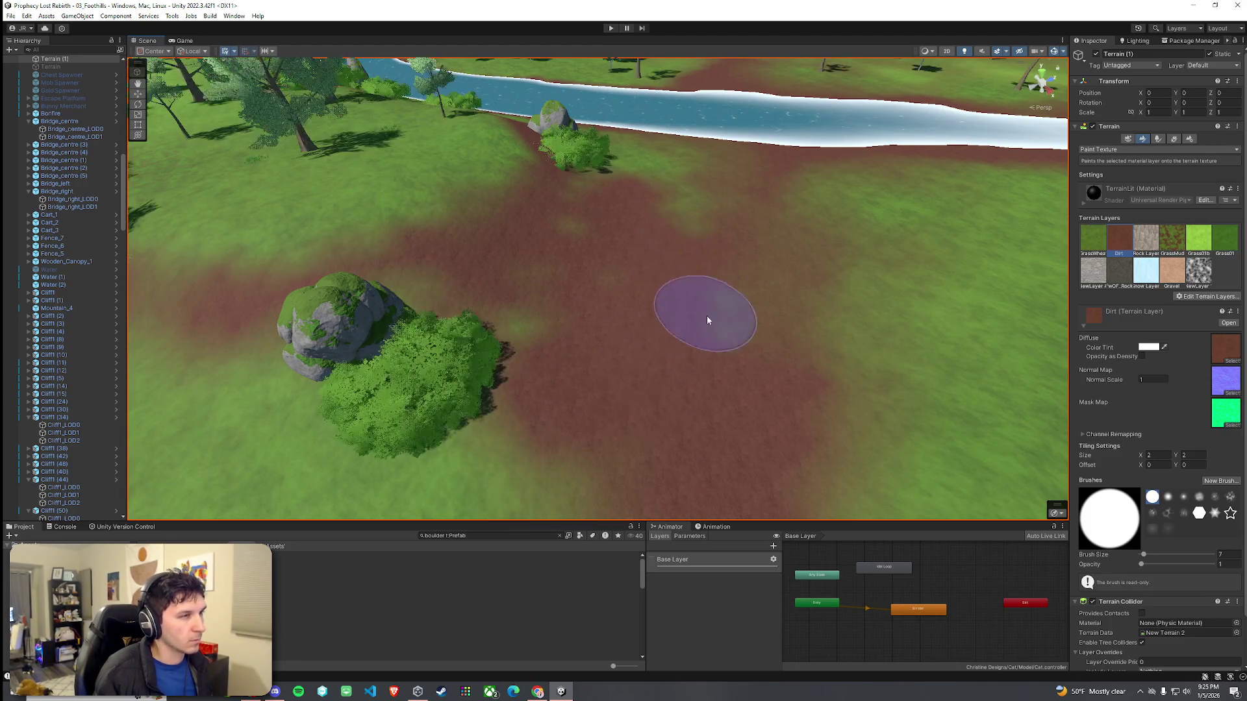
scroll(707, 306, "up", 5)
scroll(688, 273, "down", 5)
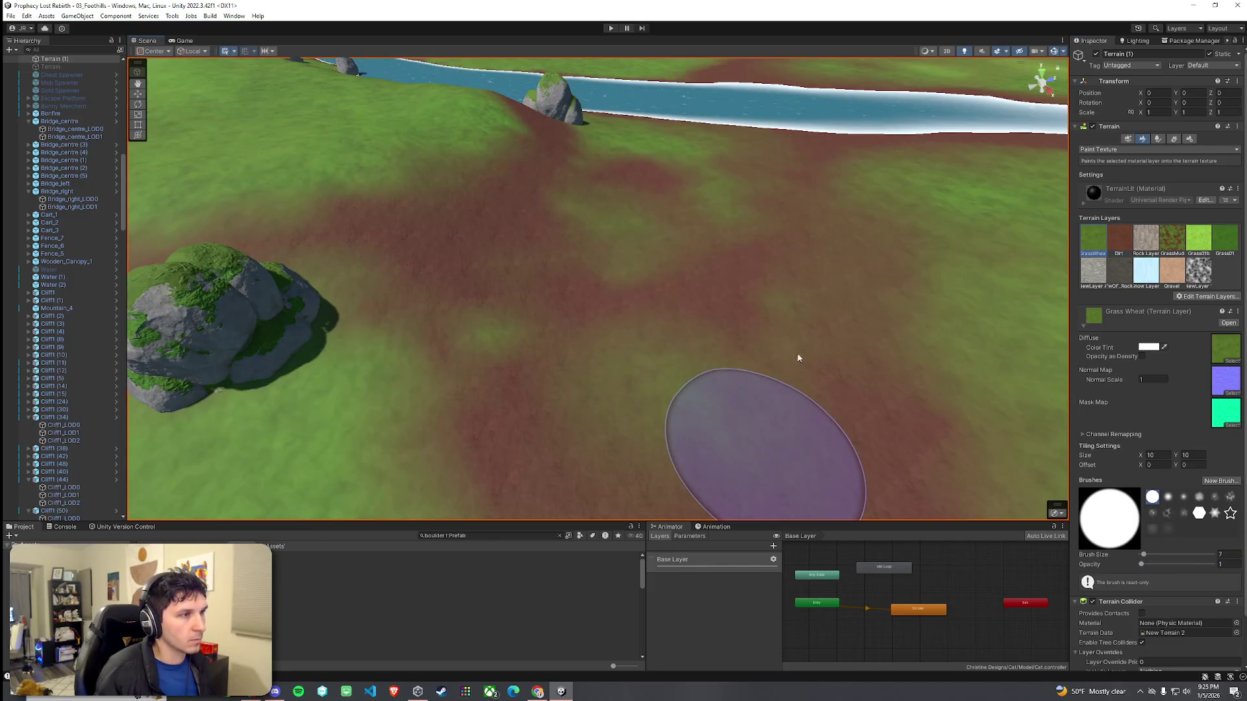
scroll(857, 289, "down", 5)
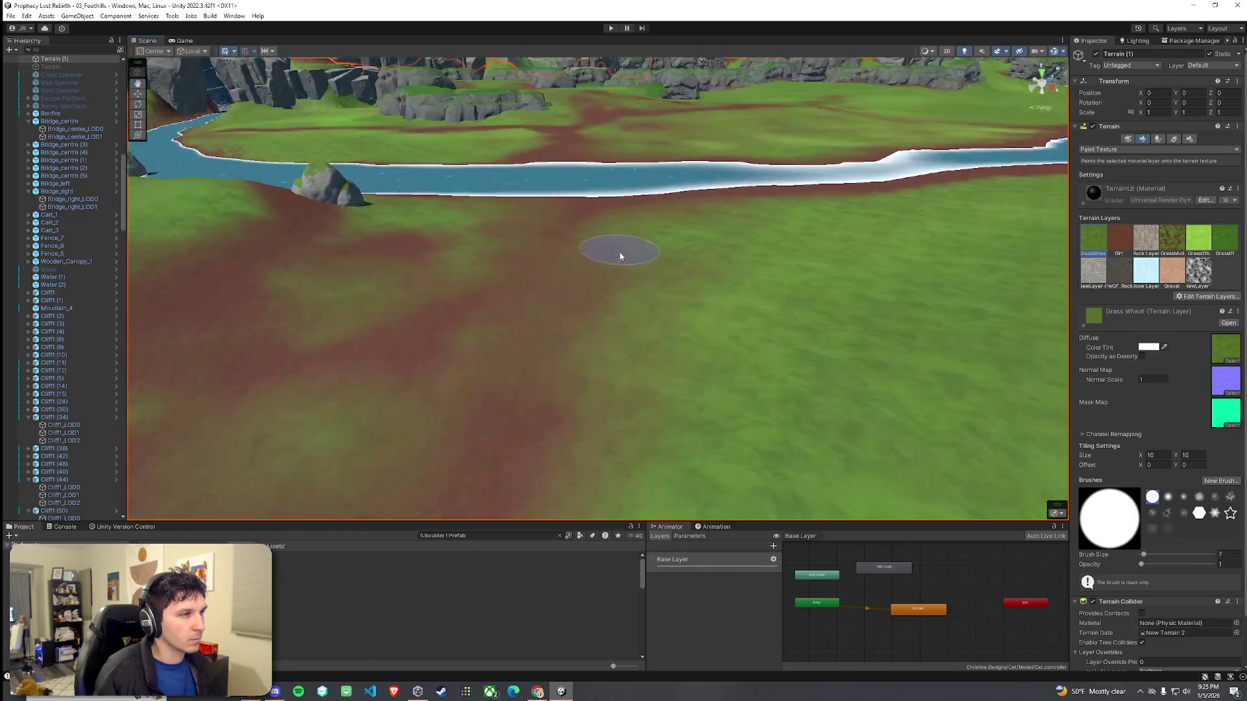
mouse_move(630, 263)
left_mouse_down()
mouse_move(640, 278)
mouse_move(420, 295)
mouse_move(559, 367)
left_mouse_up()
scroll(590, 398, "up", 5)
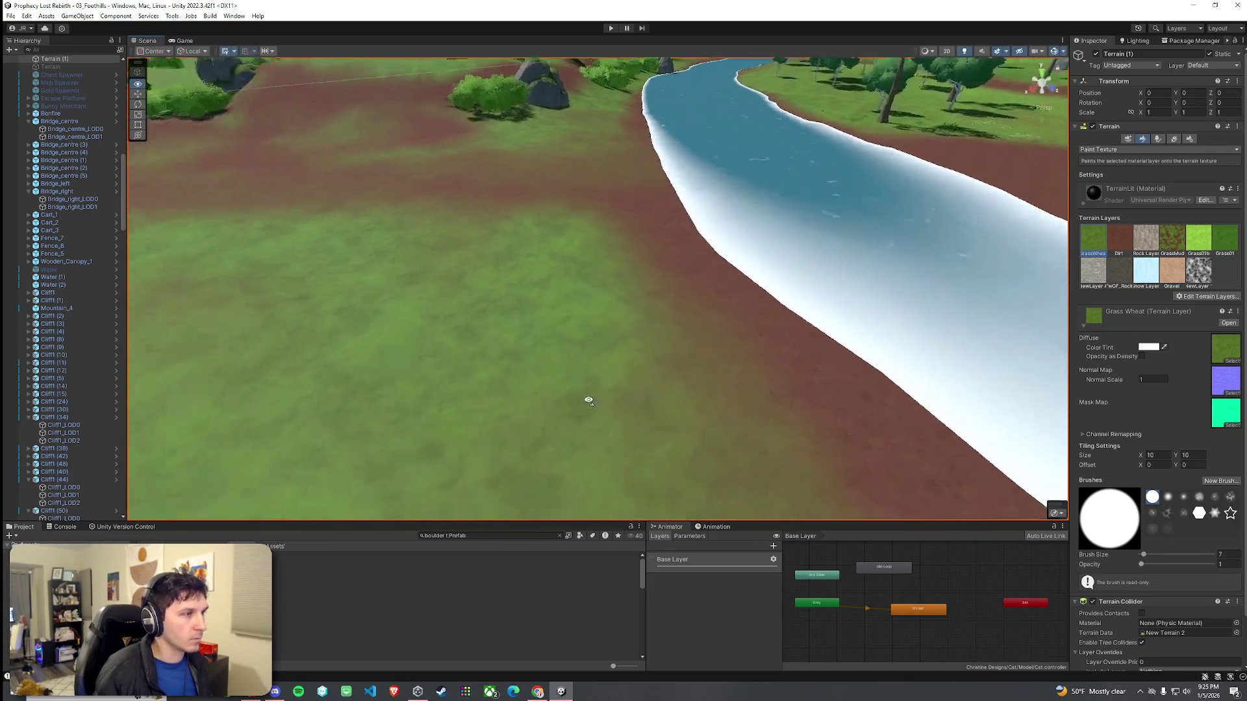
left_click_drag(681, 469, 567, 333)
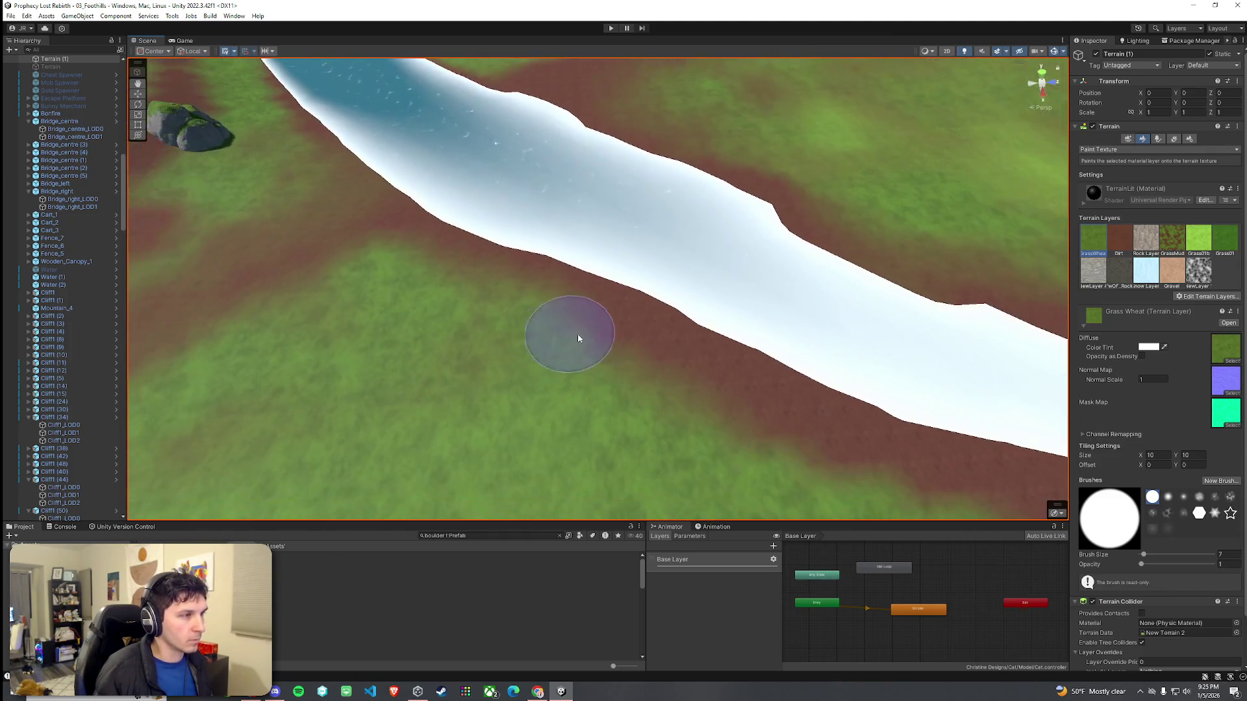
mouse_move(630, 381)
left_mouse_down()
mouse_move(617, 340)
mouse_move(539, 321)
left_mouse_up()
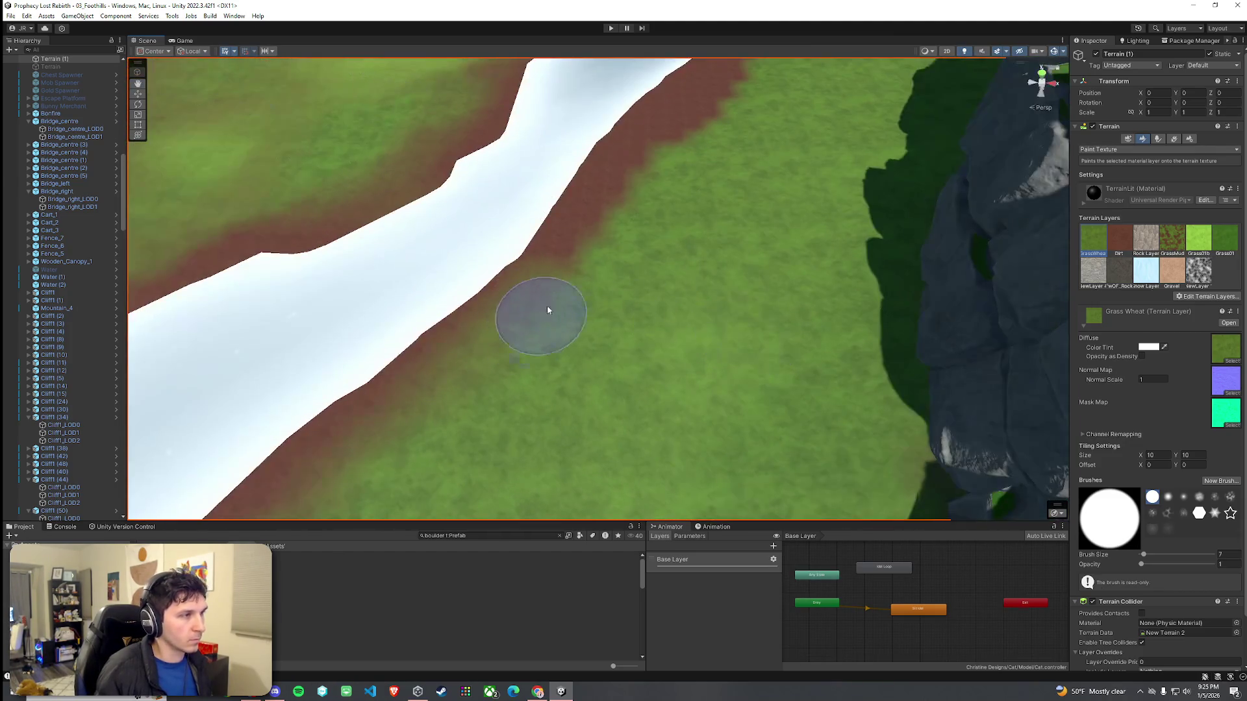
left_click_drag(659, 150, 564, 248)
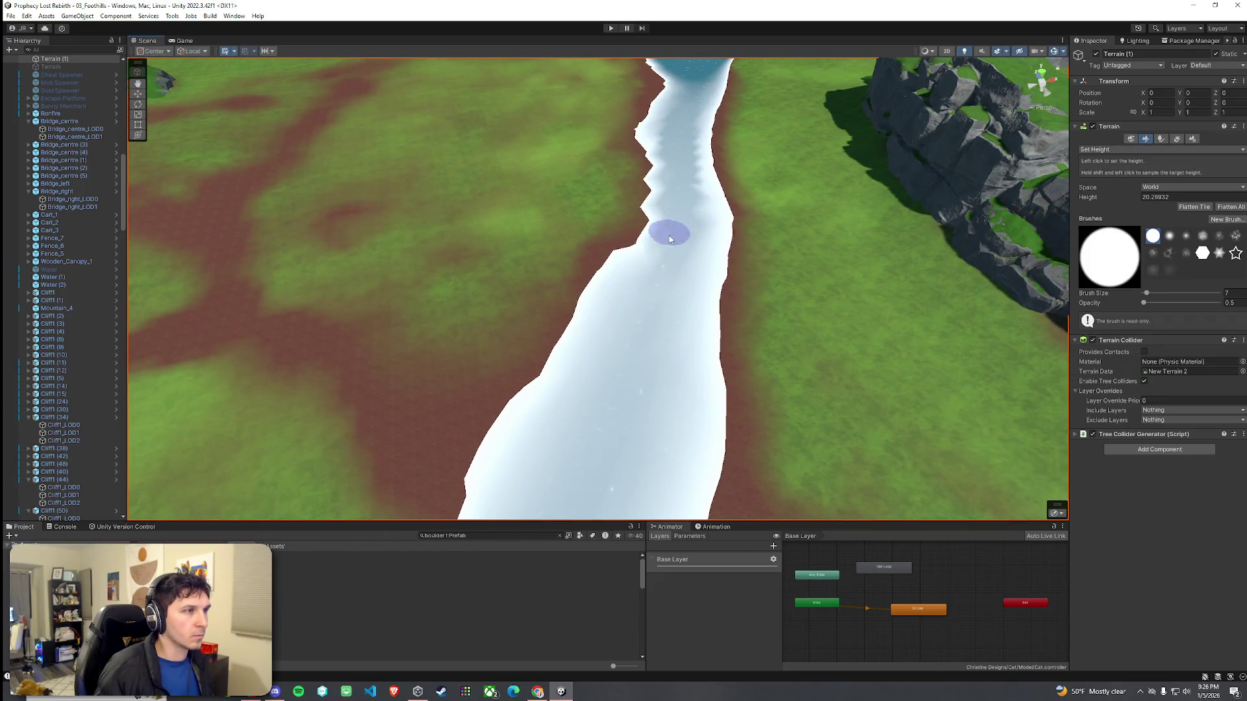
Step: Erase the grass detail tufts lying on the river water using Paint Details
mouse_move(596, 428)
left_mouse_down()
mouse_move(690, 370)
mouse_move(768, 383)
mouse_move(492, 292)
mouse_move(424, 286)
mouse_move(565, 253)
mouse_move(157, 265)
mouse_move(208, 329)
mouse_move(329, 315)
mouse_move(693, 343)
left_mouse_up()
left_click_drag(565, 242, 823, 243)
left_click(1143, 149)
left_click(1112, 170)
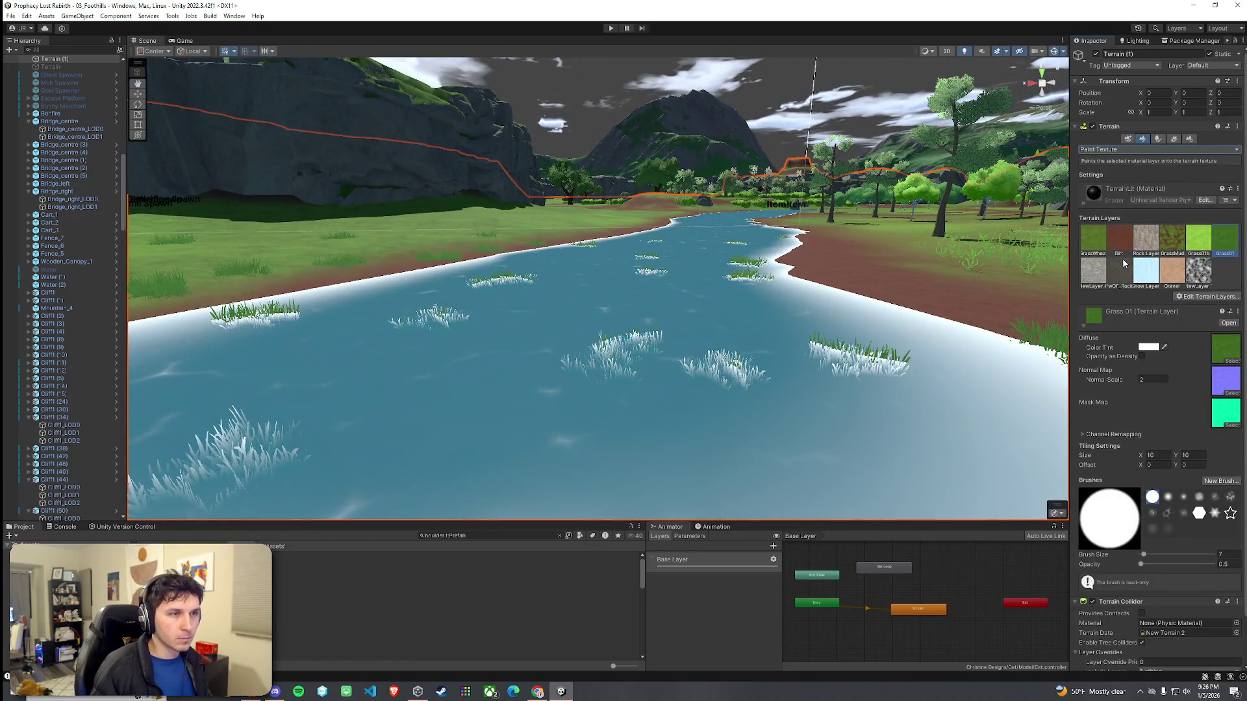
left_click(1173, 140)
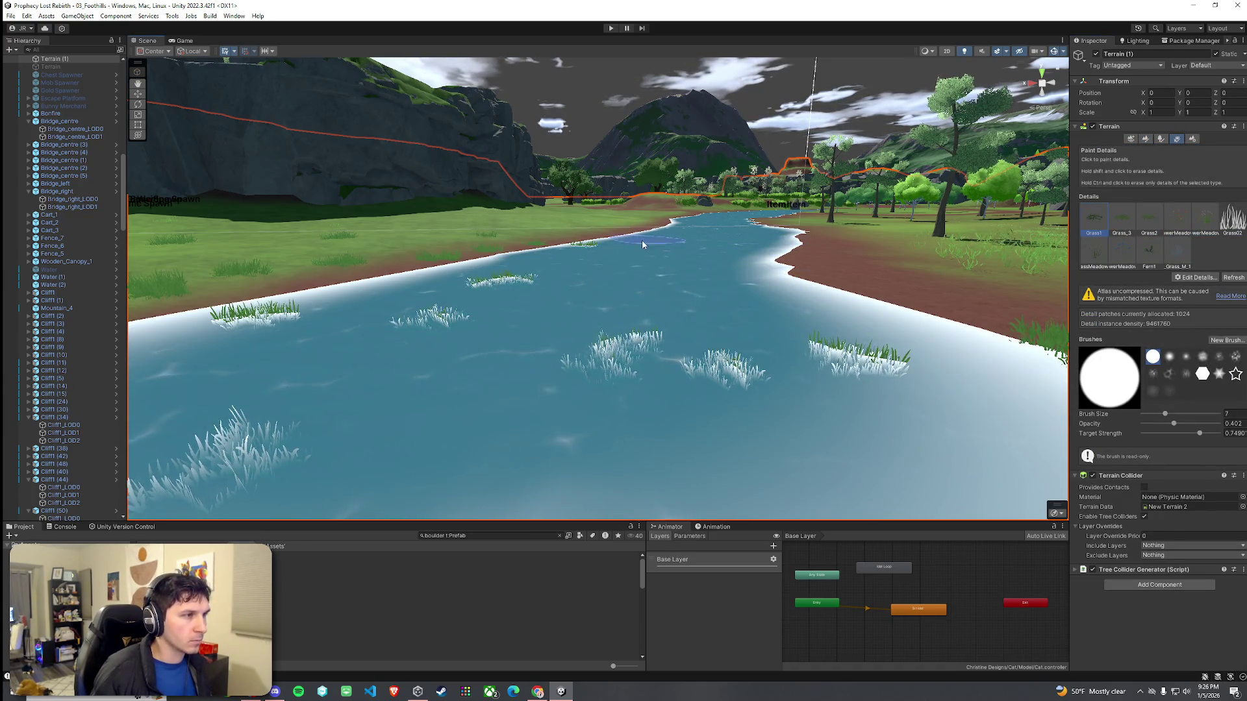
mouse_move(490, 302)
left_mouse_down()
mouse_move(820, 390)
mouse_move(390, 354)
mouse_move(598, 404)
mouse_move(832, 347)
left_mouse_up()
key("Right")
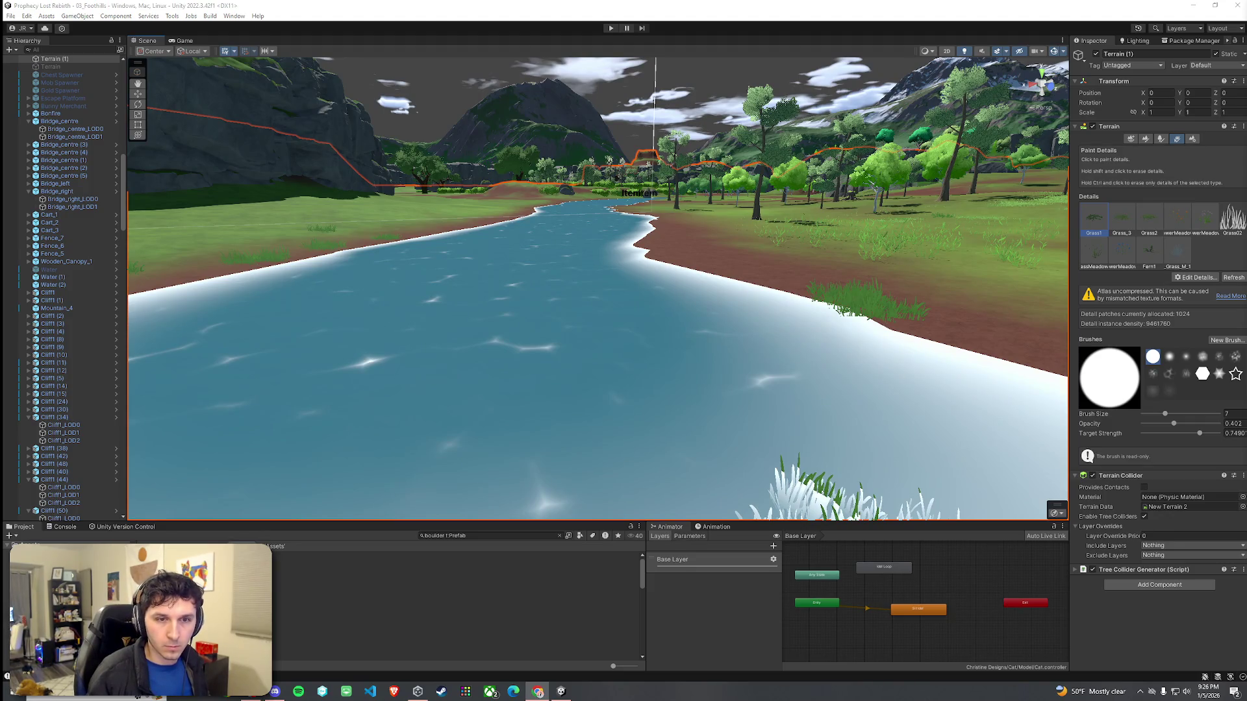
mouse_move(754, 208)
left_mouse_down()
mouse_move(755, 223)
mouse_move(825, 272)
mouse_move(558, 226)
mouse_move(568, 212)
mouse_move(699, 303)
mouse_move(659, 298)
left_mouse_up()
left_click(1145, 139)
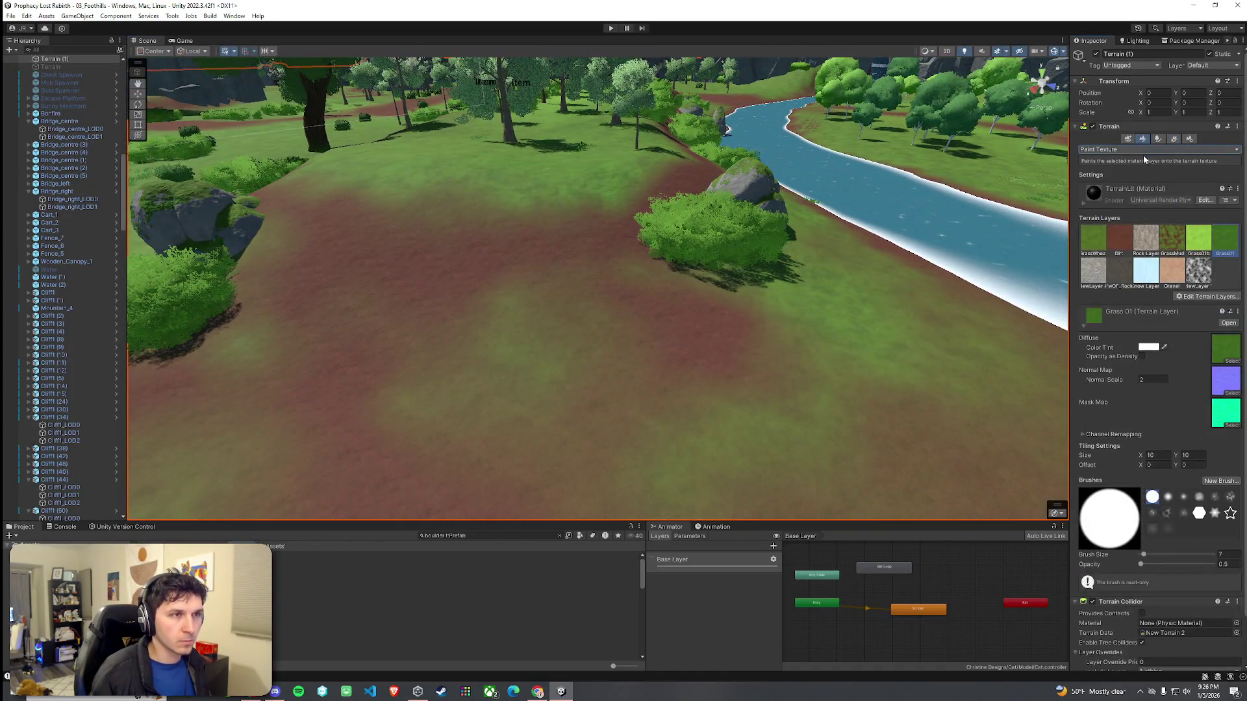
left_click(1119, 239)
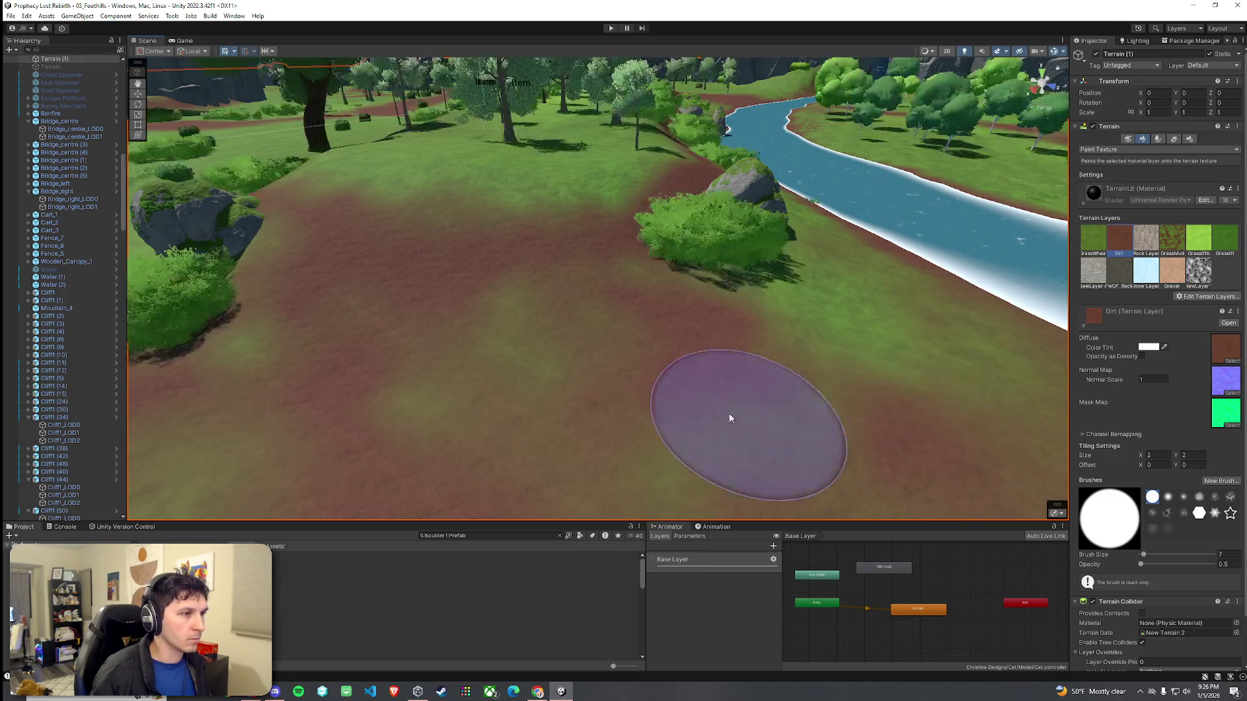
scroll(765, 437, "down", 5)
mouse_move(602, 362)
left_mouse_down()
mouse_move(732, 441)
mouse_move(607, 393)
left_mouse_up()
left_click_drag(738, 376, 841, 430)
scroll(812, 389, "down", 3)
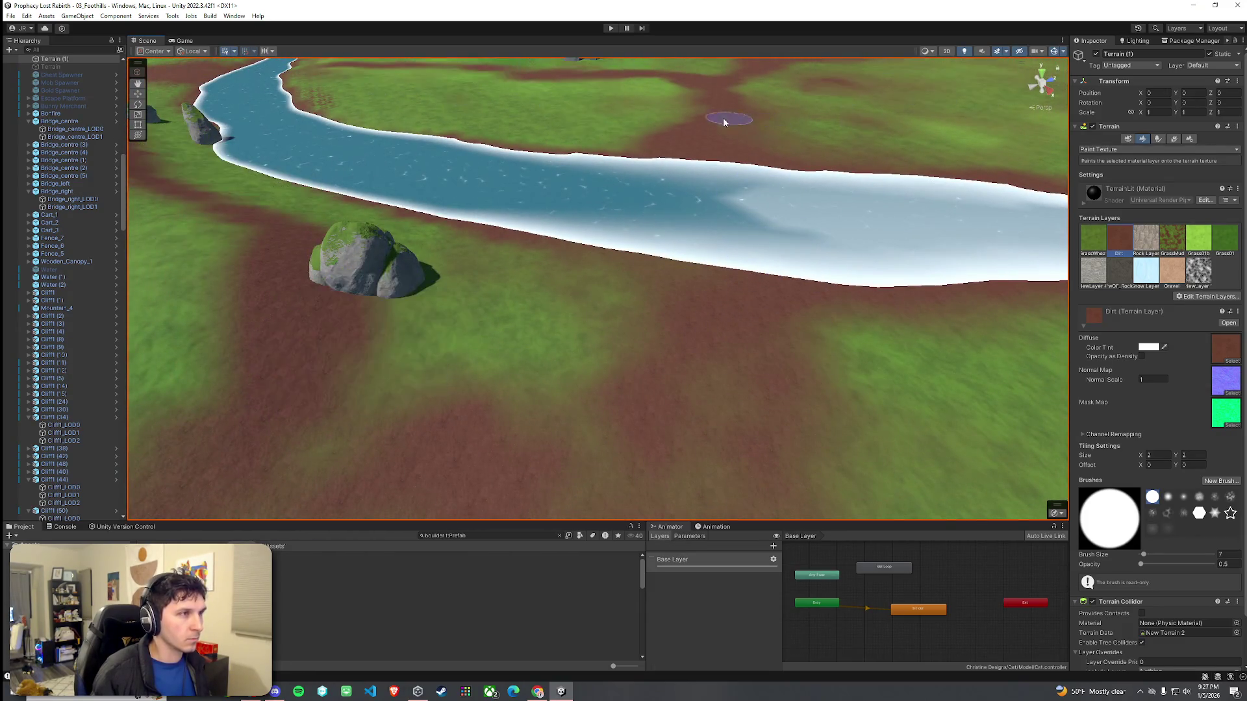
scroll(702, 115, "up", 6)
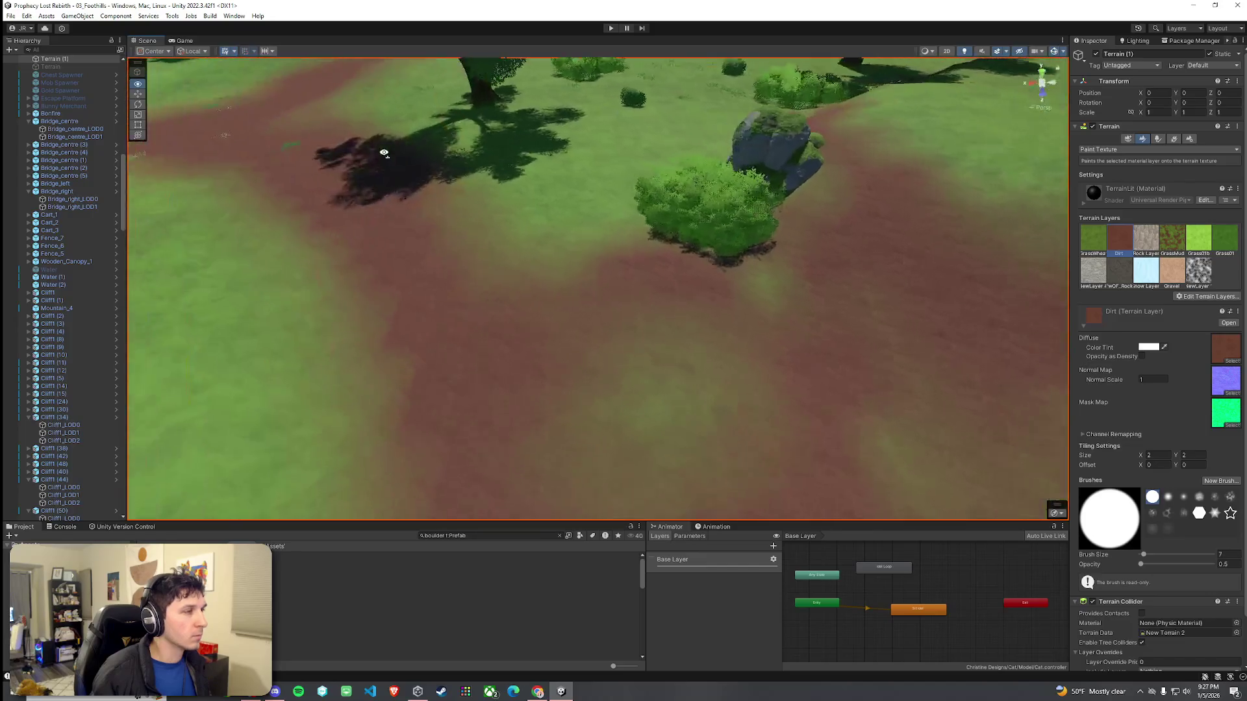
scroll(593, 256, "down", 2)
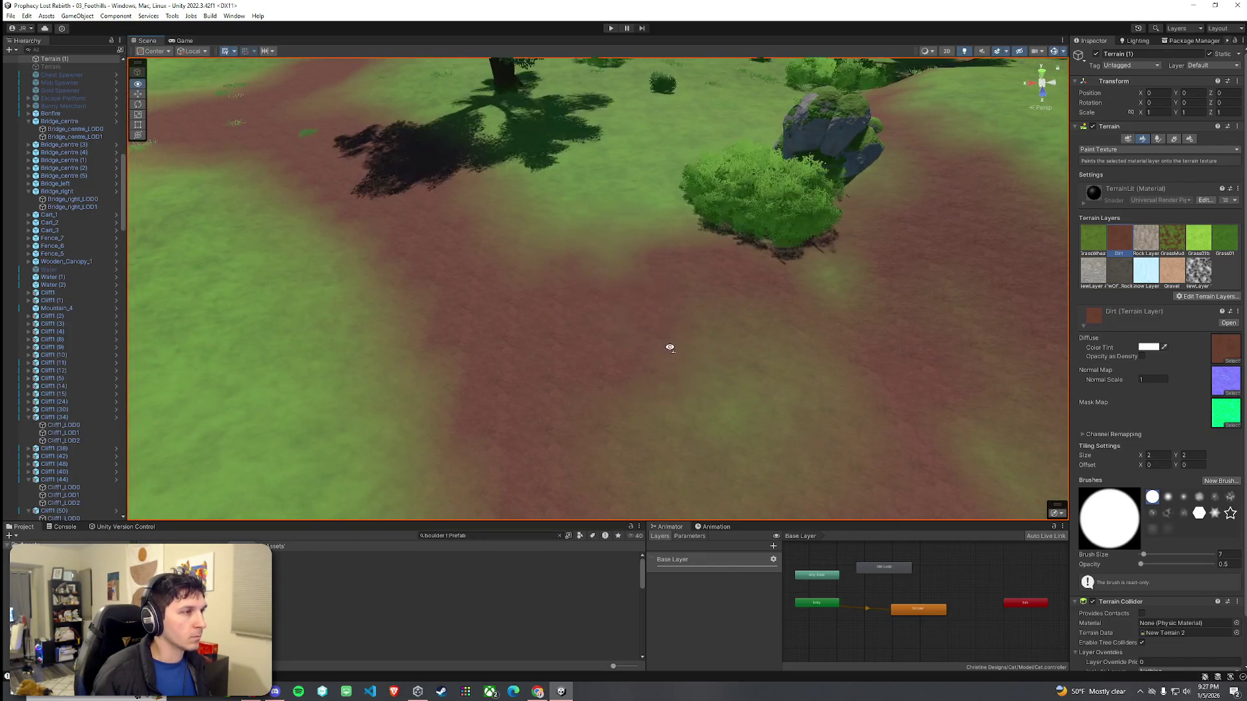
scroll(676, 348, "up", 4)
mouse_move(638, 272)
left_mouse_down()
mouse_move(646, 223)
mouse_move(747, 247)
mouse_move(981, 268)
left_mouse_up()
scroll(981, 269, "down", 5)
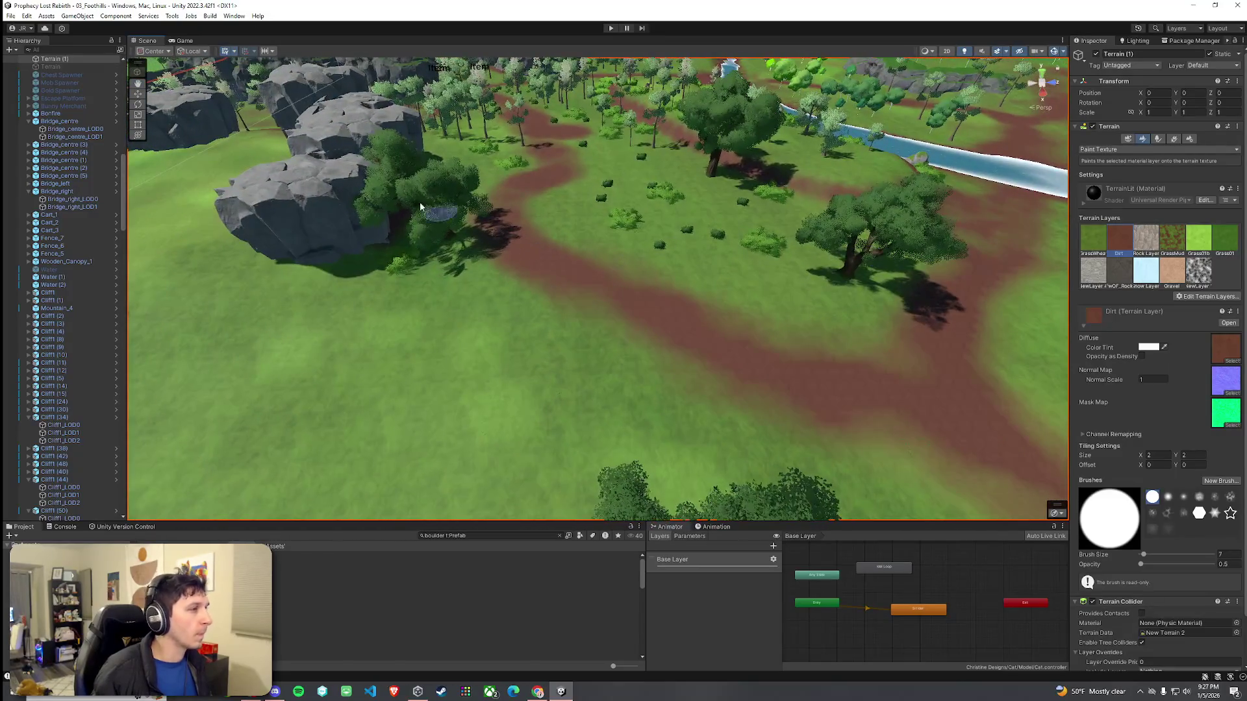
left_click(10, 15)
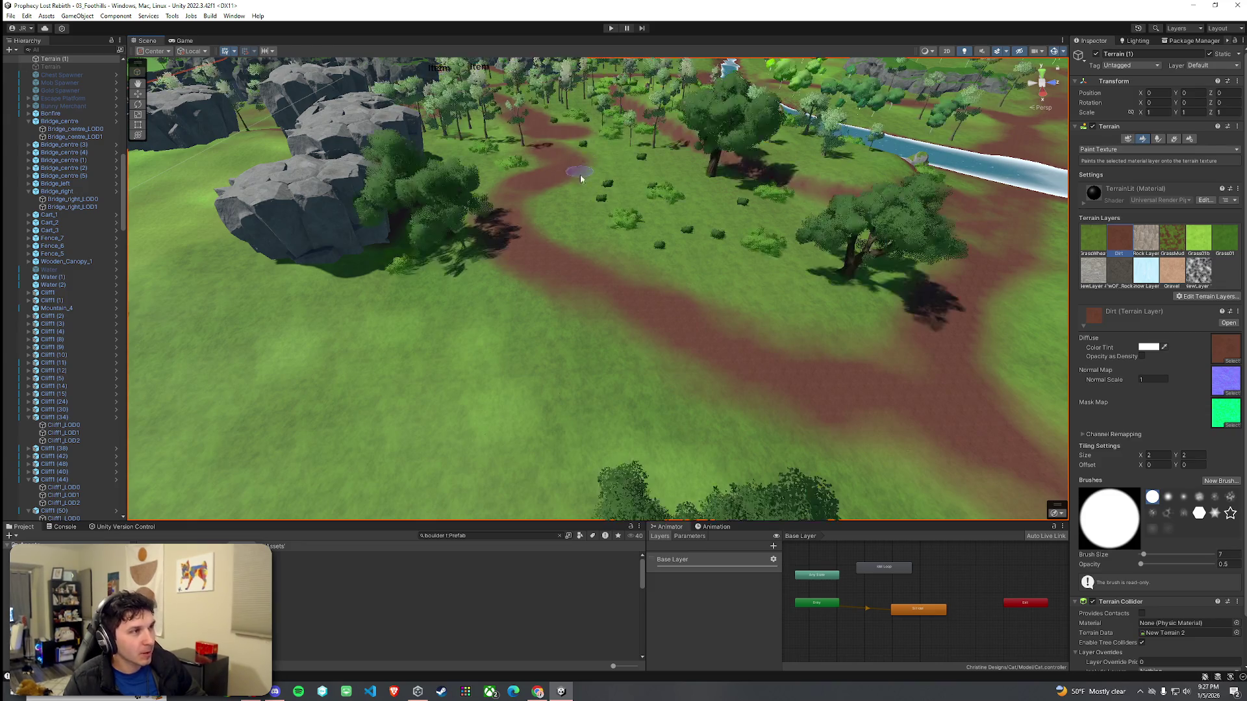
mouse_move(609, 253)
left_mouse_down()
mouse_move(651, 256)
mouse_move(645, 236)
mouse_move(771, 279)
mouse_move(567, 281)
mouse_move(645, 348)
mouse_move(432, 344)
mouse_move(384, 290)
mouse_move(719, 303)
left_mouse_up()
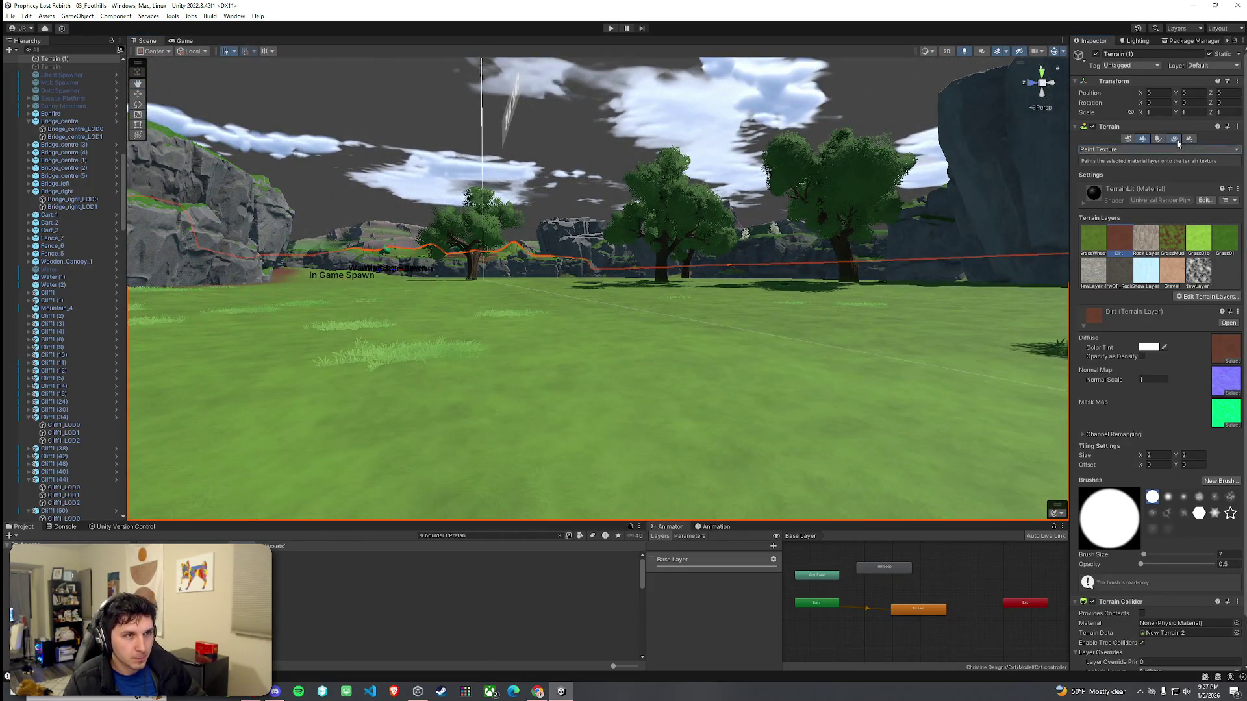
Step: Paint several grass detail clumps across the open field, including a patch near the centre
left_click(1174, 139)
left_click_drag(478, 358, 498, 209)
left_click(740, 298)
left_click_drag(864, 380, 784, 272)
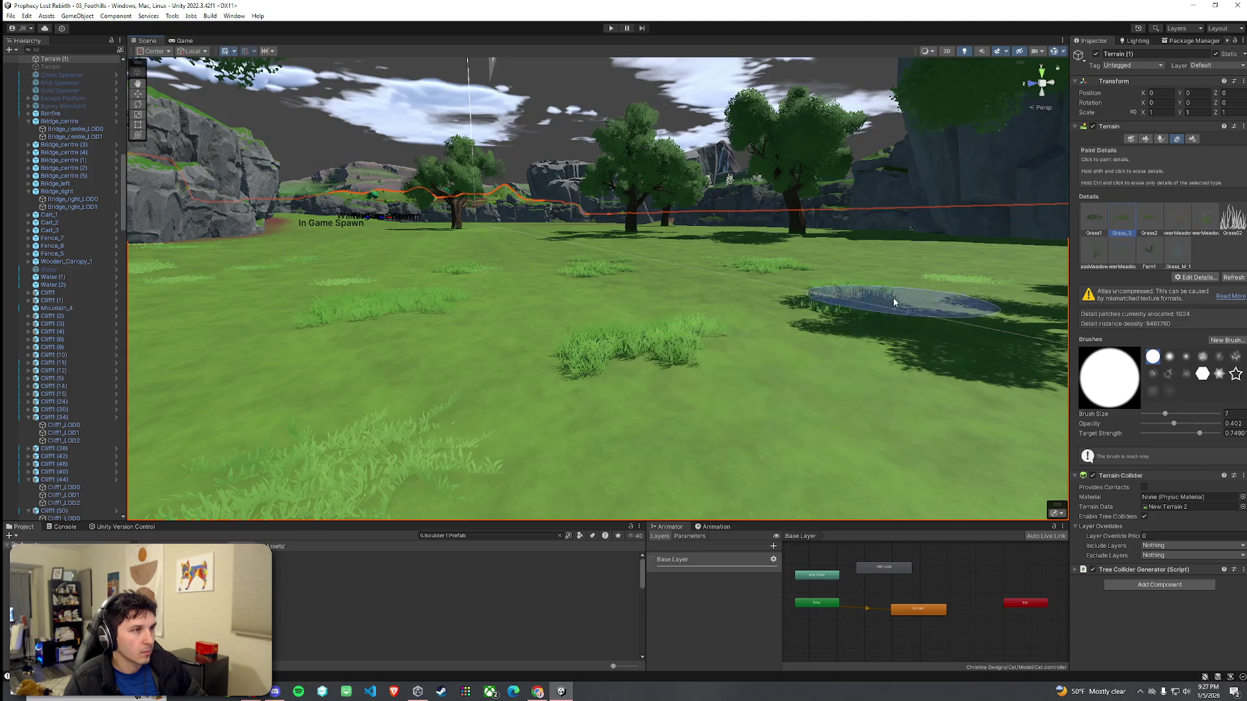
mouse_move(690, 362)
left_mouse_down()
mouse_move(609, 339)
mouse_move(428, 332)
mouse_move(527, 334)
mouse_move(582, 286)
mouse_move(477, 248)
mouse_move(429, 258)
mouse_move(264, 240)
mouse_move(524, 353)
mouse_move(780, 273)
mouse_move(799, 363)
mouse_move(787, 348)
mouse_move(854, 342)
mouse_move(1217, 389)
mouse_move(1227, 355)
mouse_move(937, 353)
mouse_move(773, 376)
mouse_move(754, 405)
mouse_move(839, 404)
left_mouse_up()
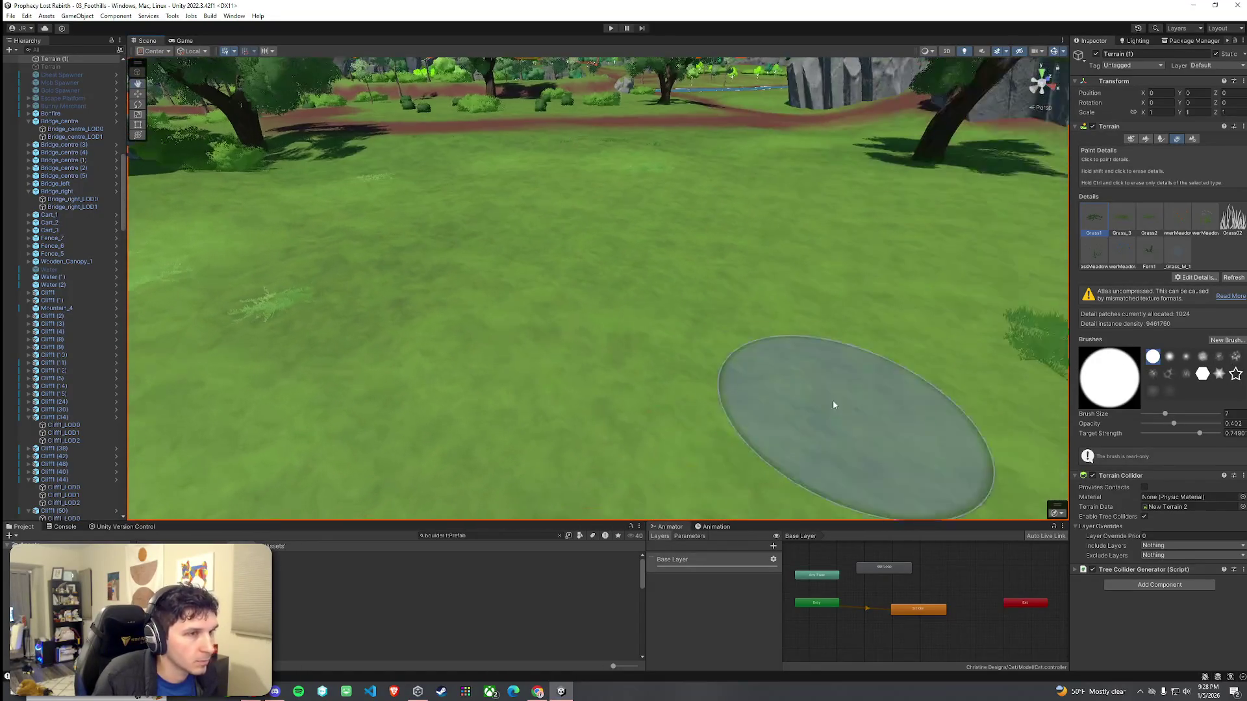
left_click(599, 328)
left_click_drag(453, 268, 666, 256)
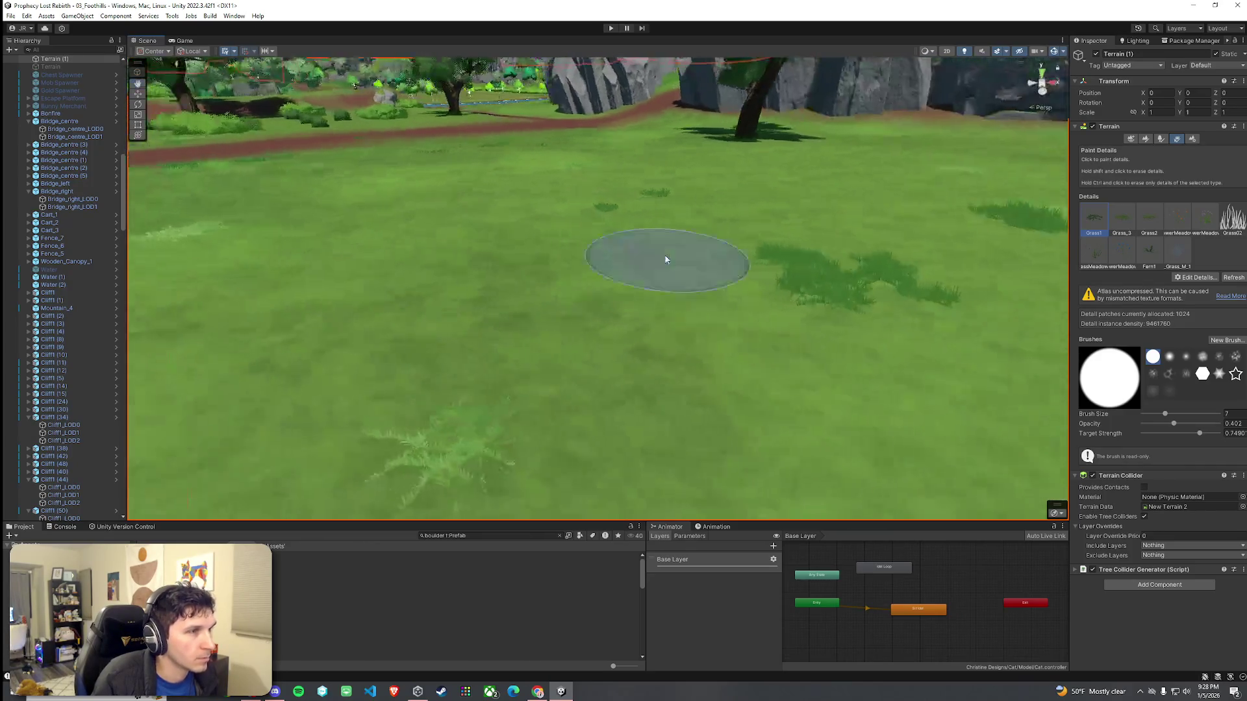
left_click(1157, 139)
left_click(1159, 139)
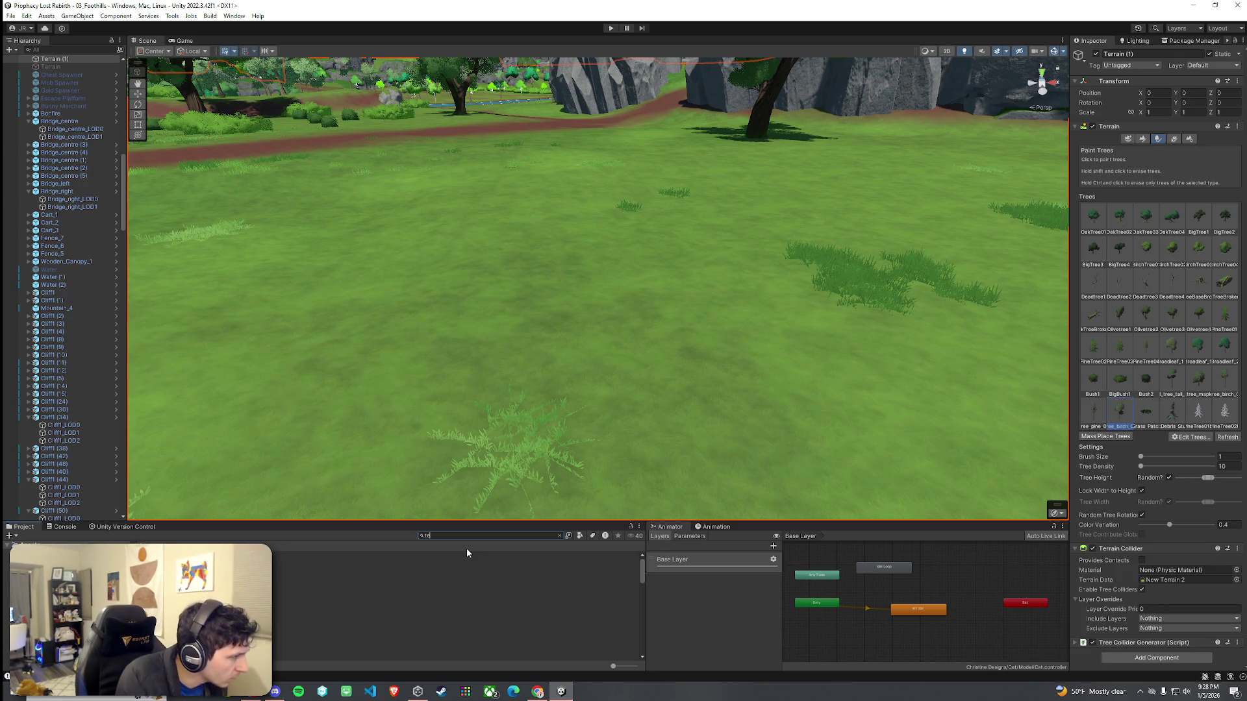
Step: Search 'temple', place SM_temple_building_large in the scene, then undo it
type("mple")
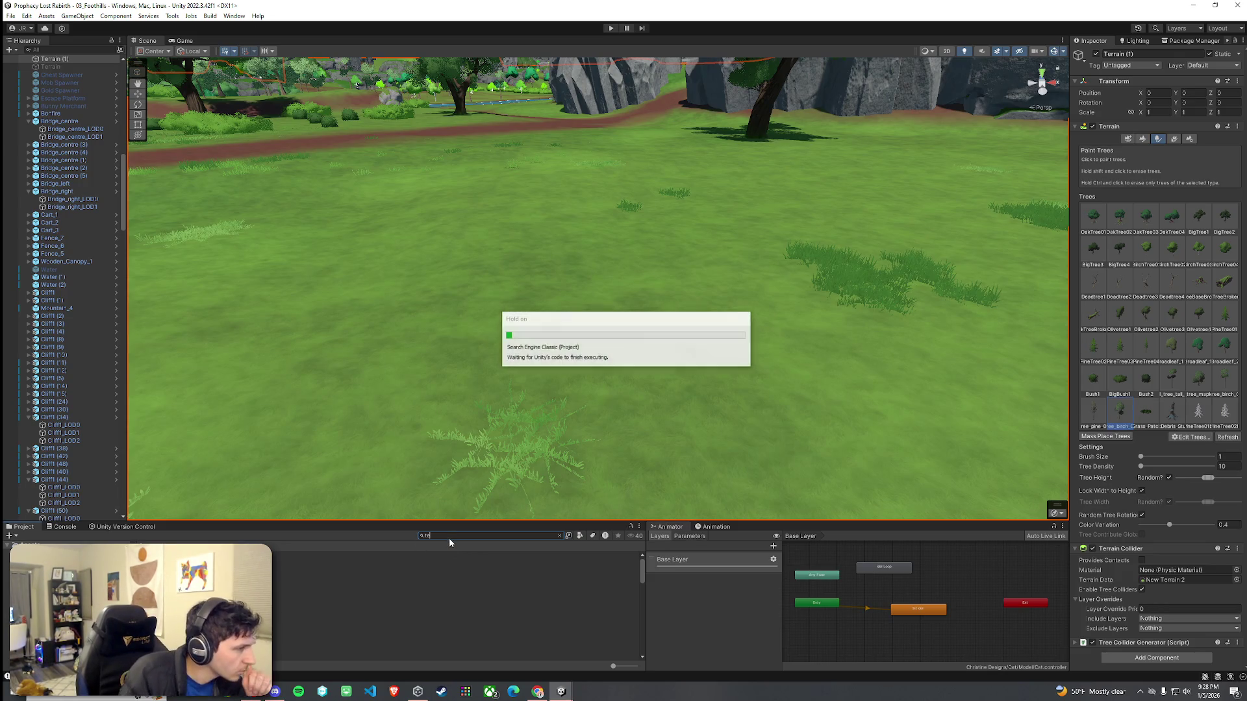
left_click(346, 562)
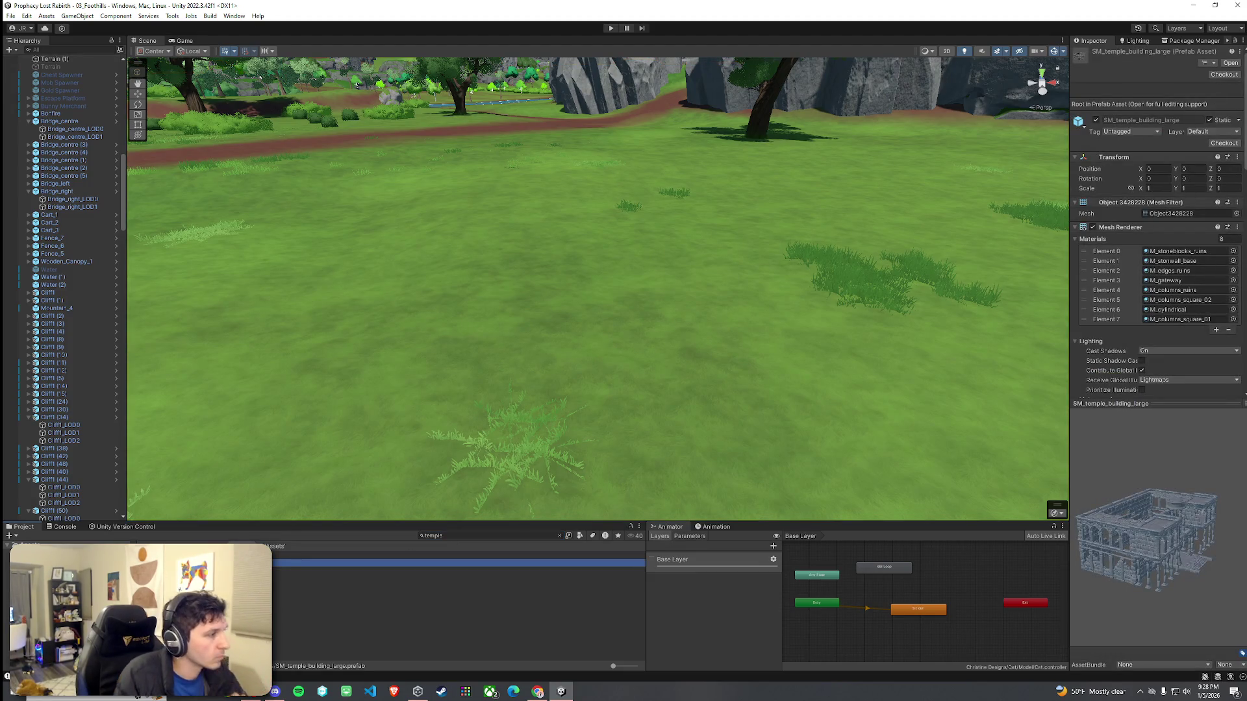
left_click_drag(345, 562, 604, 306)
key("f")
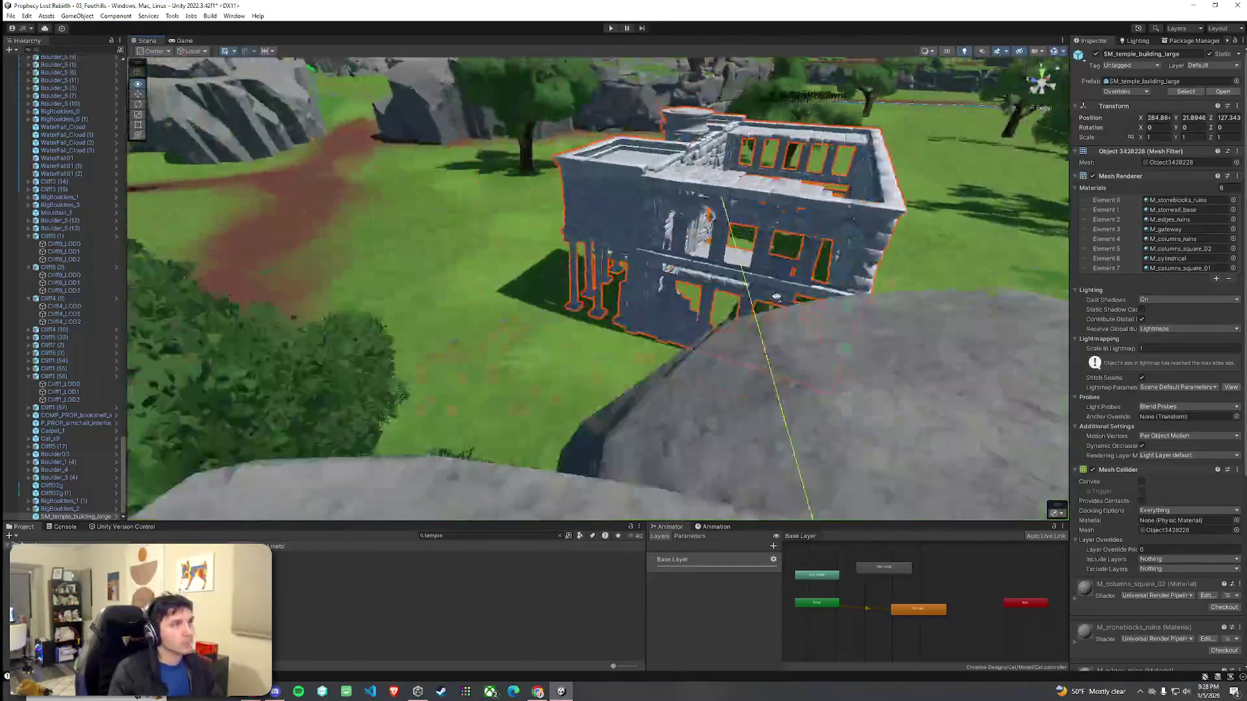
left_click_drag(777, 297, 552, 302)
key("ctrl+z")
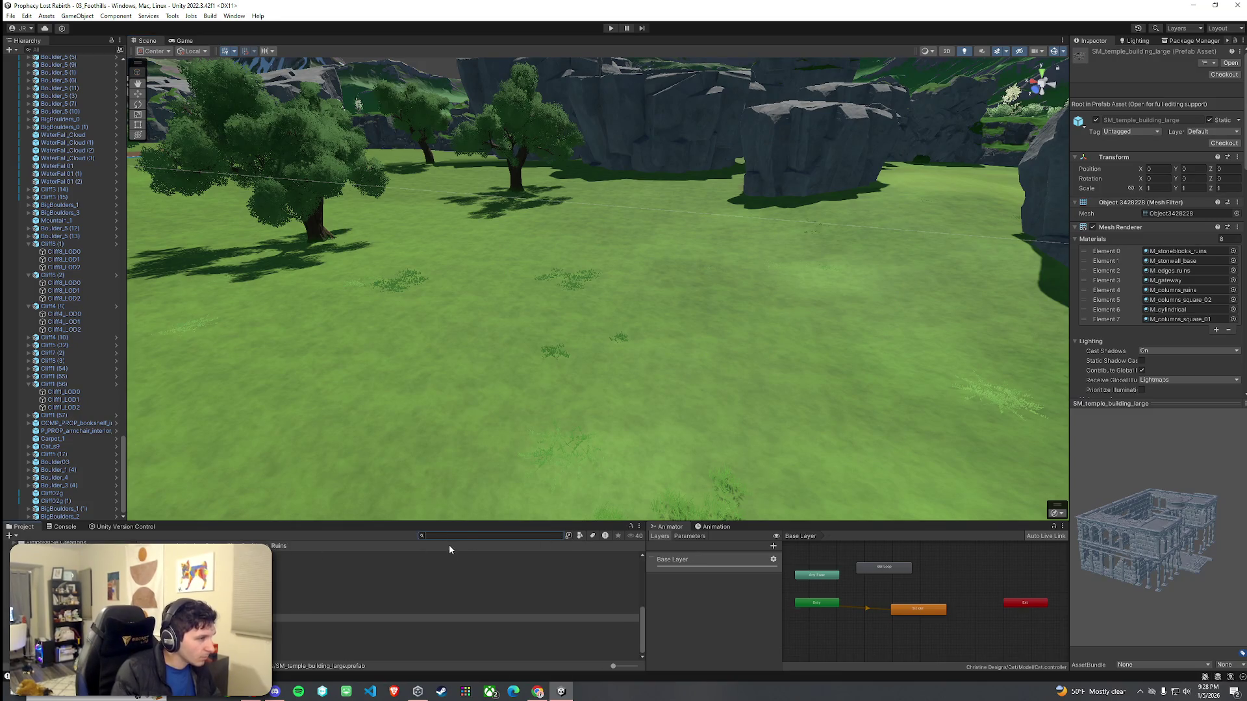
Step: Place the SM_sculpture_ruins (1) statue standing on the grassy field
key("Up")
key("Up")
key("Up")
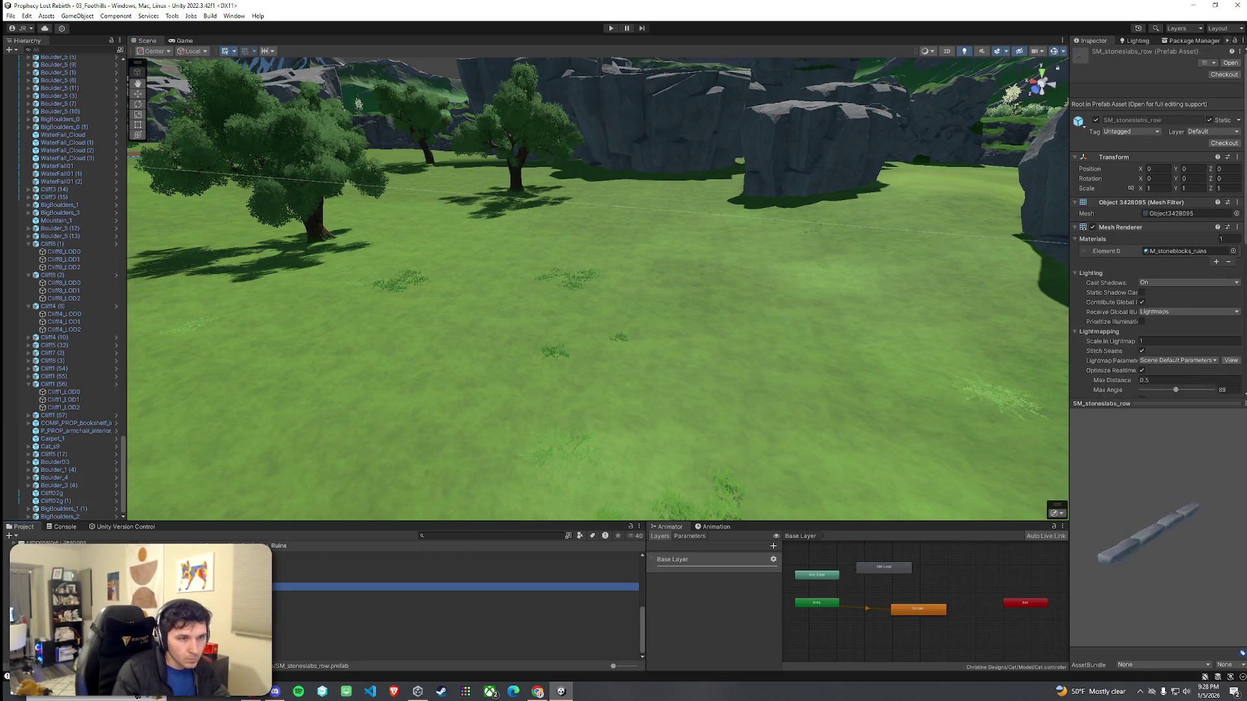
key("Up")
key("Up")
key("Up")
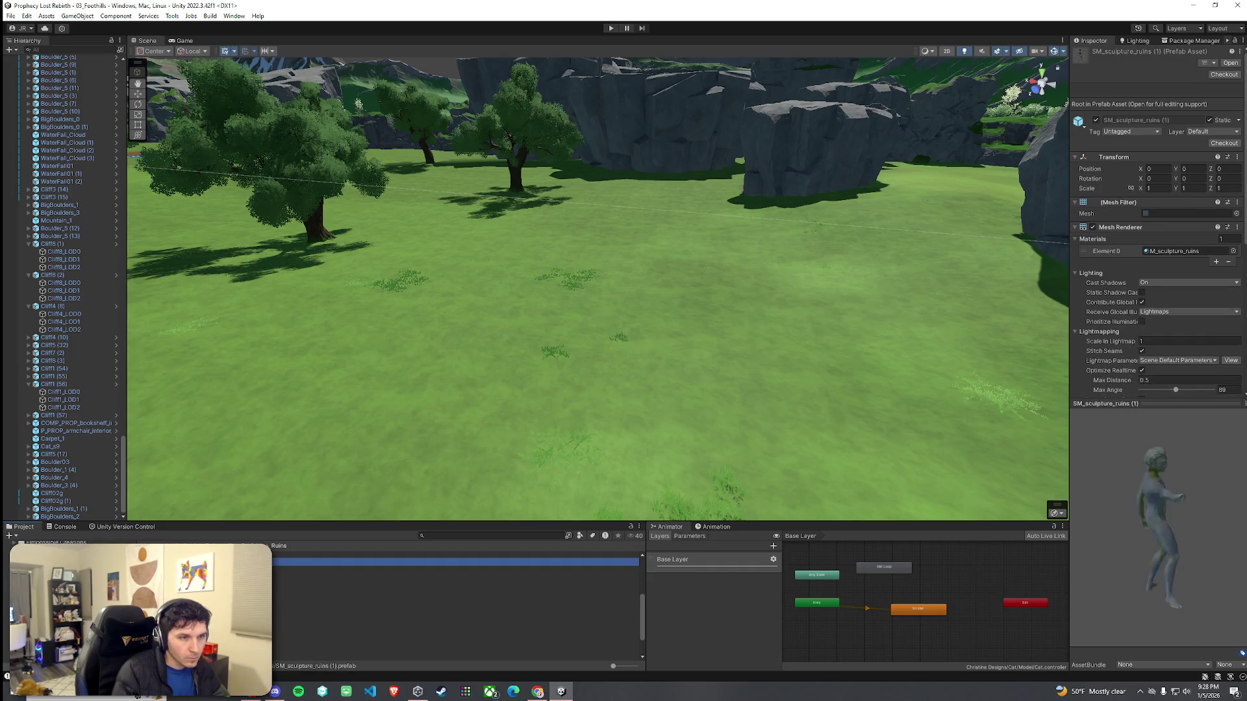
key("Up")
left_click_drag(227, 562, 469, 401)
left_click_drag(515, 327, 514, 327)
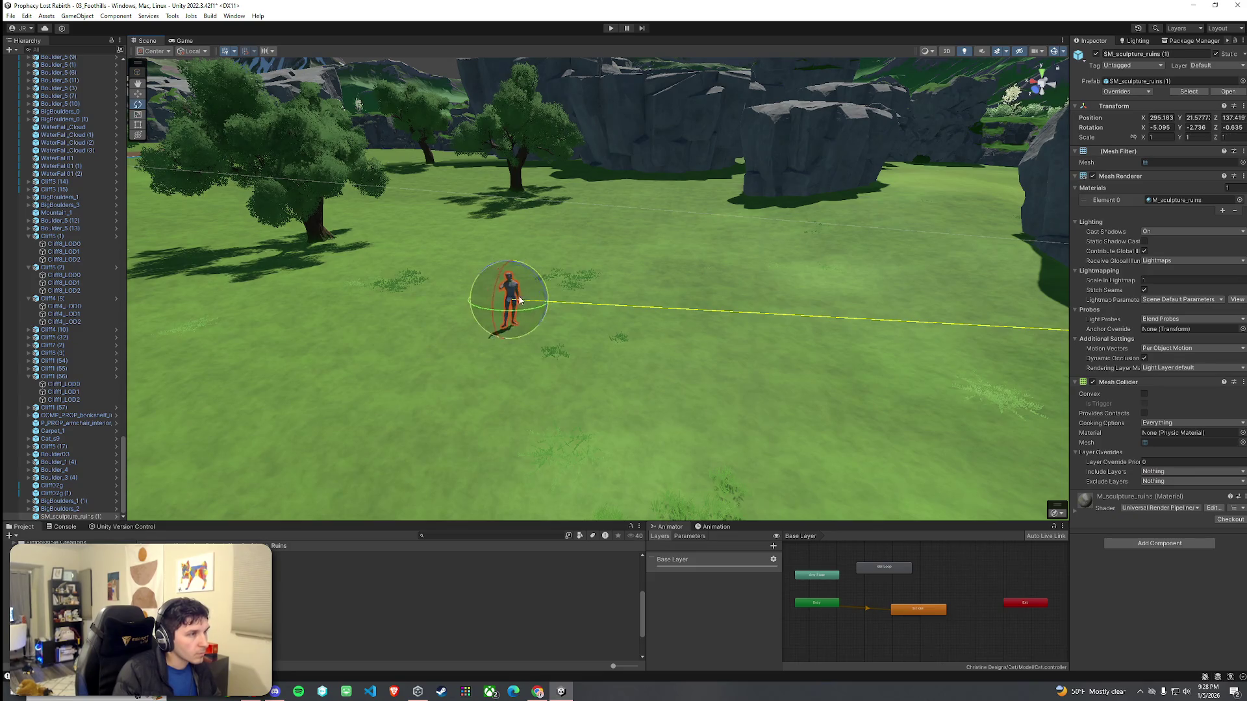
key("w")
scroll(547, 345, "down", 5)
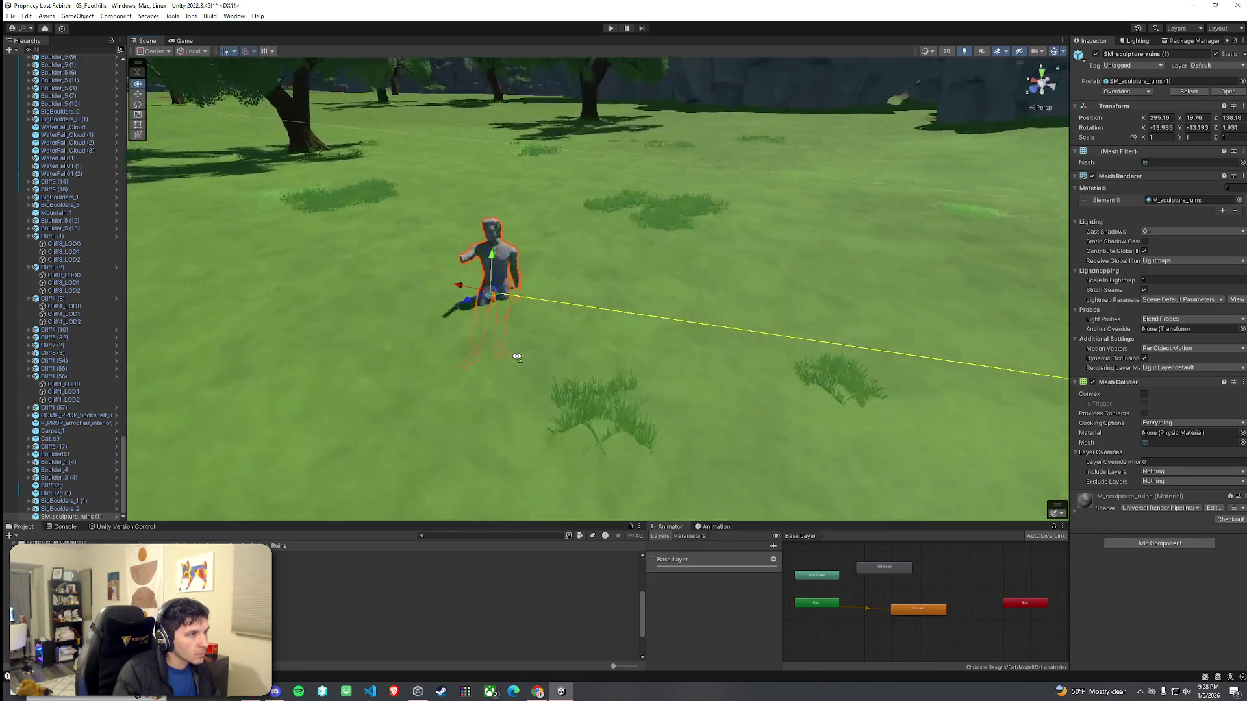
left_click(518, 353)
scroll(515, 357, "down", 3)
scroll(532, 341, "up", 6)
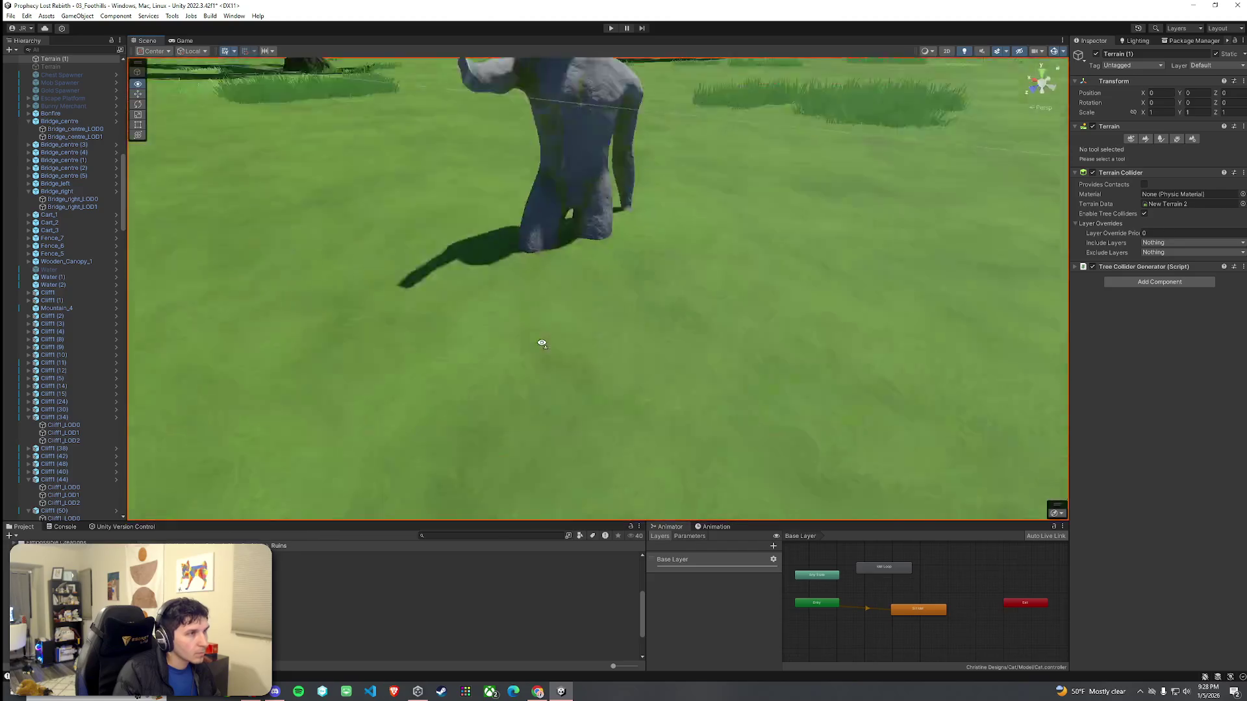
key("ctrl+z")
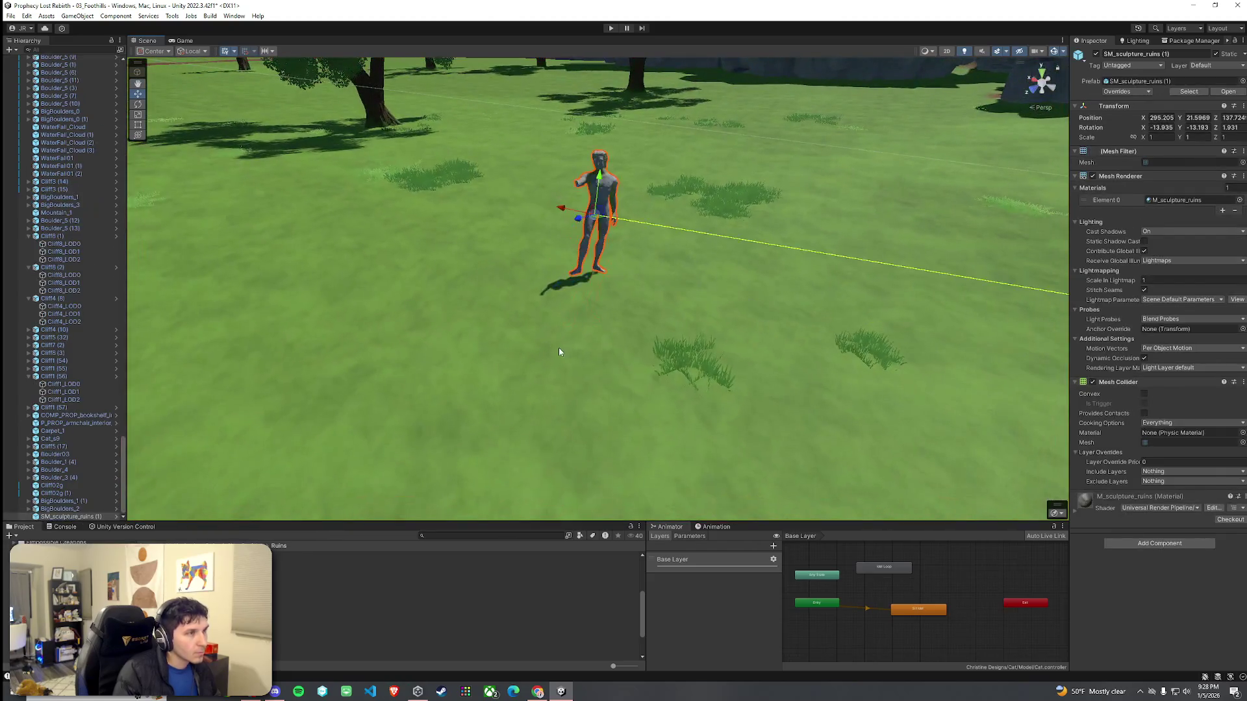
key("ctrl+z")
Step: Browse the ruin prefabs and place an SM_column_square_05 column on the field
left_click(390, 597)
key("Up")
key("Up")
key("Up")
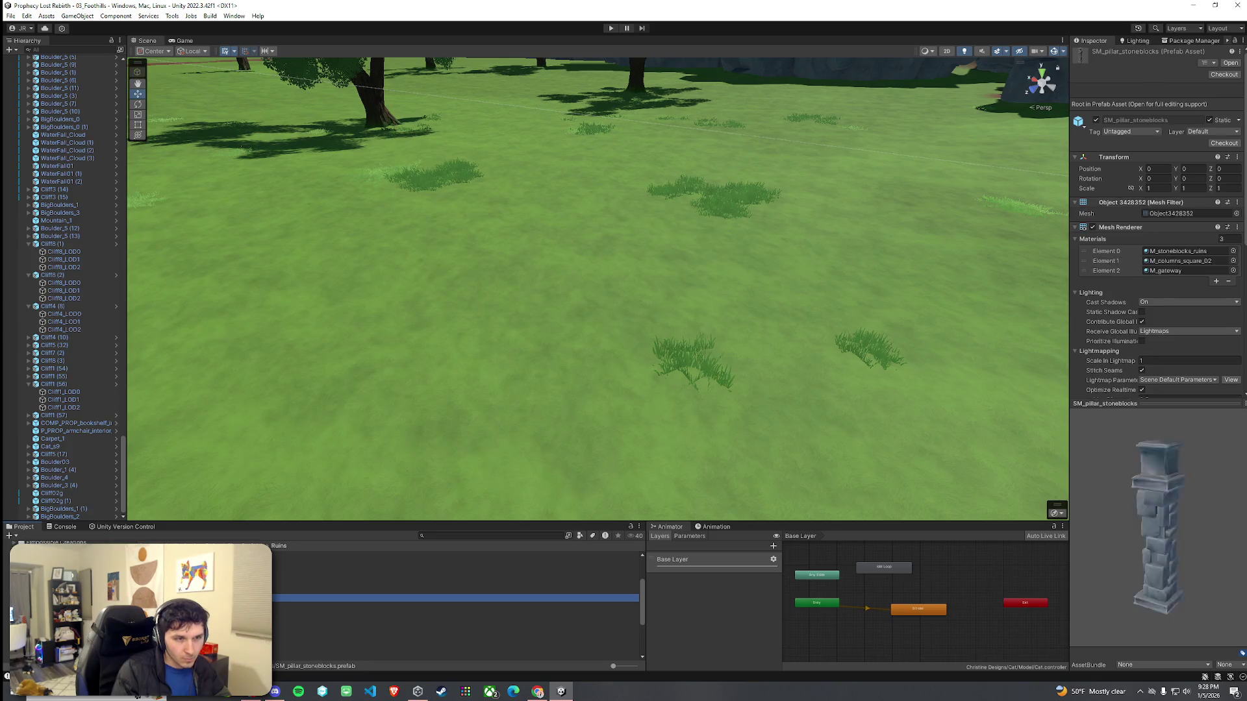
key("Down")
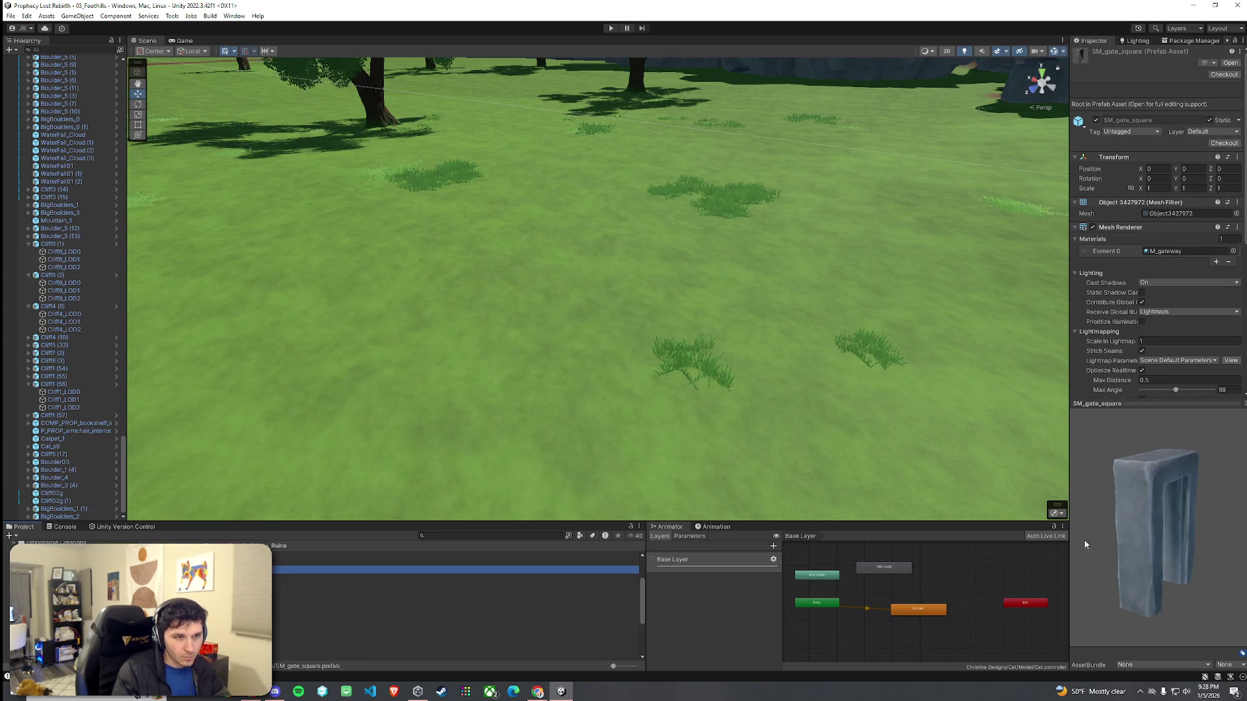
left_click_drag(1083, 535, 1109, 527)
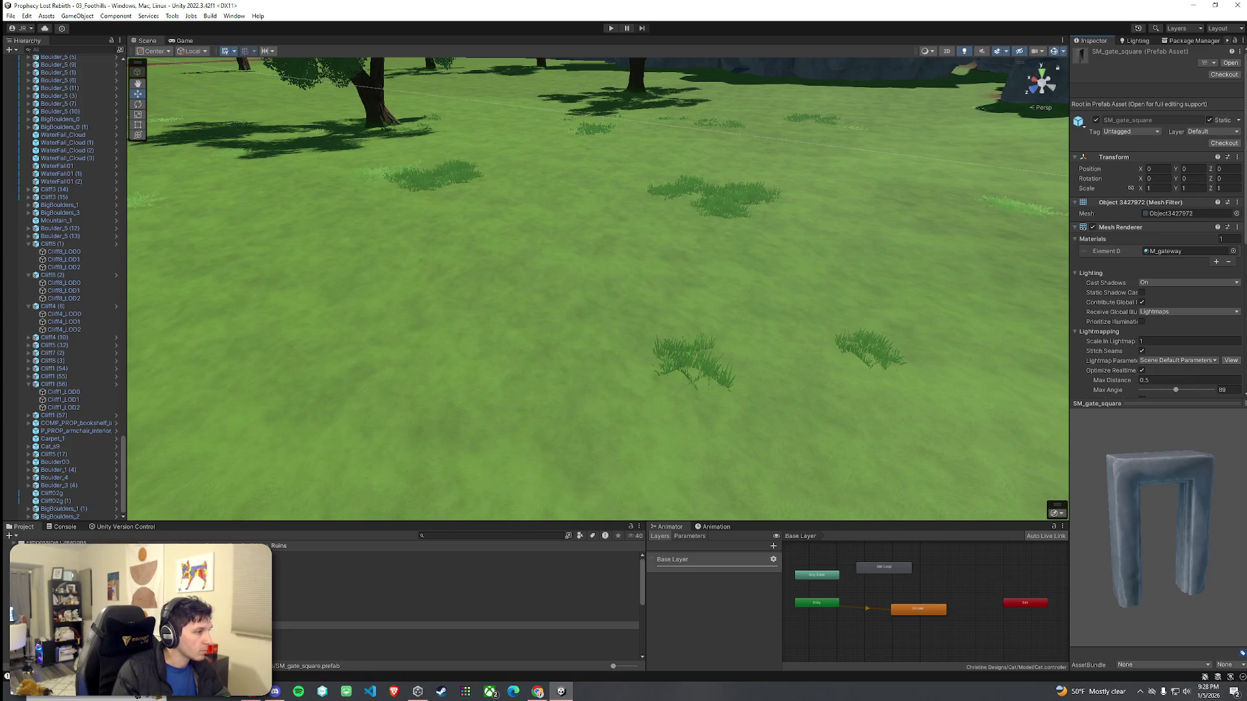
left_click(455, 555)
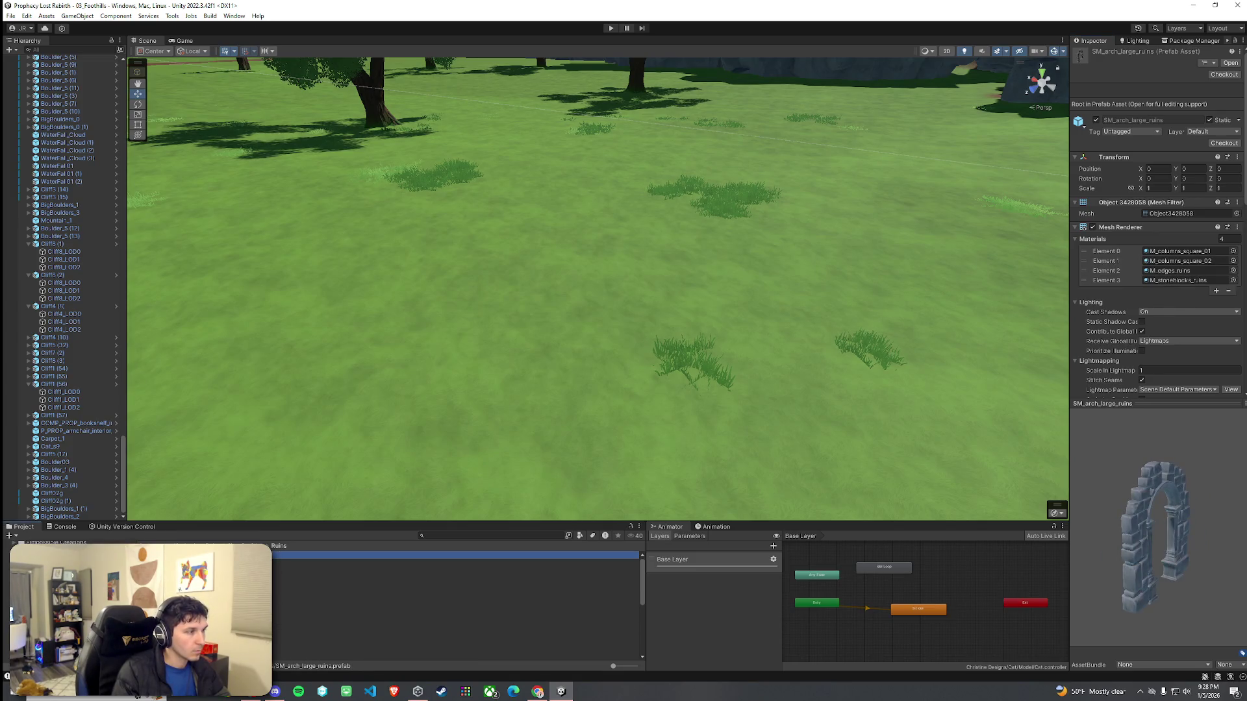
key("Down")
key("Down")
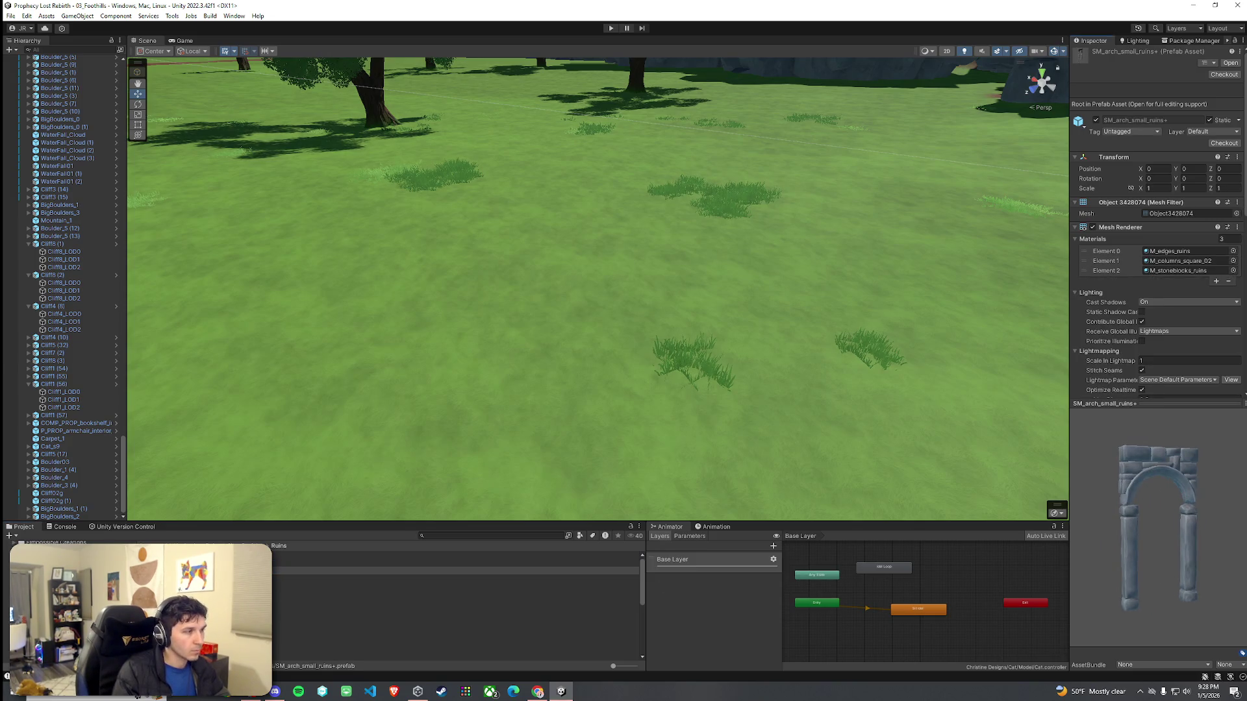
key("Down")
key("Down")
key("Down")
key("Up")
mouse_move(454, 609)
left_mouse_down()
mouse_move(682, 403)
mouse_move(746, 295)
left_mouse_up()
Step: Add two SM_column_square_01 columns, turning one about 87 degrees, plus another SM_column_square_05
left_click(455, 594)
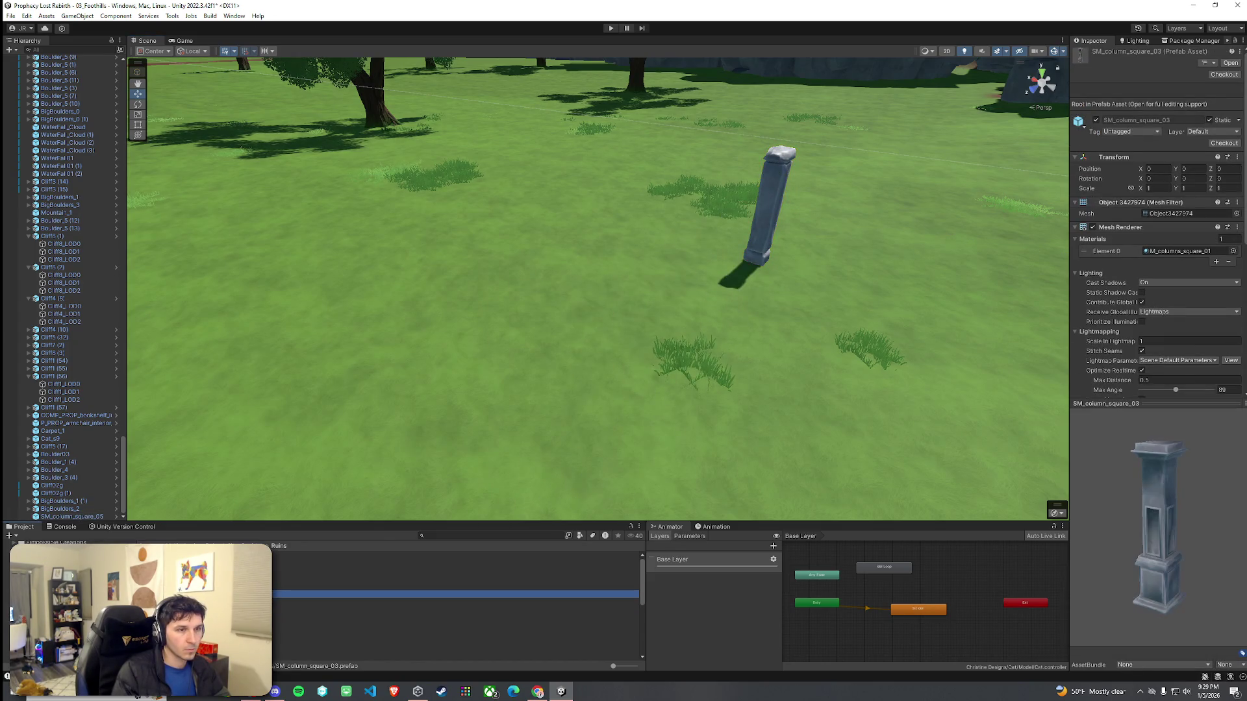
mouse_move(454, 594)
left_mouse_down()
mouse_move(584, 285)
mouse_move(593, 218)
left_mouse_up()
left_click(454, 595)
mouse_move(455, 594)
left_mouse_down()
mouse_move(632, 400)
mouse_move(619, 413)
left_mouse_up()
key("e")
left_click_drag(659, 330, 745, 354)
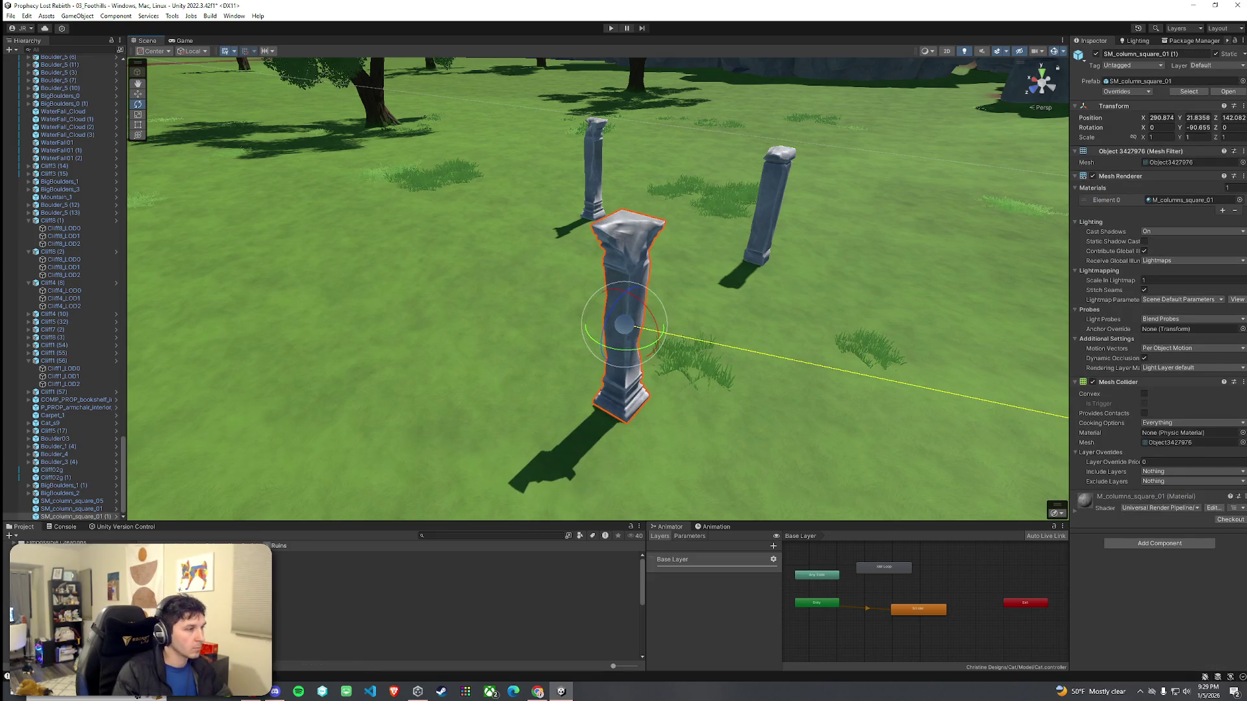
left_click(455, 609)
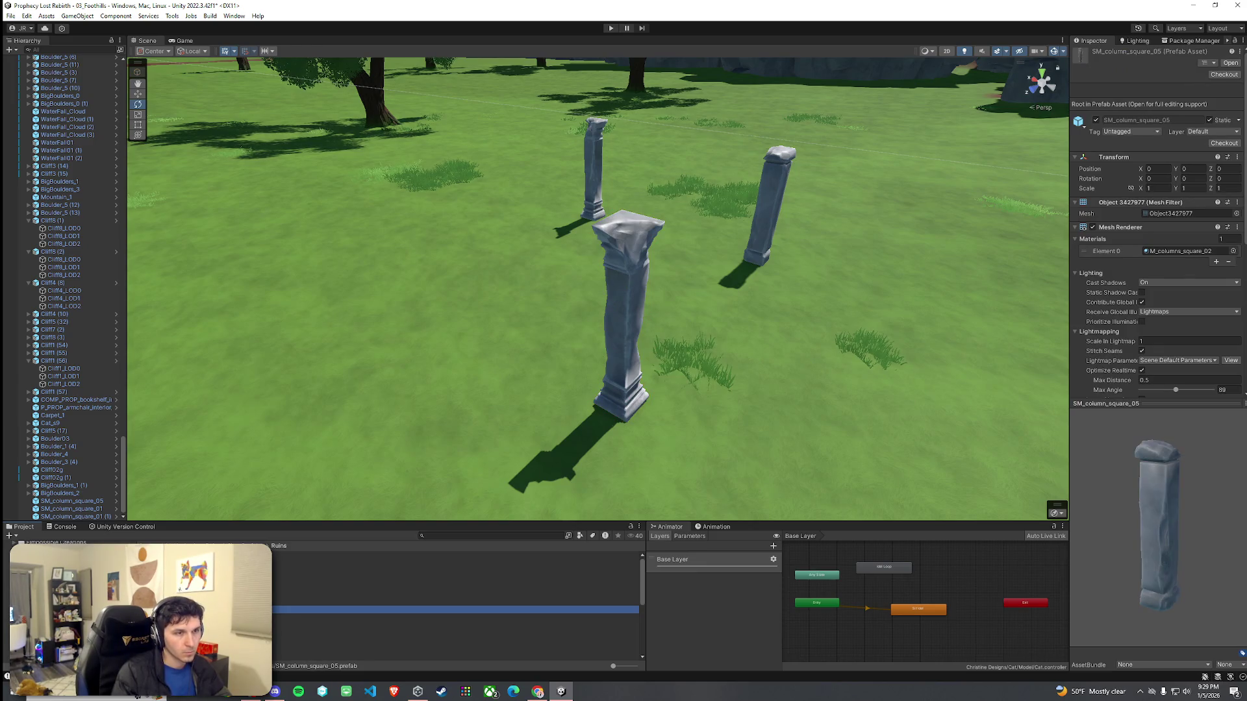
mouse_move(395, 525)
left_mouse_down()
mouse_move(382, 310)
mouse_move(367, 302)
mouse_move(399, 297)
left_mouse_up()
Step: Place SM_staircase_ruins_01 between the columns, undoing an extra stone block
left_click(454, 649)
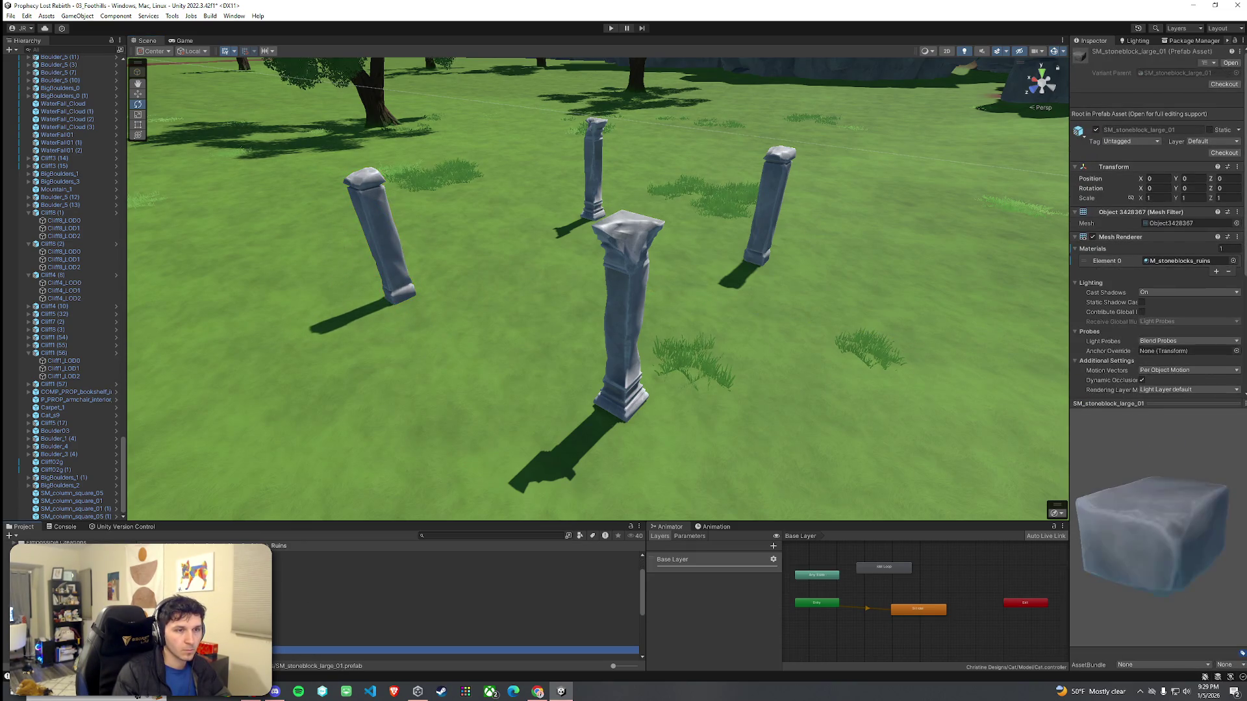
left_click(455, 641)
scroll(389, 479, "down", 6)
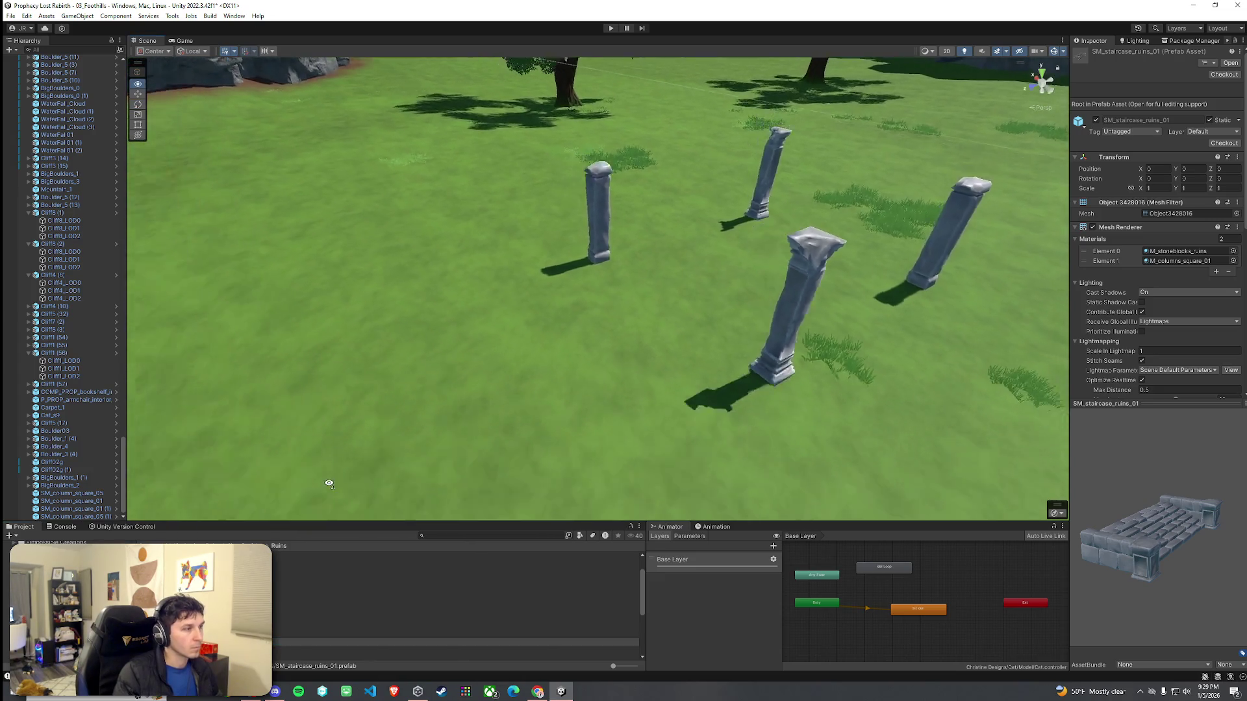
mouse_move(454, 641)
left_mouse_down()
mouse_move(714, 338)
mouse_move(615, 328)
left_mouse_up()
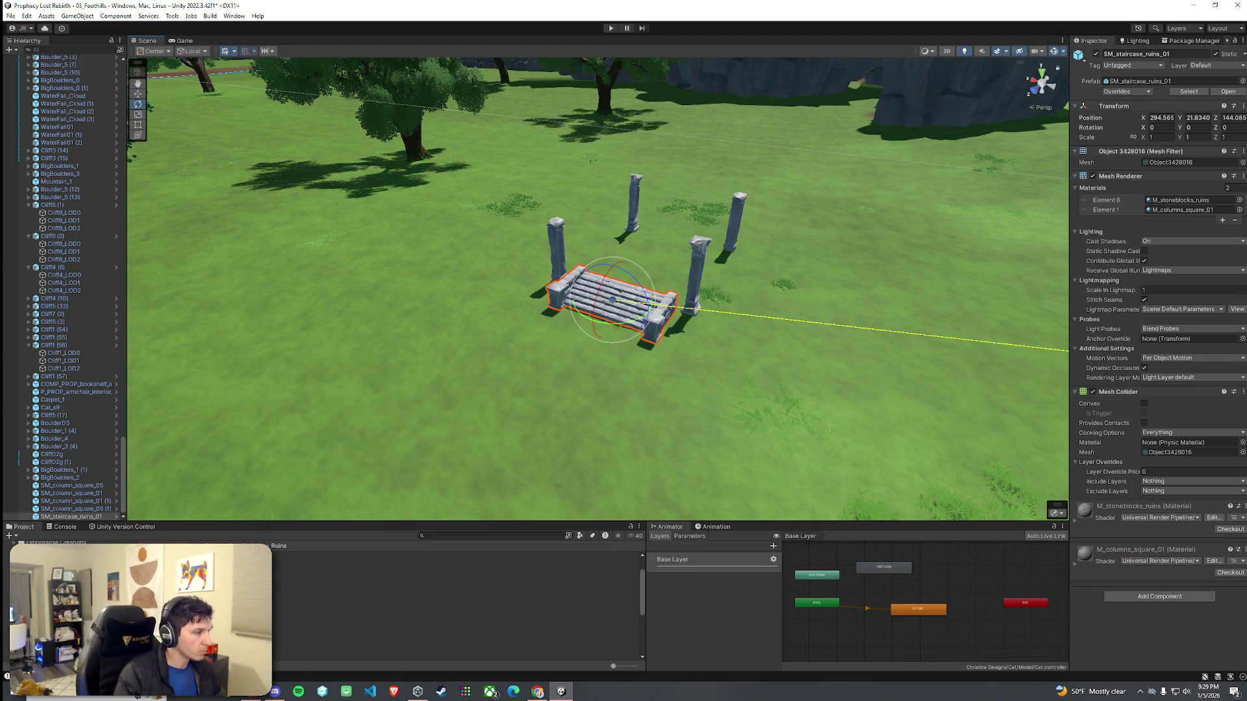
left_click(299, 650)
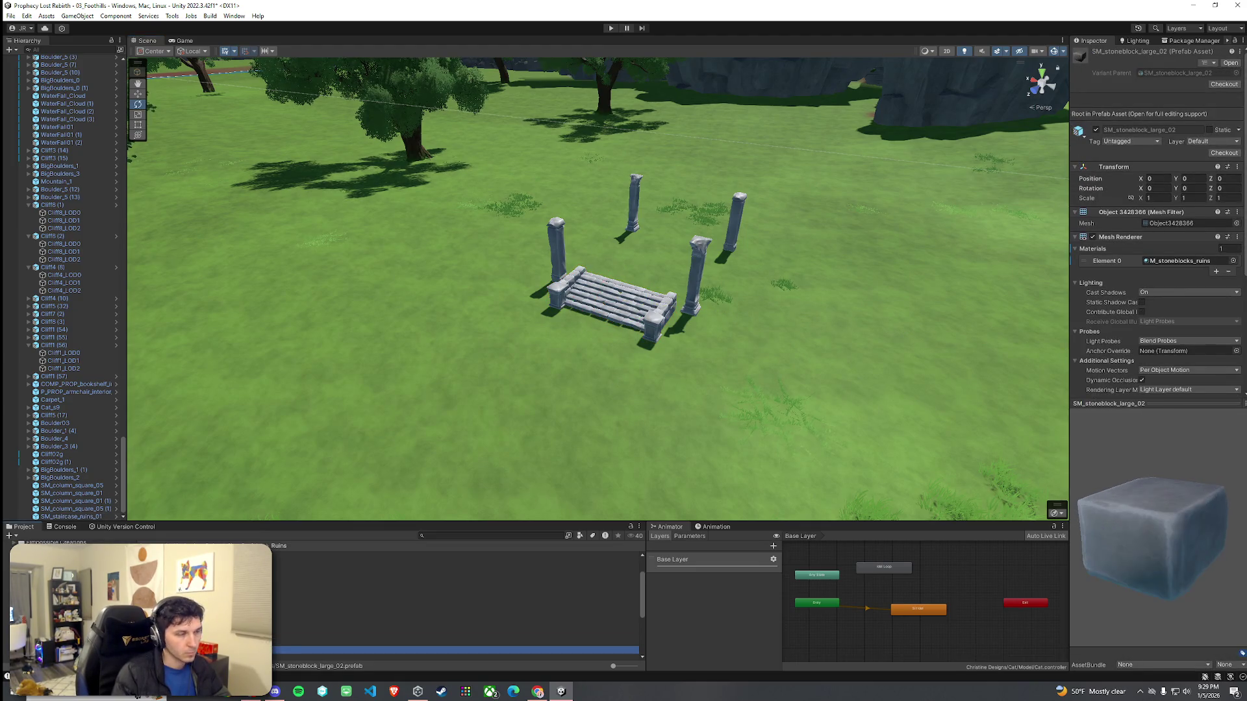
left_click_drag(298, 649, 607, 335)
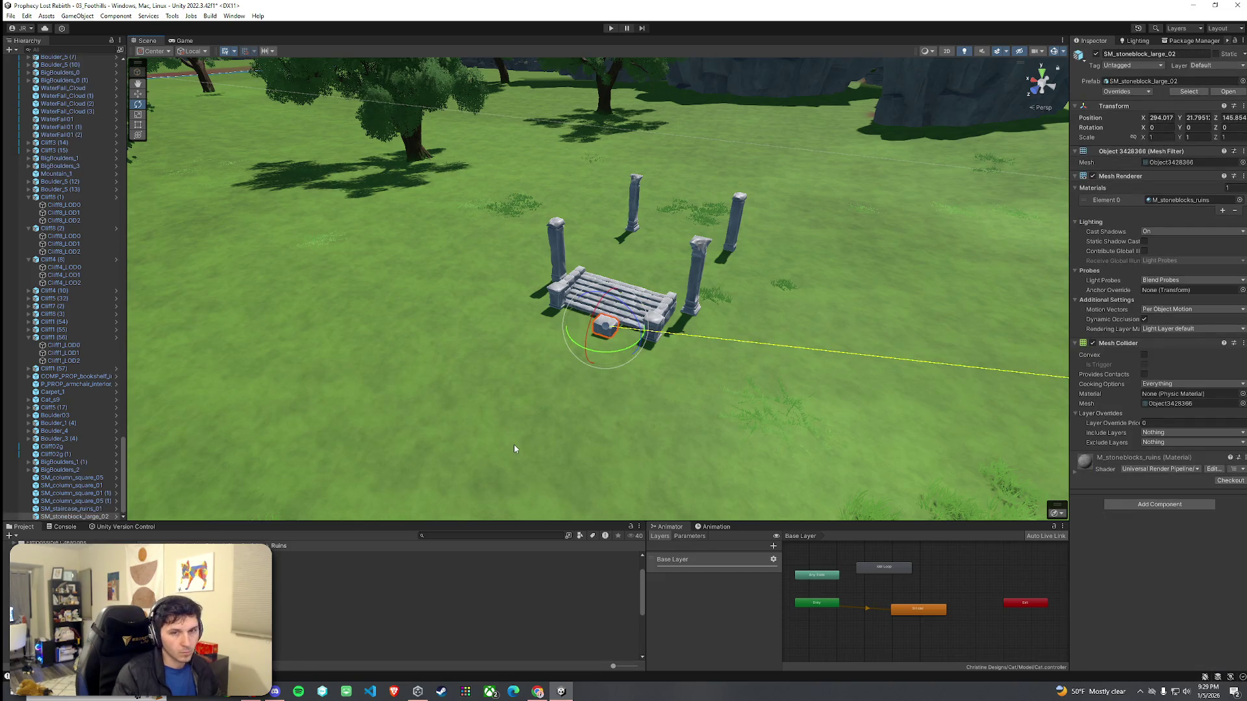
key("ctrl+z")
Step: Place the round domed SM_structure_cylindrical behind the stairs
key("Down")
key("Down")
key("Down")
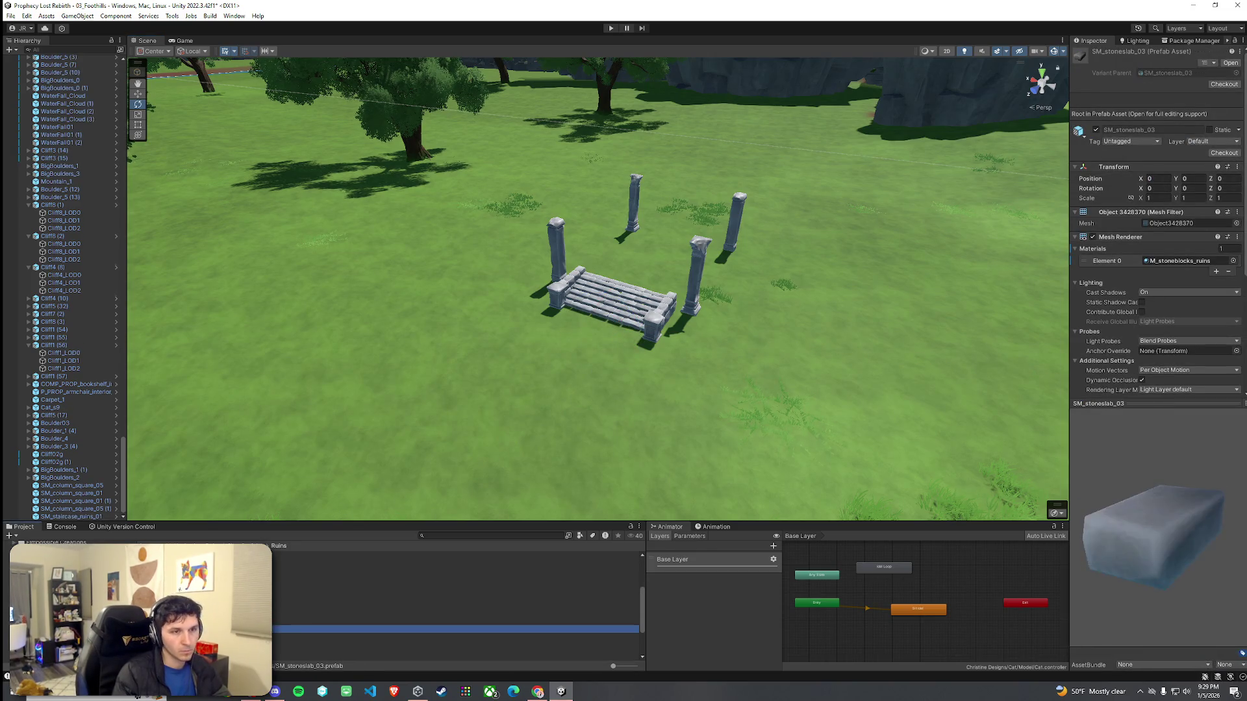
key("Down")
key("Down")
mouse_move(325, 644)
left_mouse_down()
mouse_move(320, 579)
mouse_move(555, 361)
mouse_move(467, 367)
mouse_move(659, 263)
left_mouse_up()
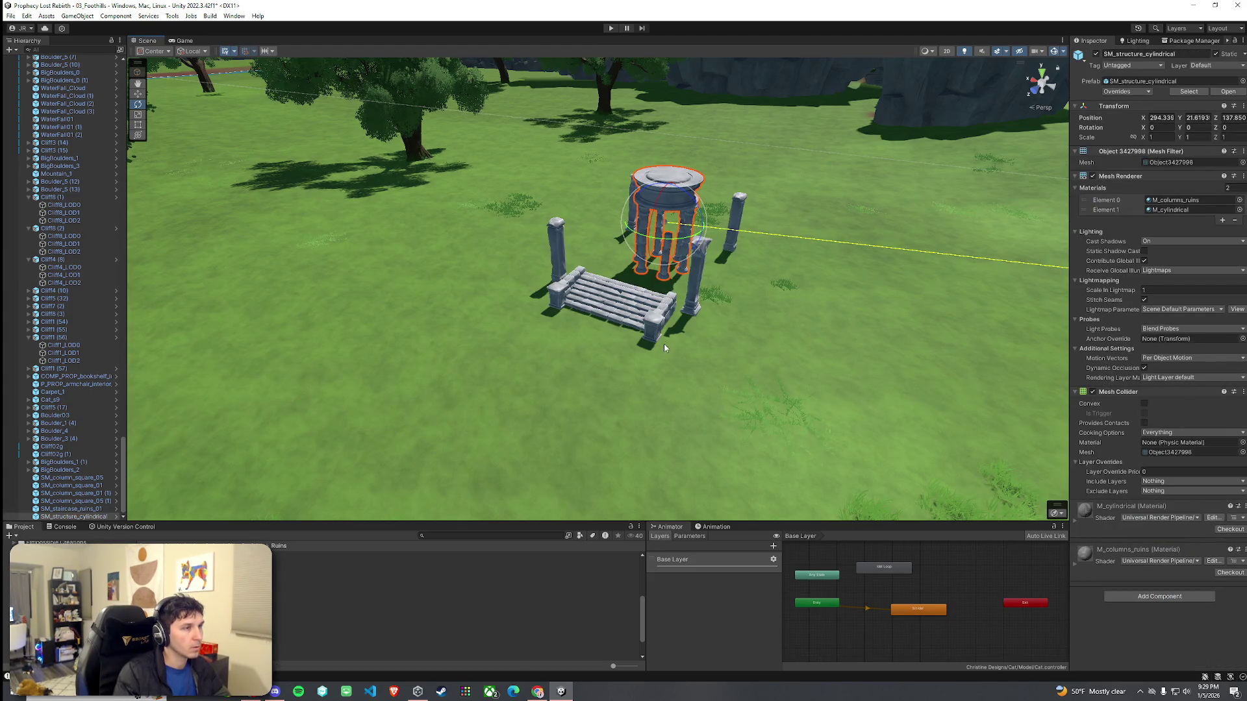
left_click(555, 255)
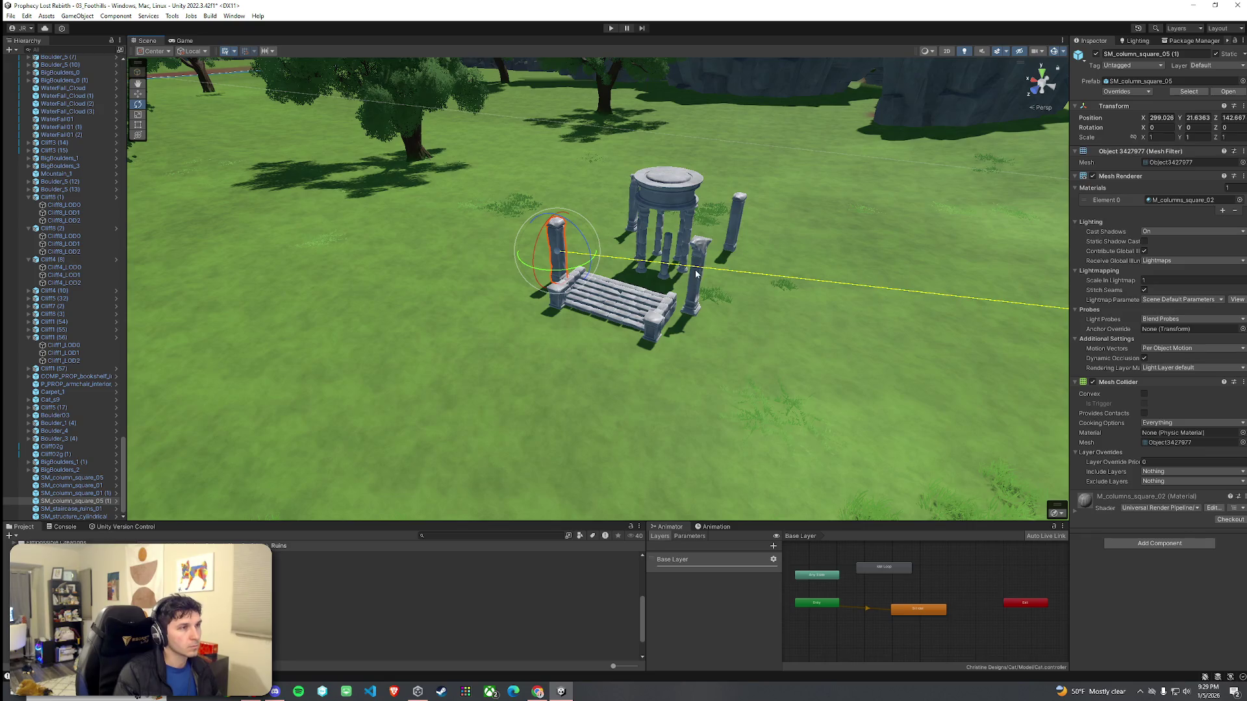
Step: Place SM_wall_stoneblocks_01 right of the ruins, after undoing a ruined tree and a low wall
left_click(455, 631)
key("Down")
key("Down")
key("Down")
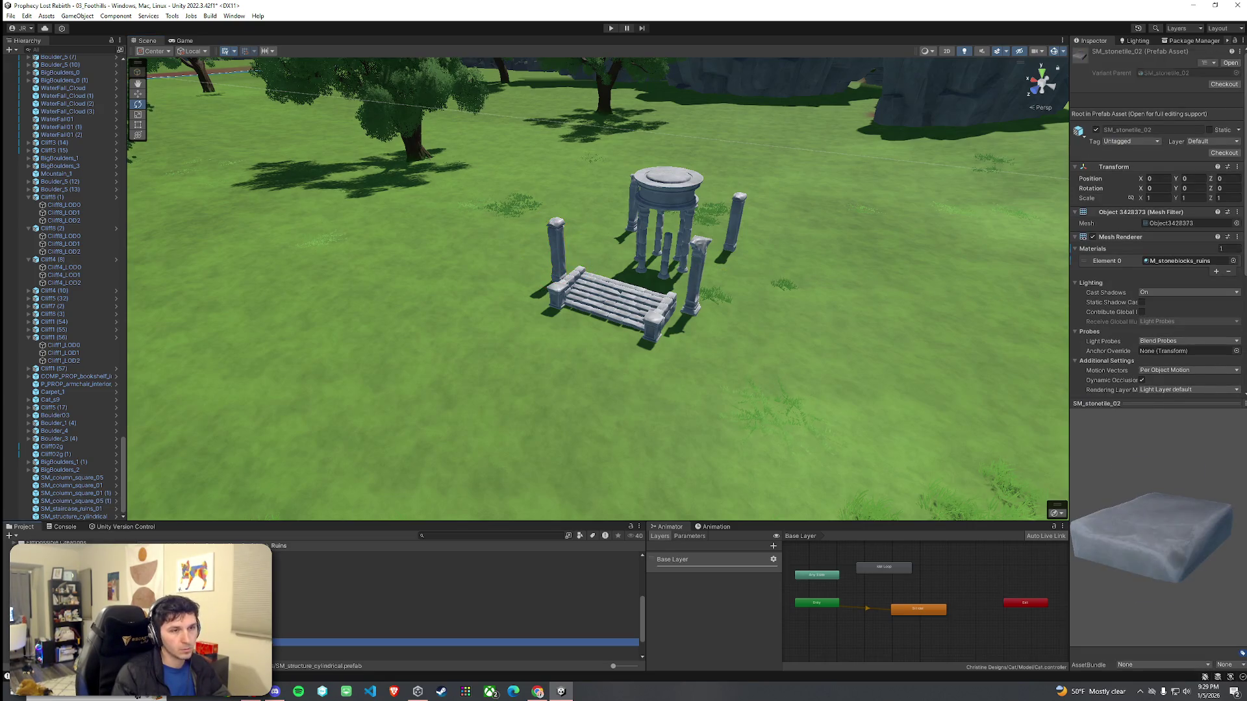
key("Up")
key("Up")
key("Up")
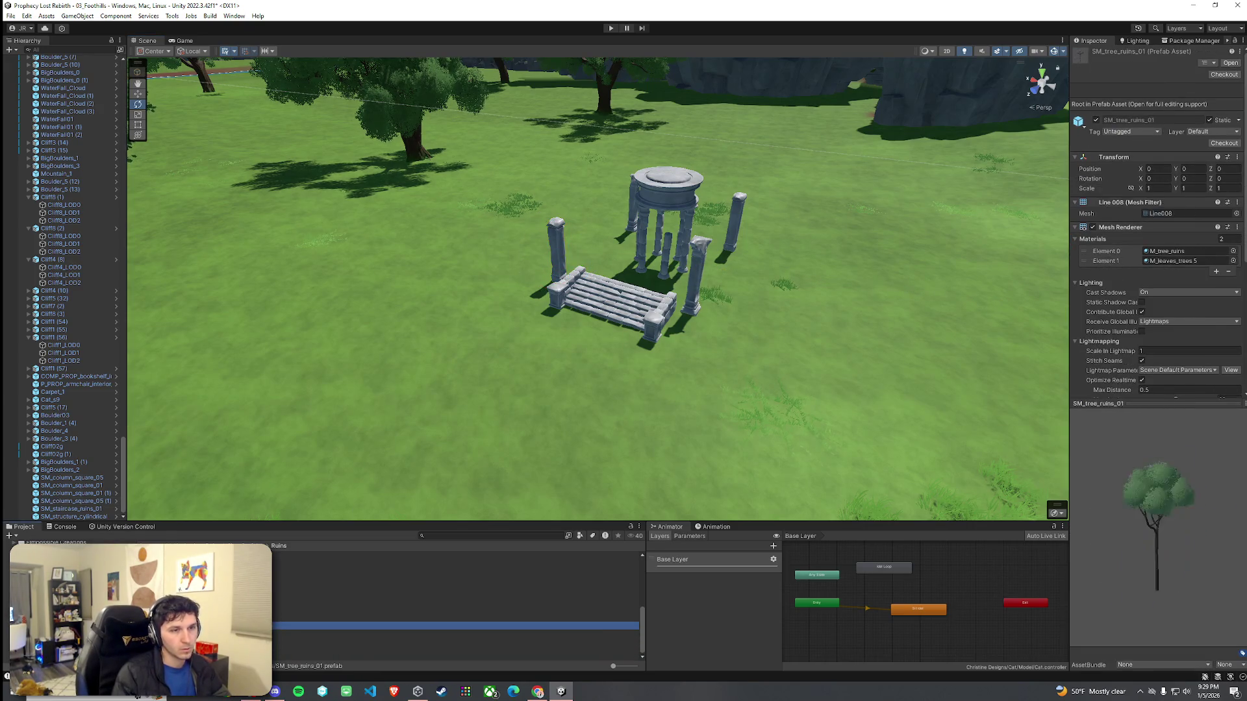
left_click_drag(455, 625, 422, 403)
key("ctrl+z")
key("Down")
key("Down")
key("Down")
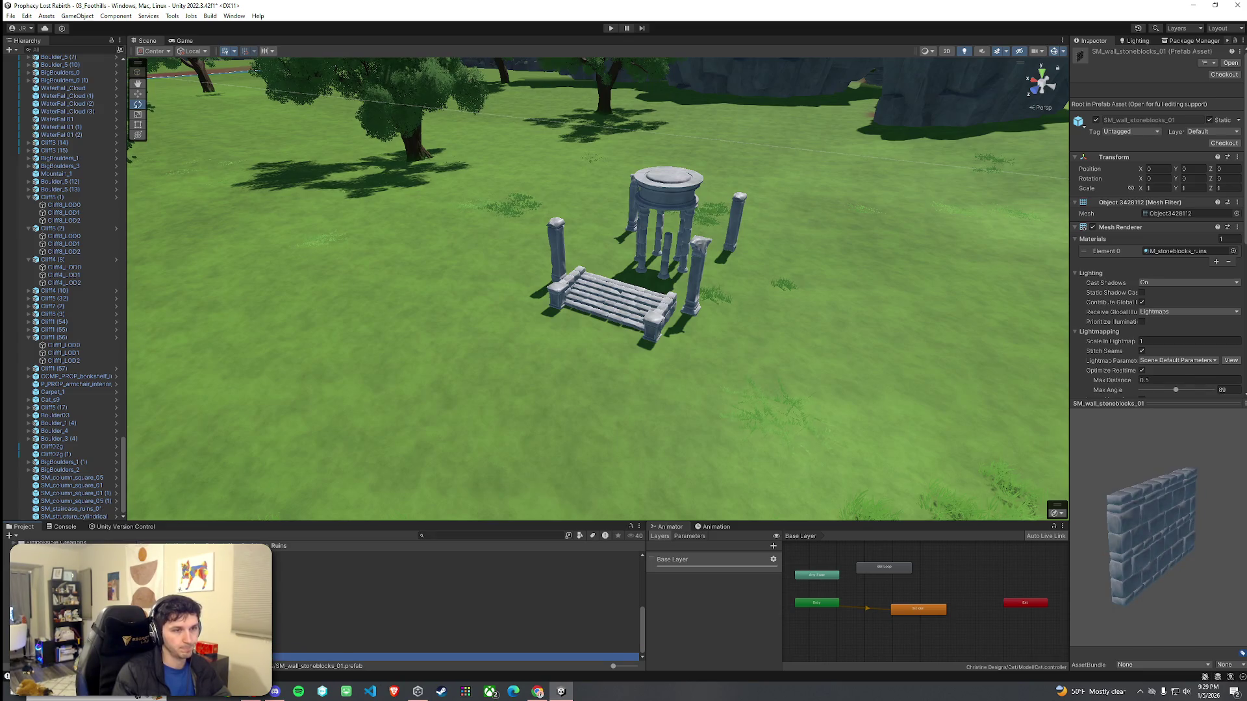
key("Up")
key("Up")
key("Down")
key("Down")
mouse_move(454, 648)
left_mouse_down()
mouse_move(496, 470)
mouse_move(684, 320)
mouse_move(740, 329)
left_mouse_up()
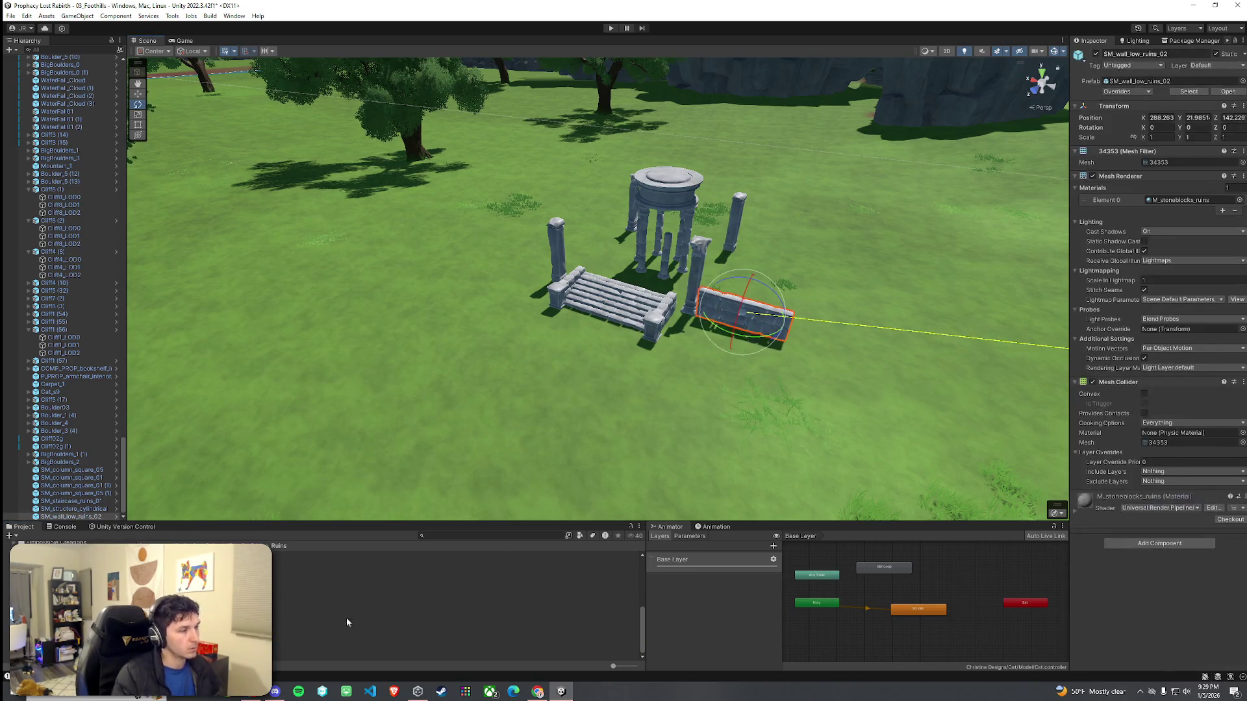
key("ctrl+z")
key("Up")
key("Up")
key("Up")
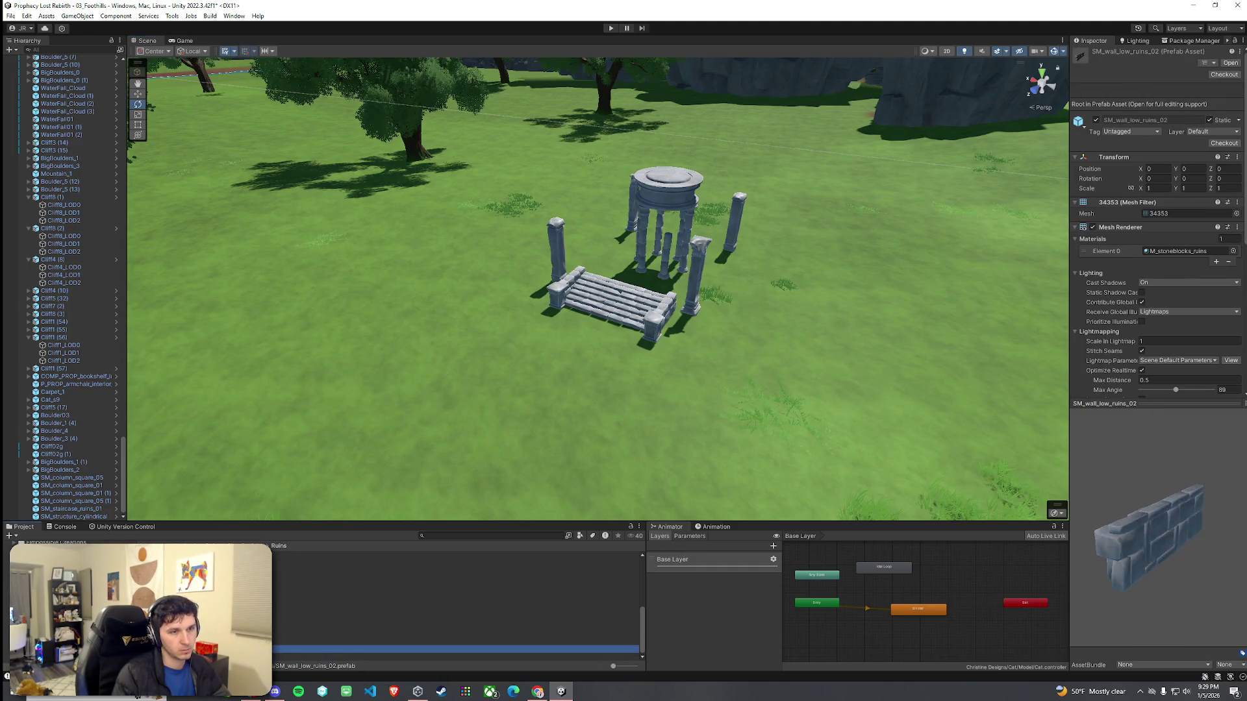
key("Down")
key("Down")
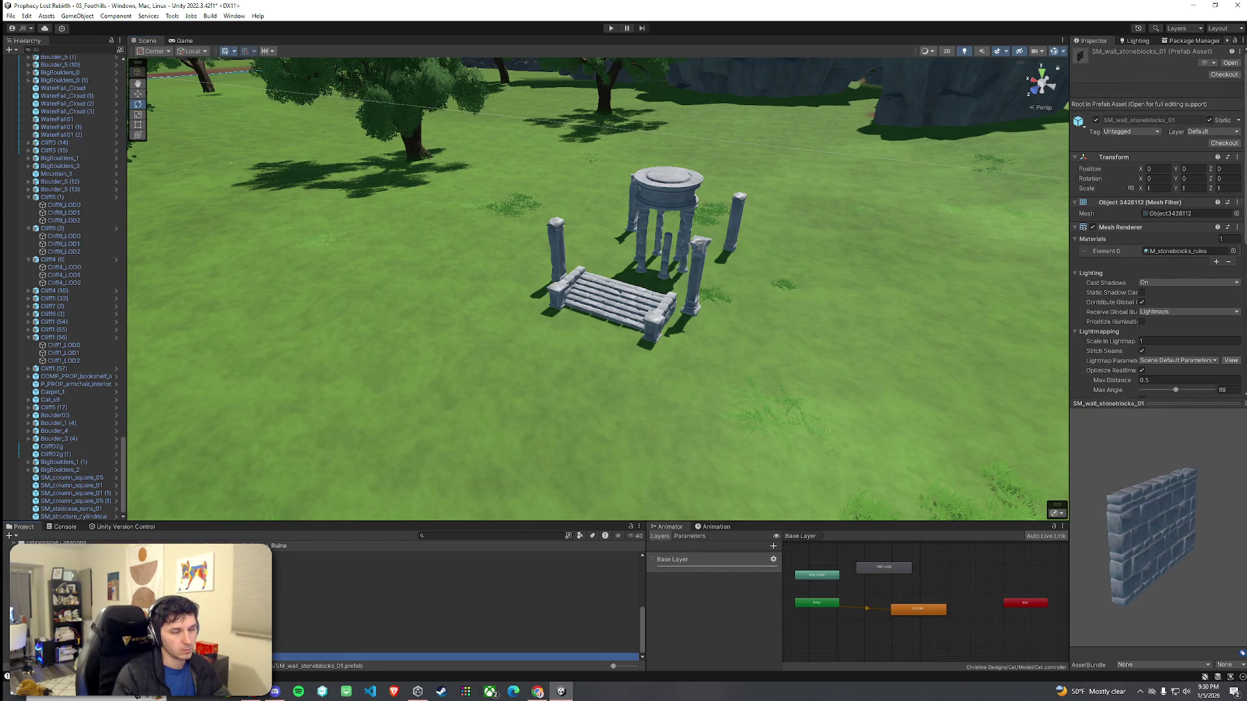
left_click_drag(324, 657, 784, 306)
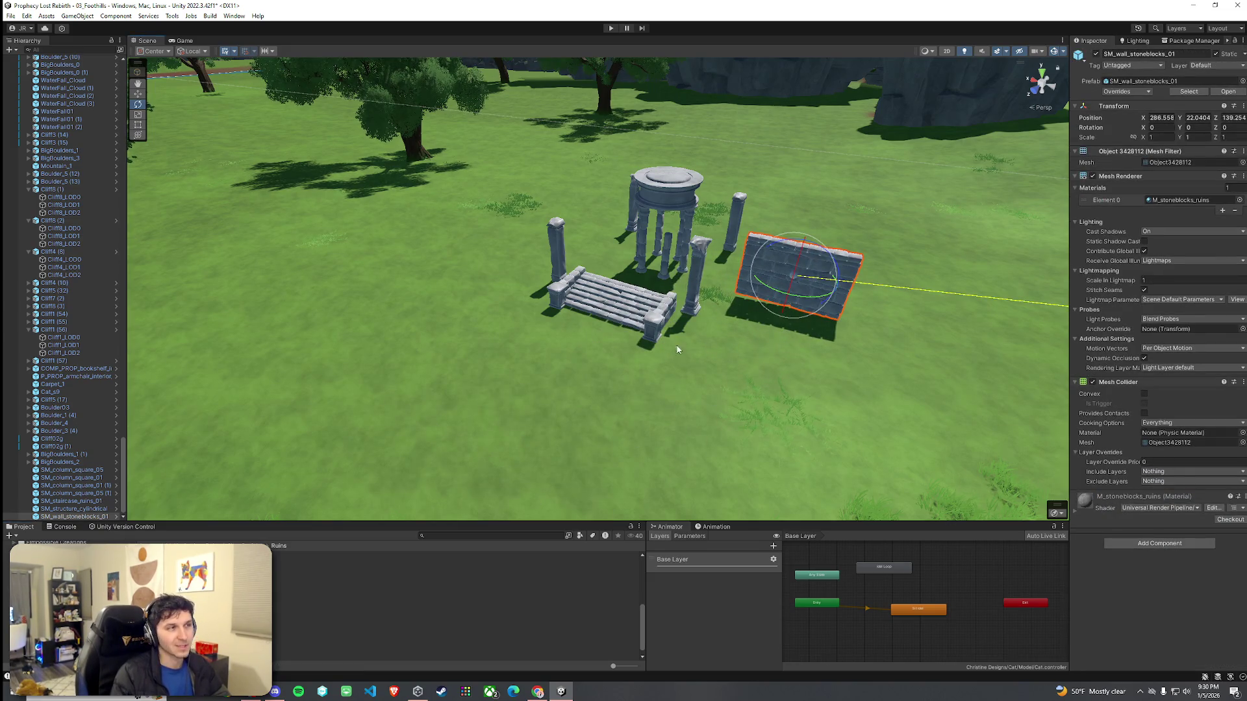
left_click(26, 16)
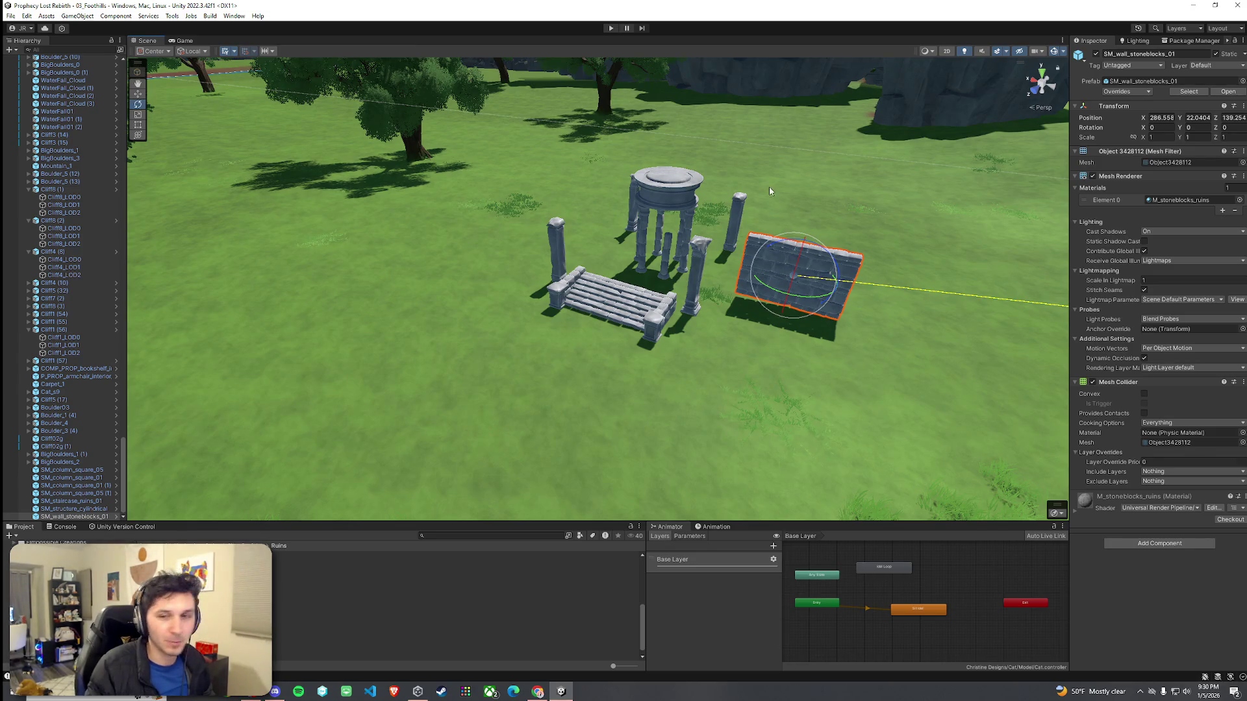
Step: Try rotating the stone-block wall and sliding it along X toward the columns
left_click(11, 18)
key("Escape")
mouse_move(381, 236)
left_mouse_down()
mouse_move(414, 250)
mouse_move(852, 232)
left_mouse_up()
key("e")
key("w")
left_click_drag(745, 224, 616, 224)
key("f")
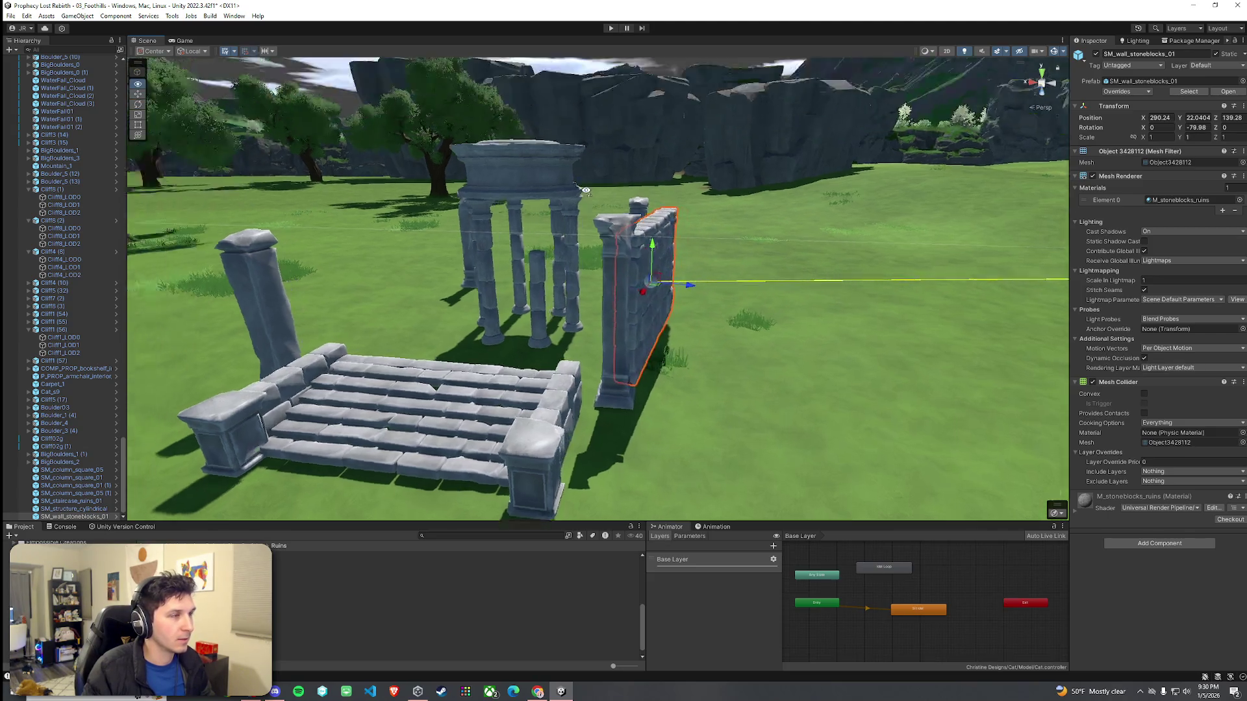
mouse_move(363, 260)
left_mouse_down()
mouse_move(432, 253)
mouse_move(635, 306)
mouse_move(688, 289)
mouse_move(688, 272)
mouse_move(638, 229)
mouse_move(728, 248)
left_mouse_up()
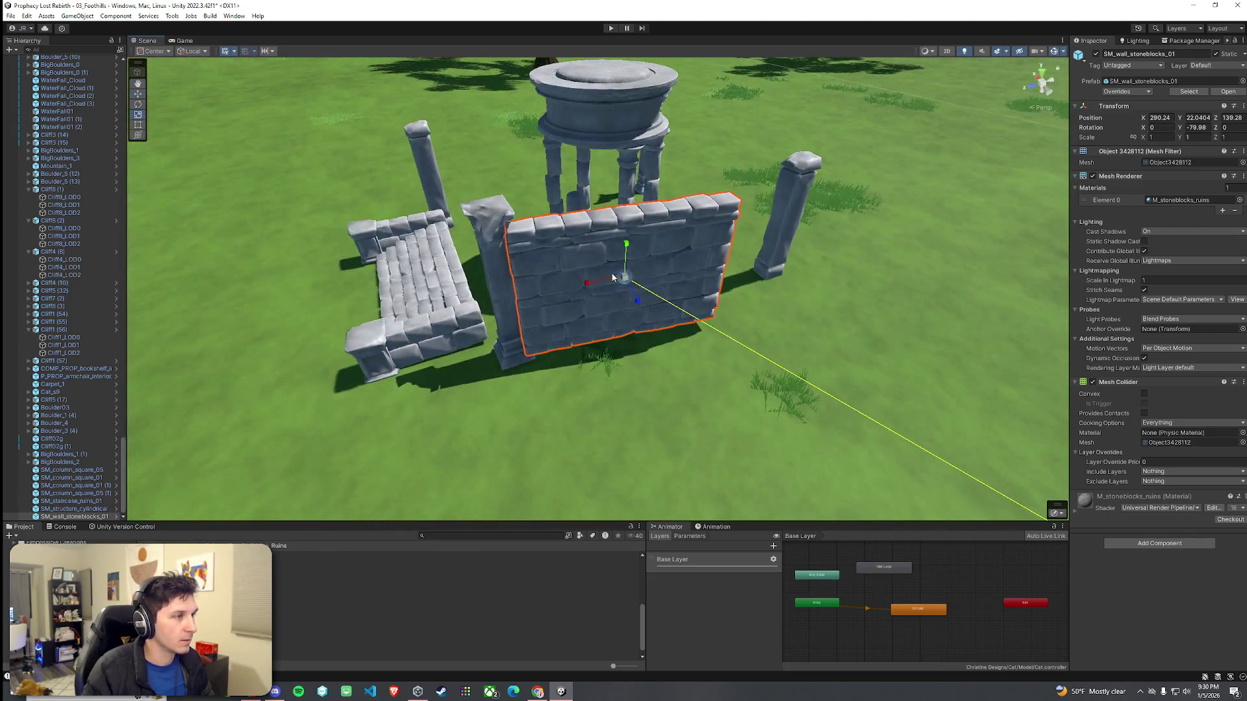
key("e")
key("w")
scroll(698, 287, "up", 2)
Step: Undo the wall's move and rotation, then remove the stone-block wall
key("ctrl+z")
key("ctrl+z")
key("ctrl+z")
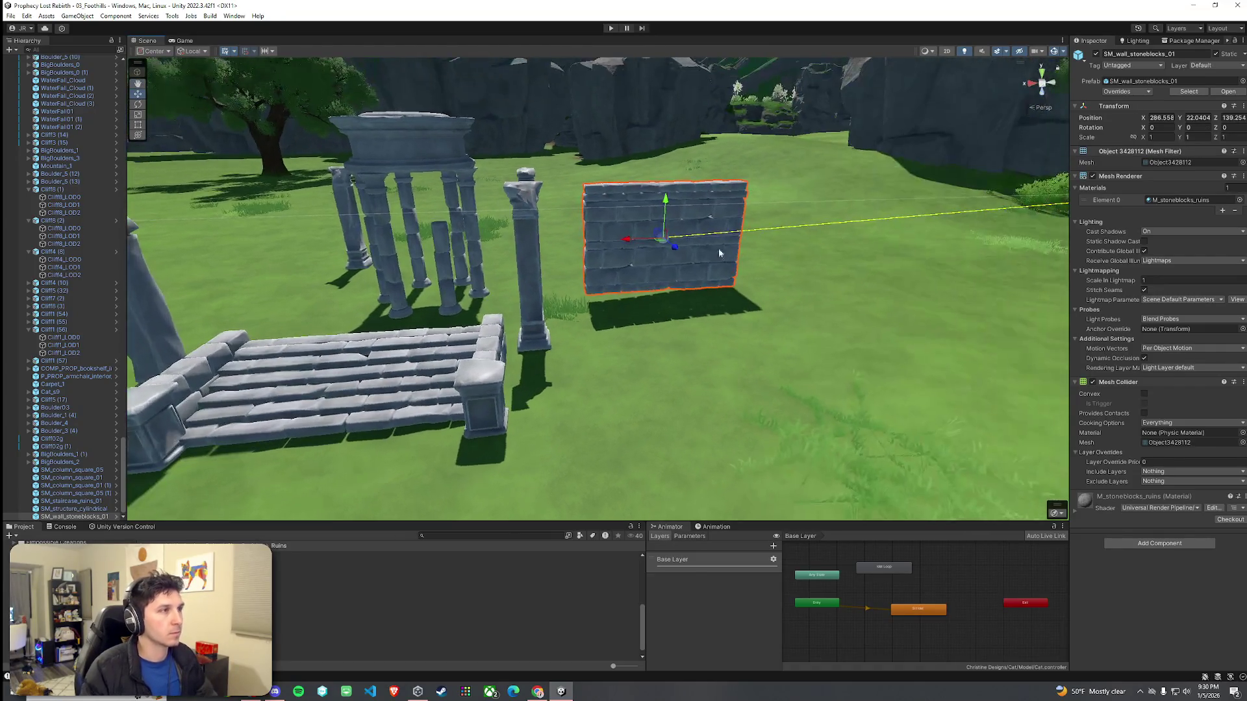
key("ctrl+z")
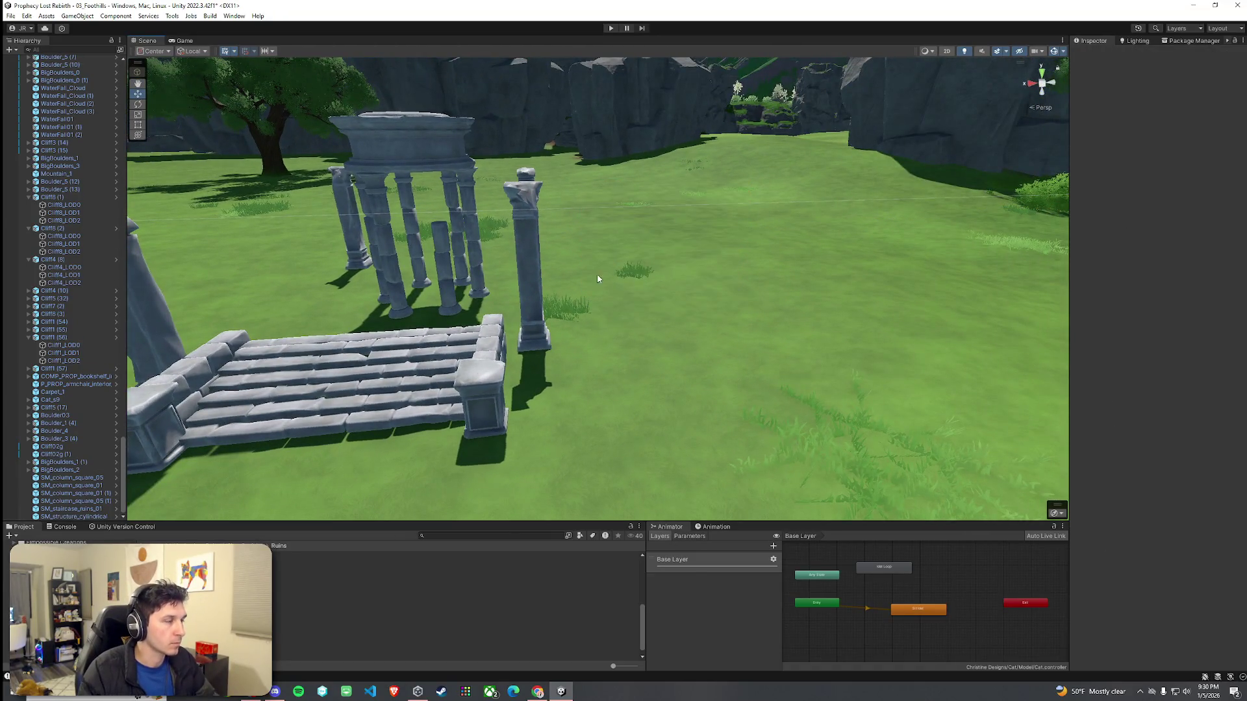
left_click_drag(600, 277, 547, 279)
left_click(11, 16)
key("Escape")
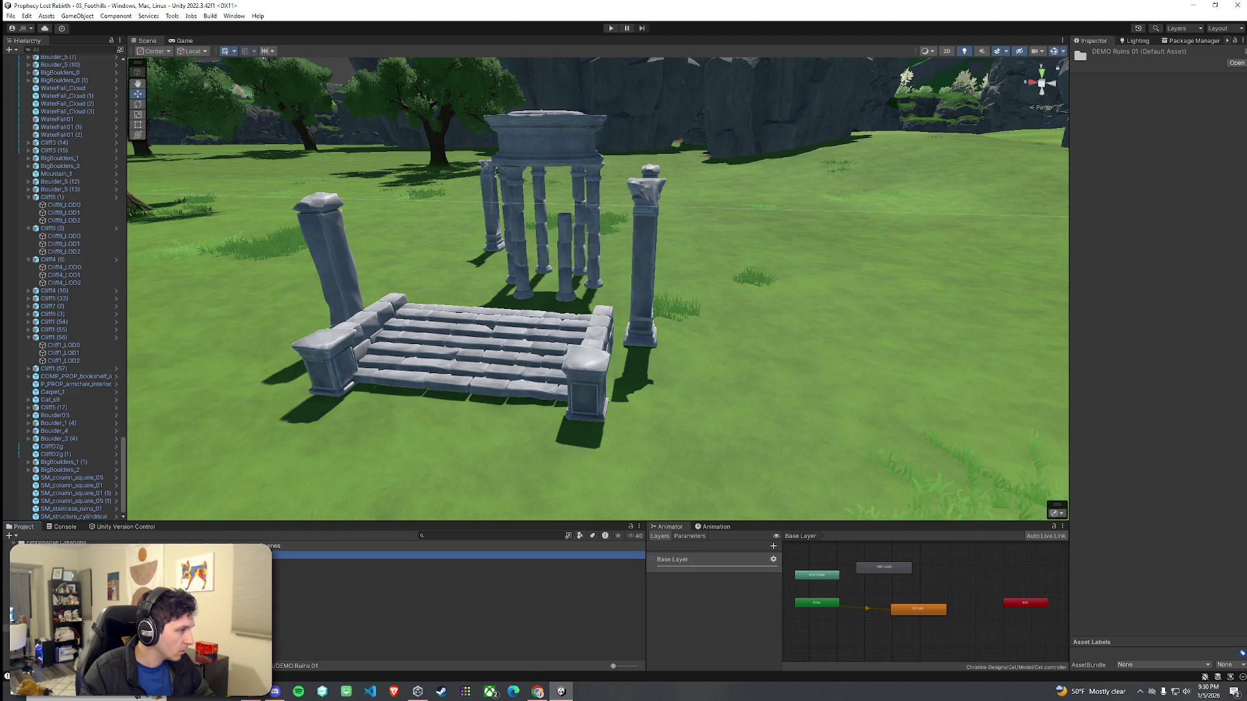
left_click(312, 571)
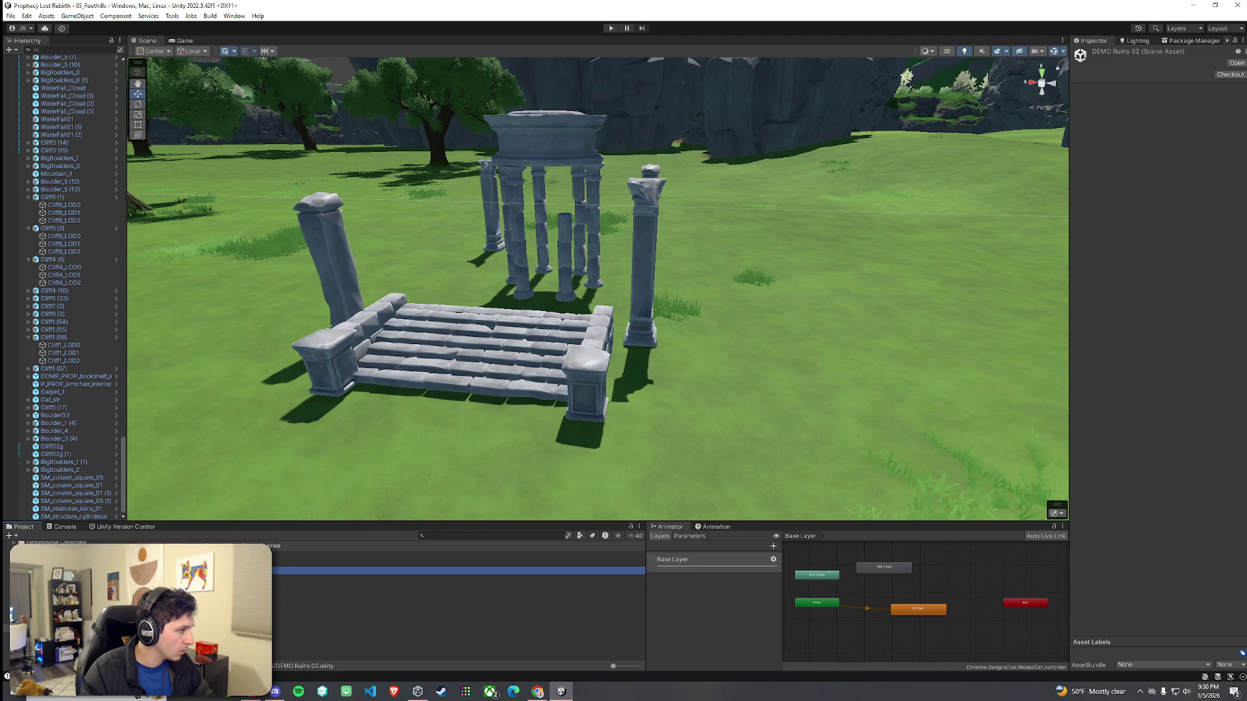
key("Return")
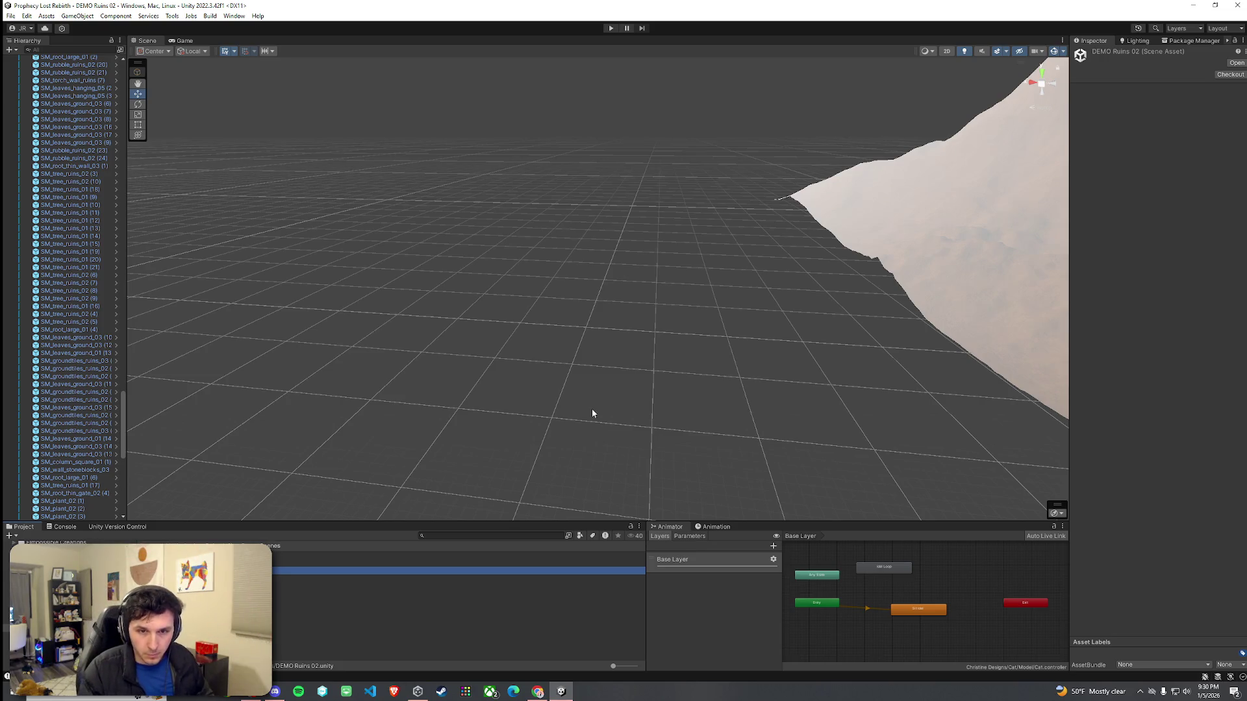
mouse_move(530, 329)
left_mouse_down()
mouse_move(824, 292)
mouse_move(825, 237)
mouse_move(866, 270)
mouse_move(708, 332)
mouse_move(697, 351)
mouse_move(849, 349)
left_mouse_up()
left_click(705, 341)
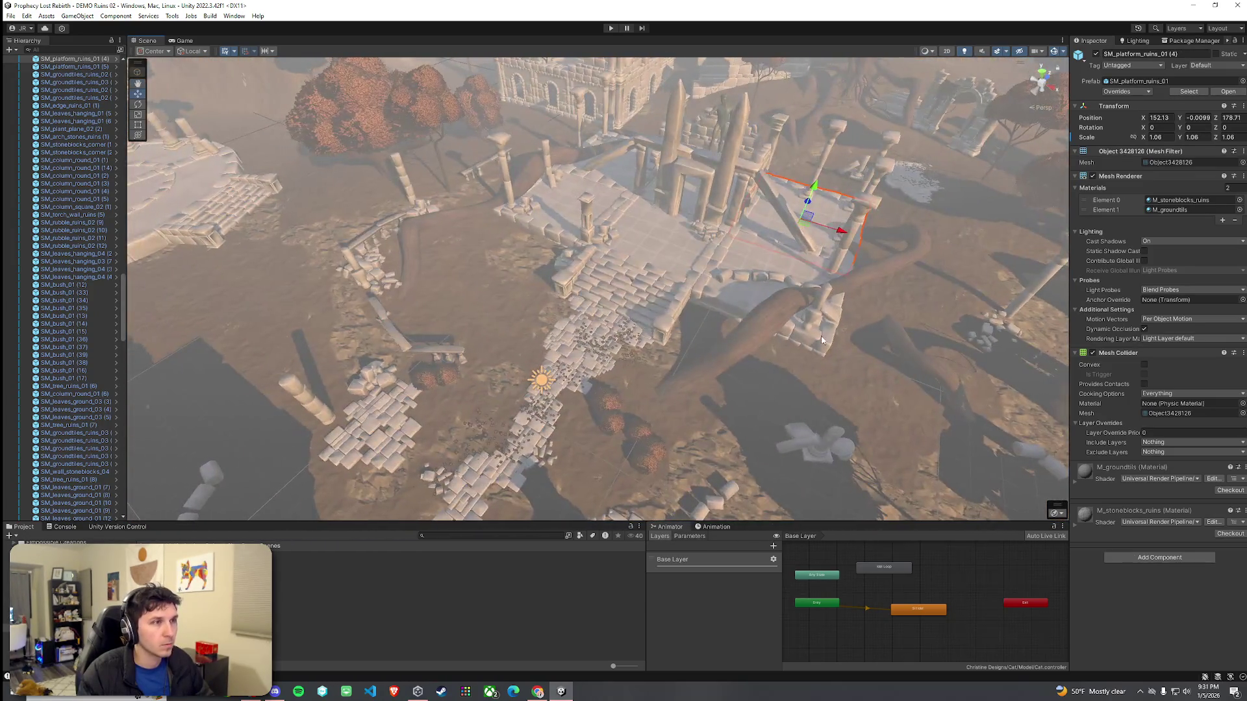
left_click(661, 241)
mouse_move(695, 311)
left_mouse_down()
mouse_move(465, 263)
mouse_move(698, 294)
mouse_move(1195, 272)
left_mouse_up()
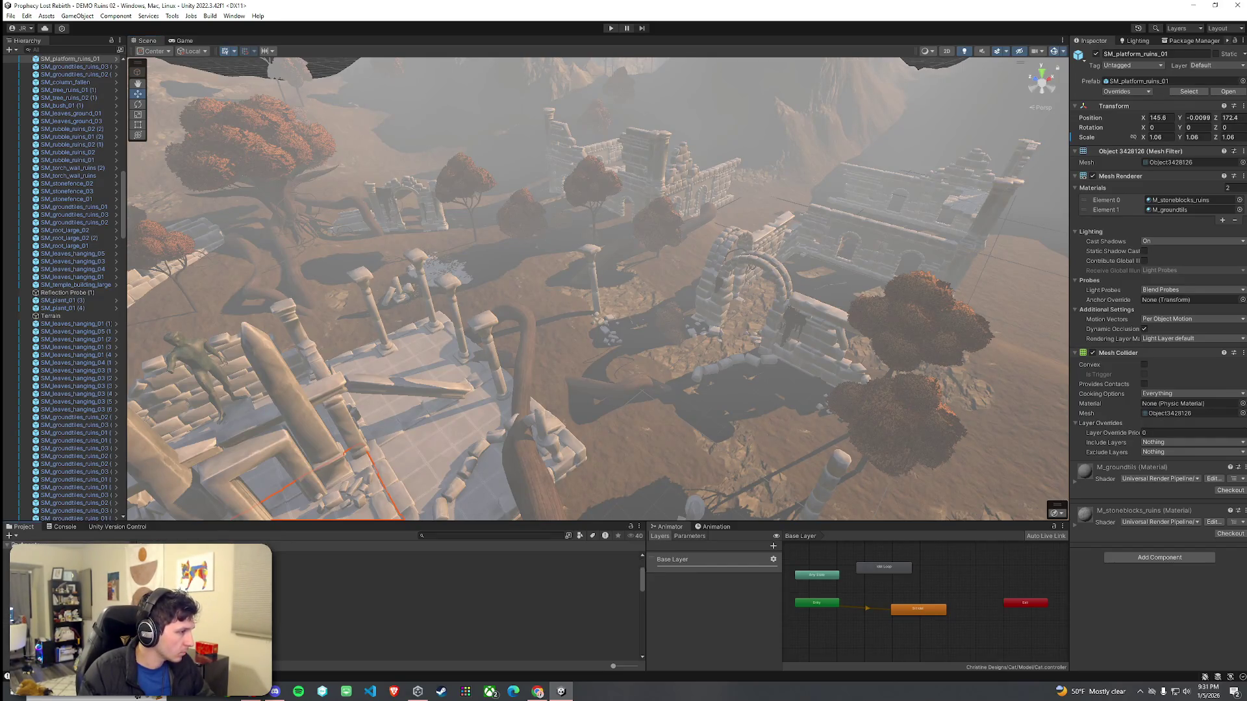
left_click(39, 543)
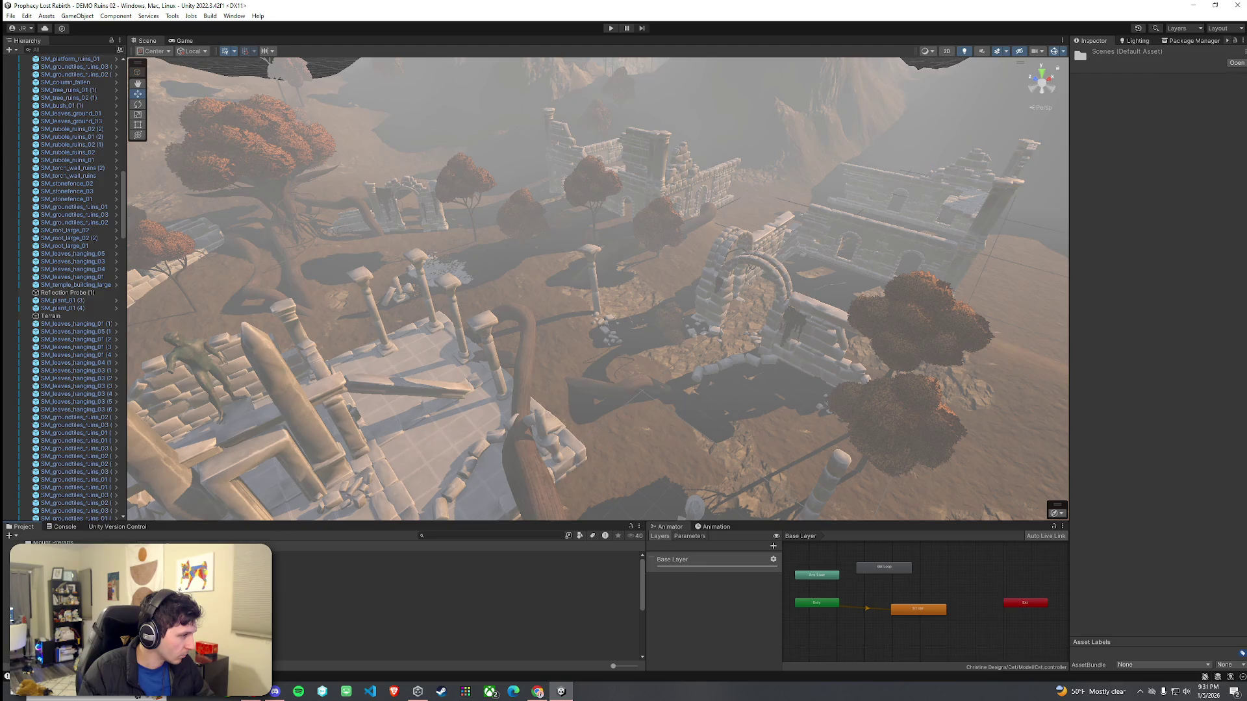
double_click(194, 625)
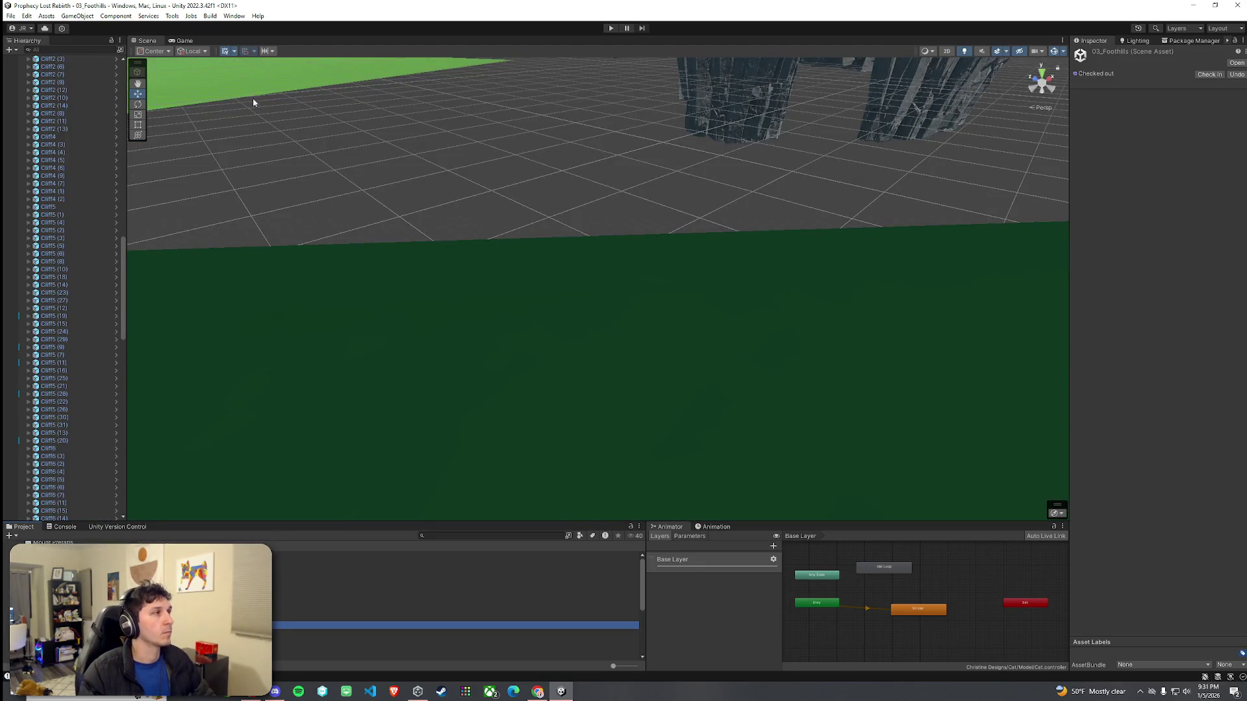
mouse_move(568, 259)
left_mouse_down()
mouse_move(538, 195)
mouse_move(649, 153)
mouse_move(824, 206)
mouse_move(715, 327)
left_mouse_up()
left_click(715, 328)
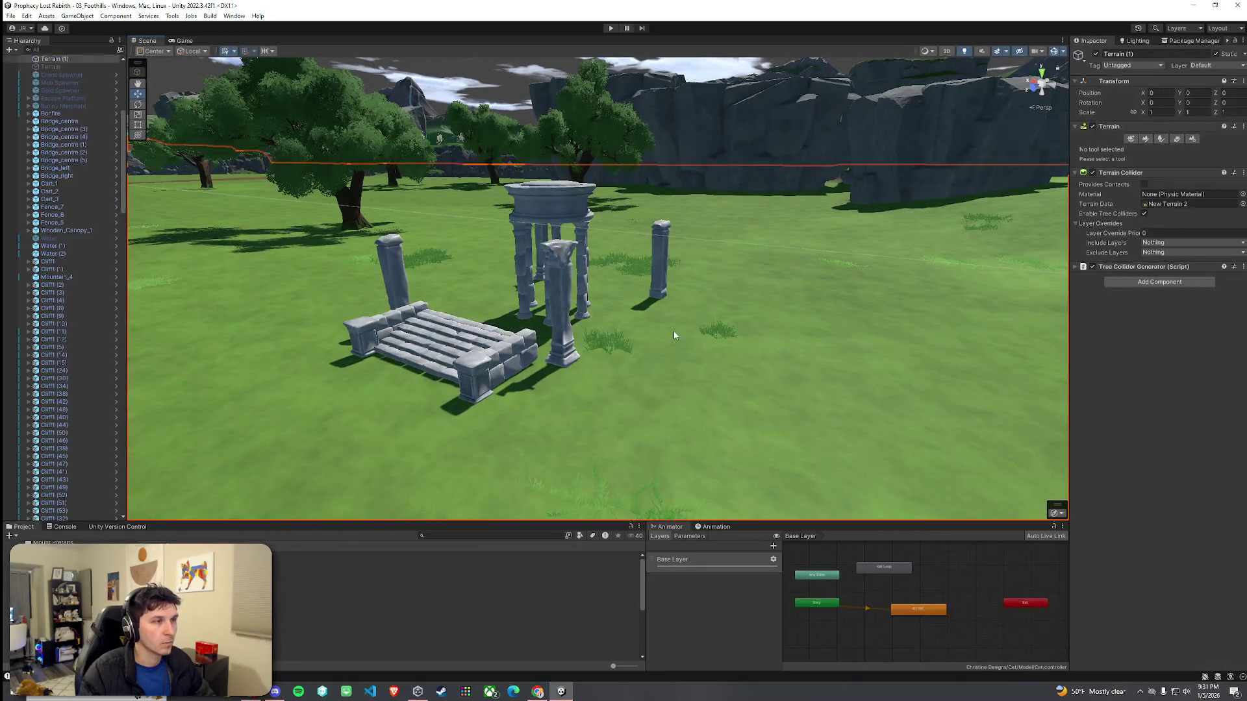
Step: Search the Project assets for 'plat', filtered to prefabs
key("ctrl+z")
left_click(461, 536)
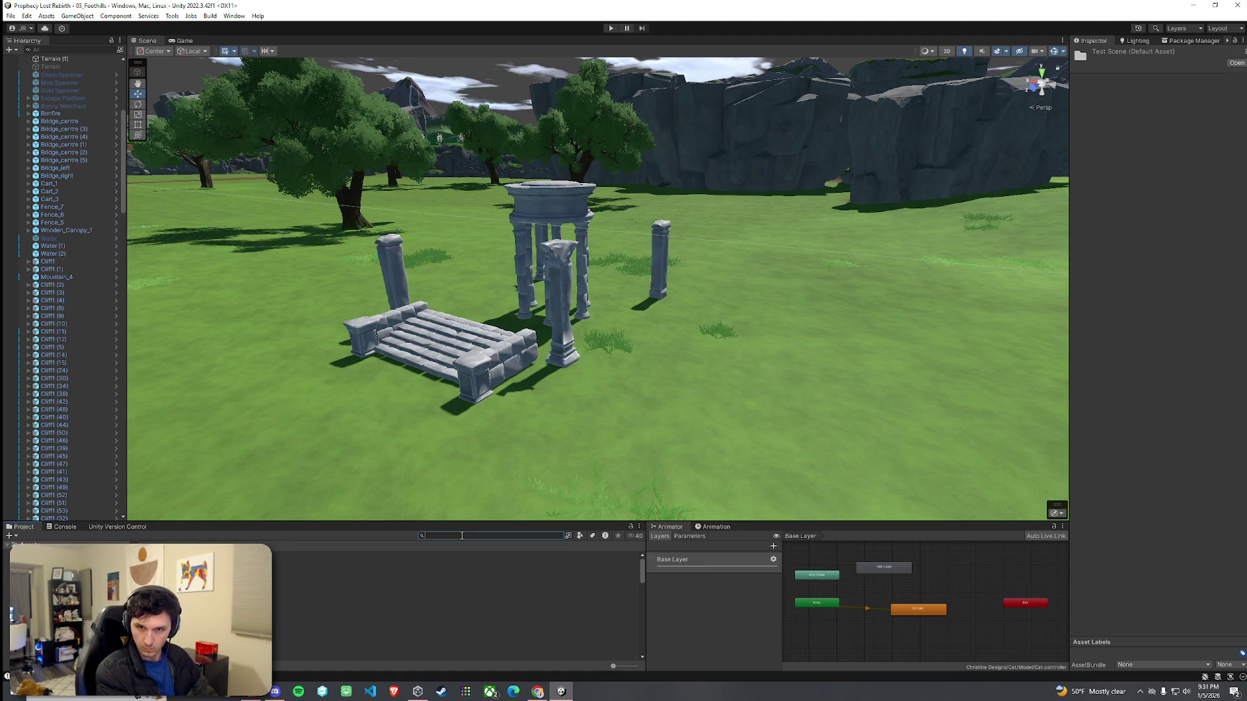
type("play")
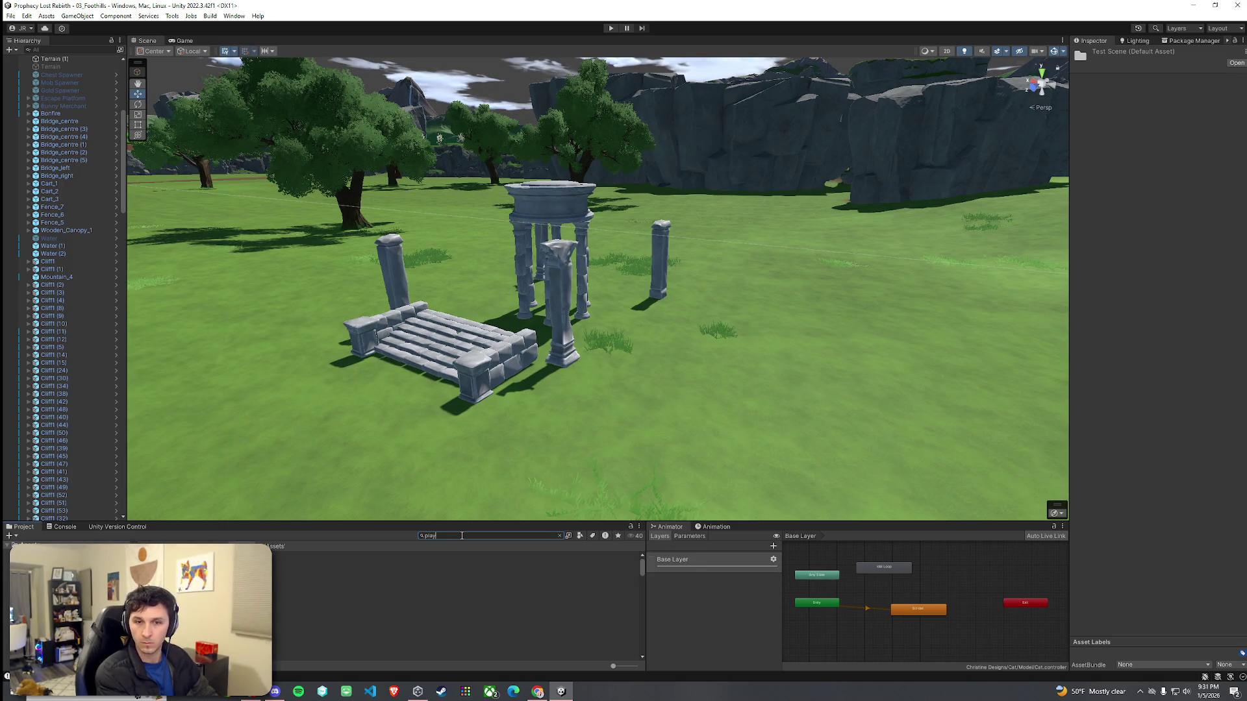
key("BackSpace")
type("tform")
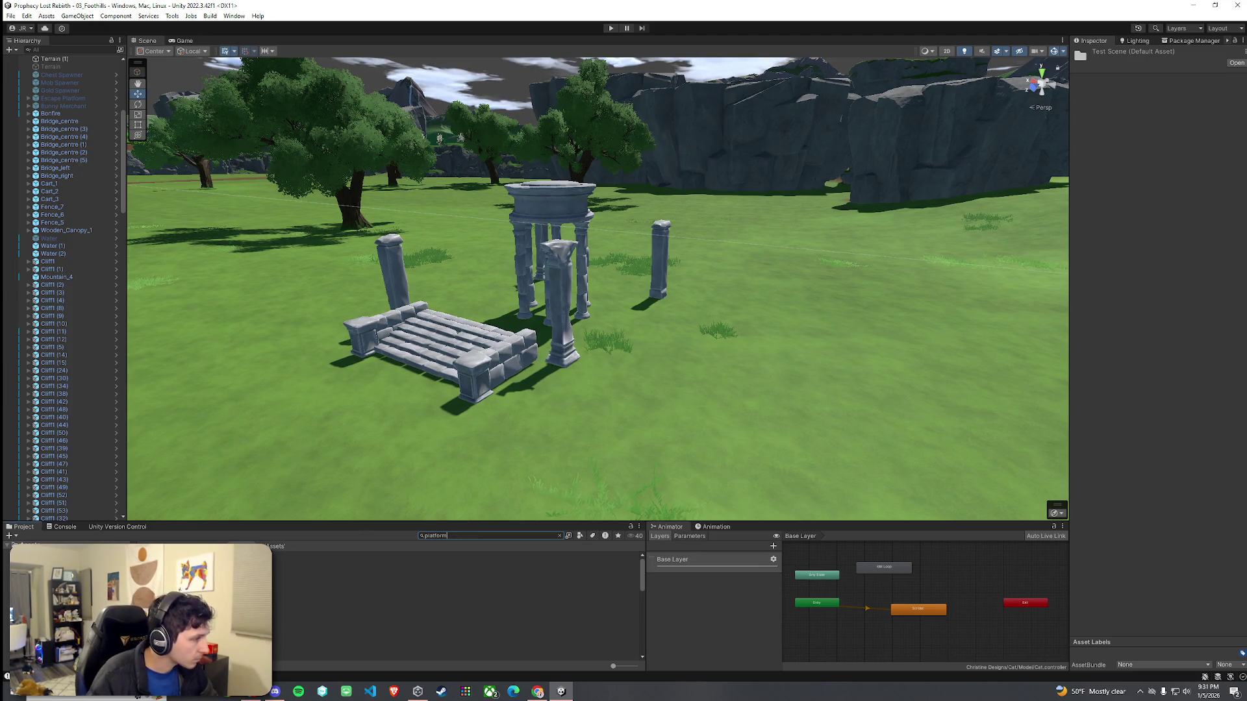
left_click(580, 536)
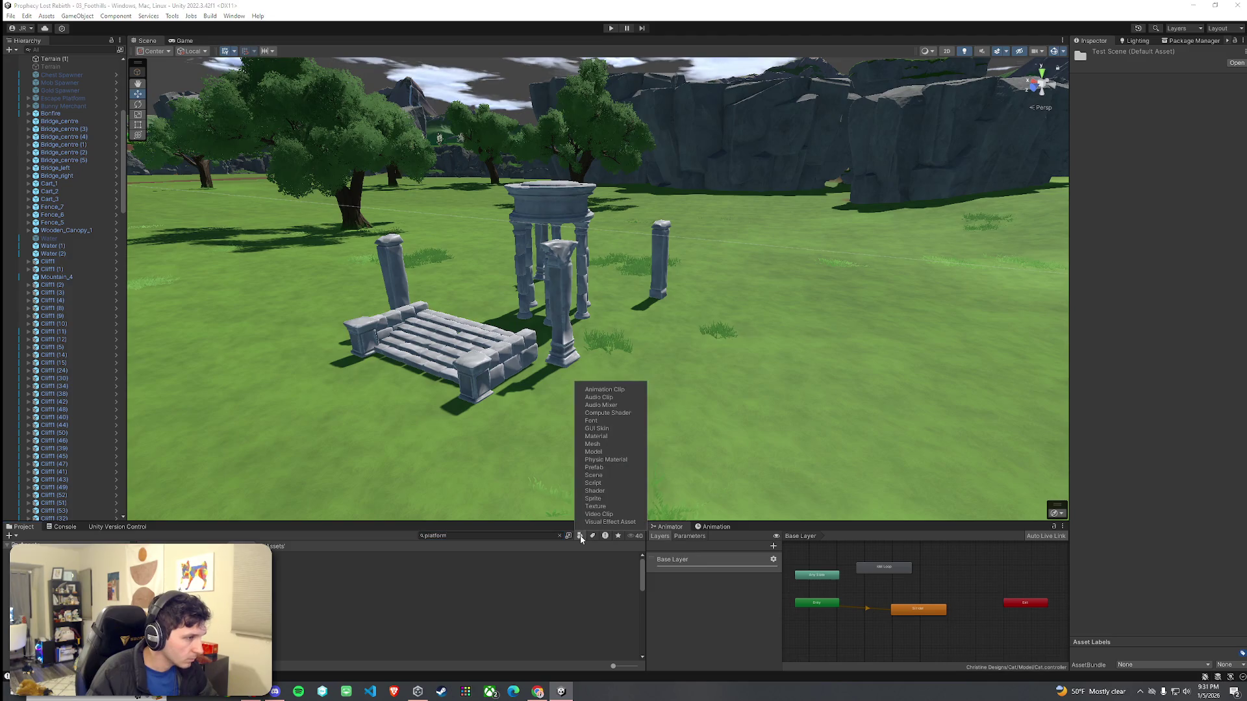
left_click(593, 468)
Step: Compare the platform prefabs and place the circular stone platform in the scene
left_click(455, 555)
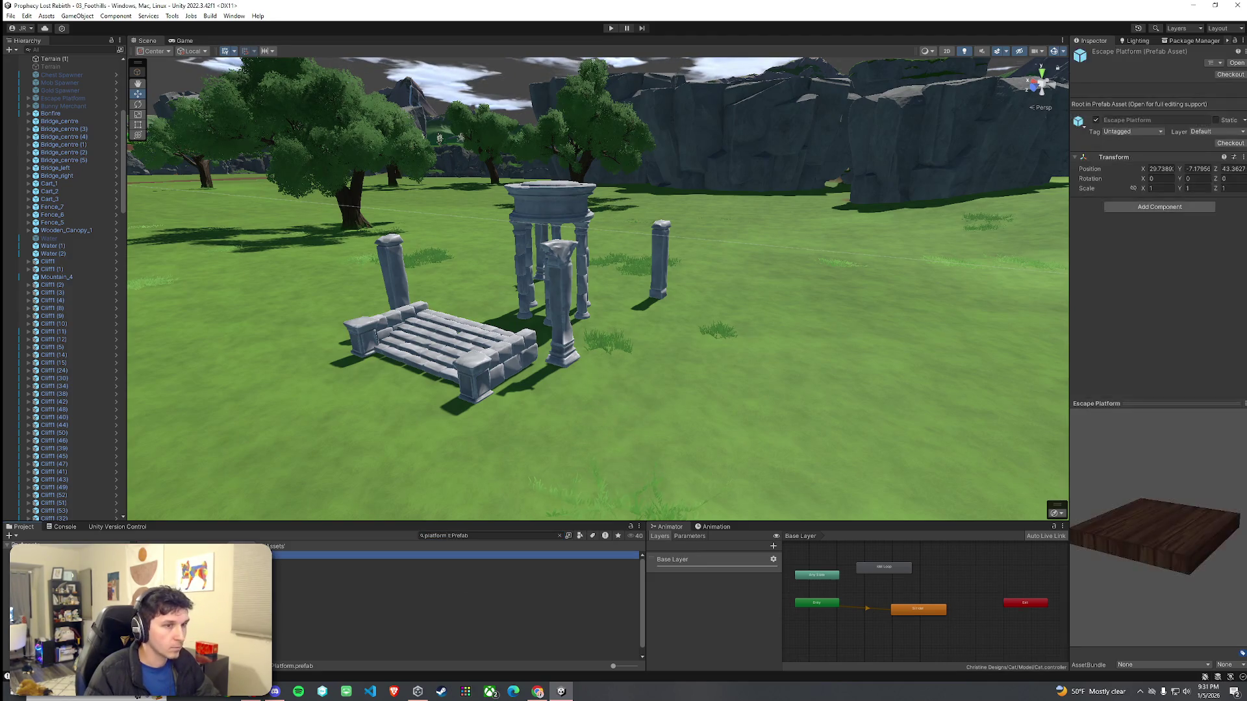
left_click(454, 571)
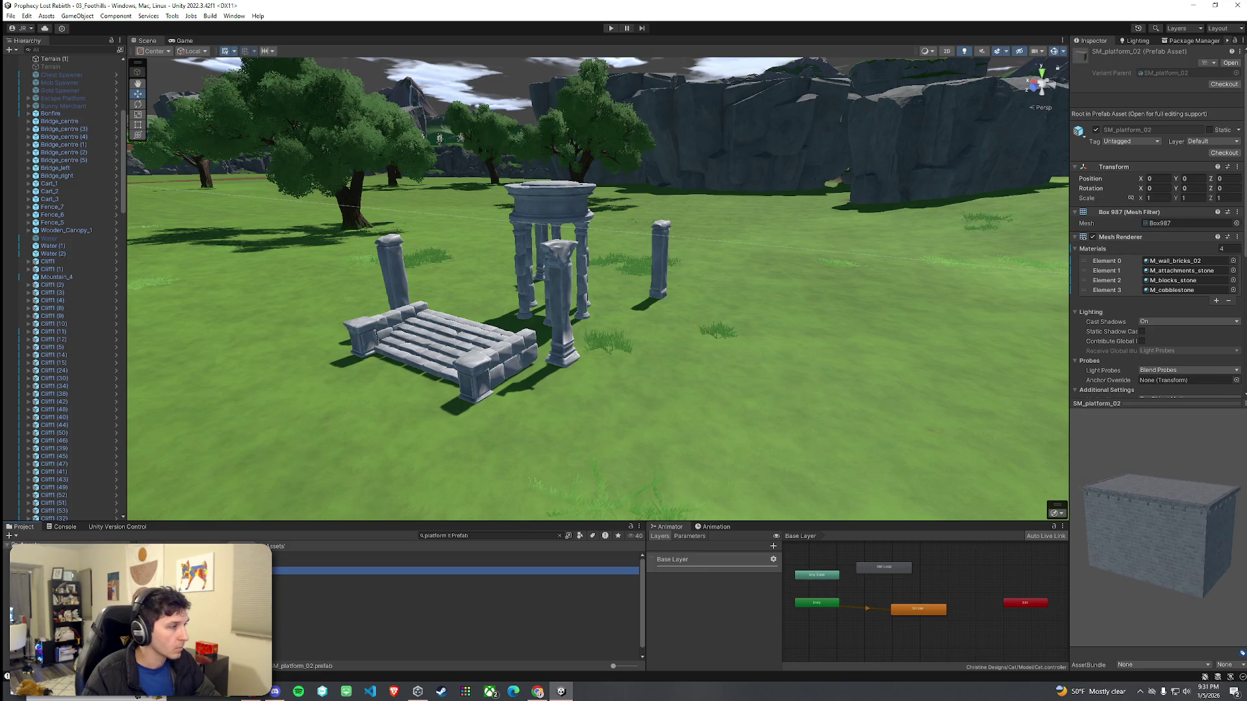
key("Down")
key("Down")
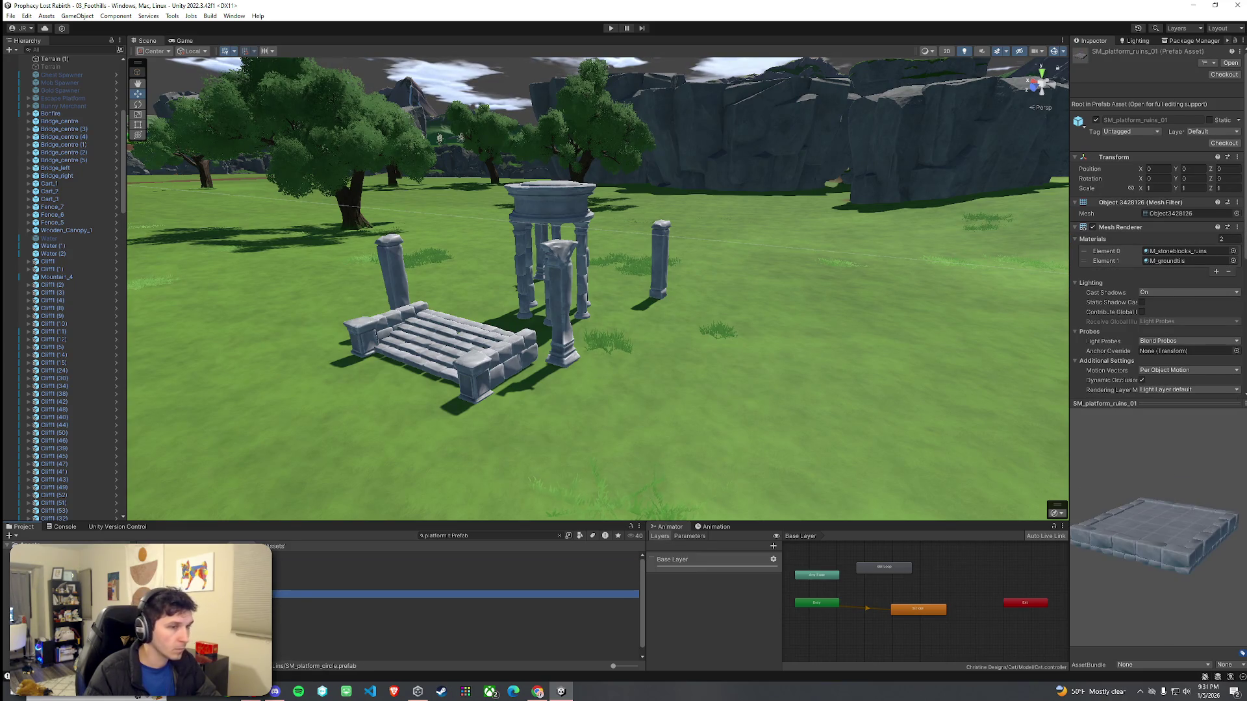
left_click(454, 594)
key("Up")
key("Up")
key("Up")
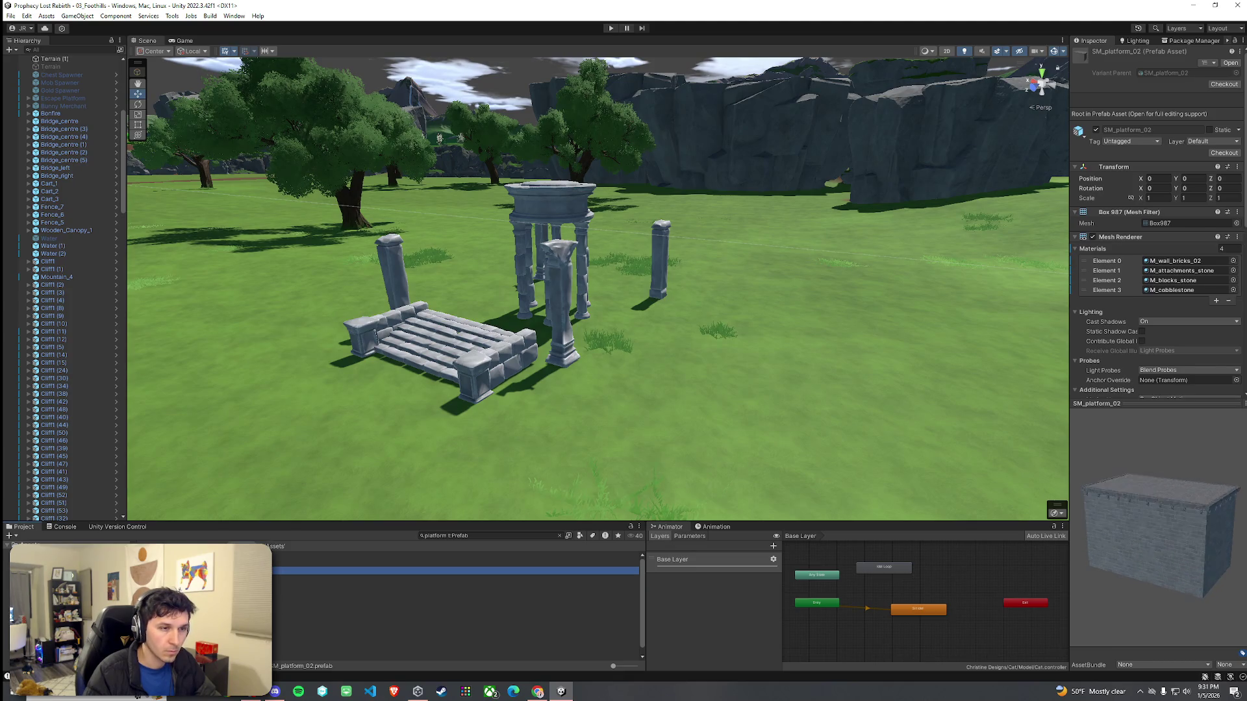
key("Down")
key("Down")
key("Down")
left_click(454, 602)
mouse_move(455, 594)
left_mouse_down()
mouse_move(552, 513)
mouse_move(609, 442)
mouse_move(560, 290)
mouse_move(676, 337)
mouse_move(738, 344)
left_mouse_up()
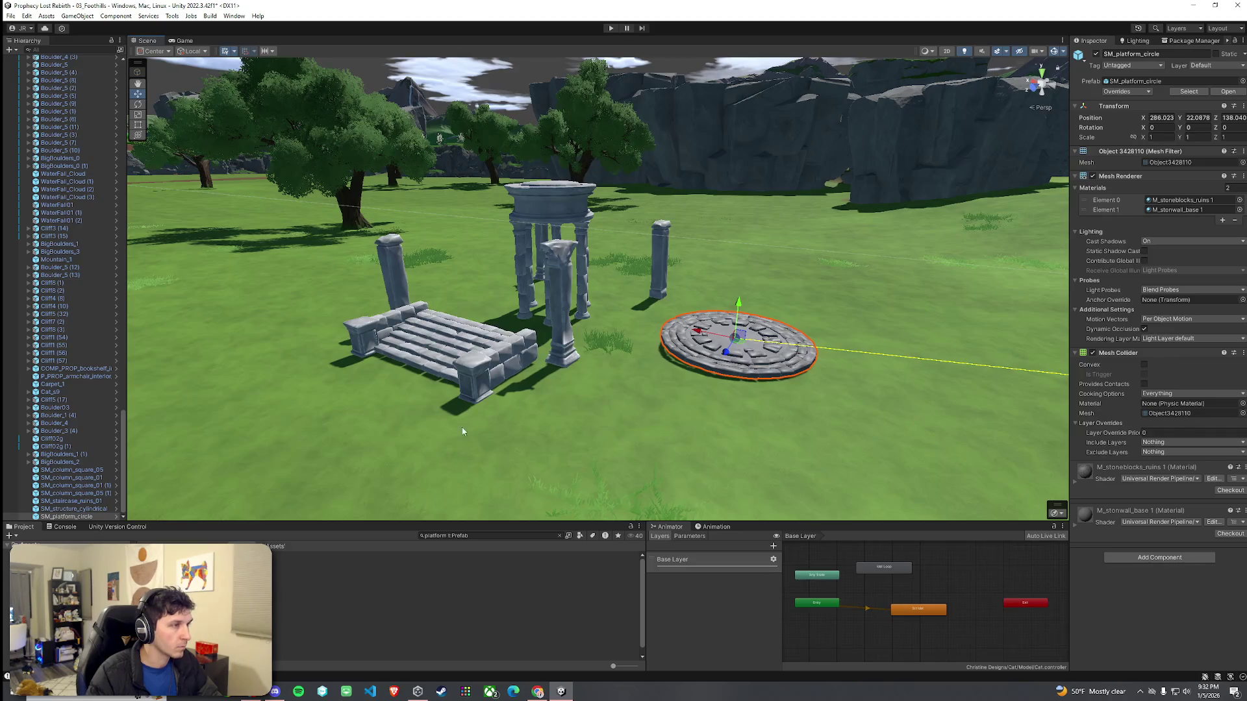
Step: Place SM_platform_ruins_01, delete the round platform, and slide the staircase against it
left_click(567, 333)
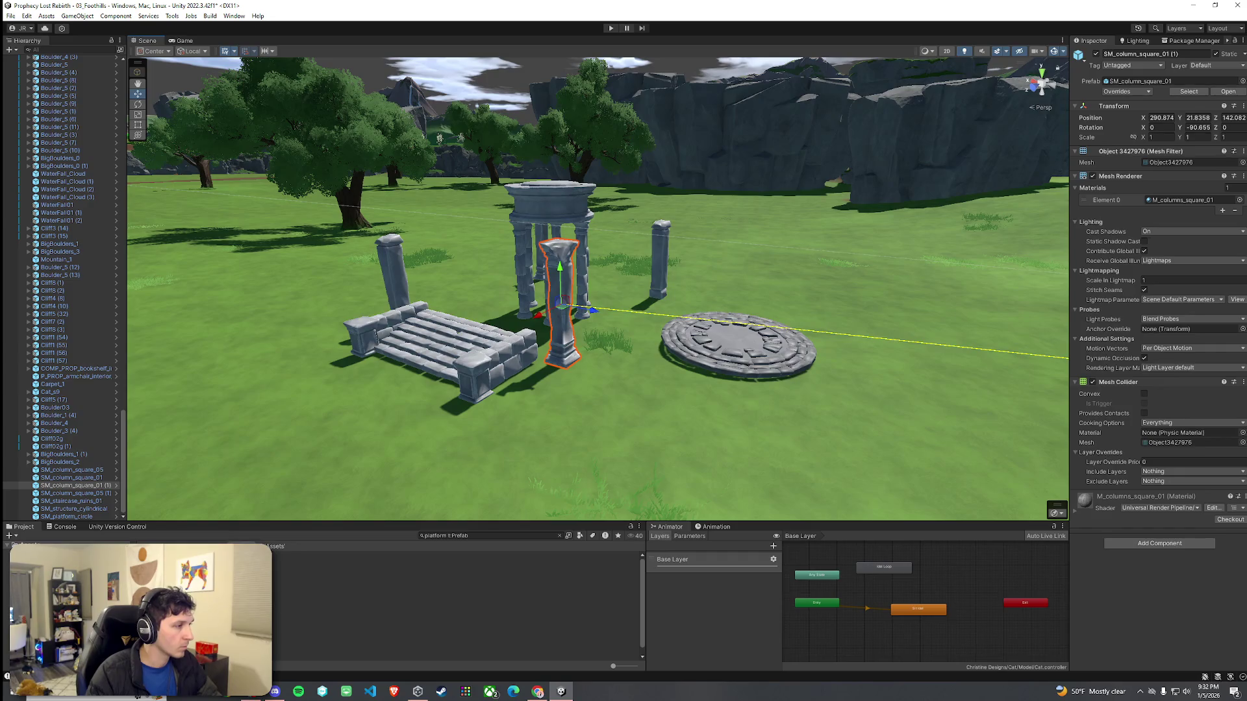
left_click(454, 594)
key("Down")
key("Down")
left_click(454, 609)
mouse_move(454, 602)
left_mouse_down()
mouse_move(747, 360)
mouse_move(859, 327)
mouse_move(876, 339)
left_mouse_up()
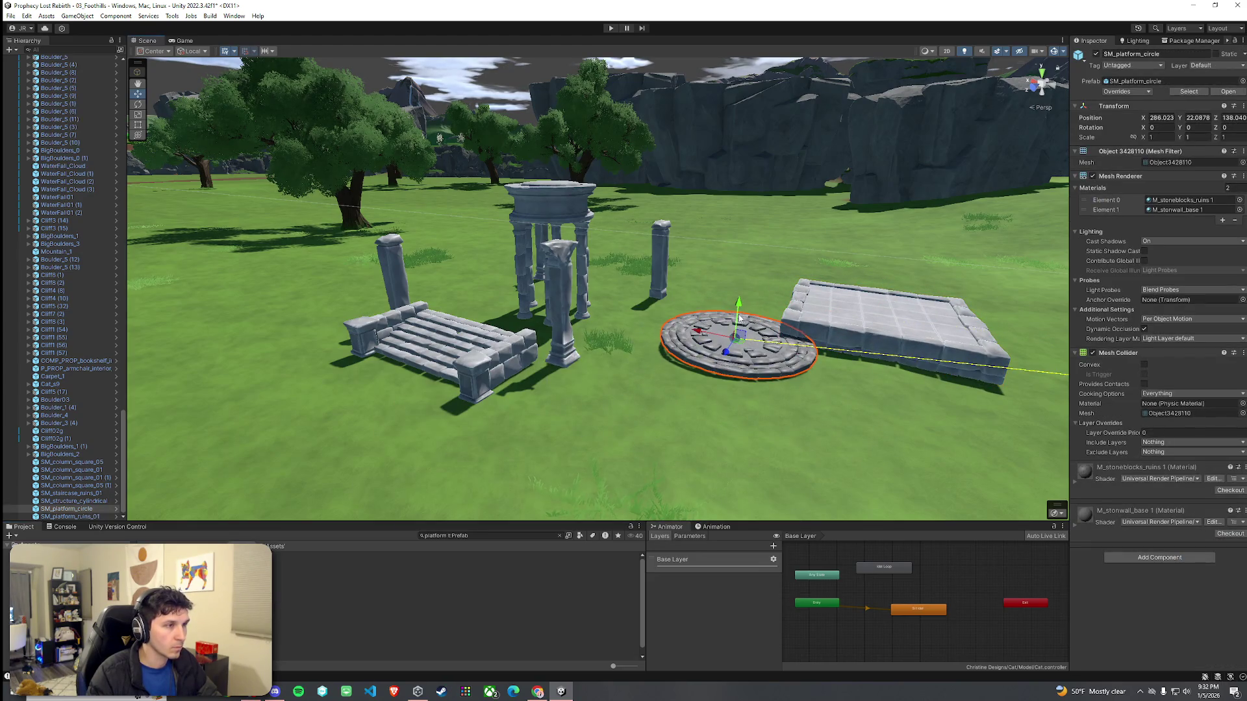
key("Delete")
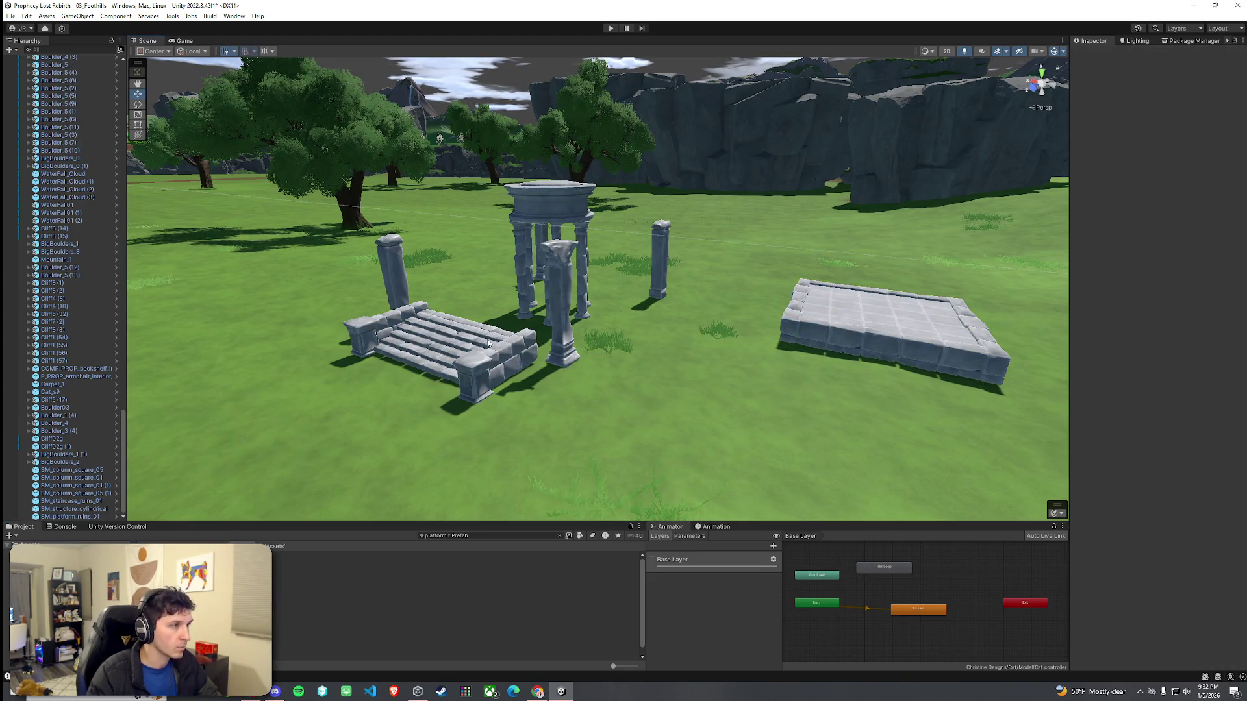
left_click(487, 344)
mouse_move(426, 355)
left_mouse_down()
mouse_move(880, 384)
mouse_move(727, 361)
mouse_move(718, 420)
mouse_move(666, 455)
left_mouse_up()
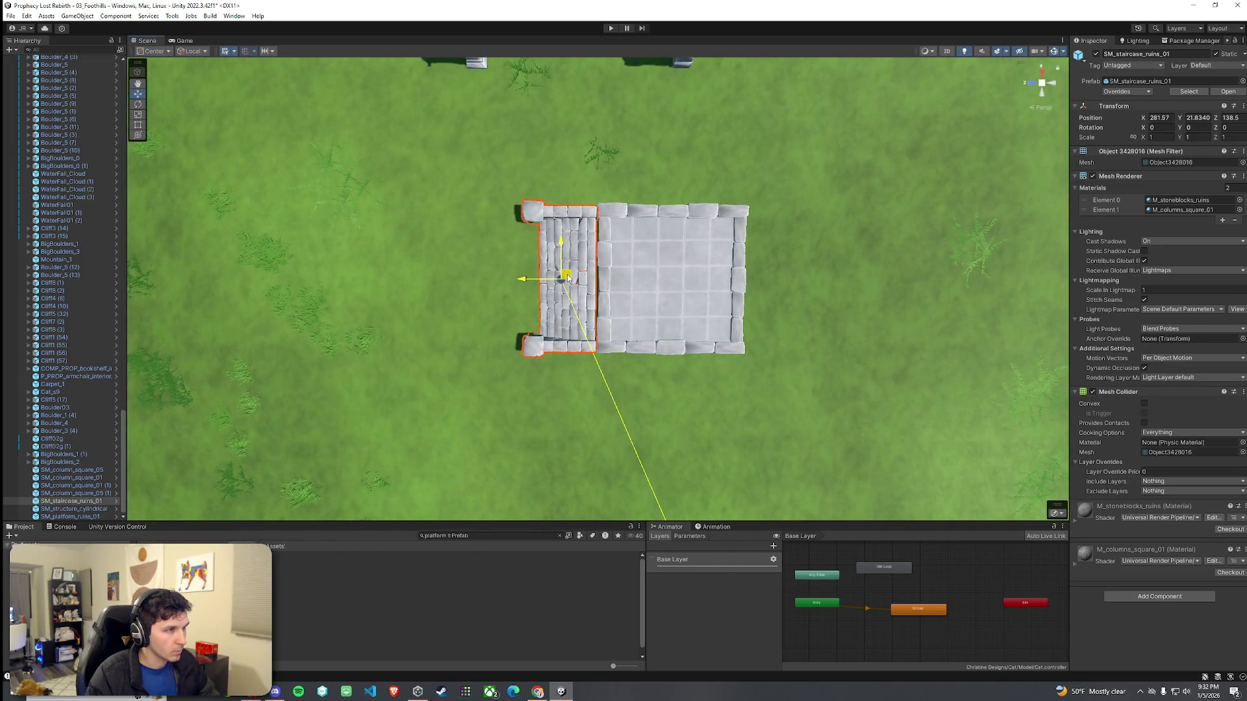
Step: Nudge SM_structure_cylindrical onto the ruined platform and scale it up to about 1.22
mouse_move(569, 278)
left_mouse_down()
mouse_move(812, 194)
mouse_move(666, 385)
mouse_move(679, 226)
mouse_move(585, 234)
mouse_move(458, 218)
mouse_move(659, 228)
mouse_move(607, 289)
mouse_move(732, 190)
mouse_move(614, 170)
mouse_move(617, 142)
mouse_move(626, 241)
left_mouse_up()
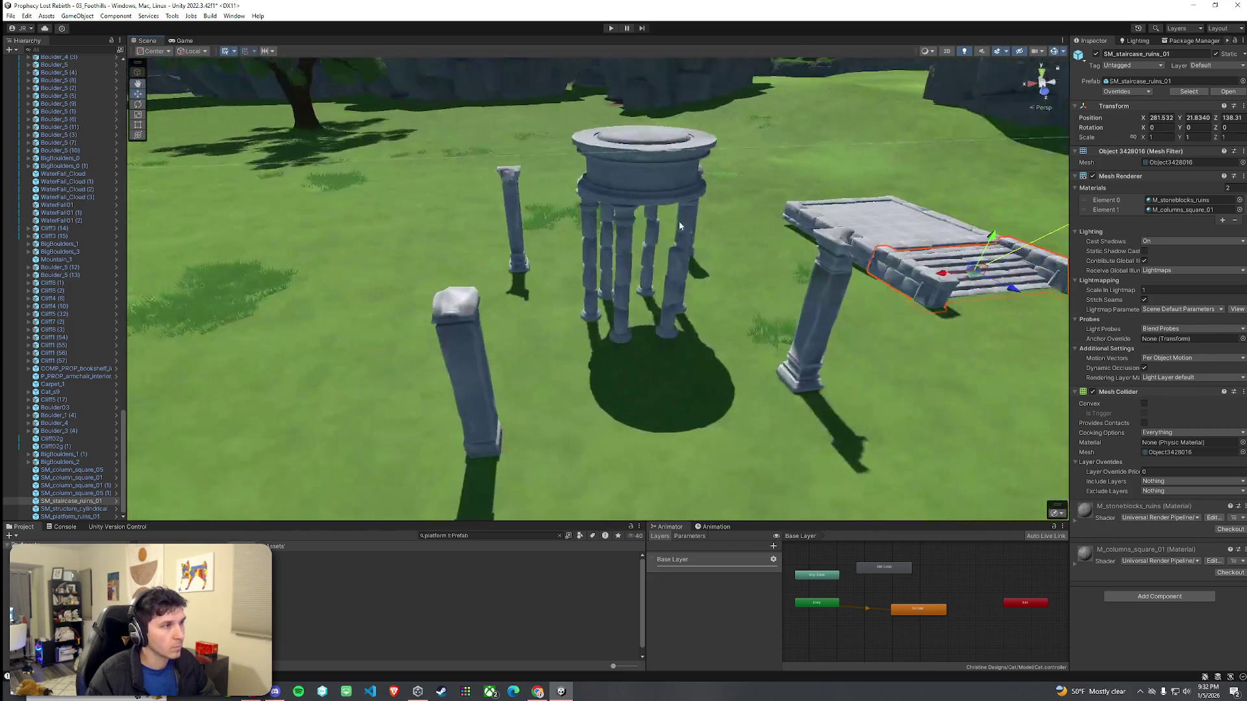
left_click(680, 225)
scroll(622, 153, "up", 5)
scroll(621, 154, "down", 5)
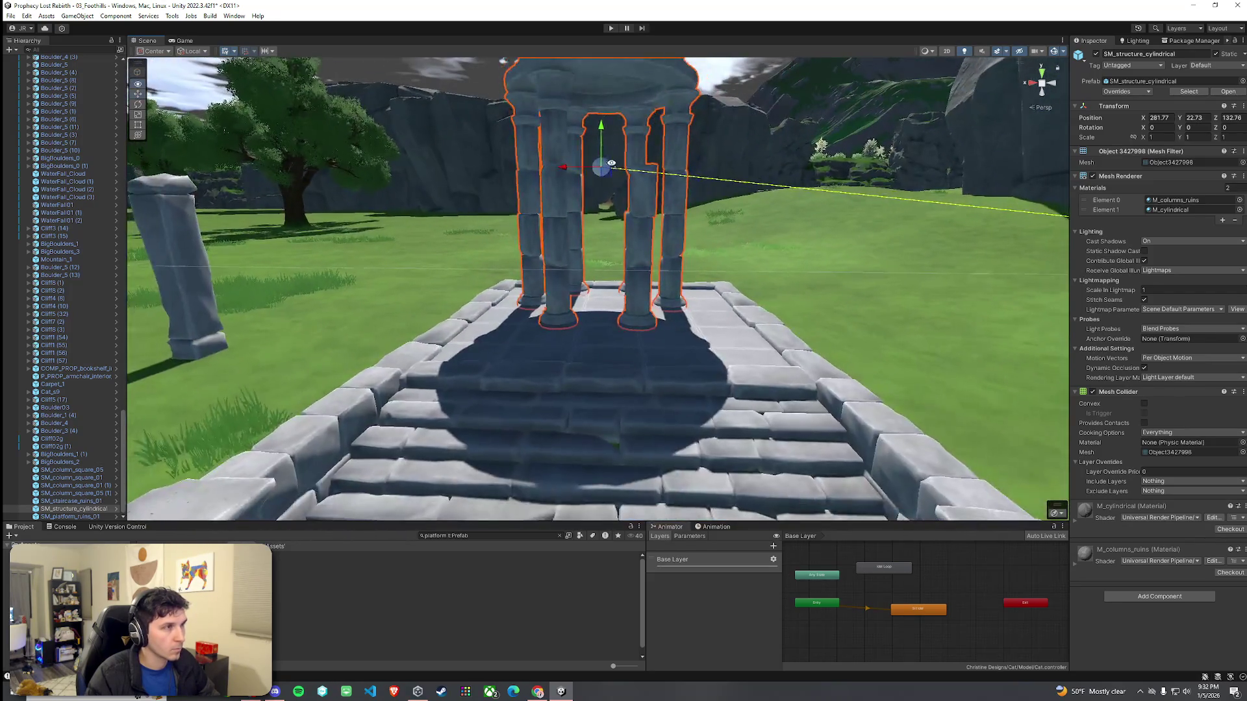
scroll(627, 240, "up", 3)
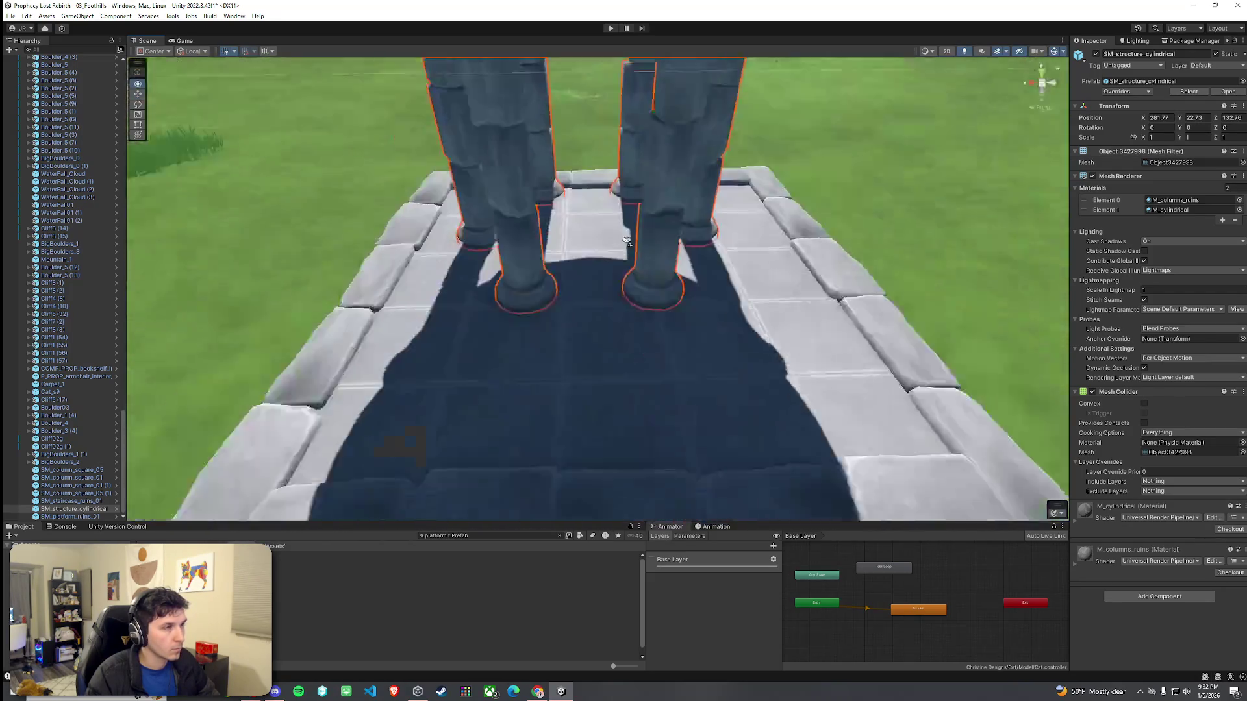
scroll(591, 144, "down", 3)
left_click_drag(586, 130, 596, 129)
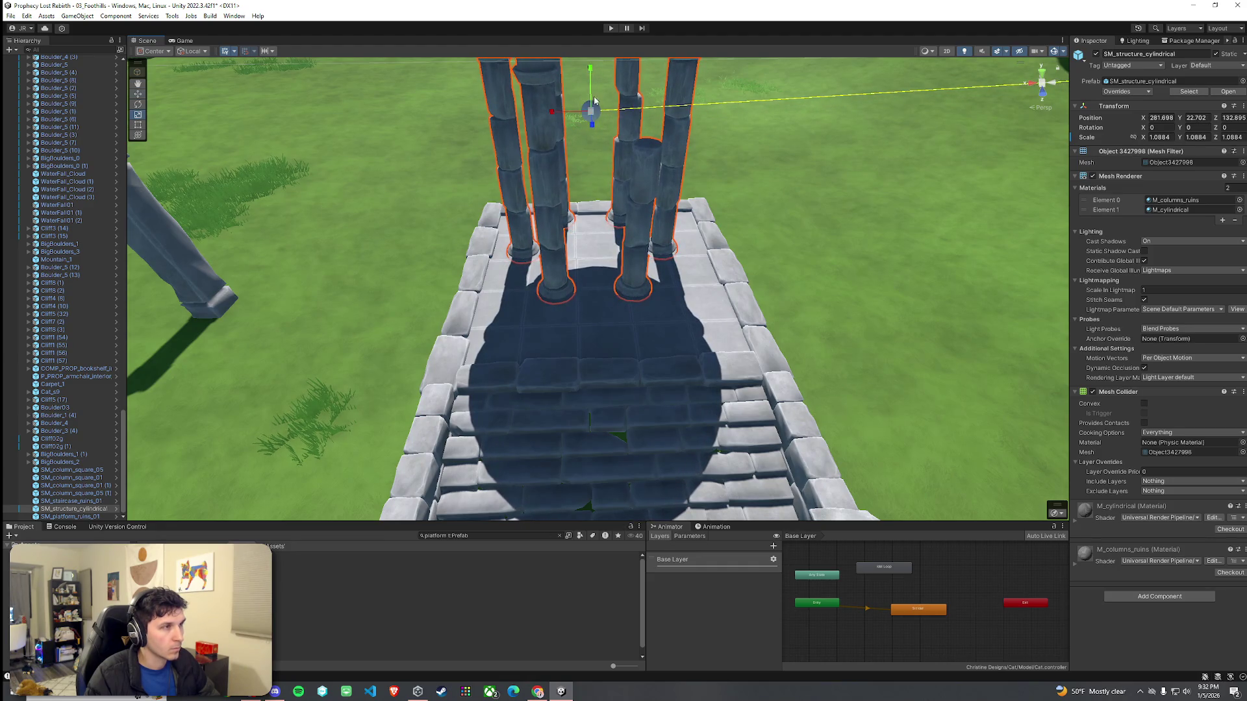
left_click_drag(590, 116, 725, 199)
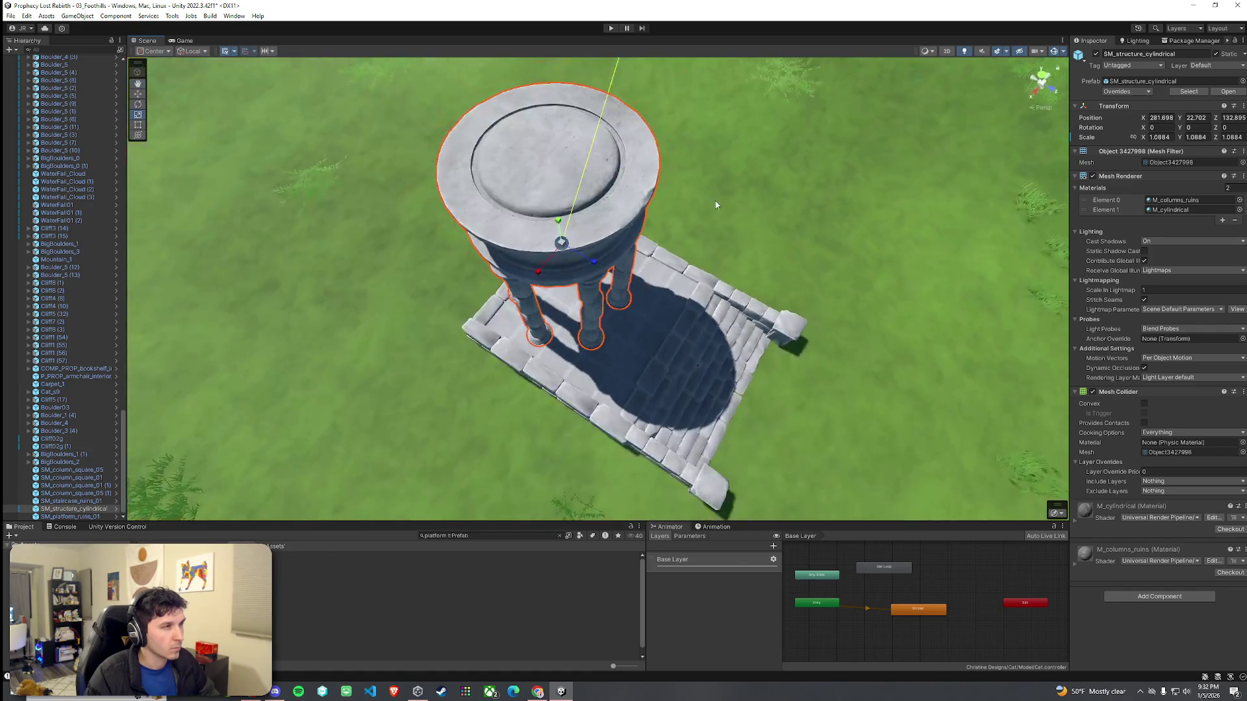
mouse_move(563, 251)
left_mouse_down()
mouse_move(563, 231)
mouse_move(429, 111)
mouse_move(586, 192)
mouse_move(618, 202)
mouse_move(627, 174)
mouse_move(569, 368)
mouse_move(656, 376)
mouse_move(565, 384)
mouse_move(548, 403)
mouse_move(480, 306)
mouse_move(497, 276)
mouse_move(774, 237)
left_mouse_up()
Step: Topple a loose square pillar onto its side and move it toward the platform corner
left_click(462, 279)
mouse_move(492, 190)
left_mouse_down()
mouse_move(526, 214)
mouse_move(622, 187)
mouse_move(649, 237)
left_mouse_up()
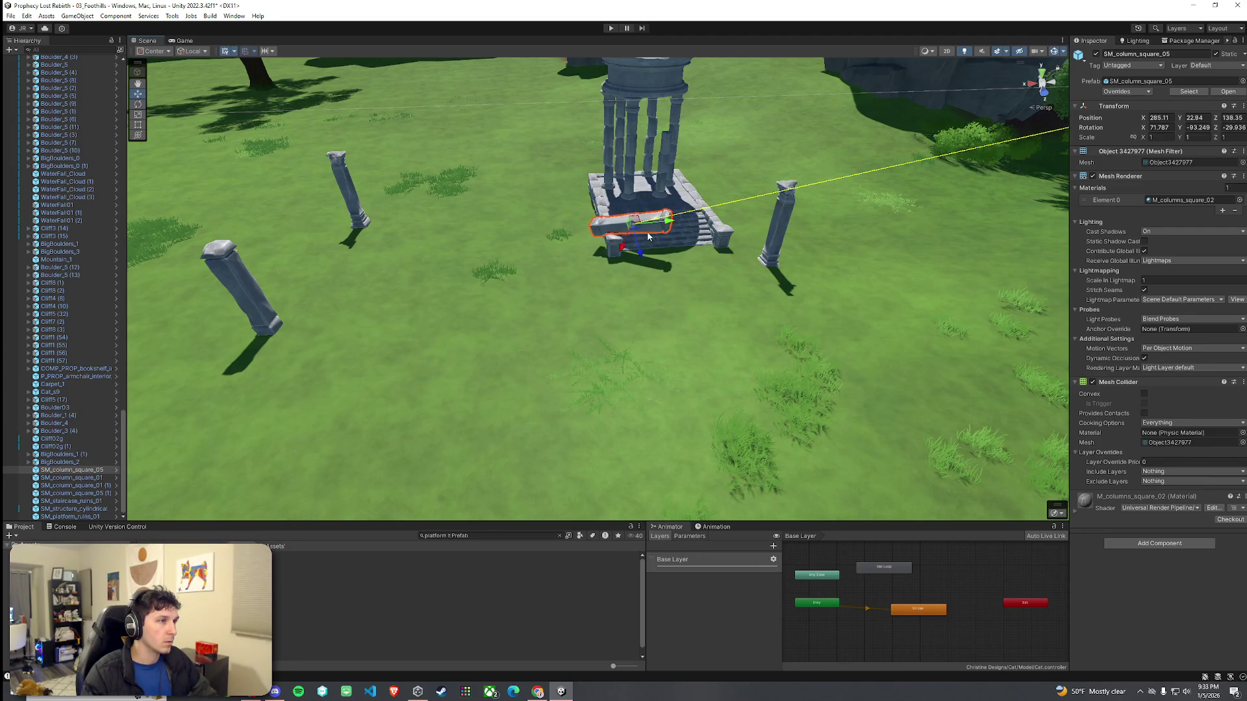
scroll(589, 230, "up", 10)
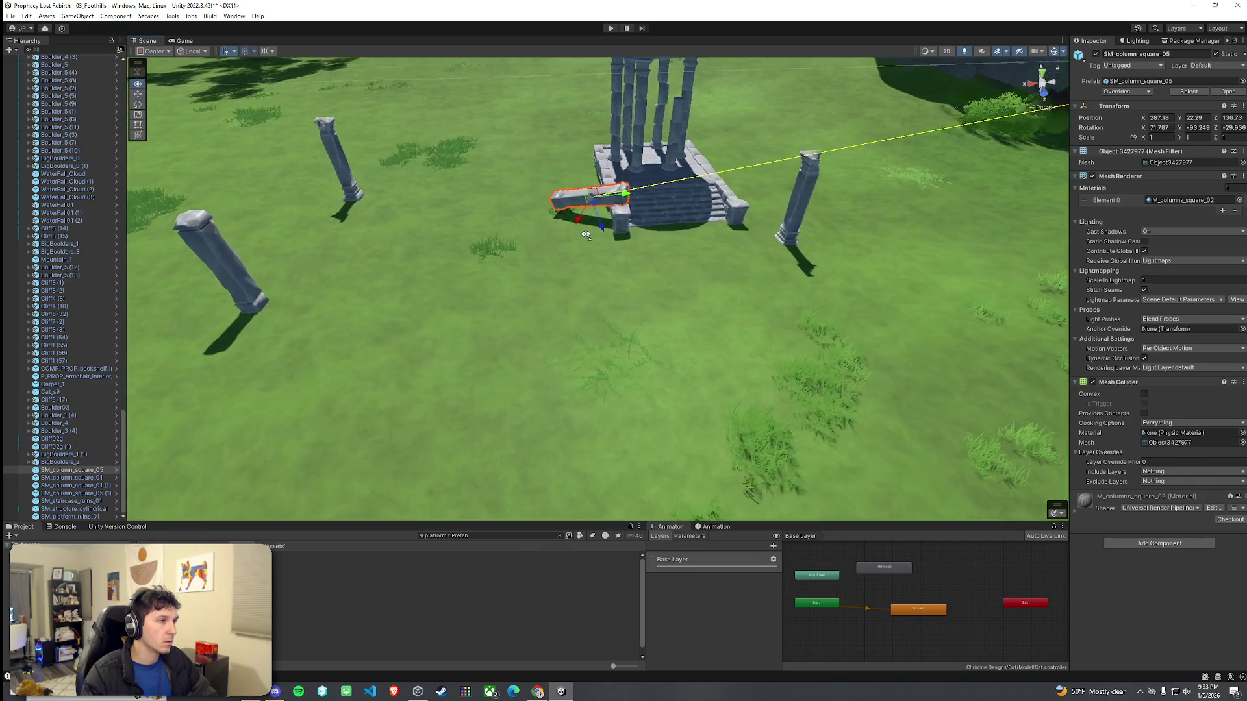
mouse_move(717, 201)
left_mouse_down()
mouse_move(684, 194)
mouse_move(708, 220)
mouse_move(580, 278)
mouse_move(539, 248)
left_mouse_up()
key("e")
scroll(649, 247, "down", 5)
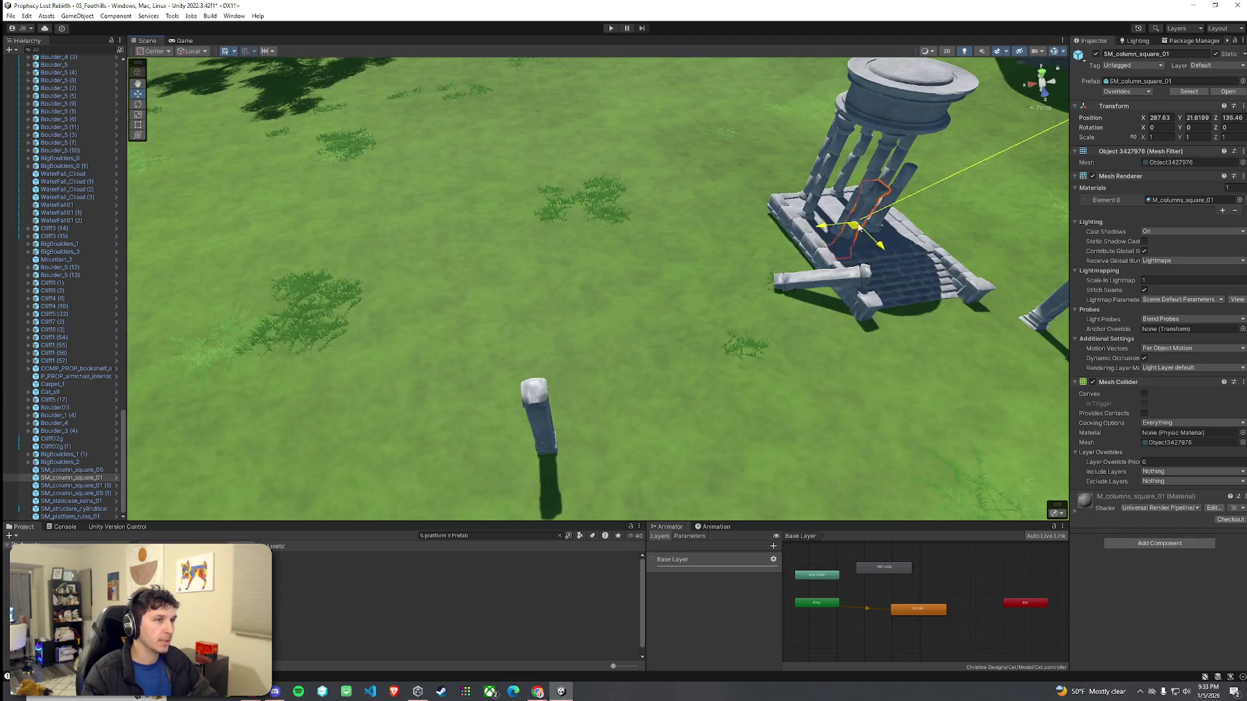
mouse_move(775, 214)
left_mouse_down()
mouse_move(1029, 274)
mouse_move(798, 326)
left_mouse_up()
scroll(798, 327, "down", 3)
mouse_move(714, 305)
left_mouse_down()
mouse_move(639, 276)
mouse_move(633, 253)
mouse_move(449, 289)
left_mouse_up()
Step: Stand the leaning SM_column_square_01 pillar against the platform edge beside the rotunda
left_click(384, 292)
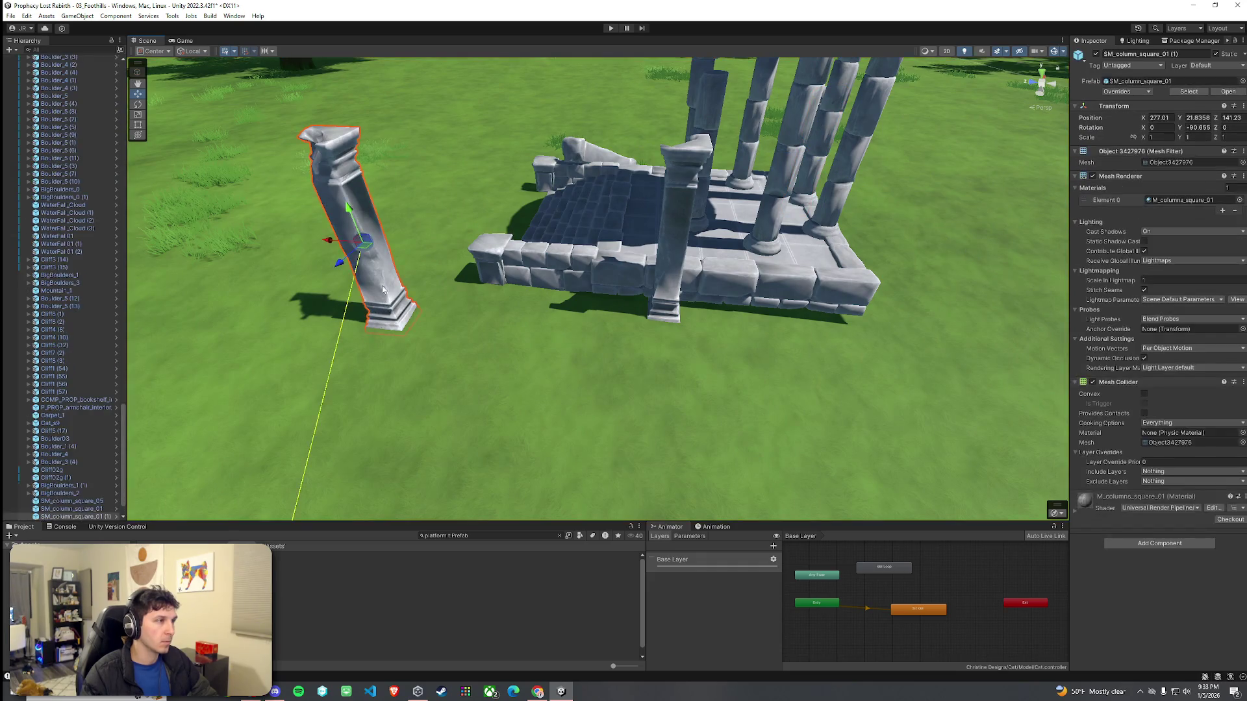
mouse_move(366, 250)
left_mouse_down()
mouse_move(857, 260)
mouse_move(896, 243)
mouse_move(898, 265)
mouse_move(799, 264)
mouse_move(649, 211)
mouse_move(620, 224)
mouse_move(587, 273)
left_mouse_up()
scroll(588, 274, "down", 3)
scroll(595, 200, "down", 3)
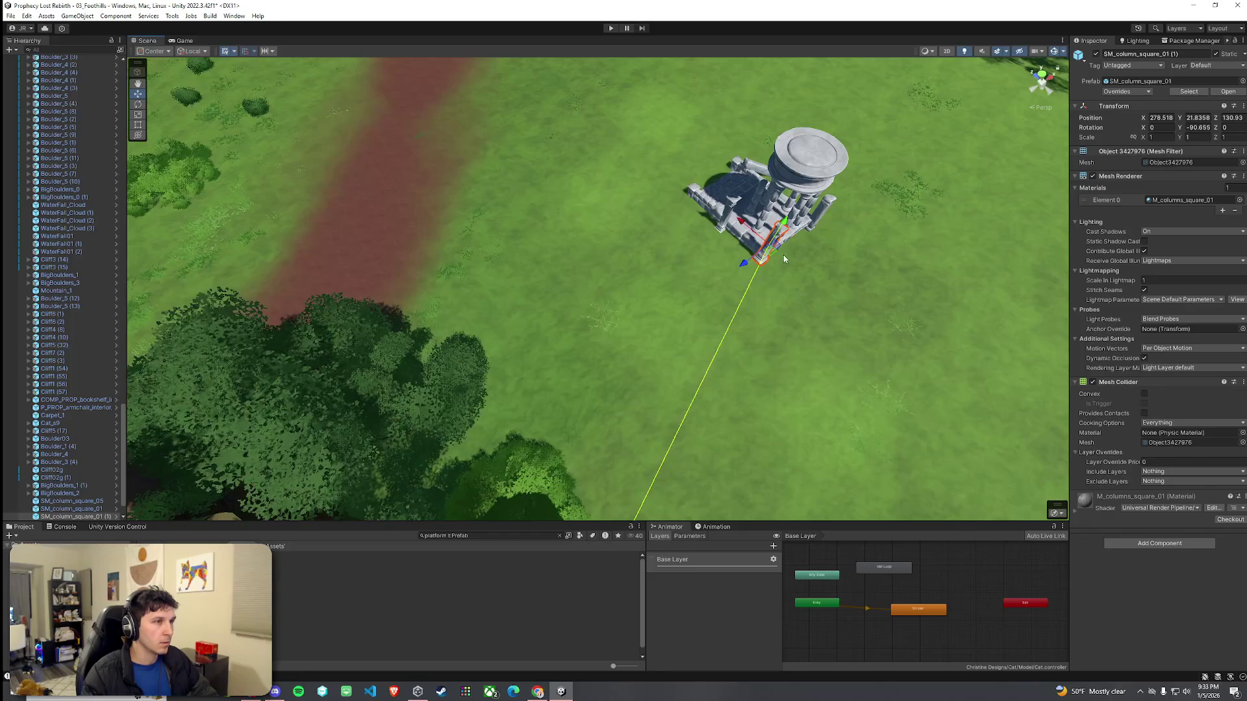
left_click_drag(773, 256, 768, 259)
key("f")
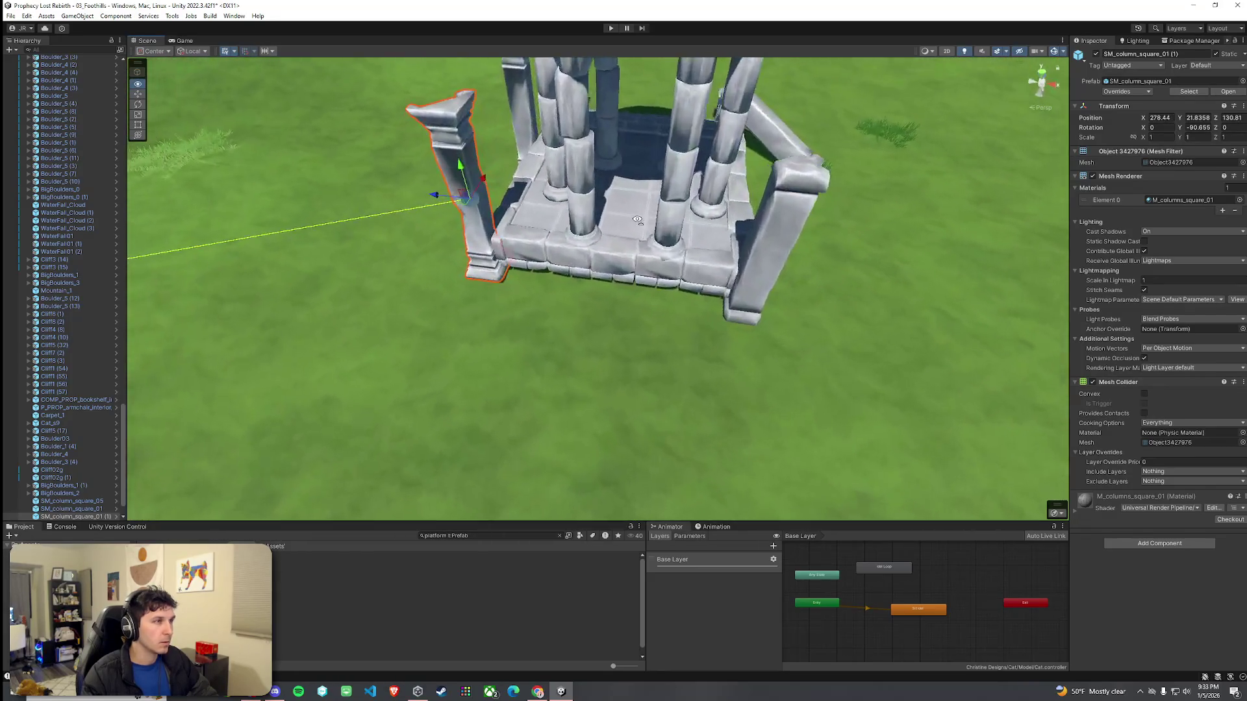
mouse_move(561, 203)
left_mouse_down()
mouse_move(593, 262)
mouse_move(606, 100)
mouse_move(587, 103)
left_mouse_up()
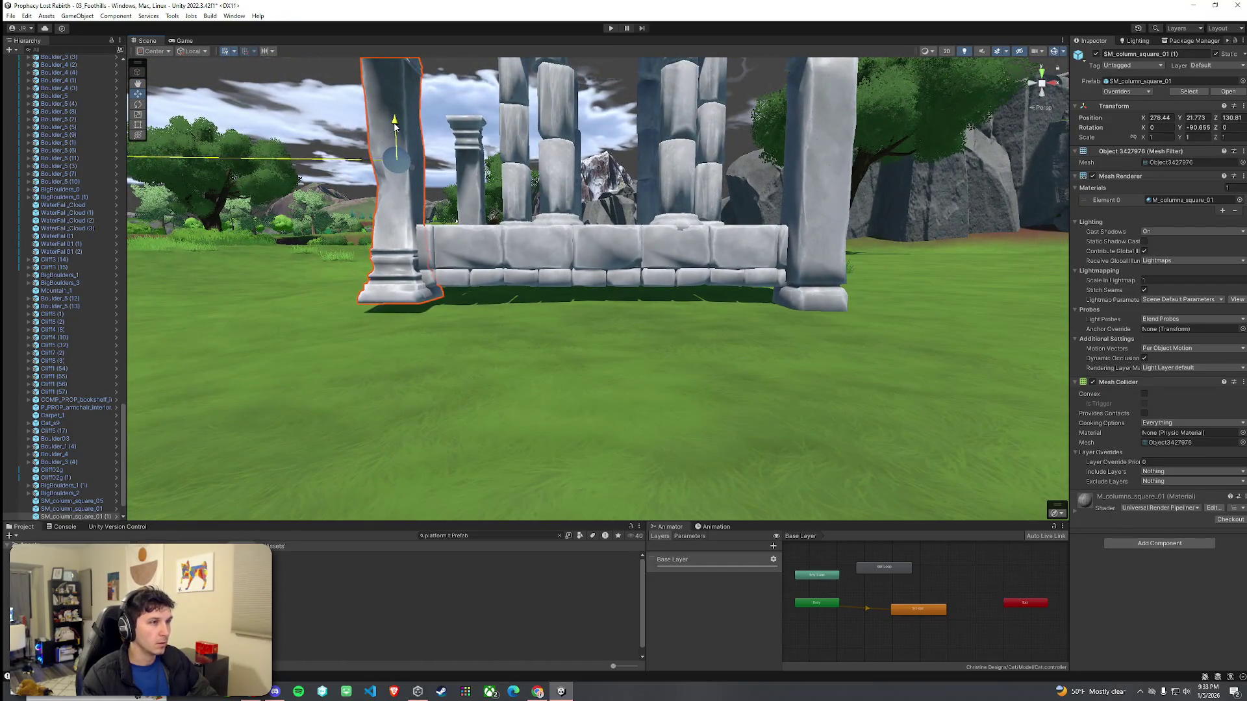
mouse_move(471, 211)
left_mouse_down()
mouse_move(965, 303)
mouse_move(766, 221)
mouse_move(770, 234)
left_mouse_up()
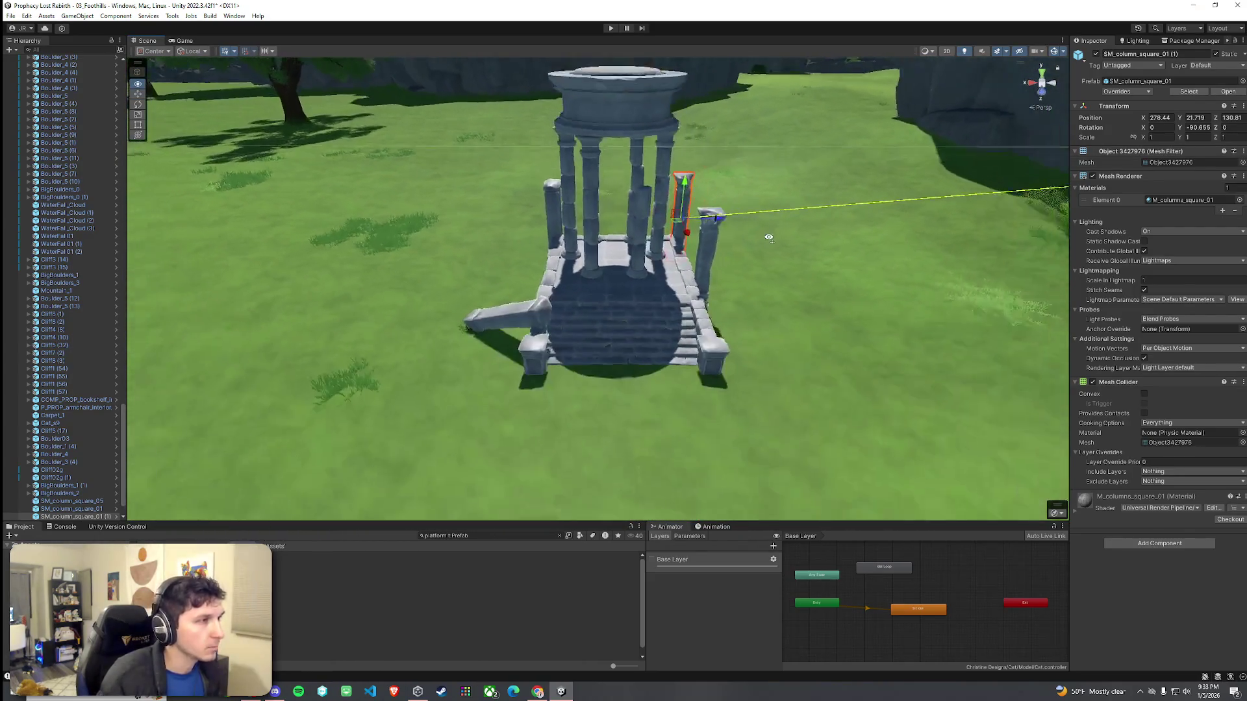
left_click(557, 259, "shift")
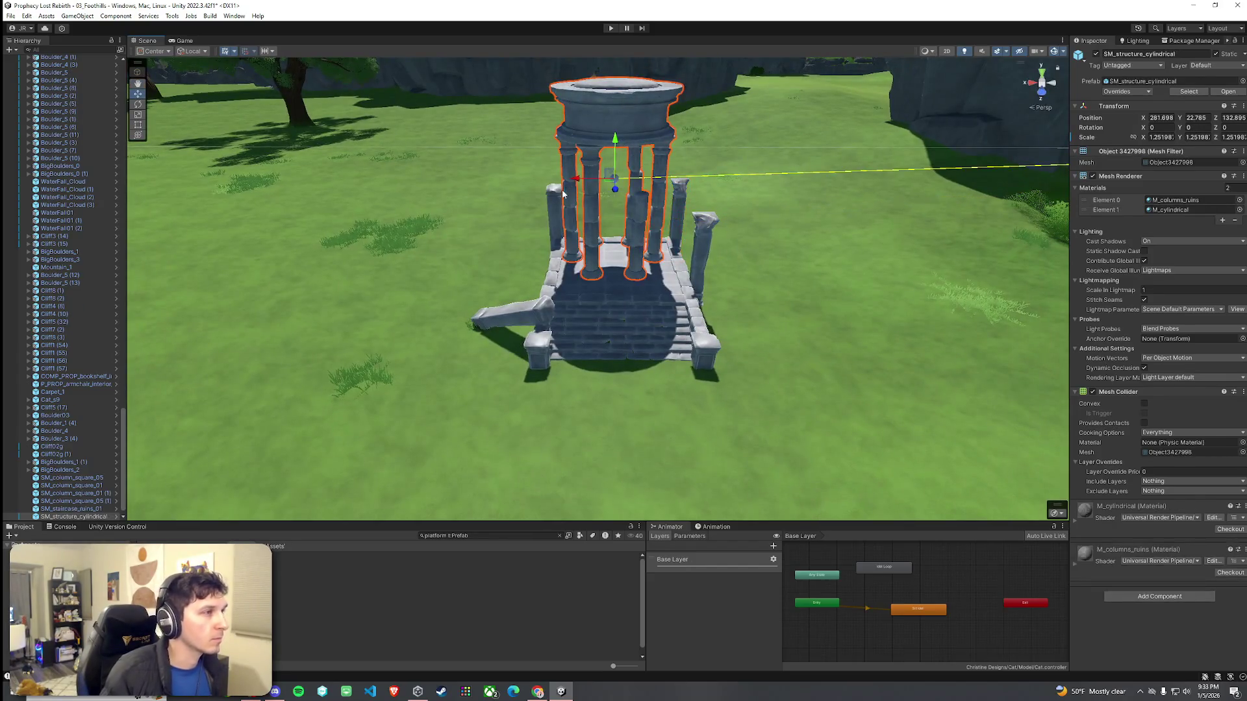
left_click(559, 293, "shift")
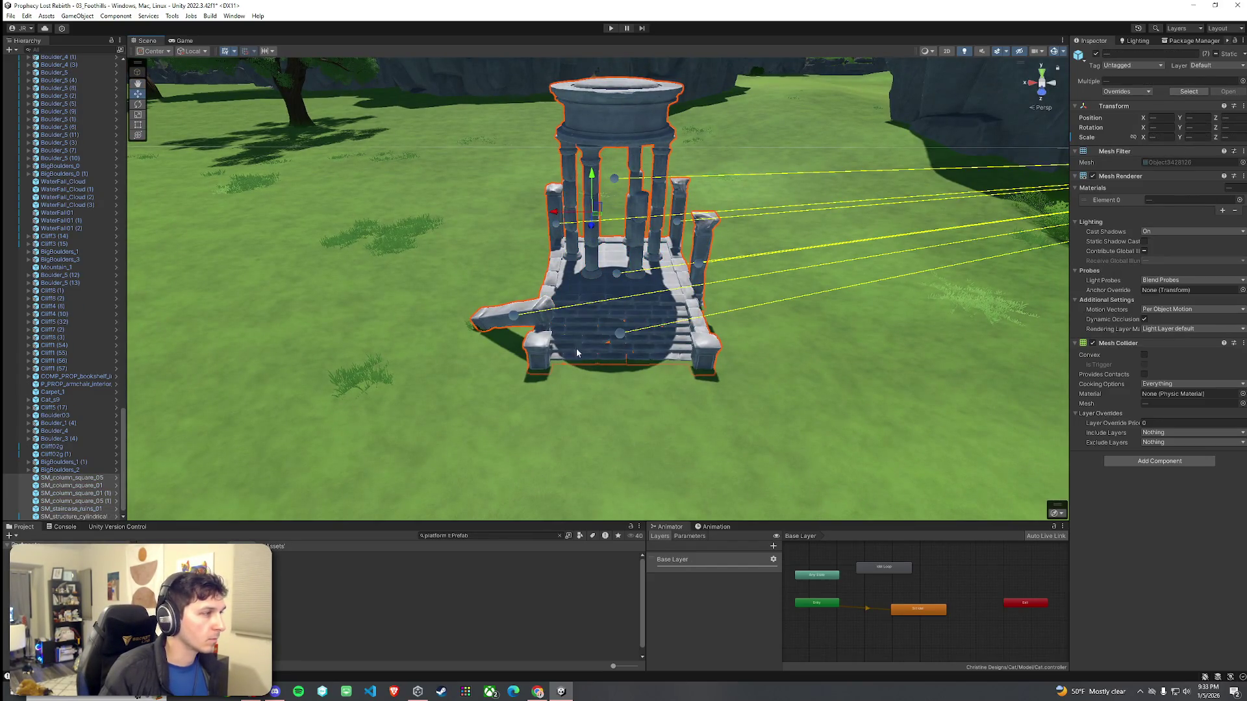
Step: Create a new empty GameObject in the Hierarchy and move it to the root level
right_click(93, 476)
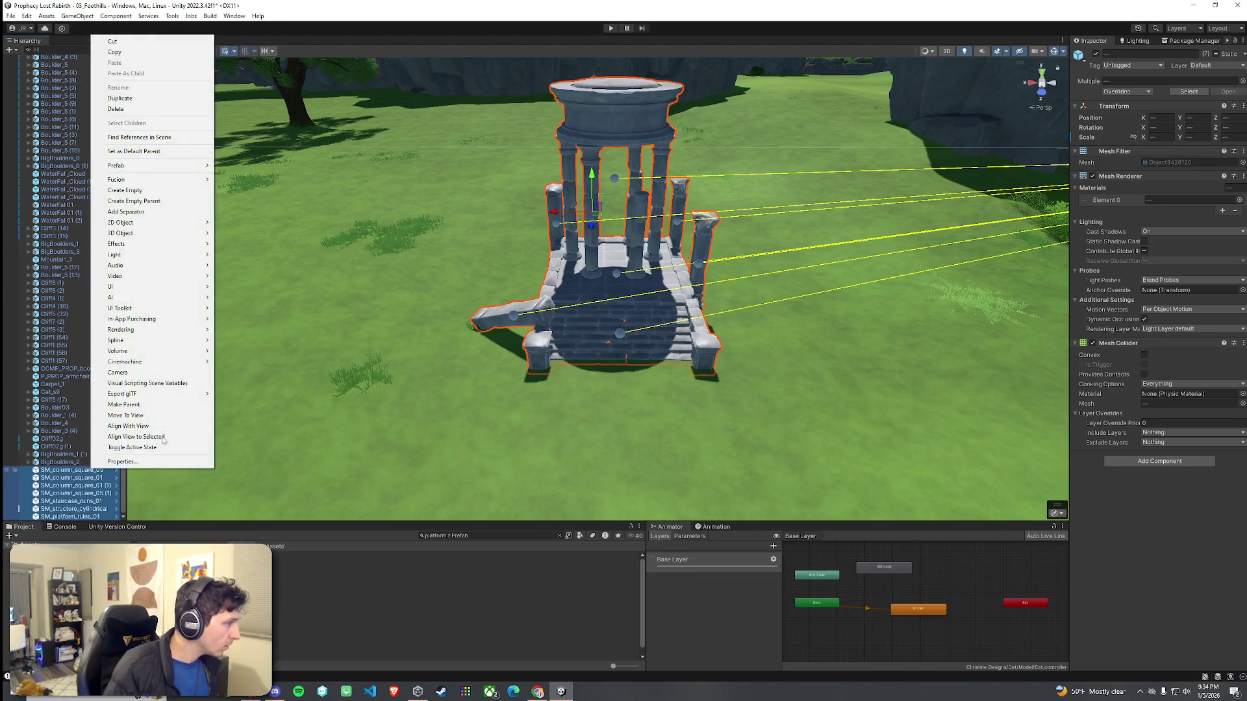
mouse_move(157, 169)
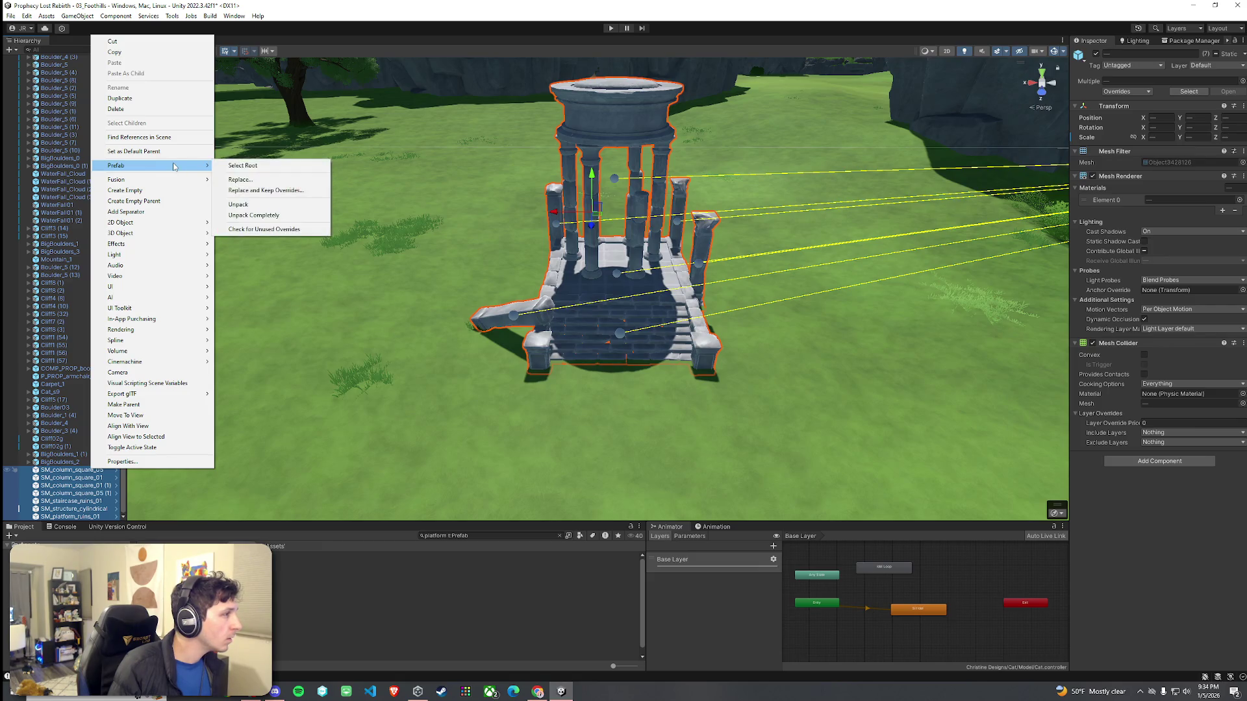
left_click(102, 509)
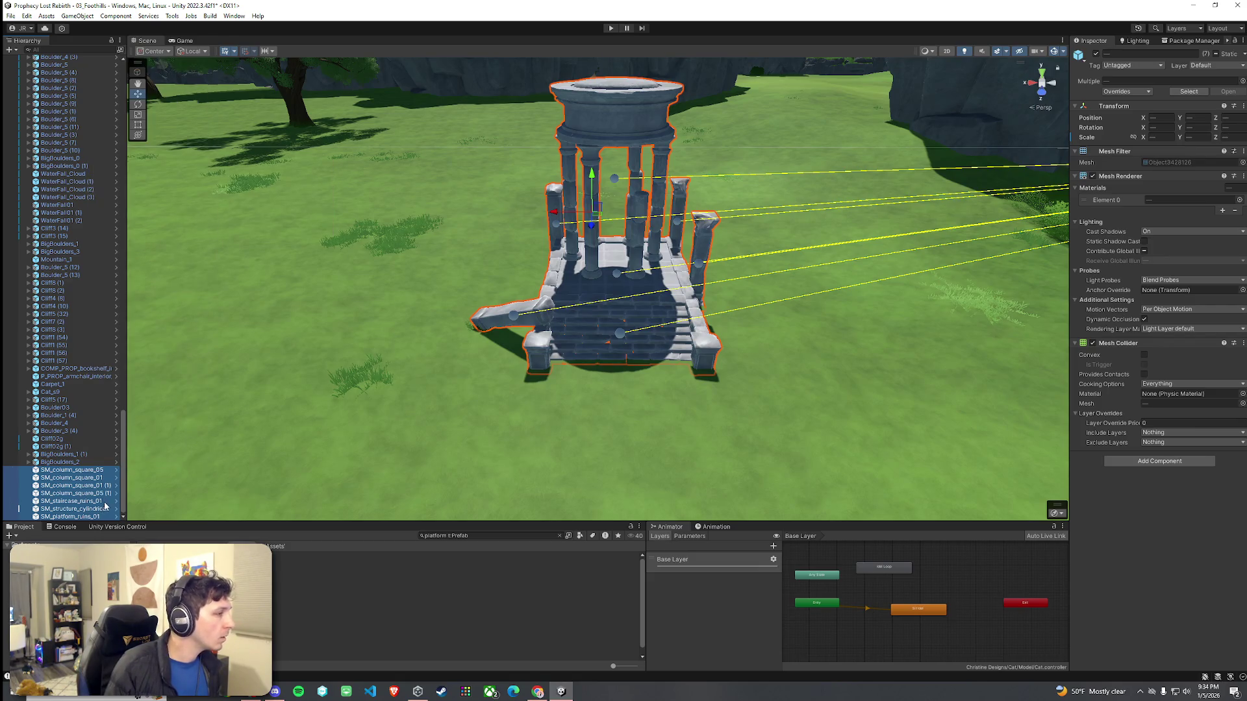
left_click(97, 516)
right_click(89, 516)
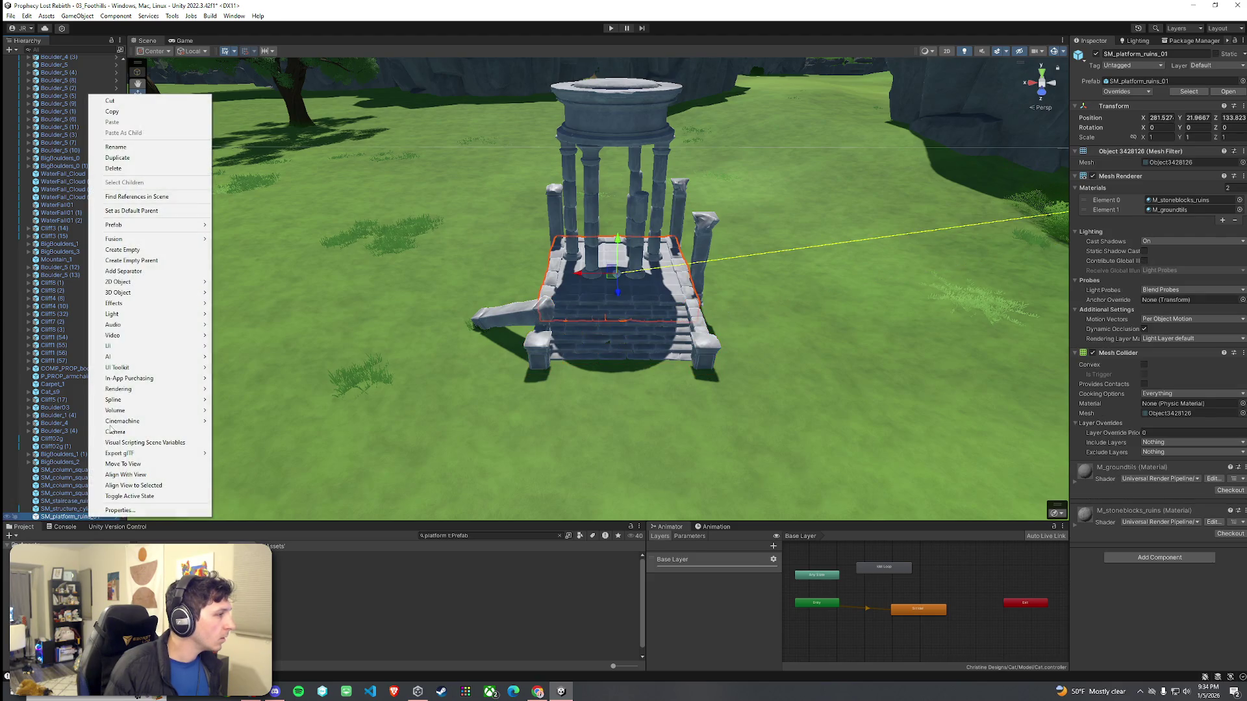
left_click(123, 250)
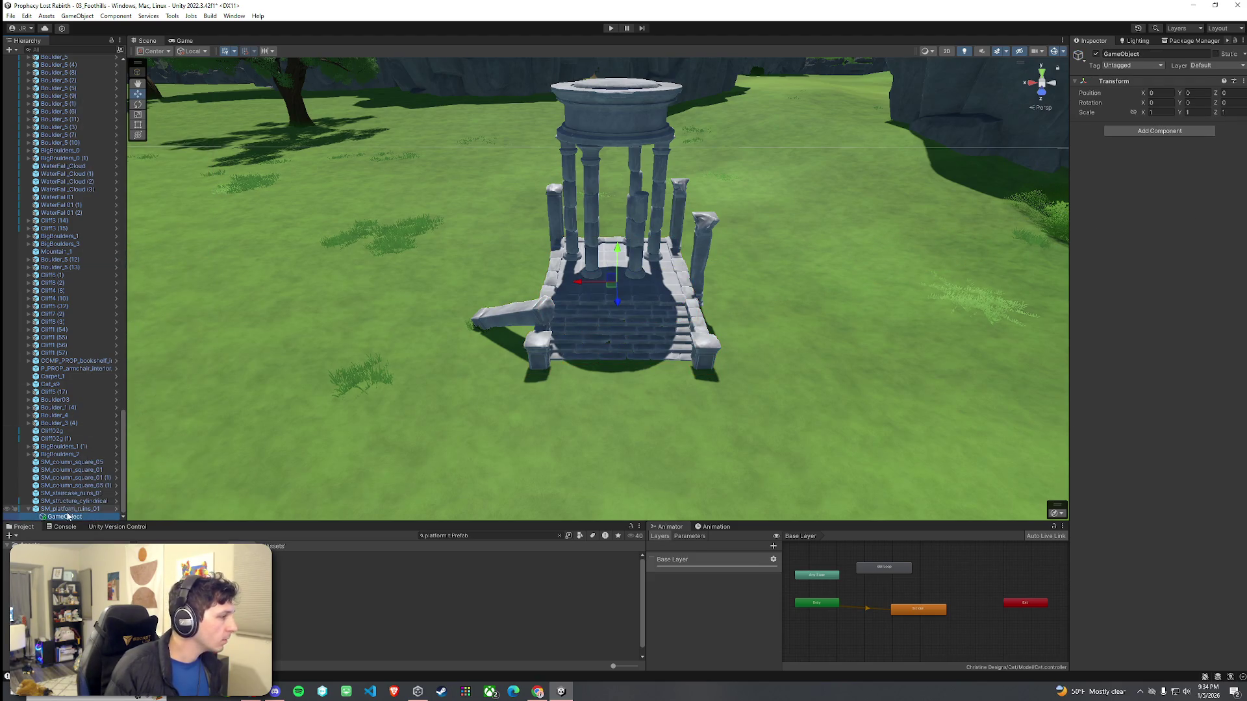
left_click_drag(64, 508, 65, 505)
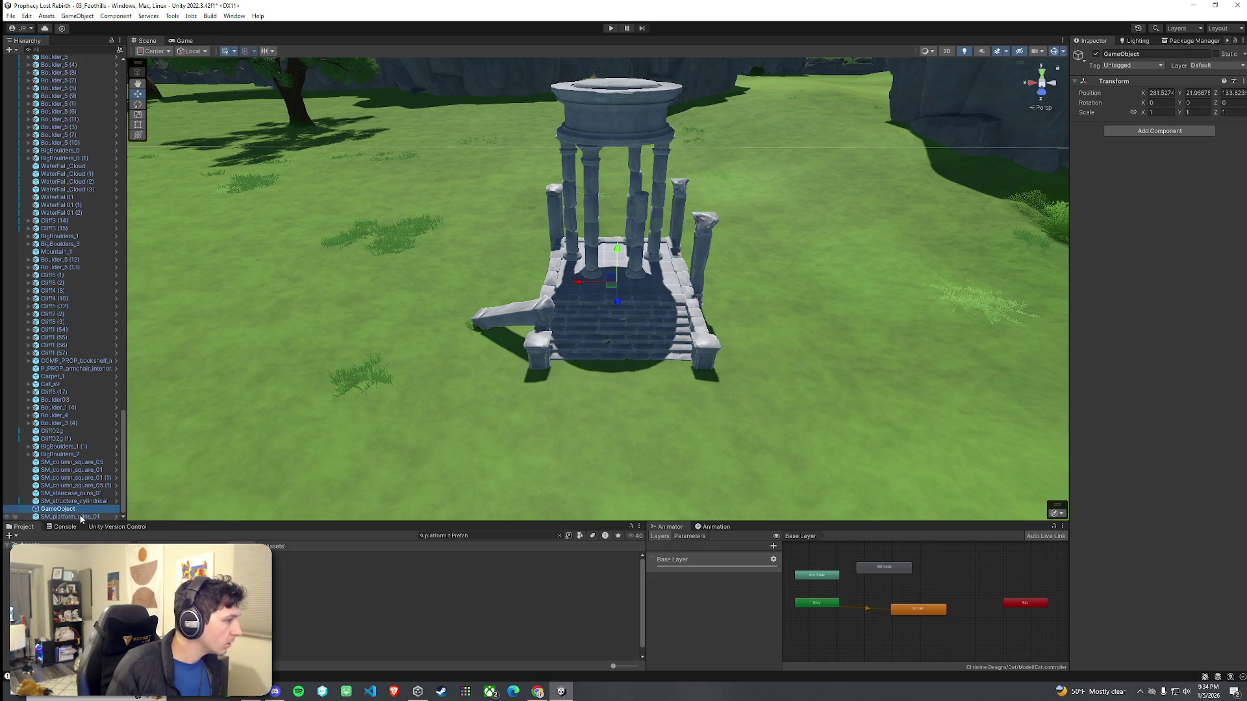
Step: Nest the SM_ temple pieces under the empty object, named Ruin Building
left_click(82, 516)
left_click(85, 500, "ctrl")
left_click(89, 493, "ctrl")
left_click(93, 485, "ctrl")
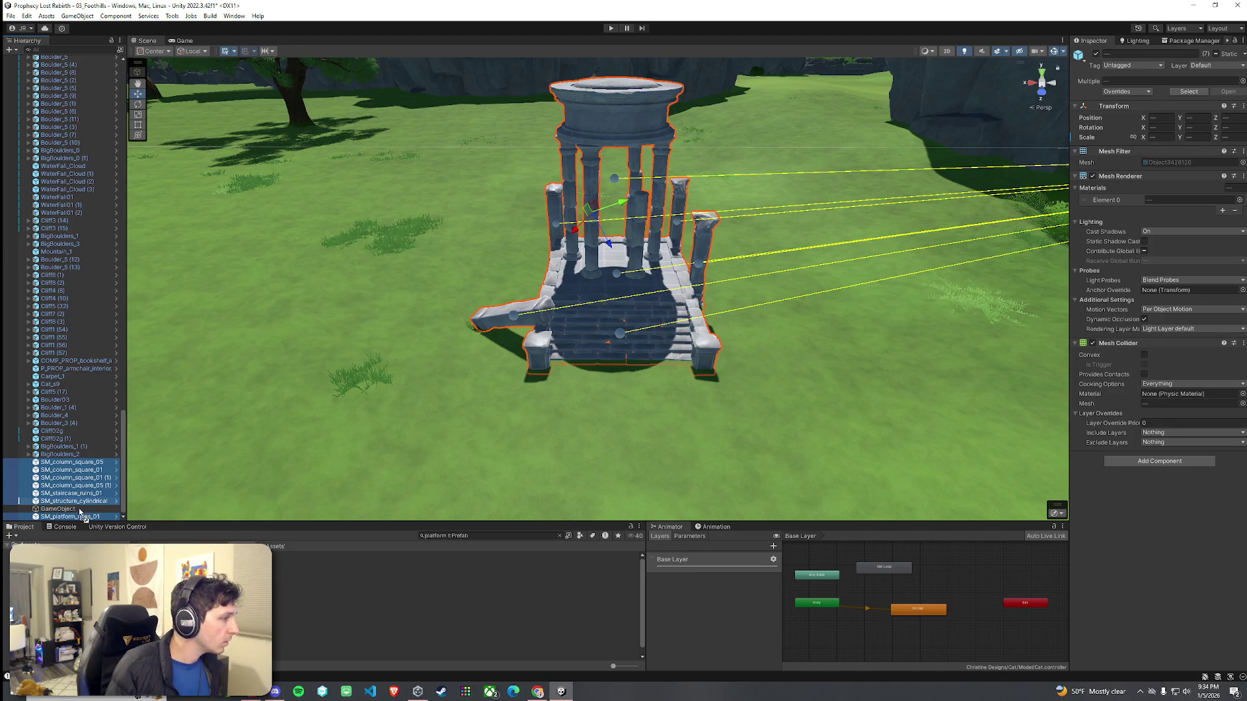
left_click_drag(81, 512, 80, 509)
left_click(58, 462)
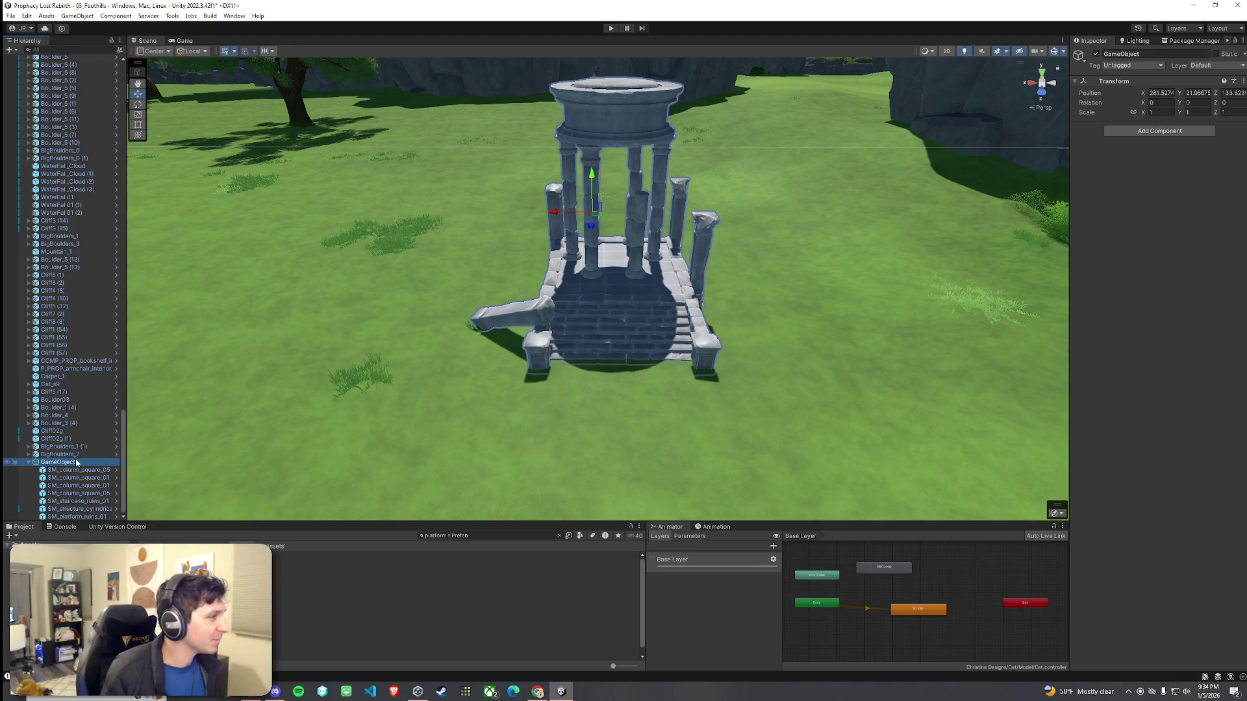
key("Down")
key("Down")
key("Down")
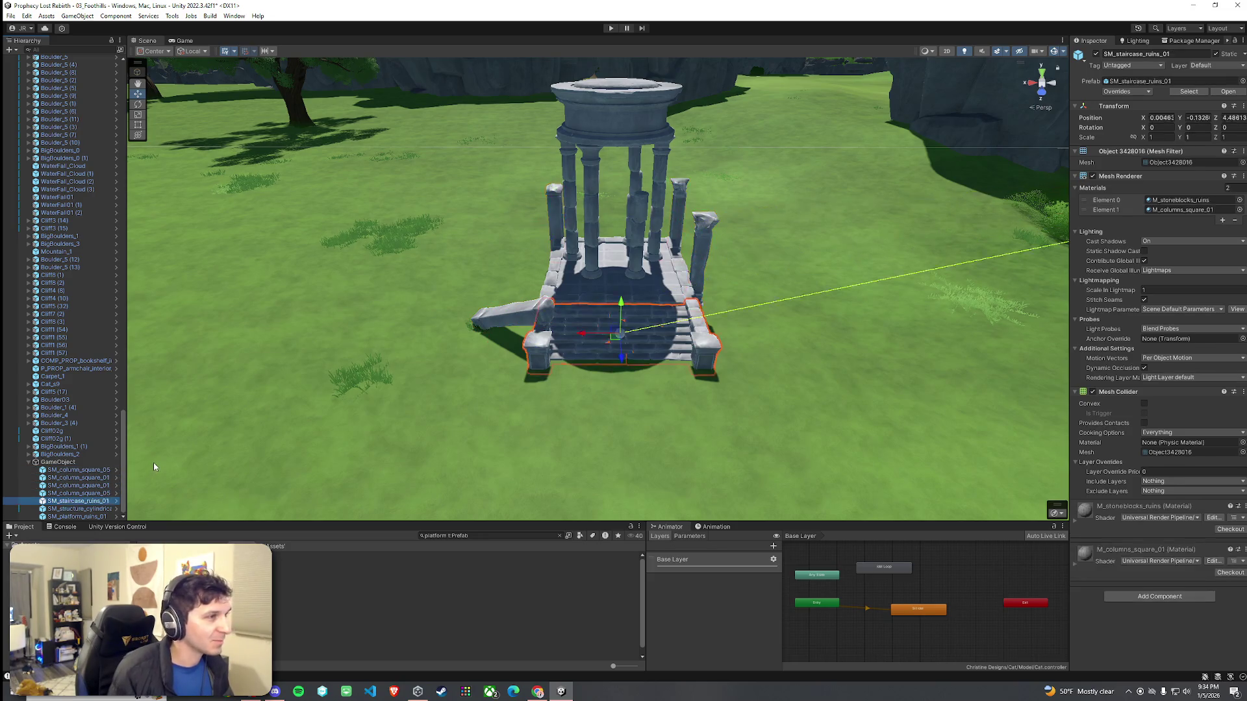
key("Up")
key("Up")
key("Up")
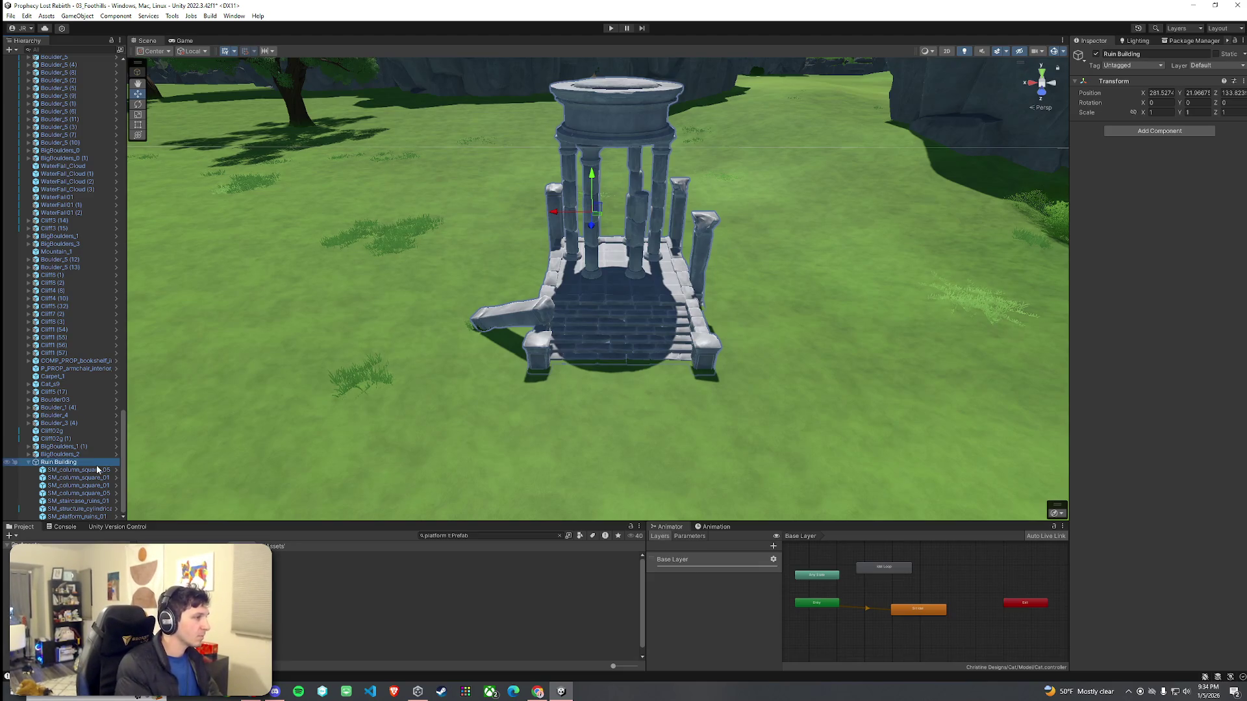
Step: Move Ruin Building near the river cliffs and lower it to X 403.501, Y 49.2
scroll(643, 322, "down", 5)
mouse_move(692, 263)
left_mouse_down()
mouse_move(653, 263)
mouse_move(466, 324)
left_mouse_up()
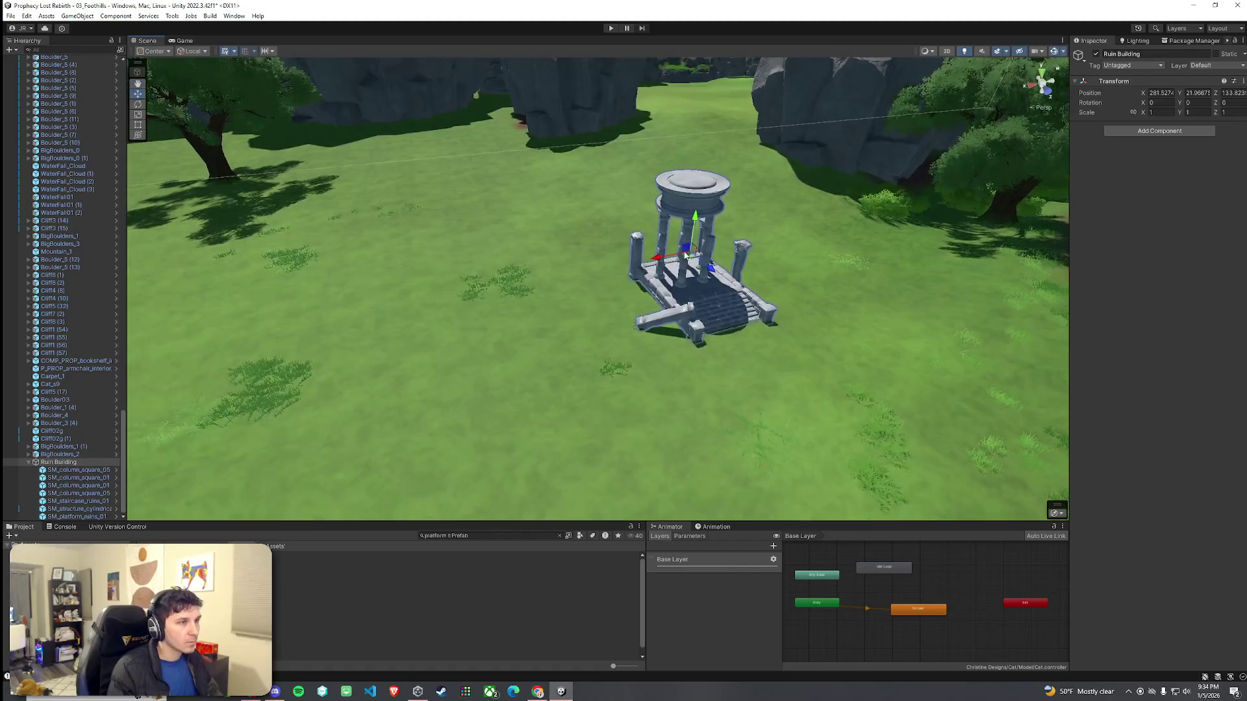
scroll(467, 325, "down", 15)
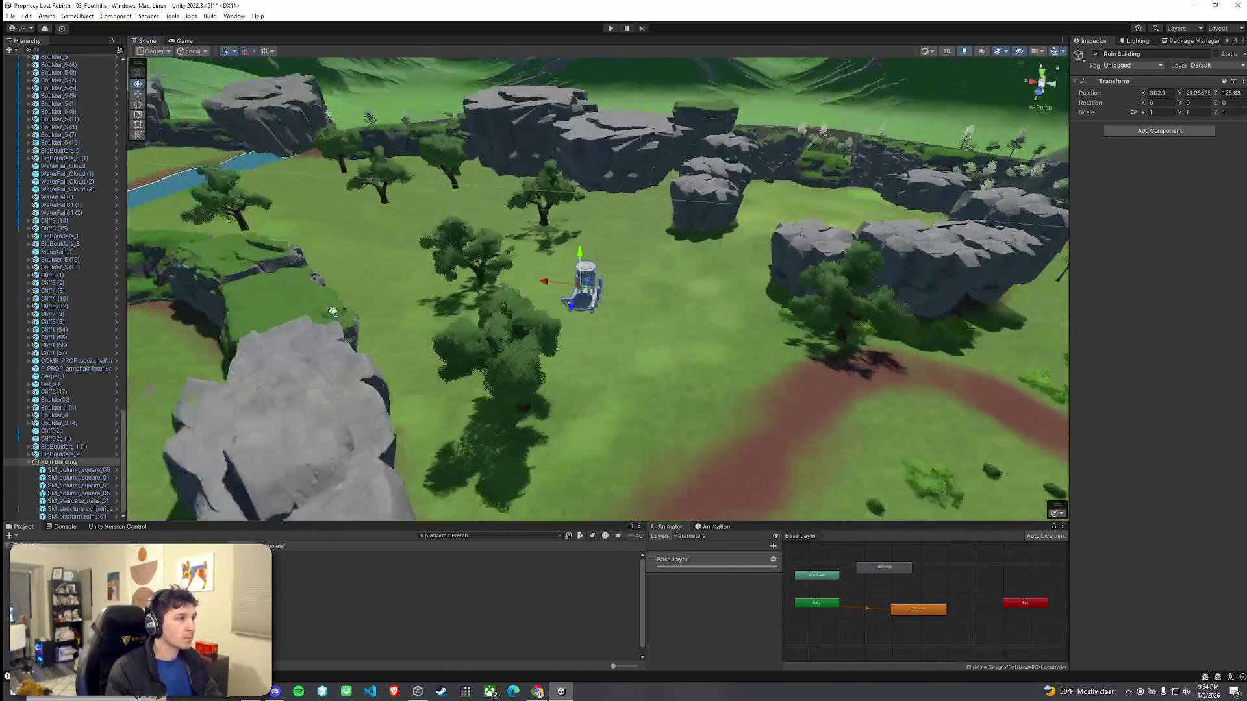
mouse_move(332, 311)
left_mouse_down()
mouse_move(289, 341)
mouse_move(513, 383)
mouse_move(836, 409)
mouse_move(745, 386)
left_mouse_up()
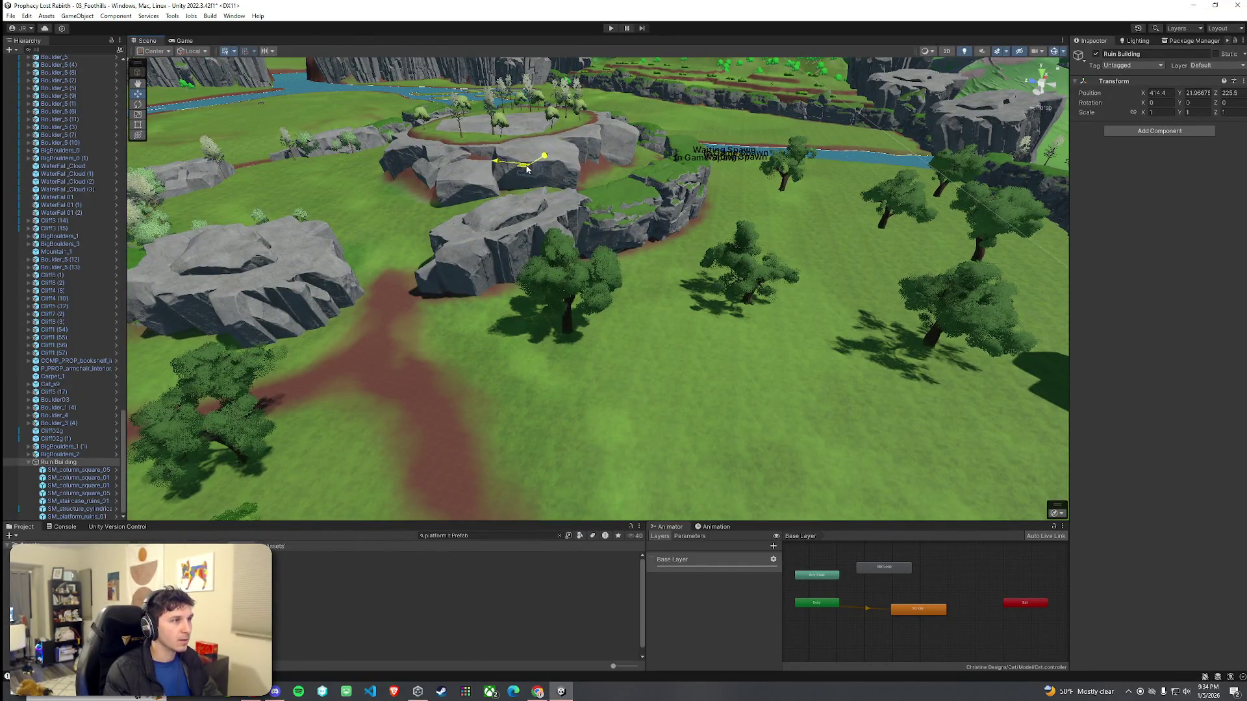
mouse_move(521, 69)
left_mouse_down()
mouse_move(517, 24)
mouse_move(584, 159)
mouse_move(650, 231)
mouse_move(766, 228)
left_mouse_up()
key("f")
mouse_move(658, 170)
left_mouse_down()
mouse_move(657, 193)
mouse_move(535, 173)
mouse_move(598, 107)
mouse_move(584, 117)
mouse_move(995, 104)
mouse_move(760, 191)
left_mouse_up()
scroll(657, 189, "down", 5)
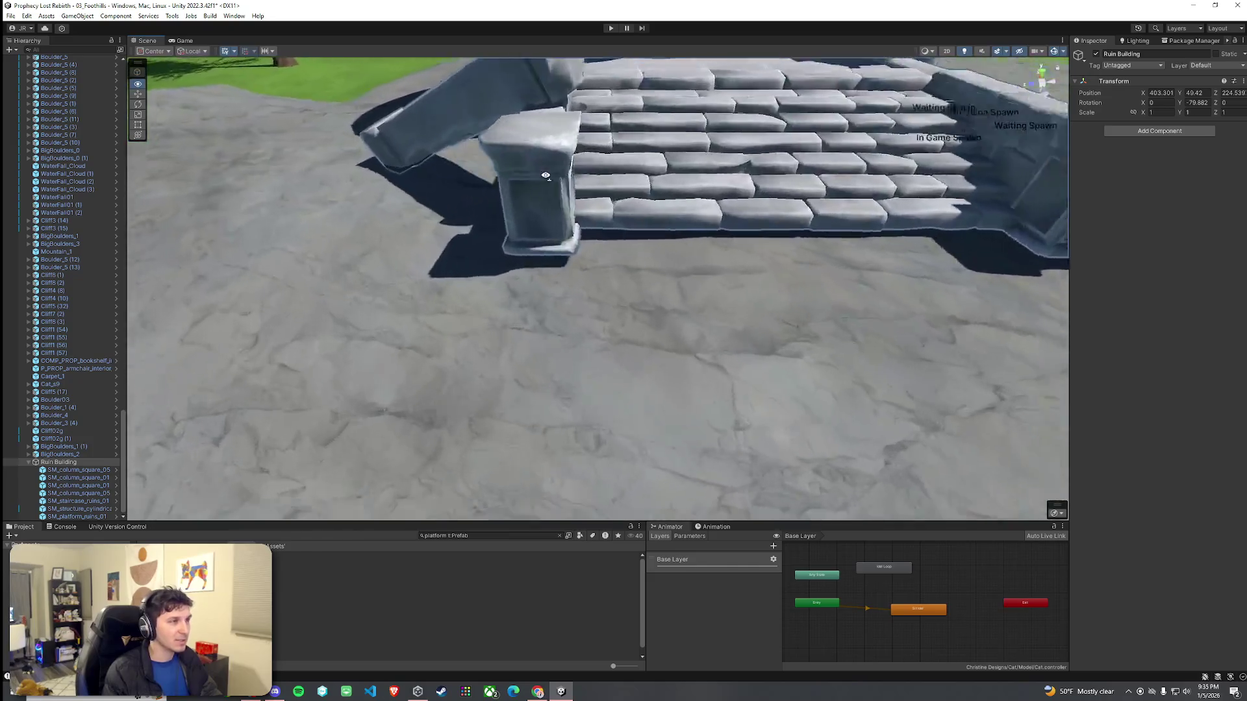
scroll(556, 151, "up", 4)
scroll(585, 116, "down", 5)
left_click(738, 213)
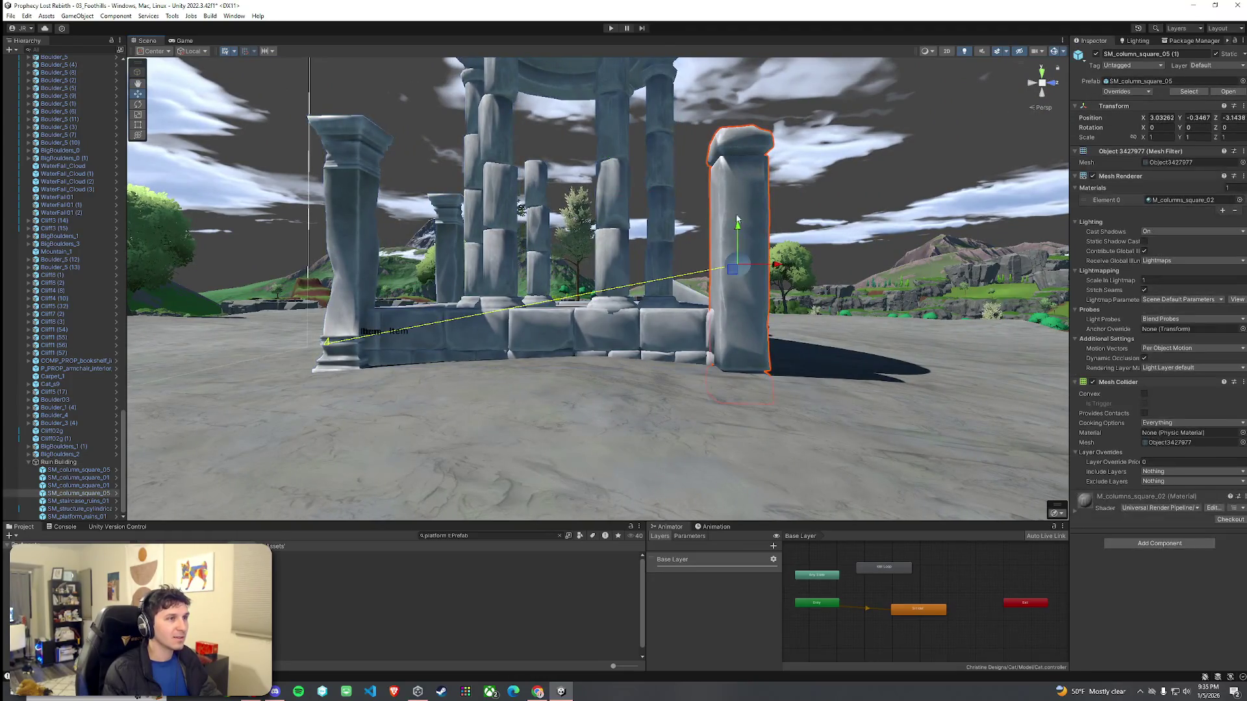
Step: Inspect the ruin, then maximize the Game view showing the Prophecy Lost START GAME screen
mouse_move(737, 219)
left_mouse_down()
mouse_move(867, 219)
mouse_move(857, 228)
mouse_move(1185, 278)
mouse_move(1206, 253)
mouse_move(1202, 230)
mouse_move(989, 219)
left_mouse_up()
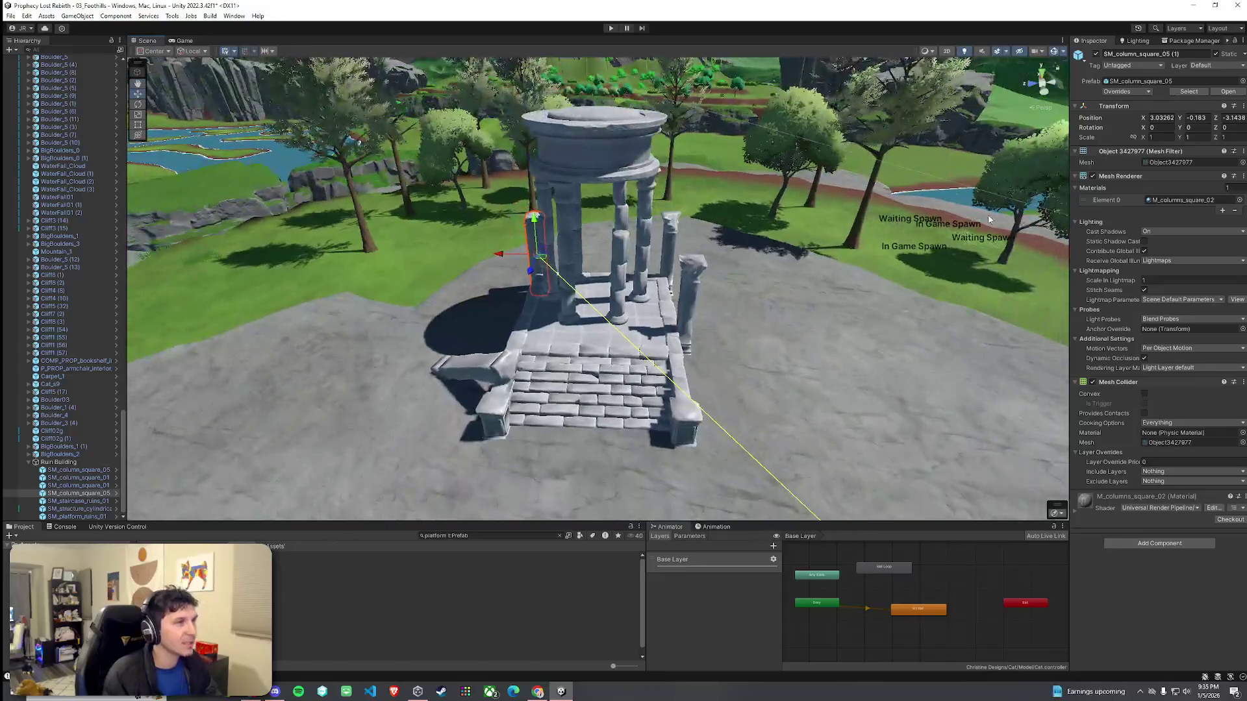
left_click(10, 15)
left_click(334, 173)
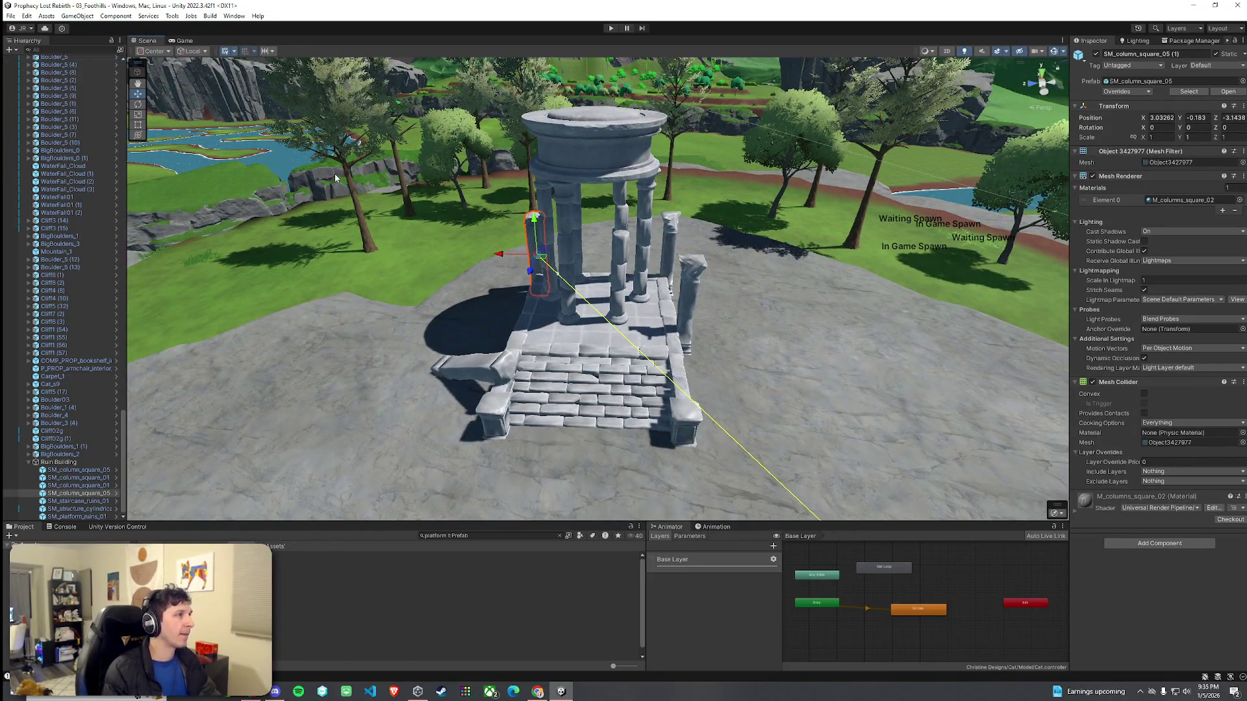
double_click(185, 41)
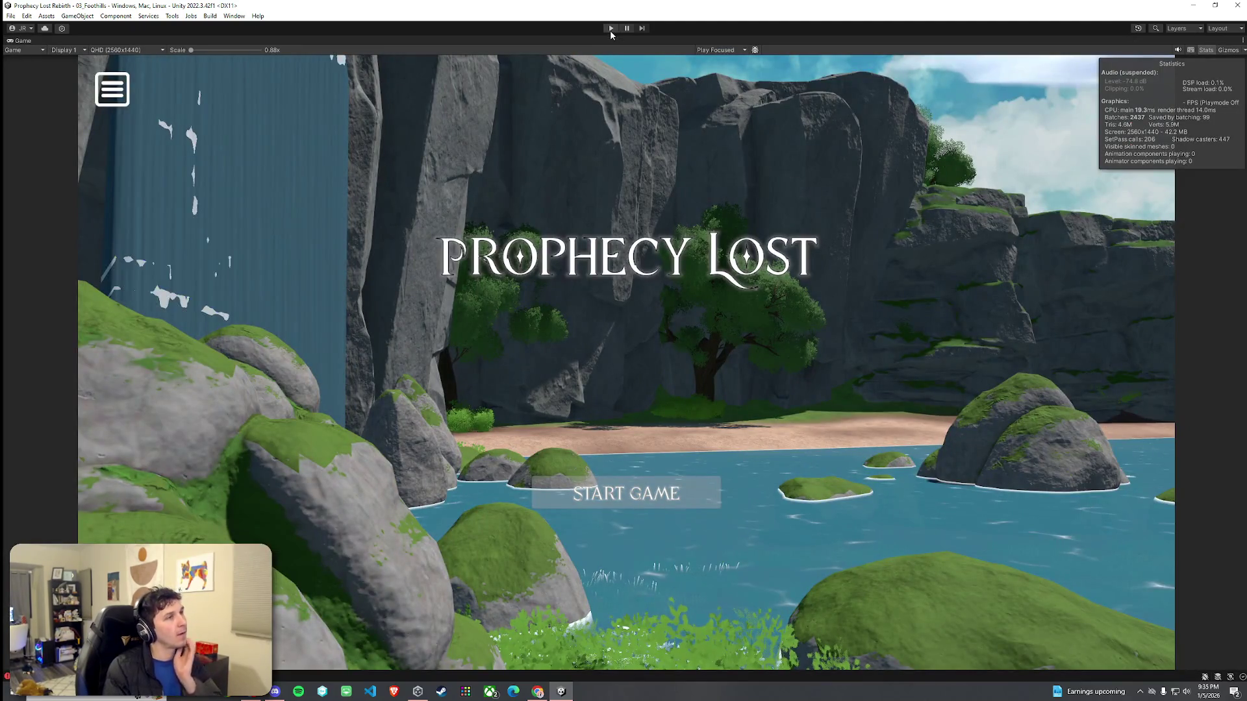
Step: Save the scene, enter Play mode, start the game from its title screen, and run forward
left_click(13, 16)
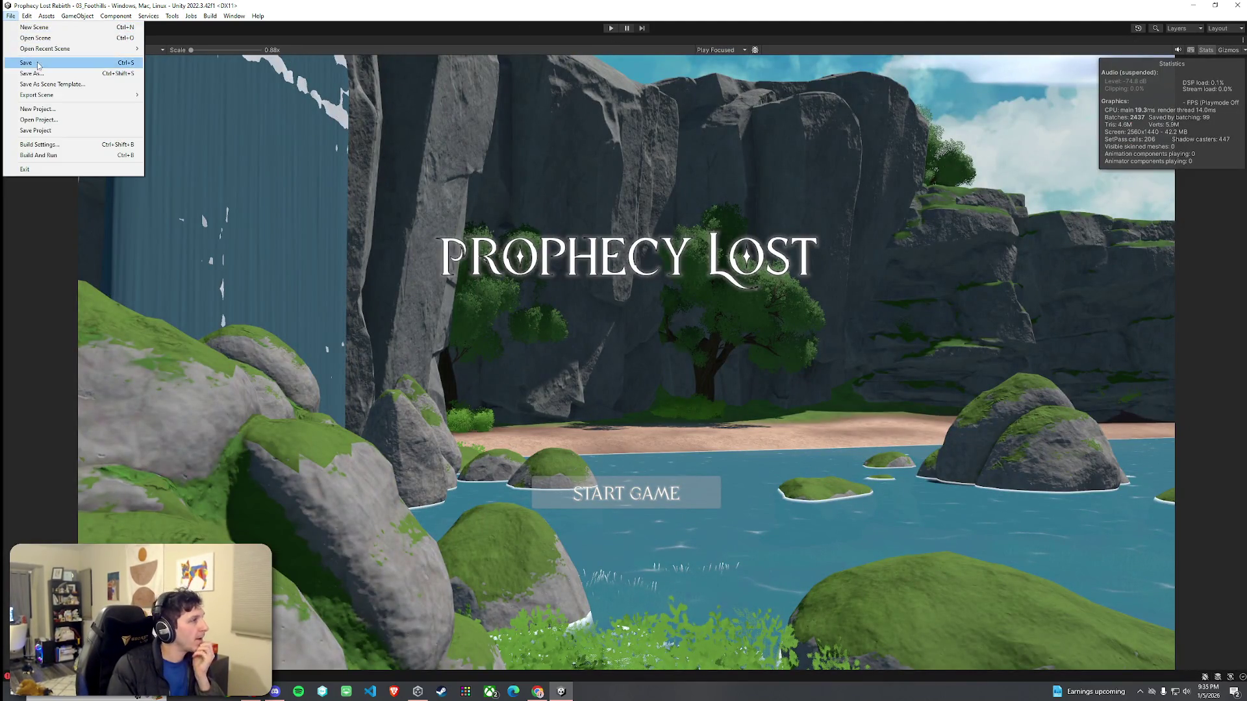
left_click(38, 63)
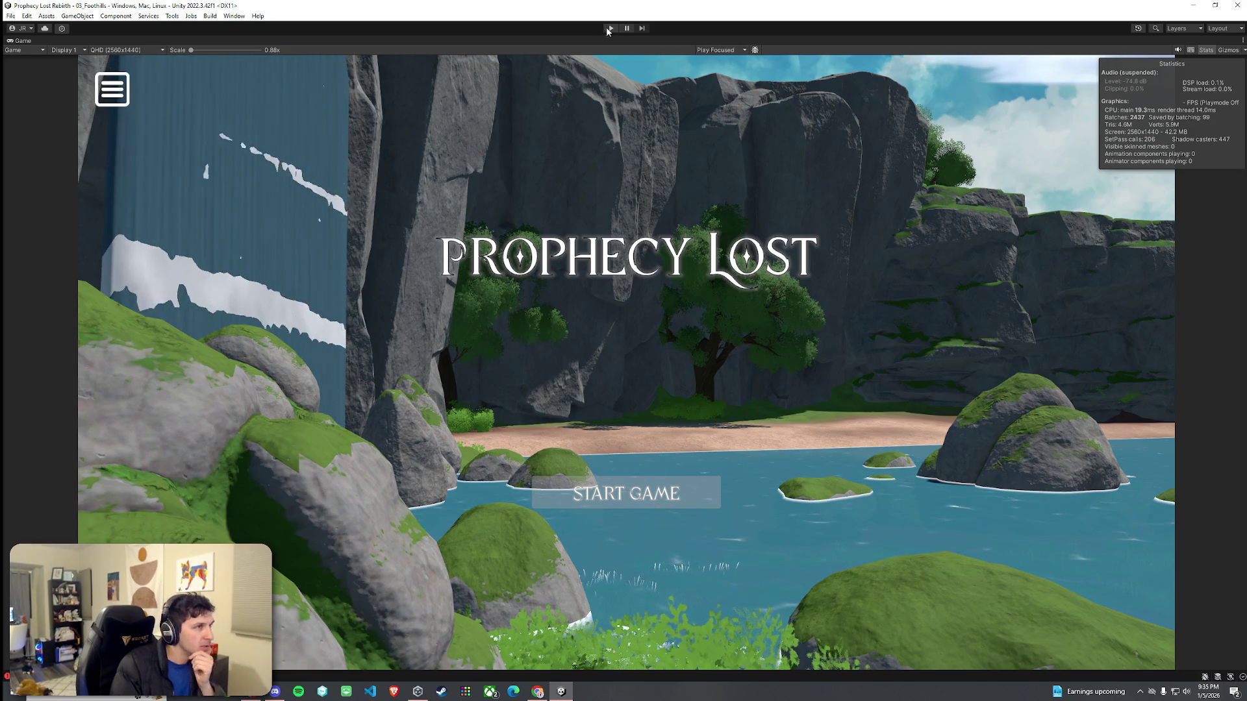
left_click(607, 28)
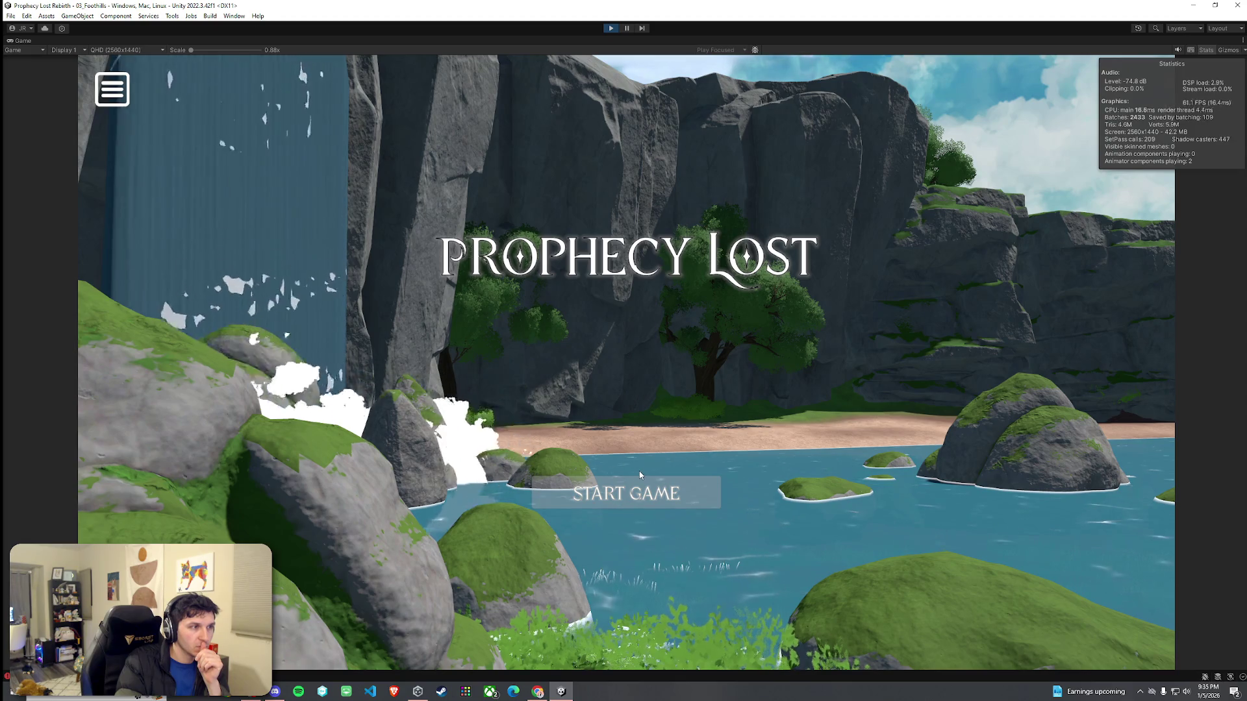
left_click(640, 493)
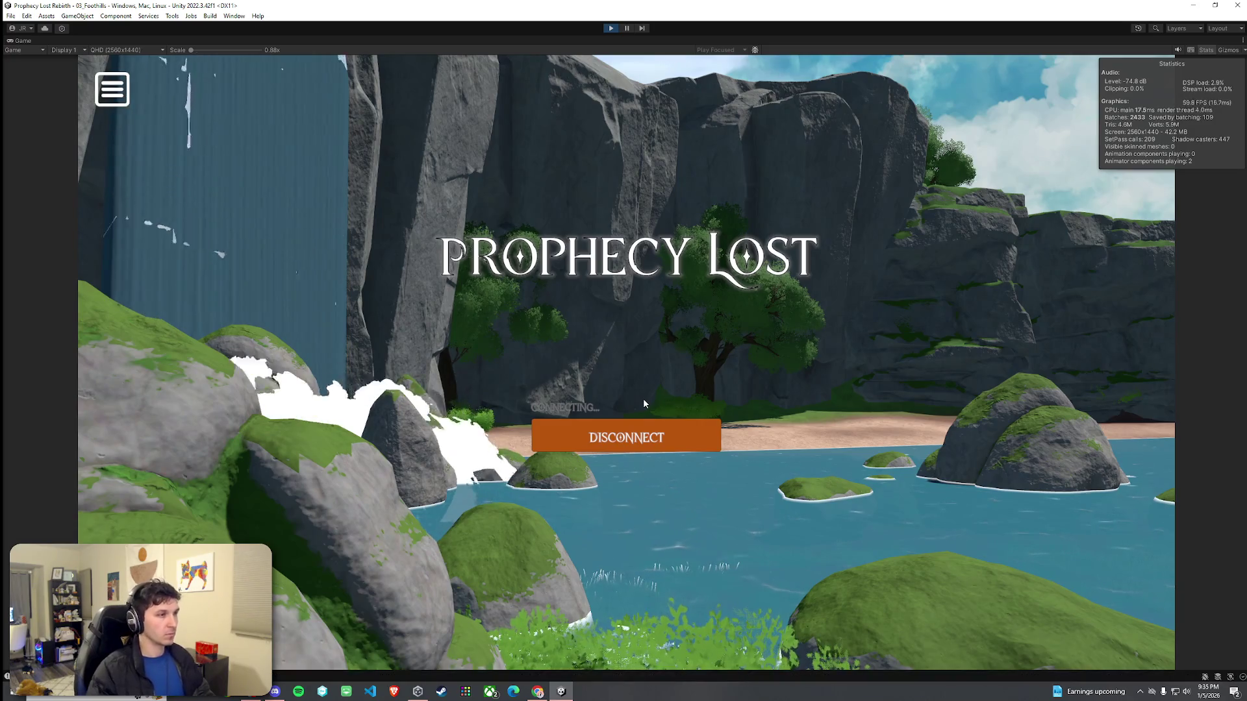
key("w")
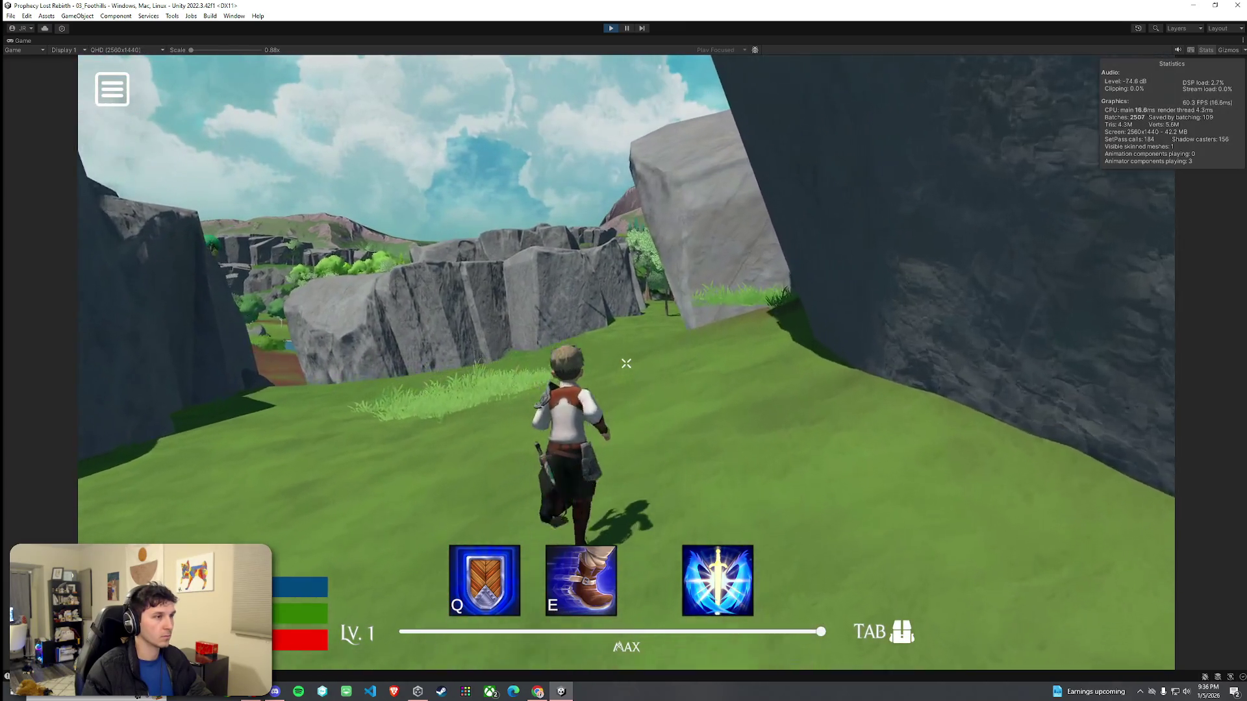
Step: Run the character along the rock wall toward the large rock formation and dirt slope
key("w")
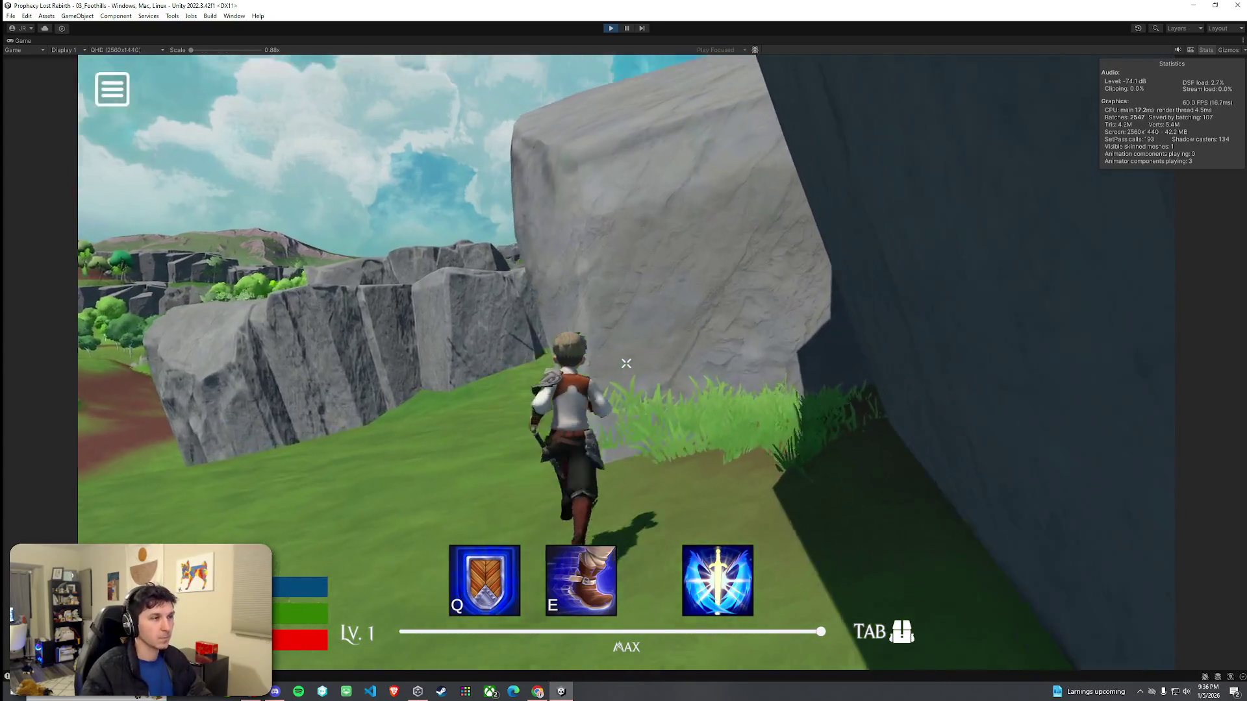
key("s")
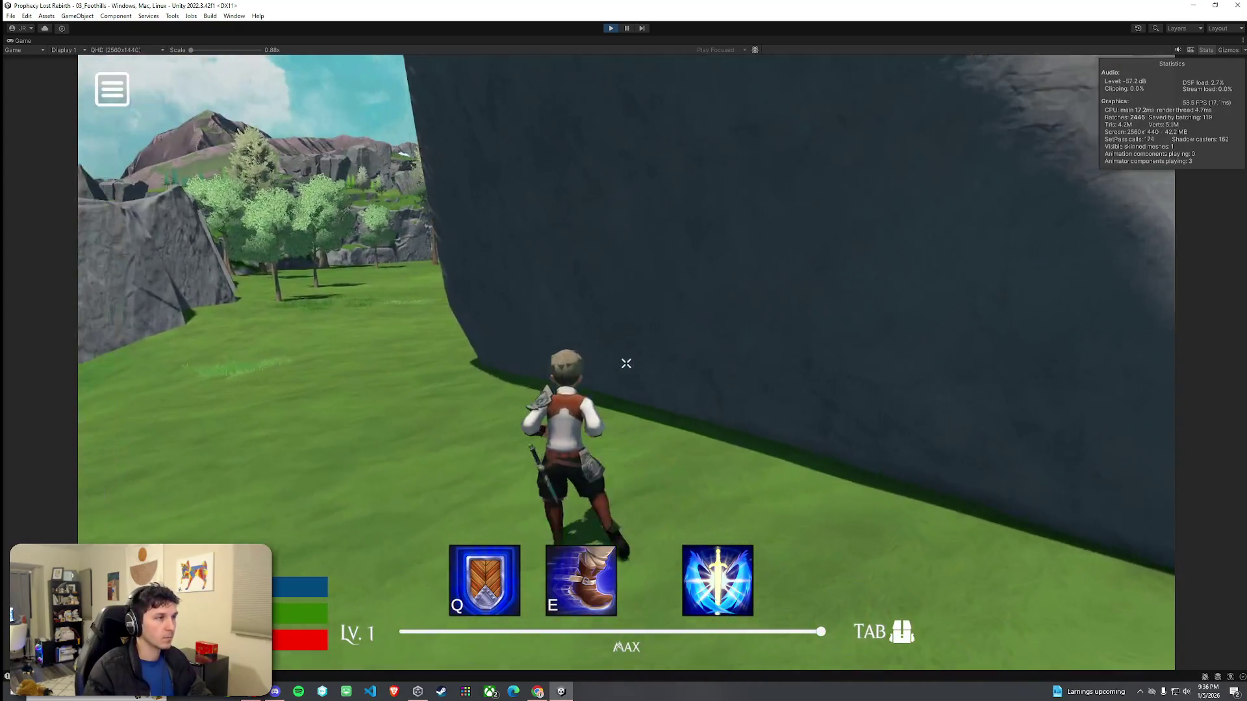
key("w")
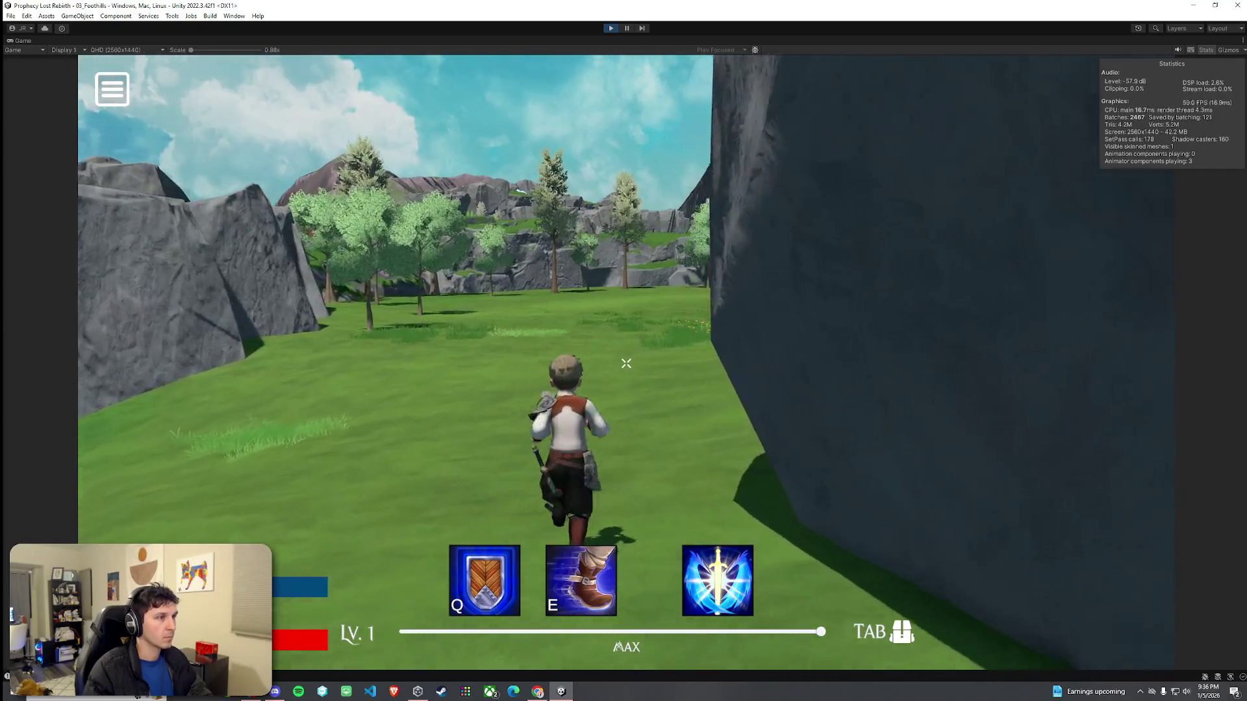
key("w")
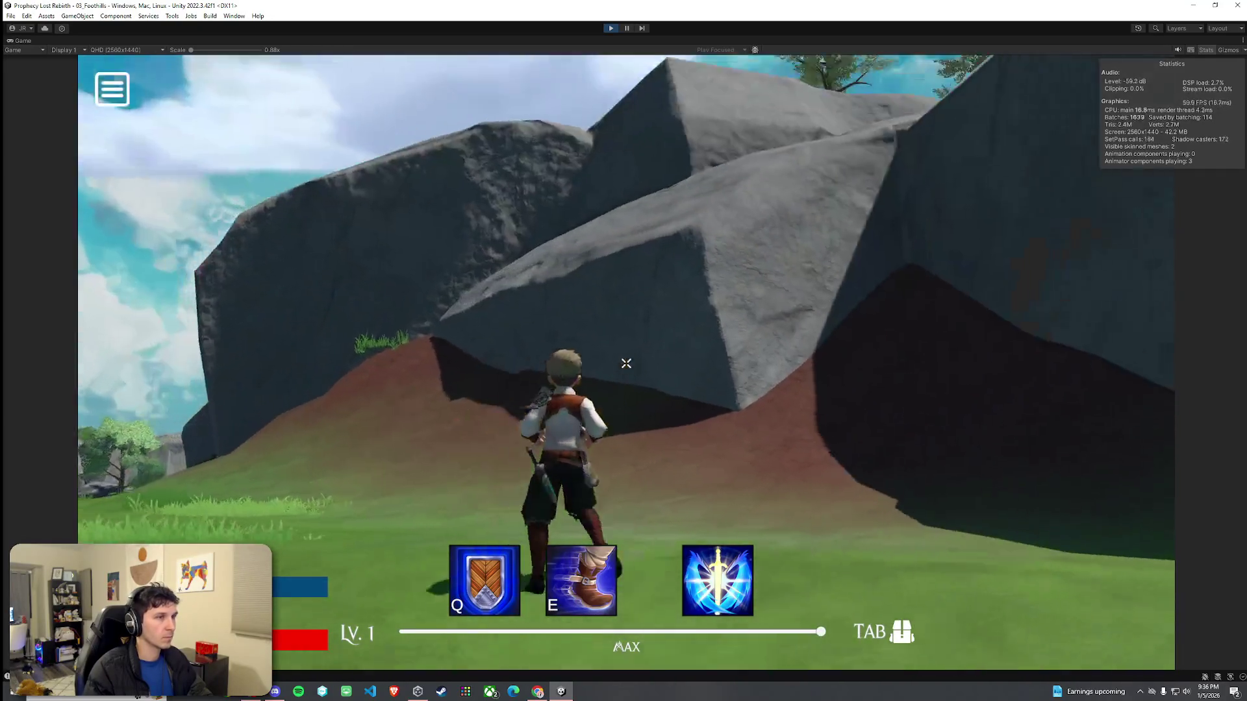
key("w")
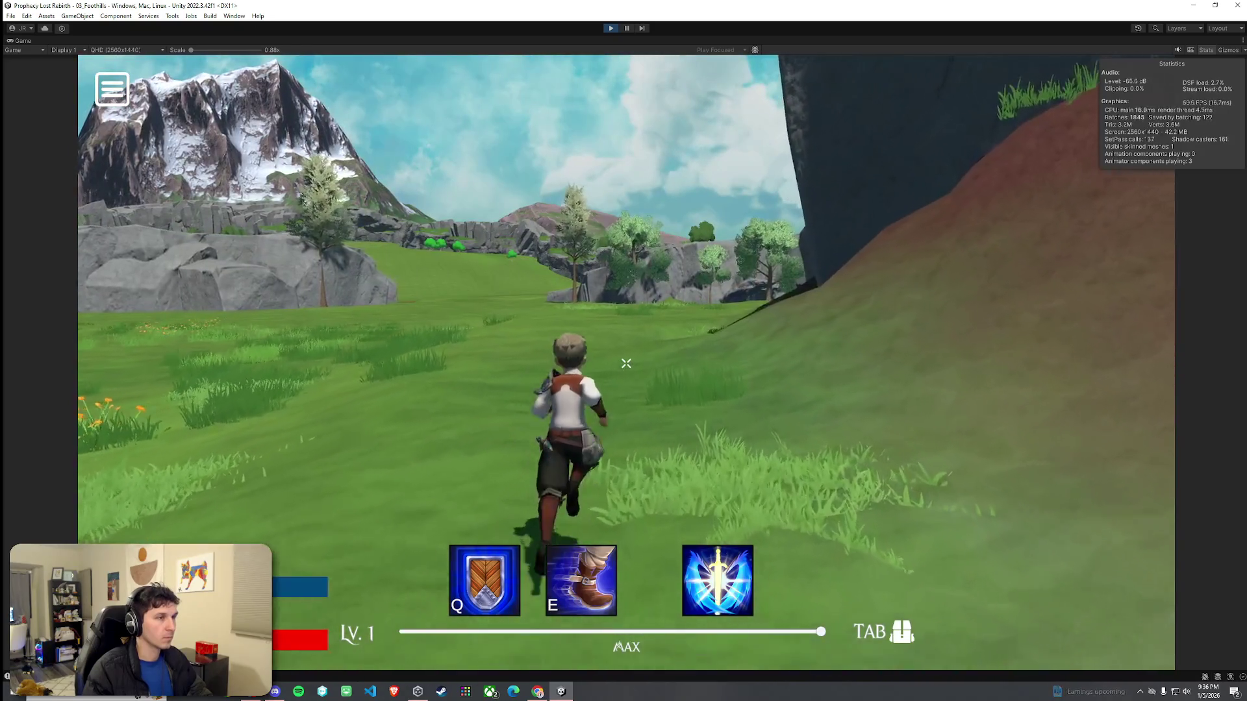
key("w")
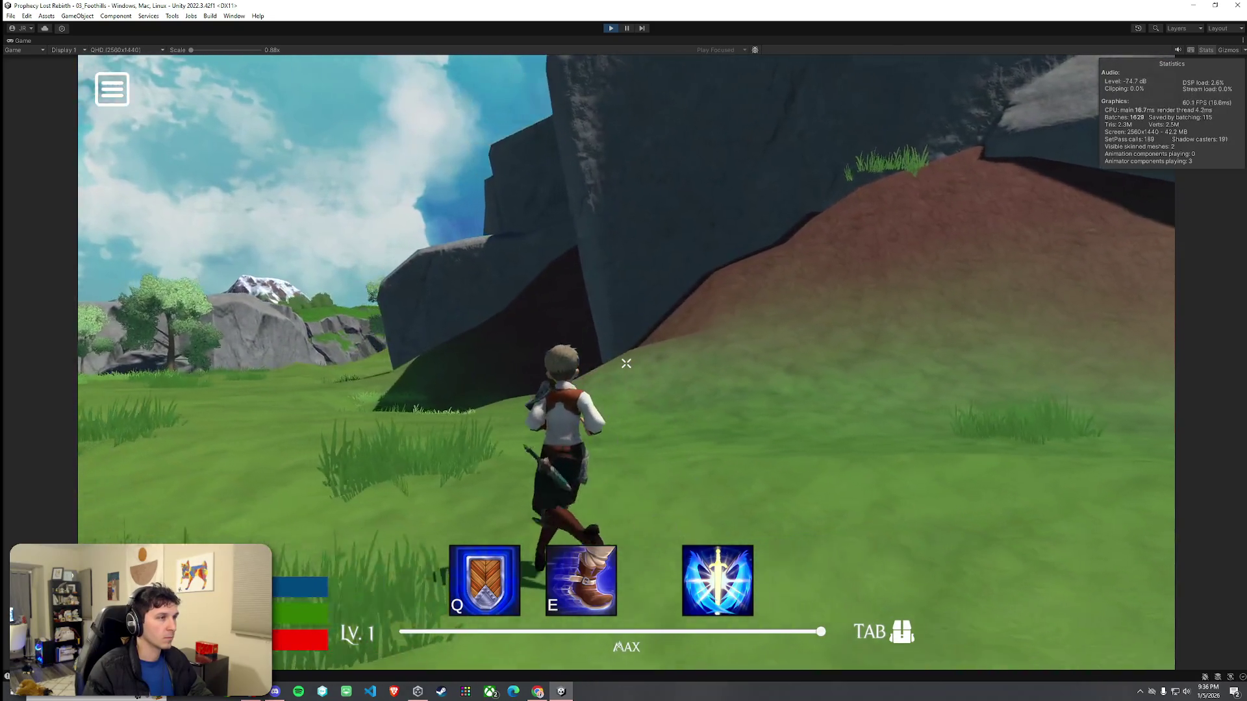
Step: Run past the rock cave, then leave the game and pull the scene camera back over the plateau
key("w")
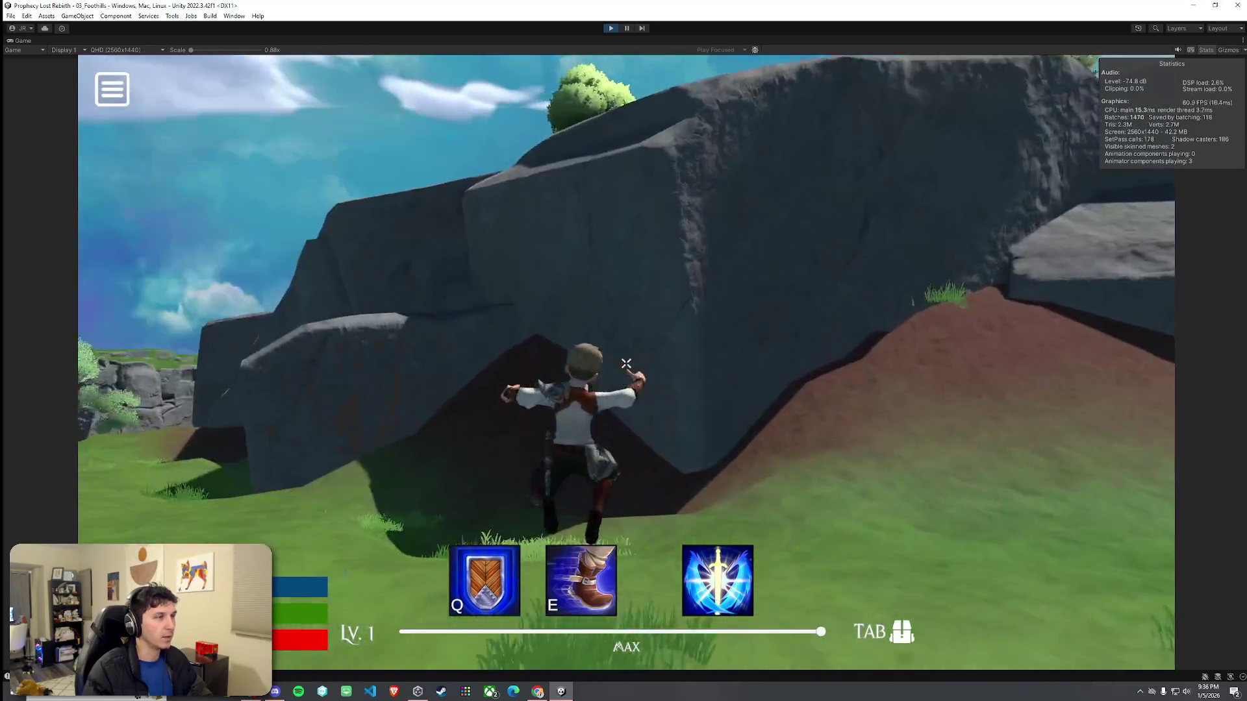
key("super")
key("super")
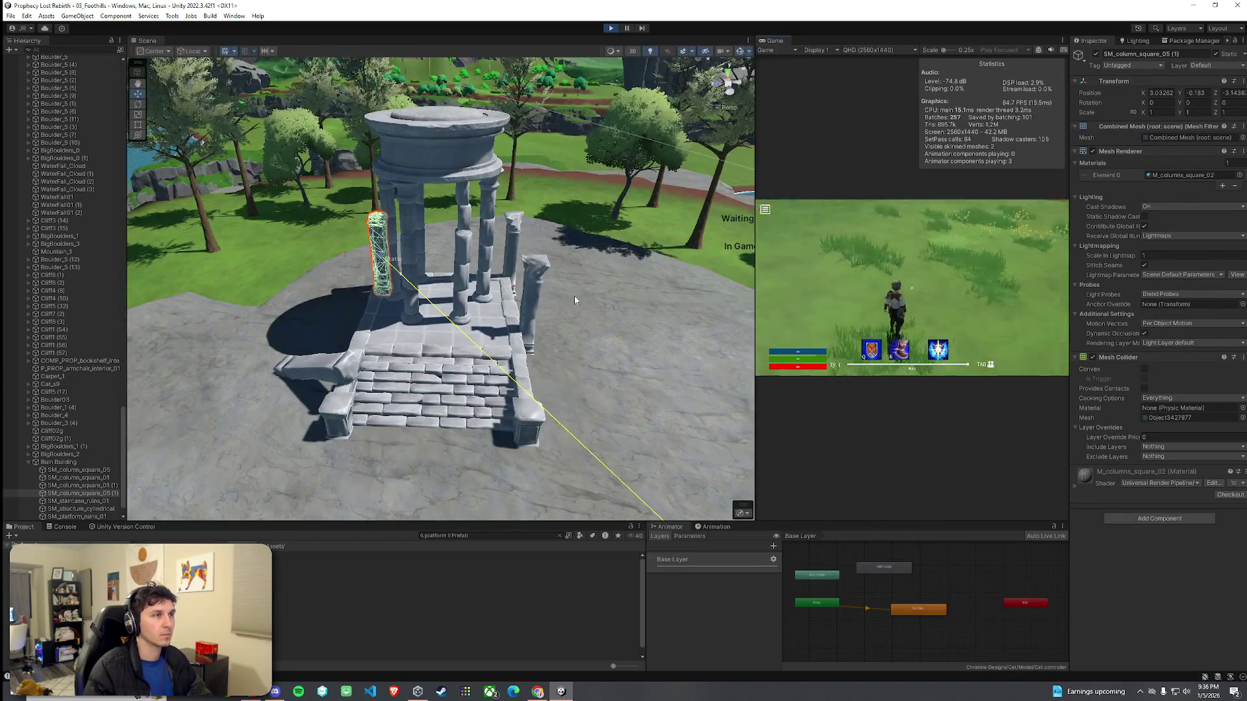
mouse_move(559, 335)
left_mouse_down()
mouse_move(737, 405)
mouse_move(917, 347)
mouse_move(633, 316)
left_mouse_up()
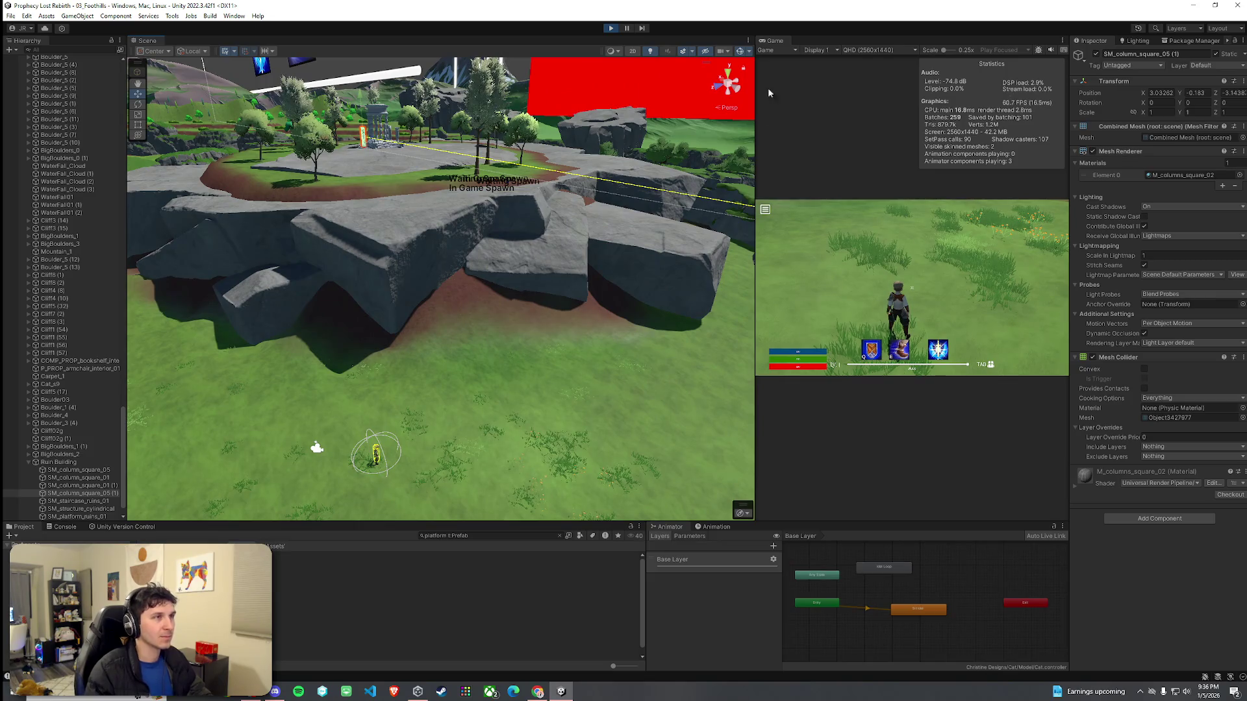
Step: Dock the Game view tab beside the Scene tab
left_click_drag(774, 41, 185, 41)
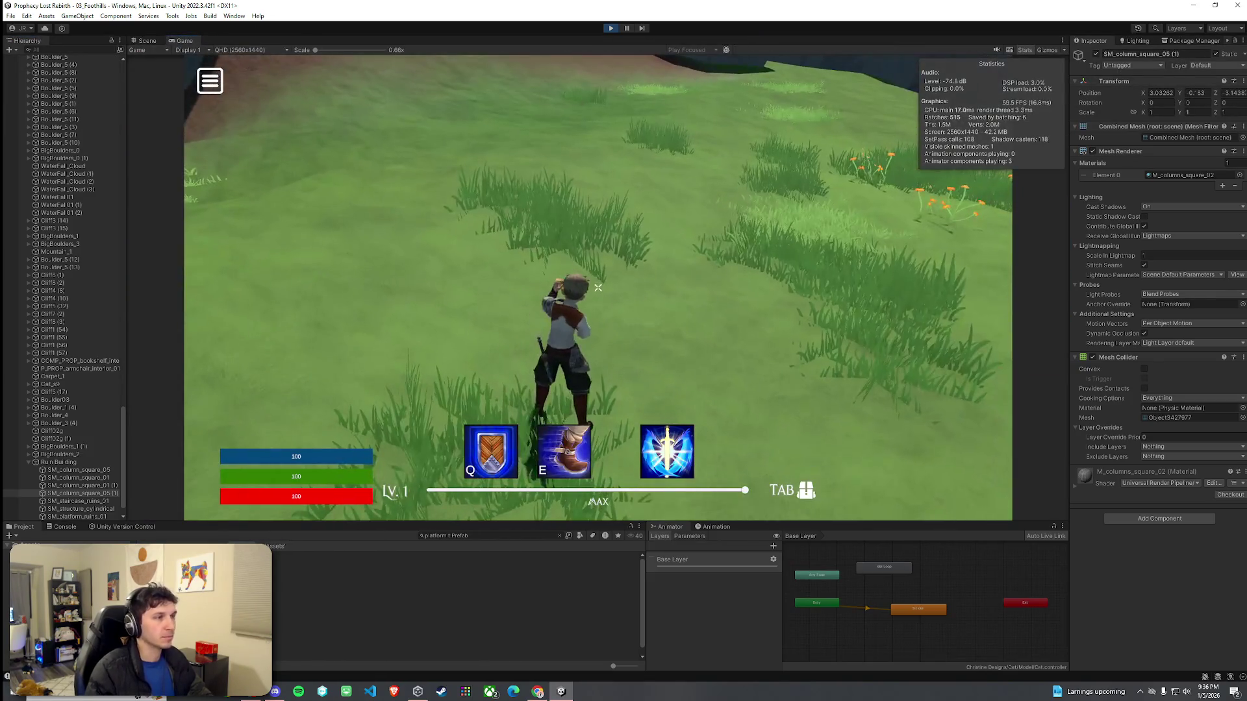
Step: Run up the dirt hill, over the cliff and across the grass to the temple steps
key("shift+w")
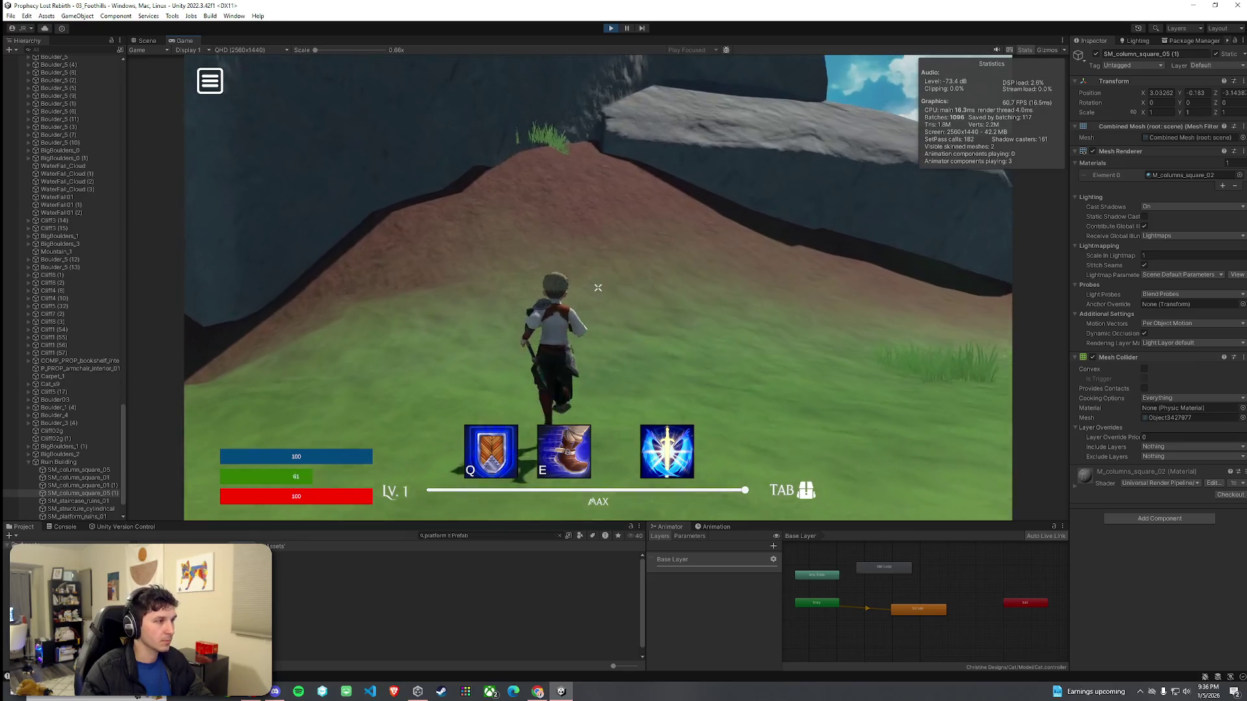
key("w")
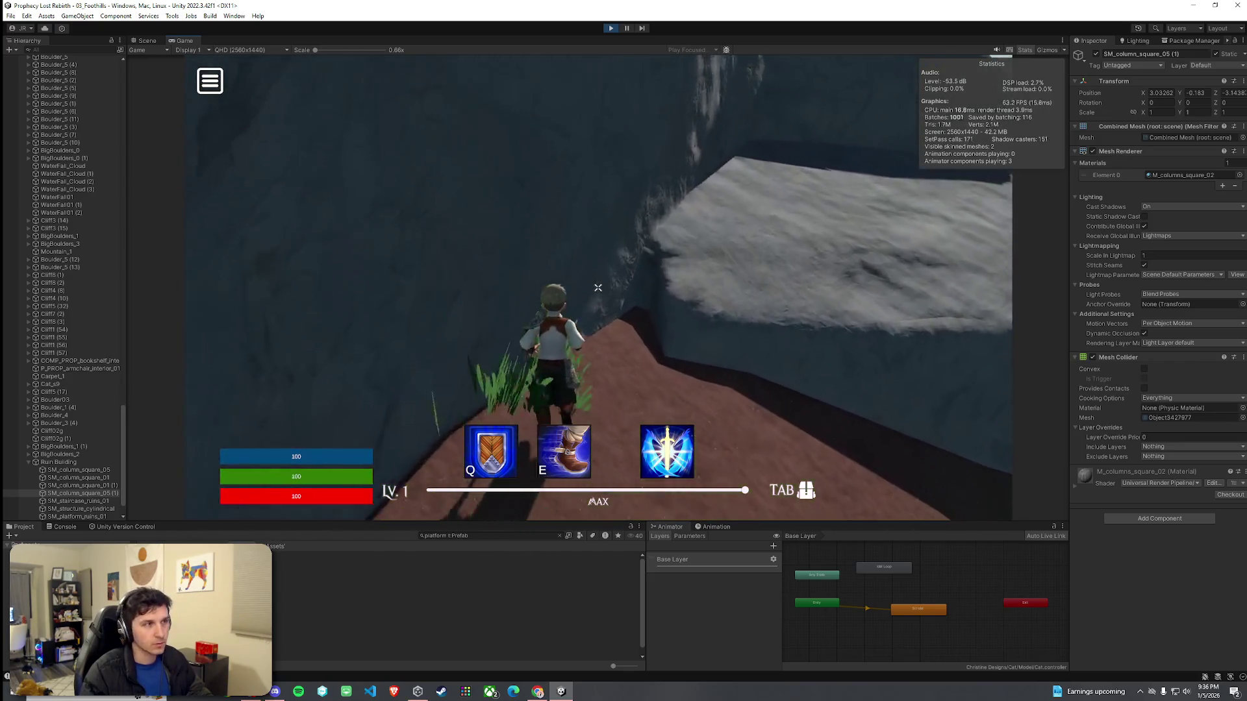
key("w")
key("w")
key("w")
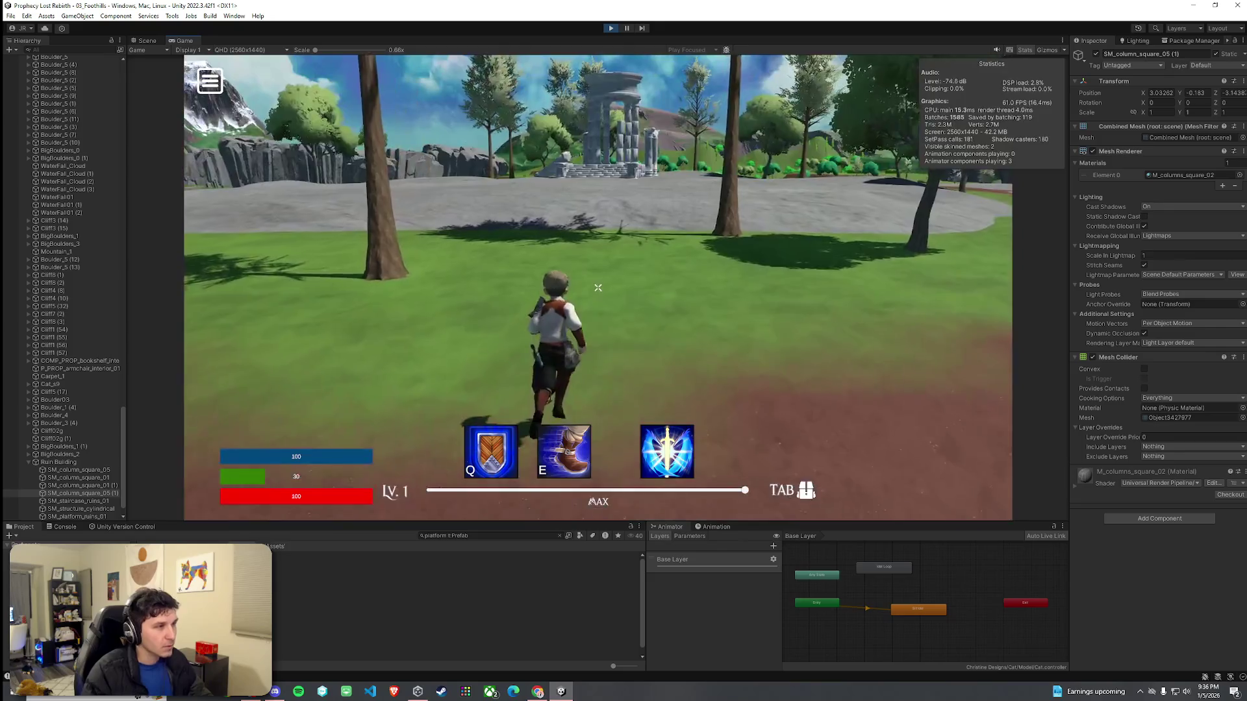
key("w")
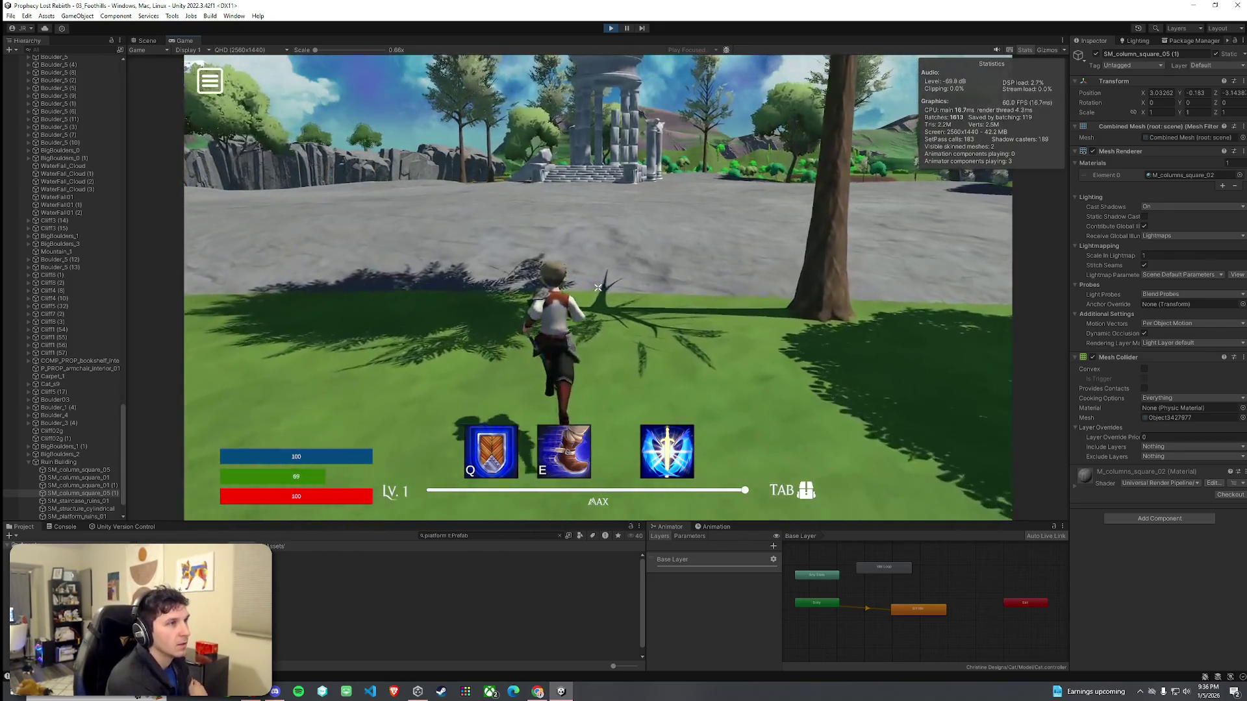
key("w")
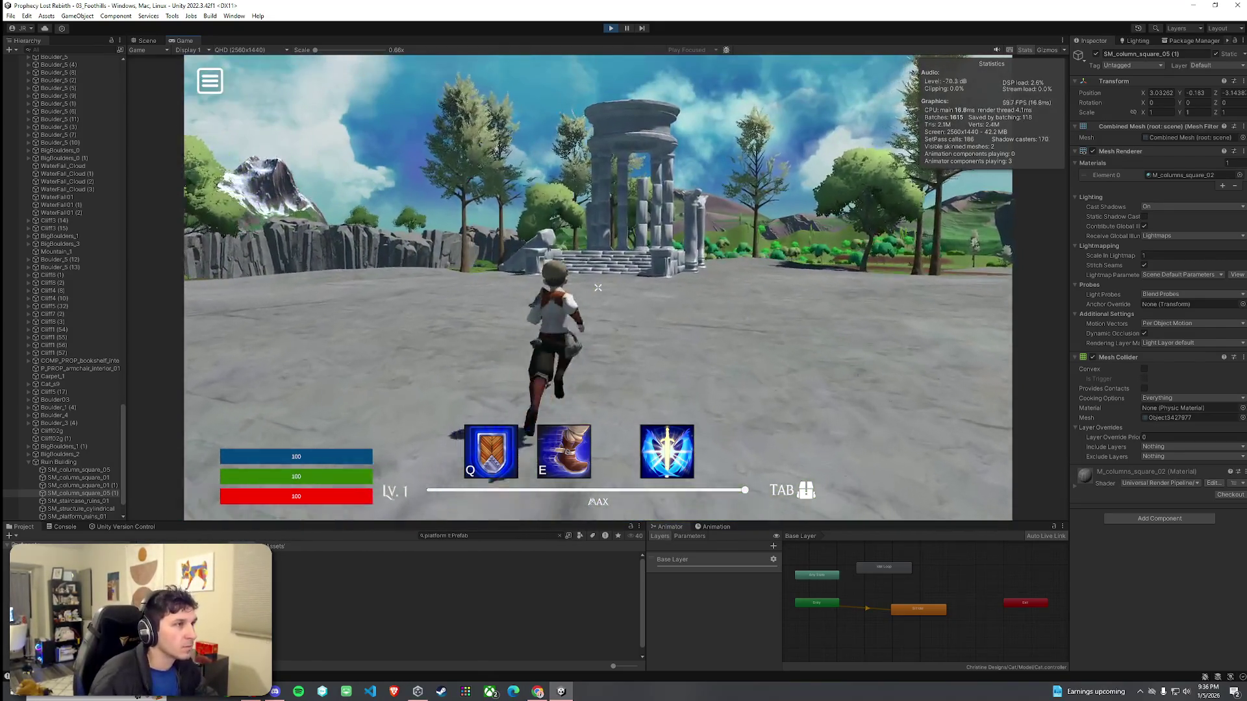
key("w")
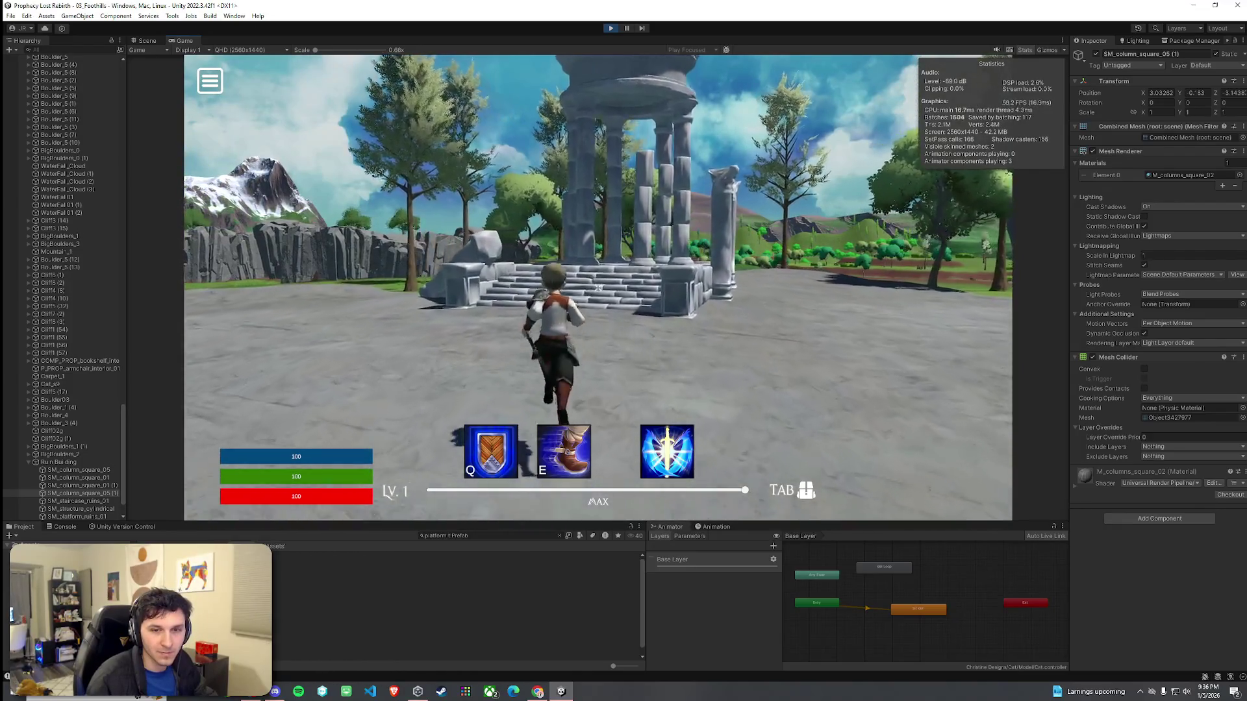
key("w")
key("w")
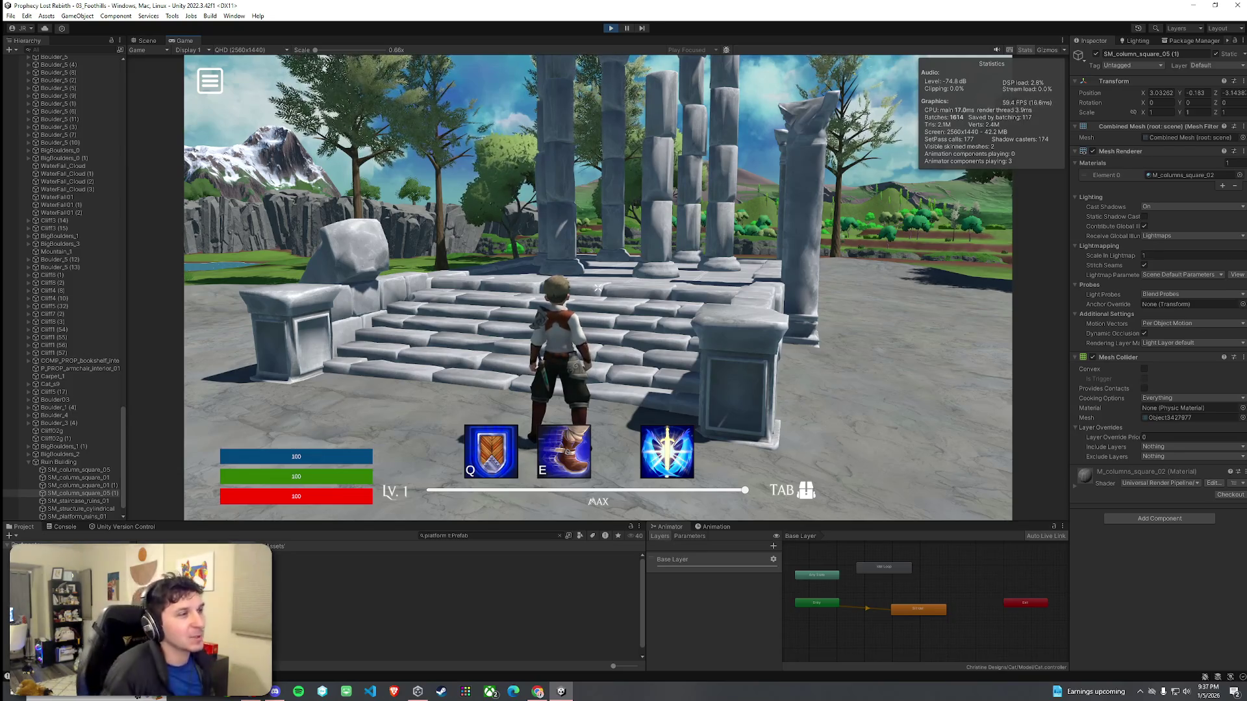
Step: Walk up the temple stairs, between the columns, then back down the steps
key("w")
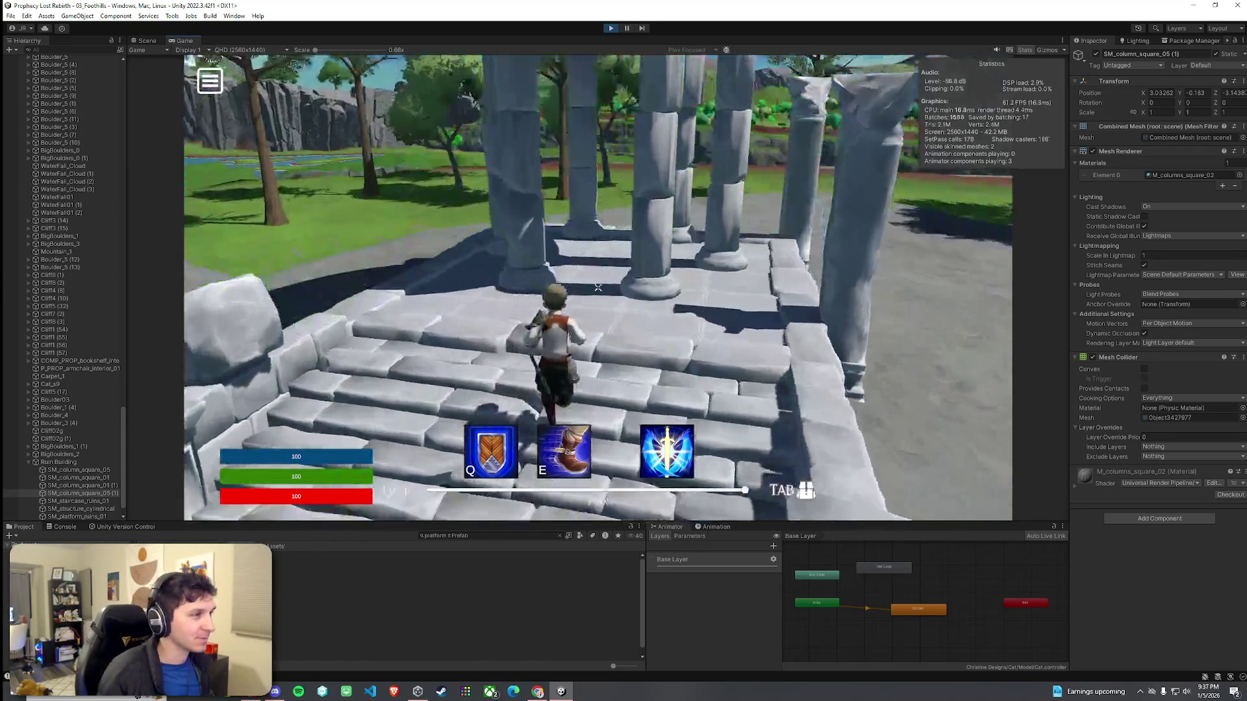
key("w")
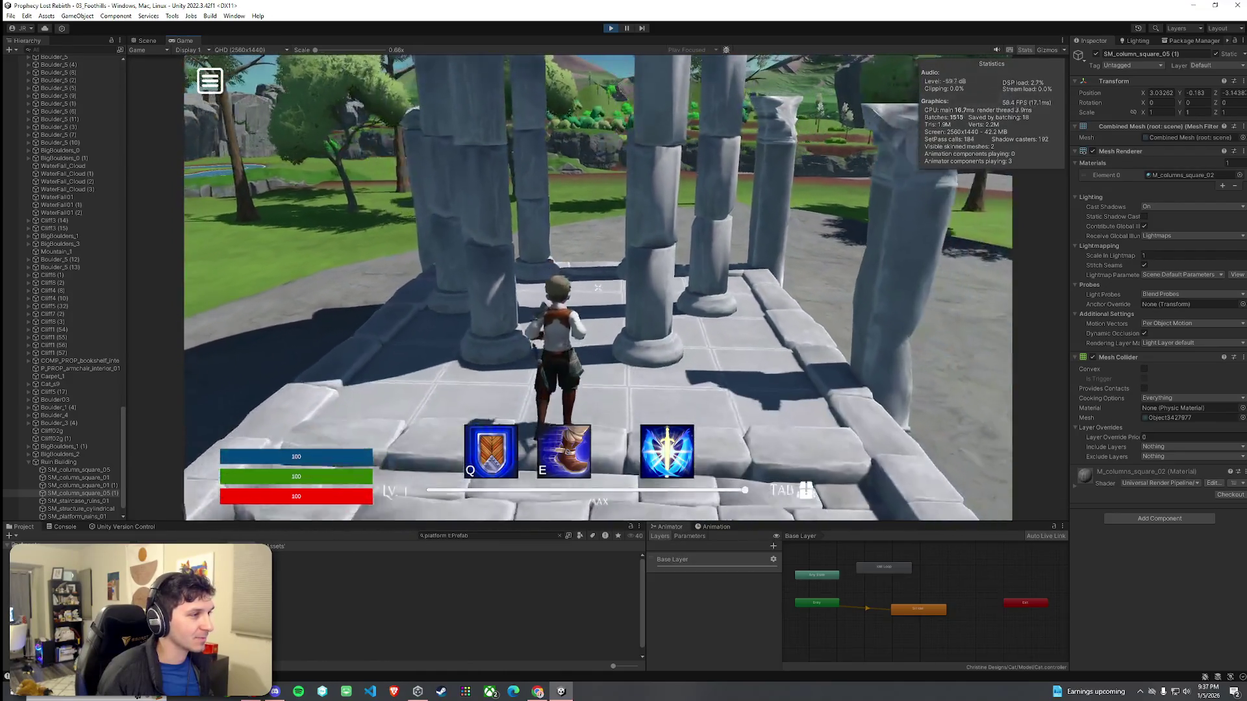
key("w")
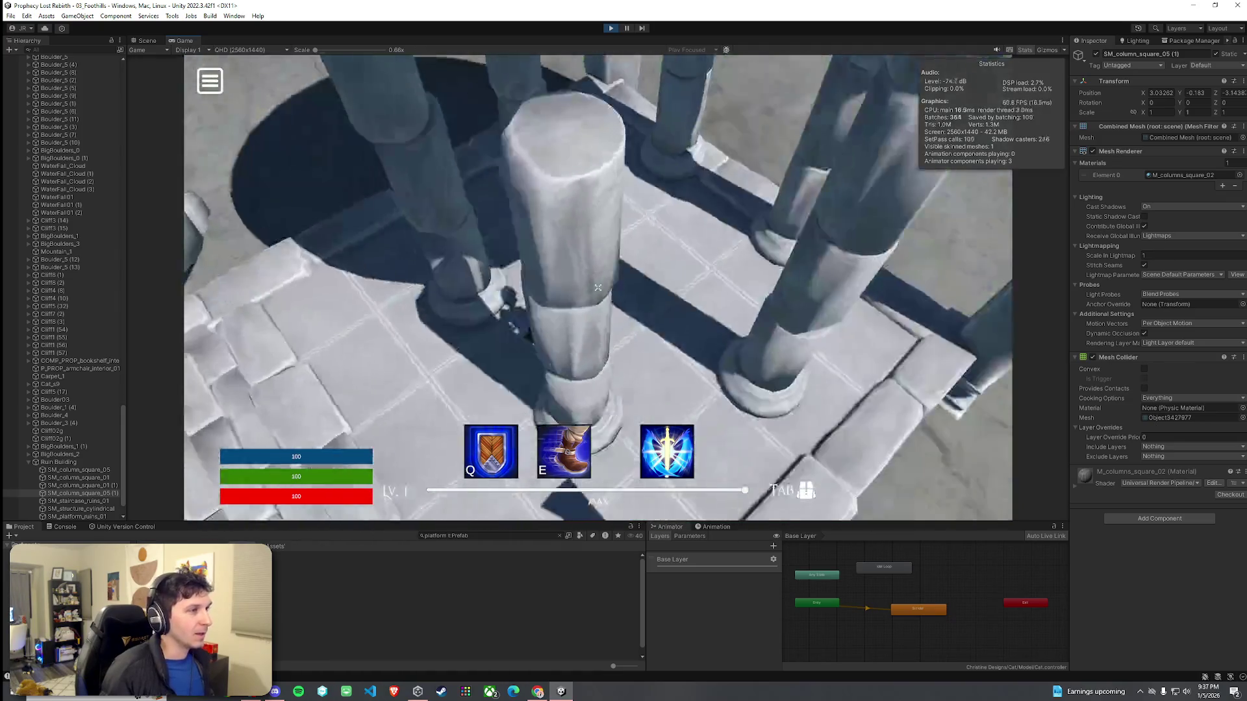
key("w")
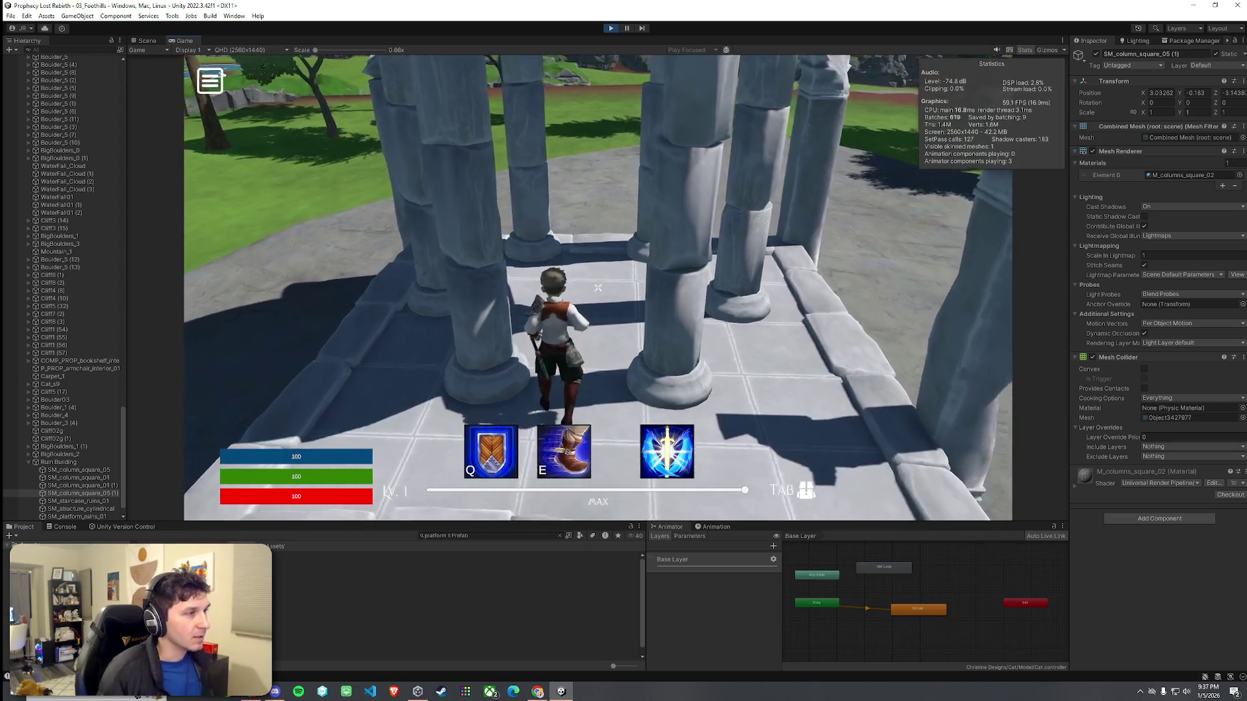
key("s")
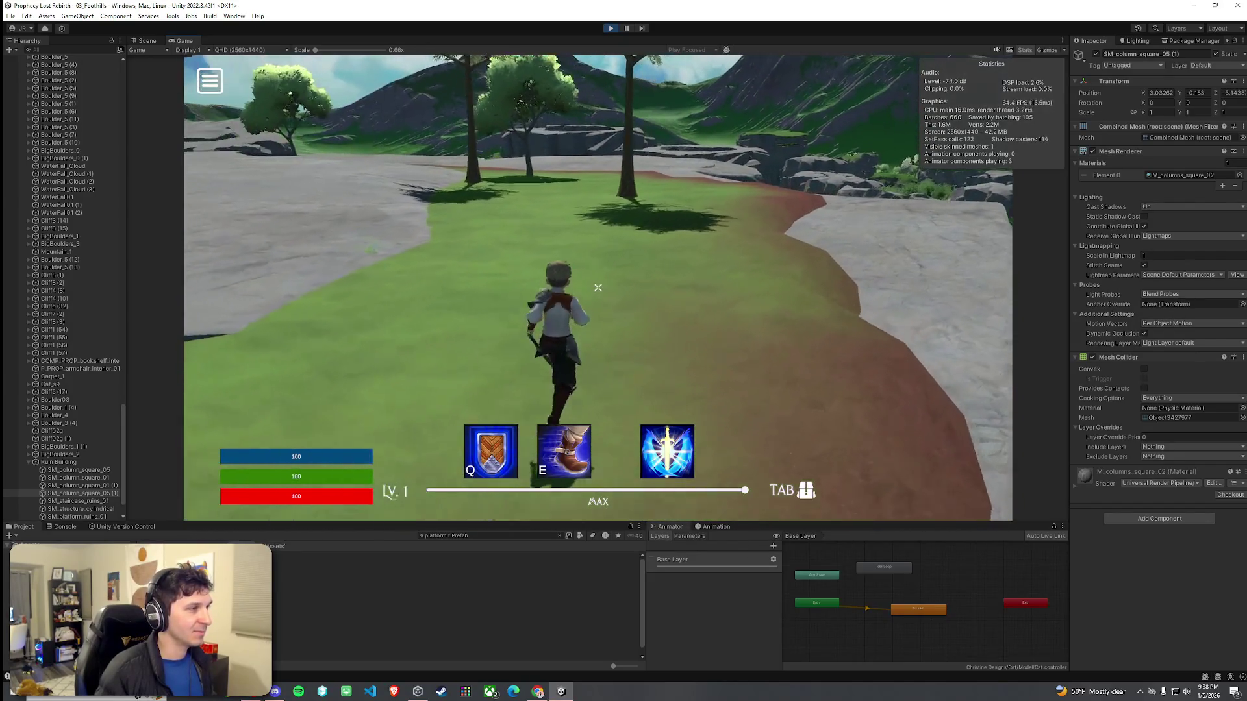
Step: Run from the grass up the grey rock slope toward the cliff edge and valley
key("w")
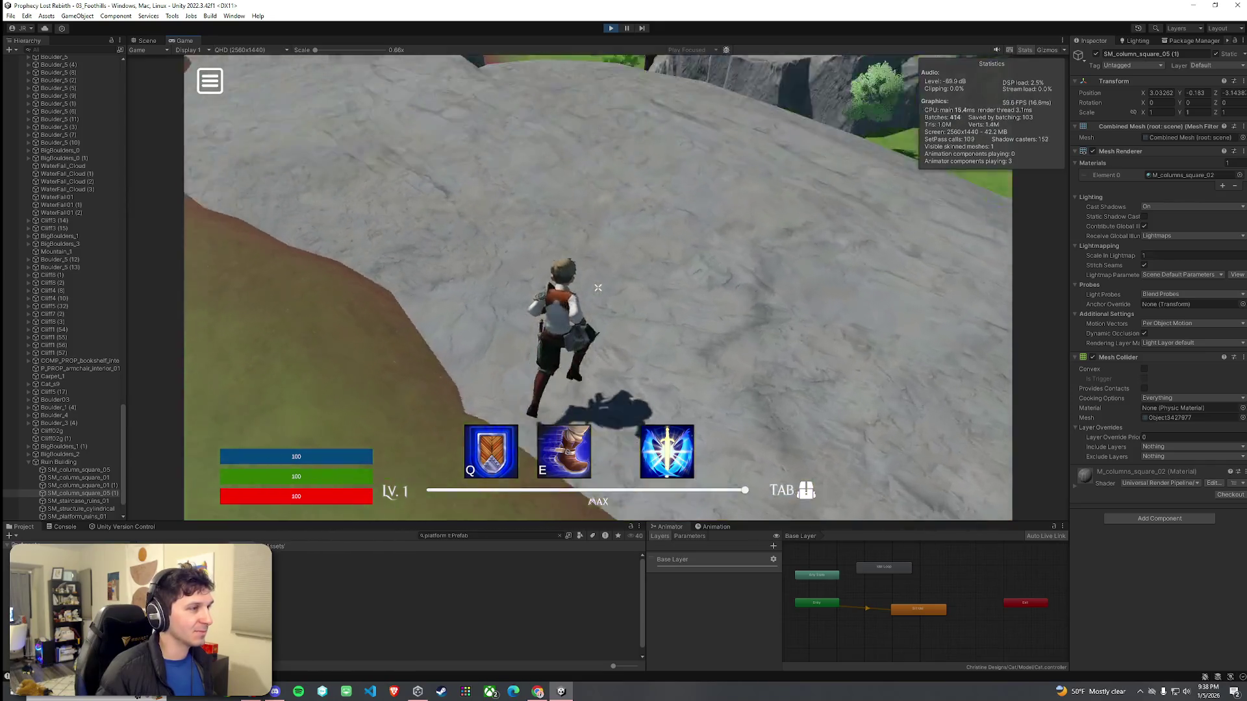
key("w")
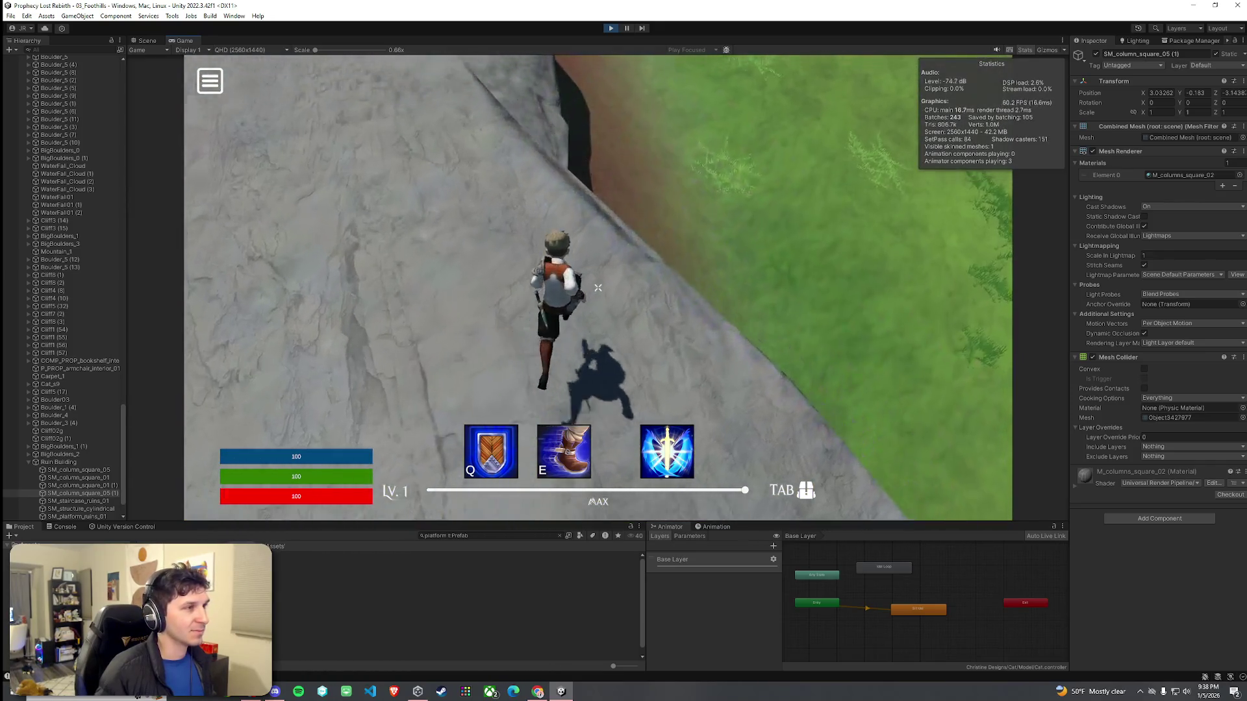
key("w")
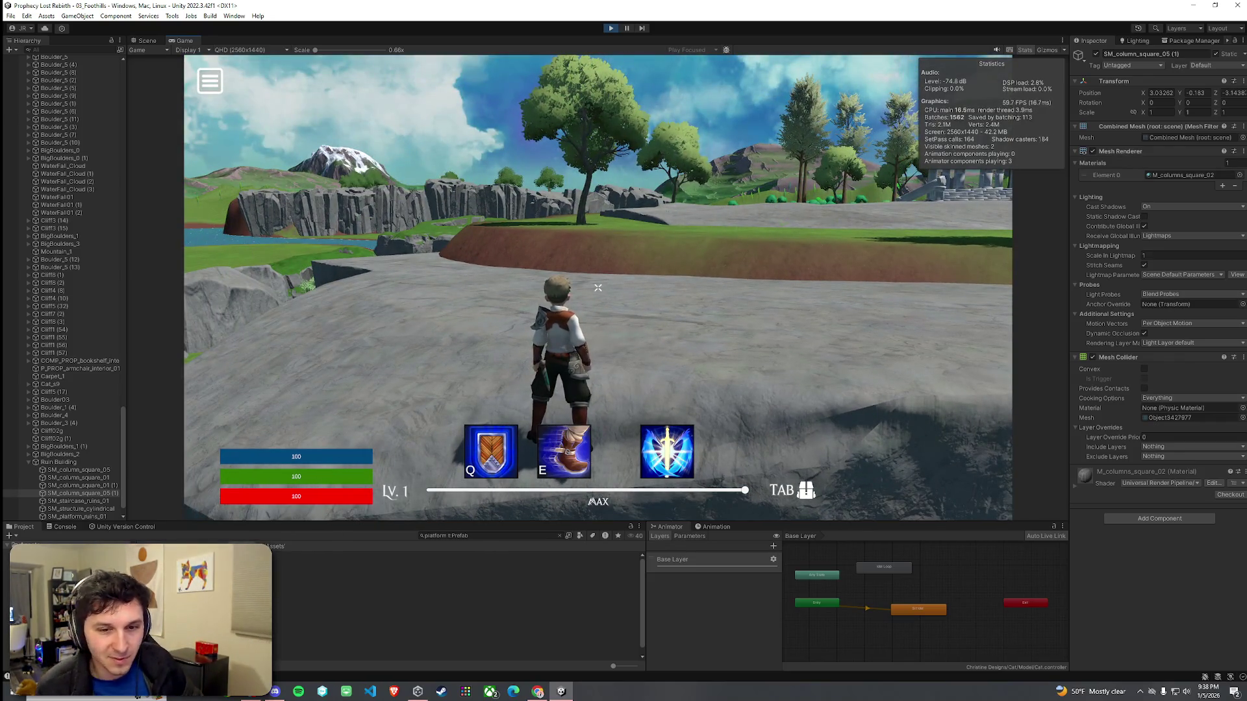
key("w")
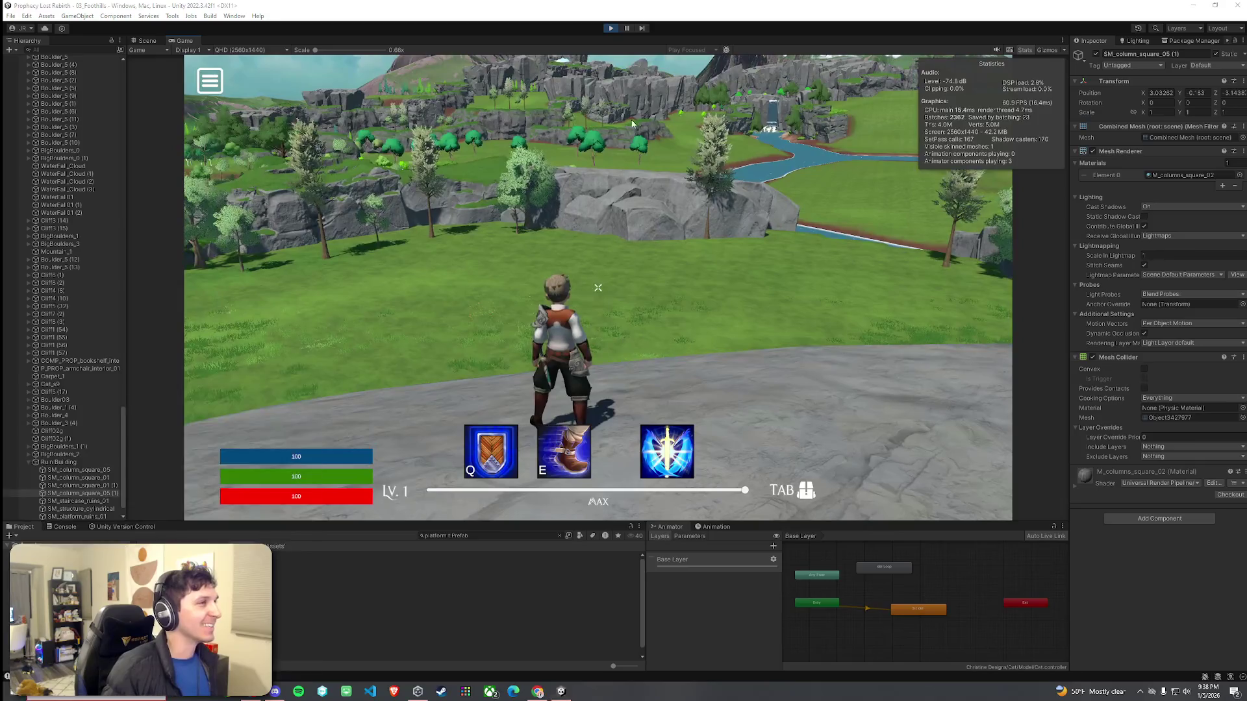
Step: Exit Play mode, return to the Scene view, and fly the camera in over the plateau
key("ctrl+p")
key("ctrl+s")
left_click(162, 43)
mouse_move(383, 180)
left_mouse_down()
mouse_move(450, 220)
mouse_move(421, 145)
mouse_move(349, 154)
mouse_move(299, 182)
left_mouse_up()
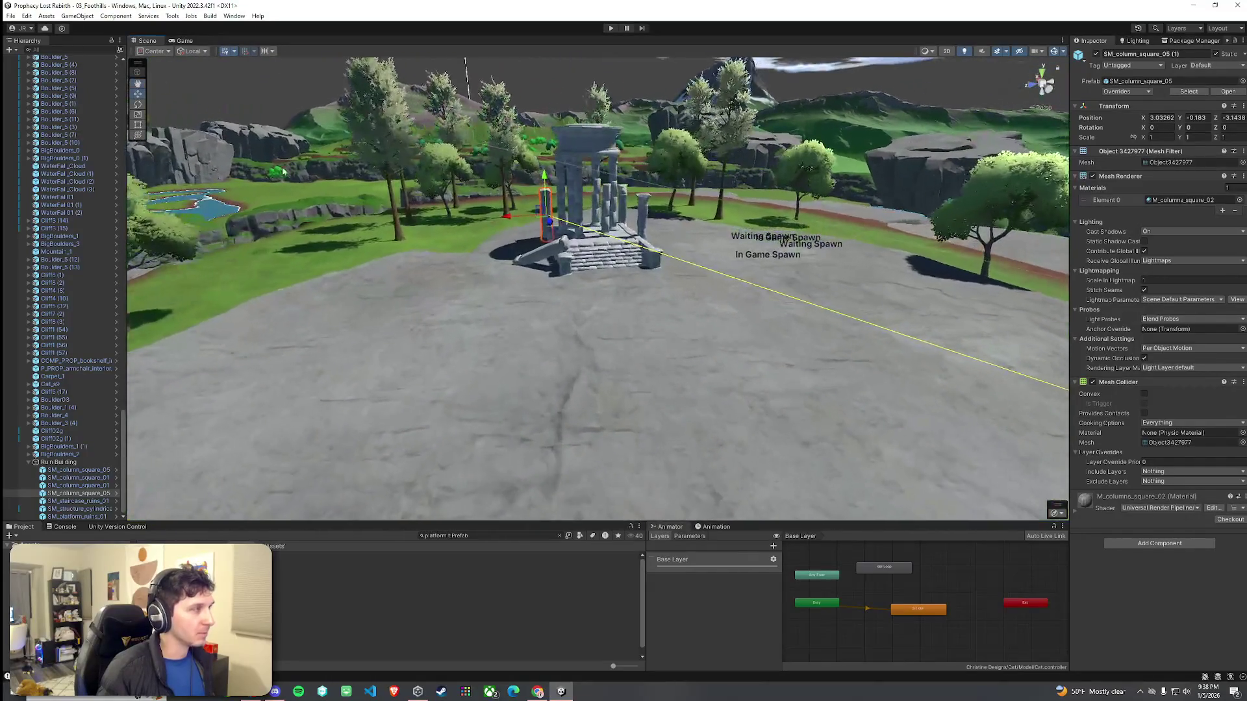
key("alt+e")
Step: Select Terrain (1) from below the plateau and switch its sculpting tool to Set Height
key("Left")
key("Escape")
mouse_move(564, 289)
left_mouse_down()
mouse_move(540, 319)
mouse_move(690, 323)
left_mouse_up()
mouse_move(635, 316)
left_mouse_down()
mouse_move(718, 290)
mouse_move(757, 302)
mouse_move(742, 335)
mouse_move(727, 330)
left_mouse_up()
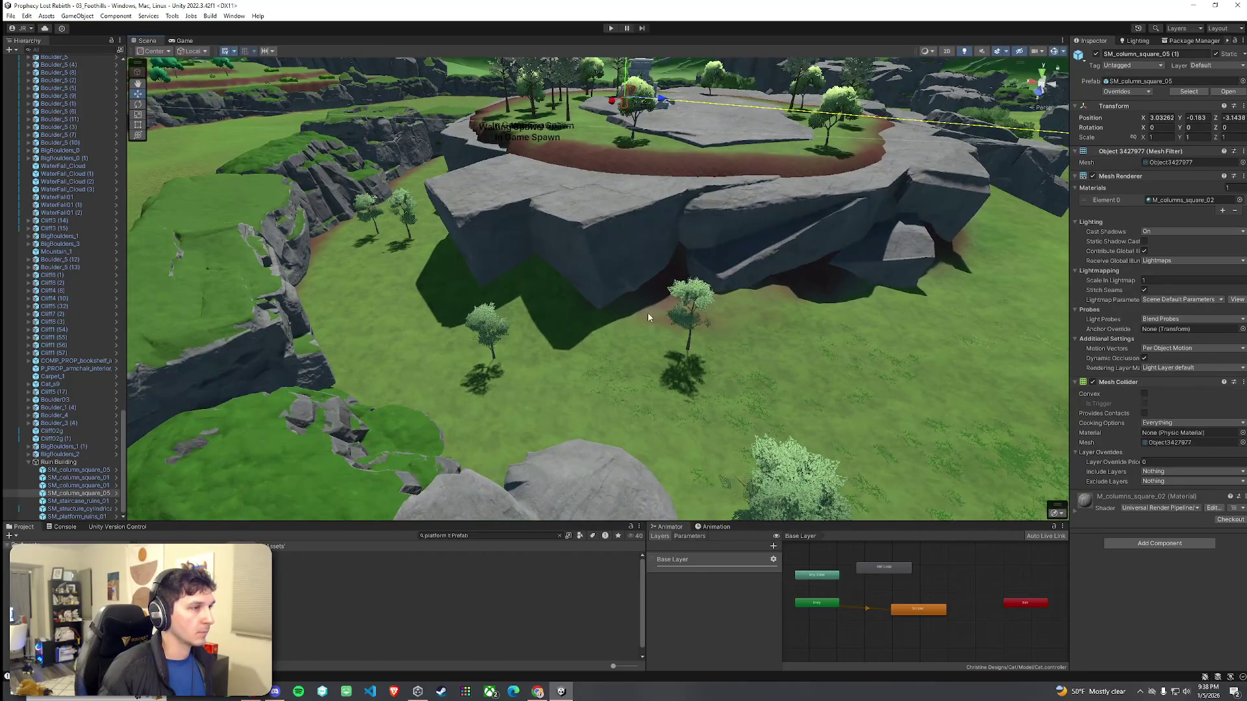
left_click(793, 325)
left_click(1144, 139)
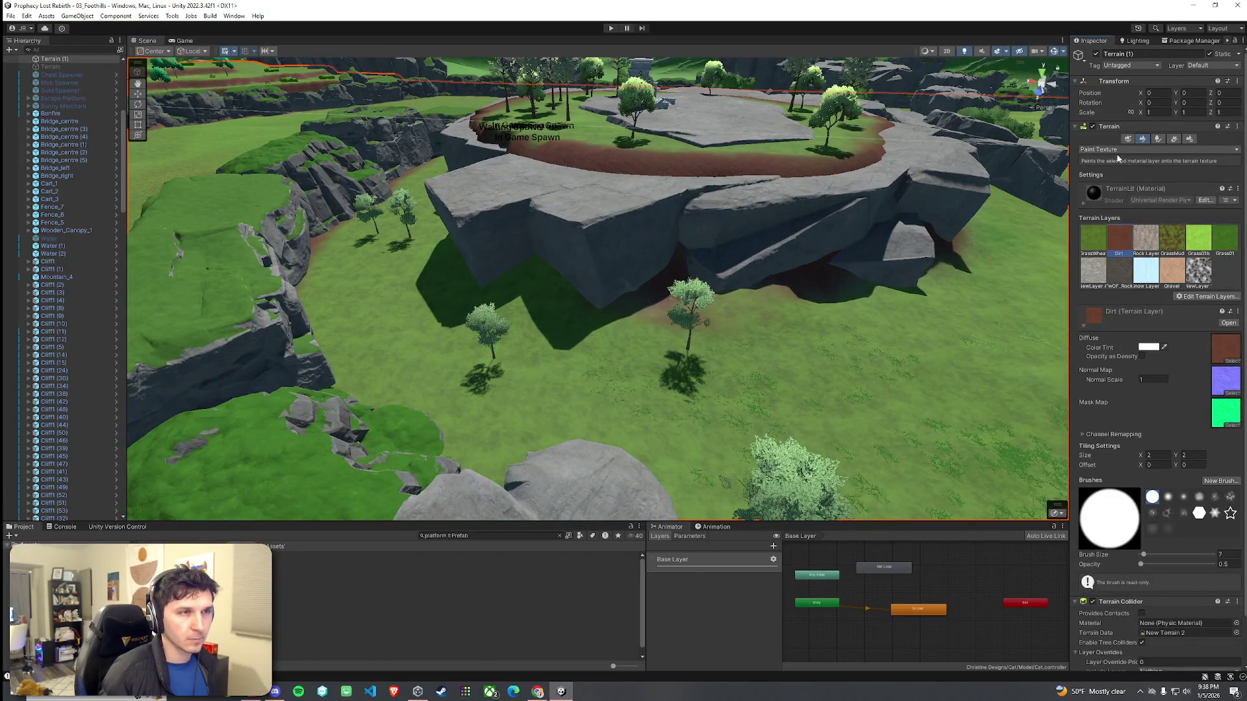
left_click(1112, 149)
left_click(1117, 184)
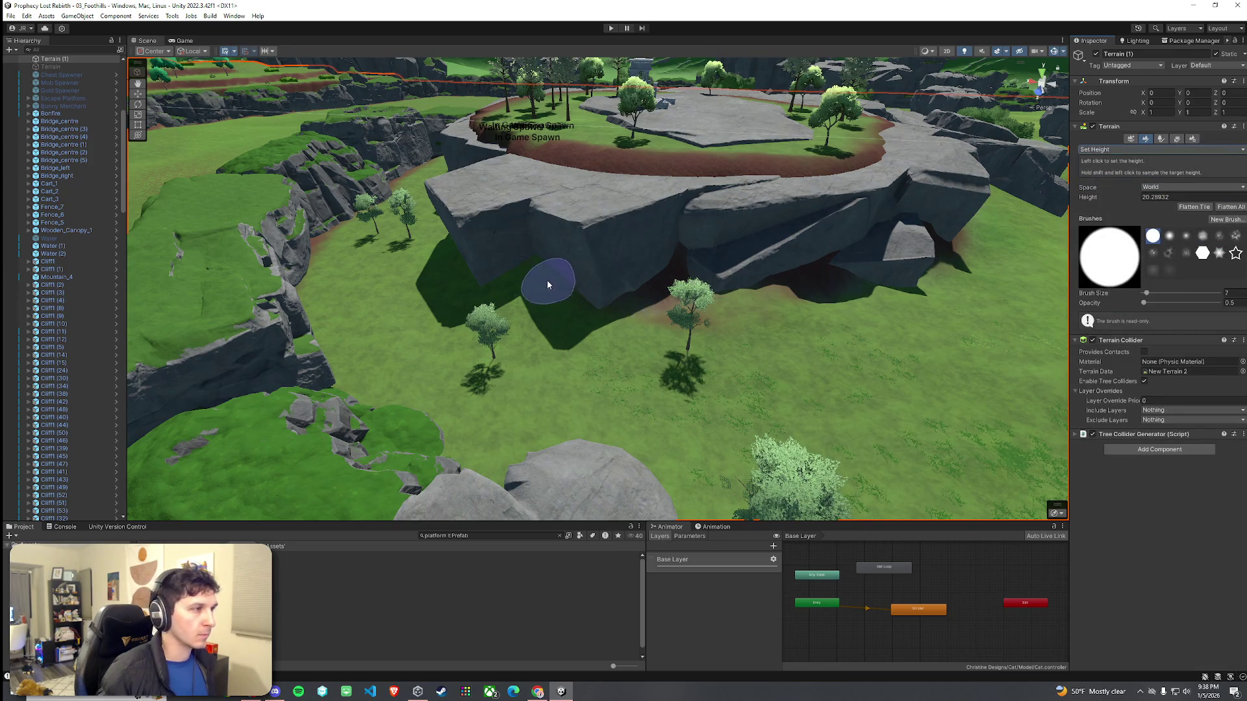
Step: Sample target heights along the cliff and grass, then raise a mound below the rock arch
left_click(566, 201, "shift")
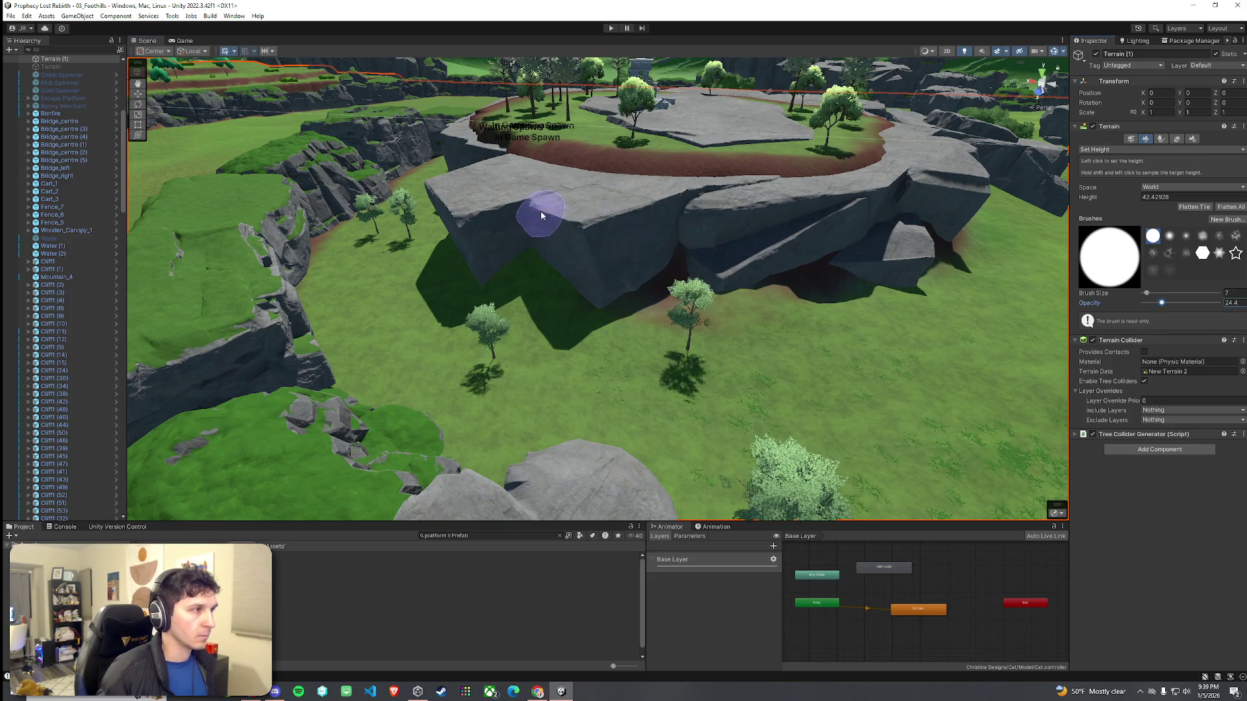
left_click(521, 231)
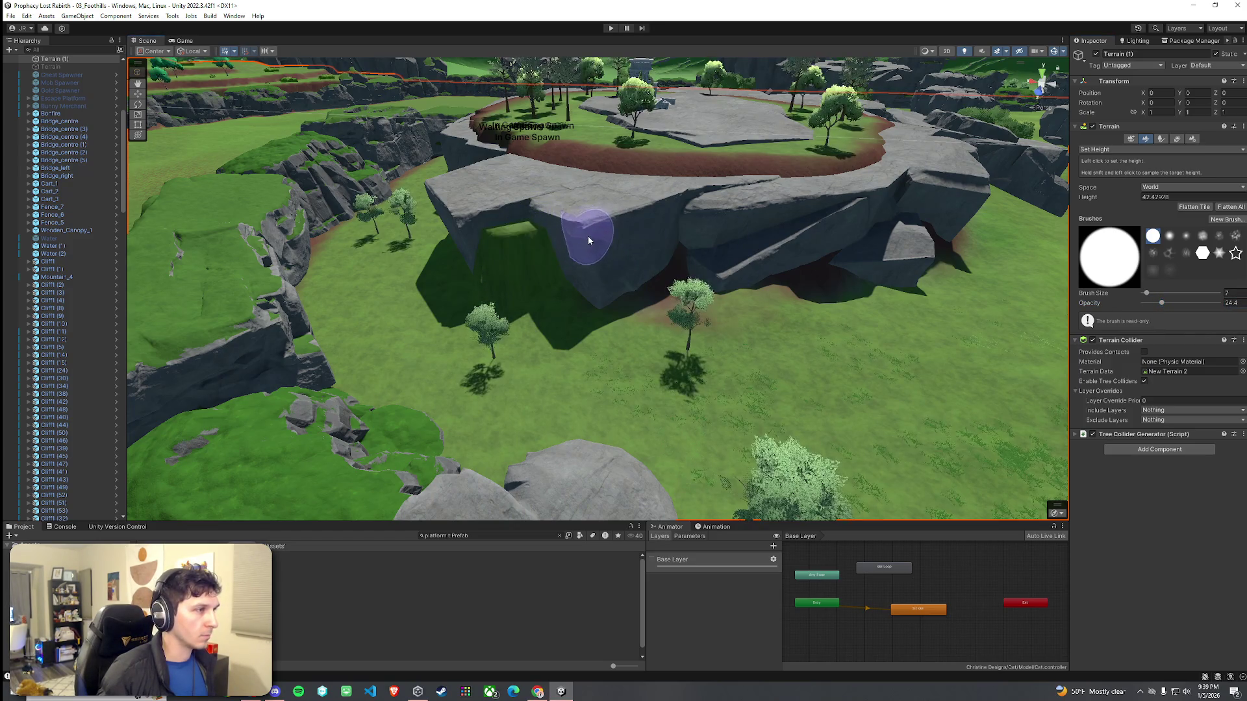
left_click(549, 254, "shift")
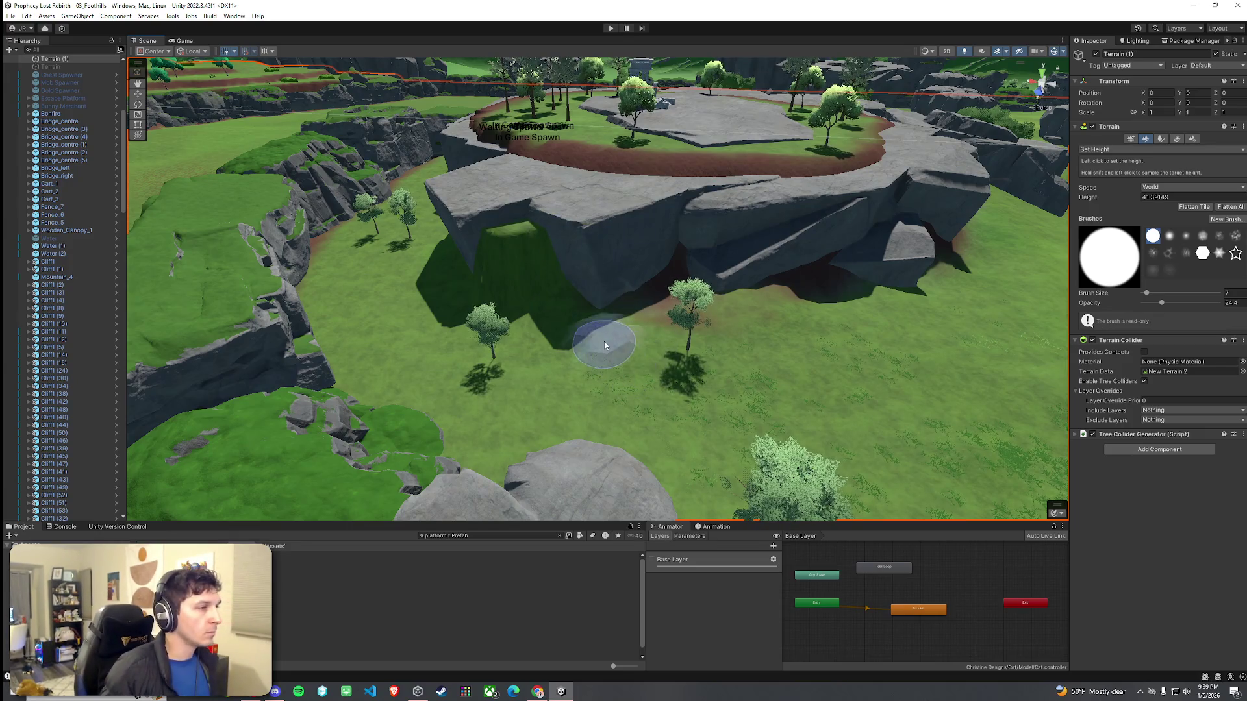
left_click(568, 310, "shift")
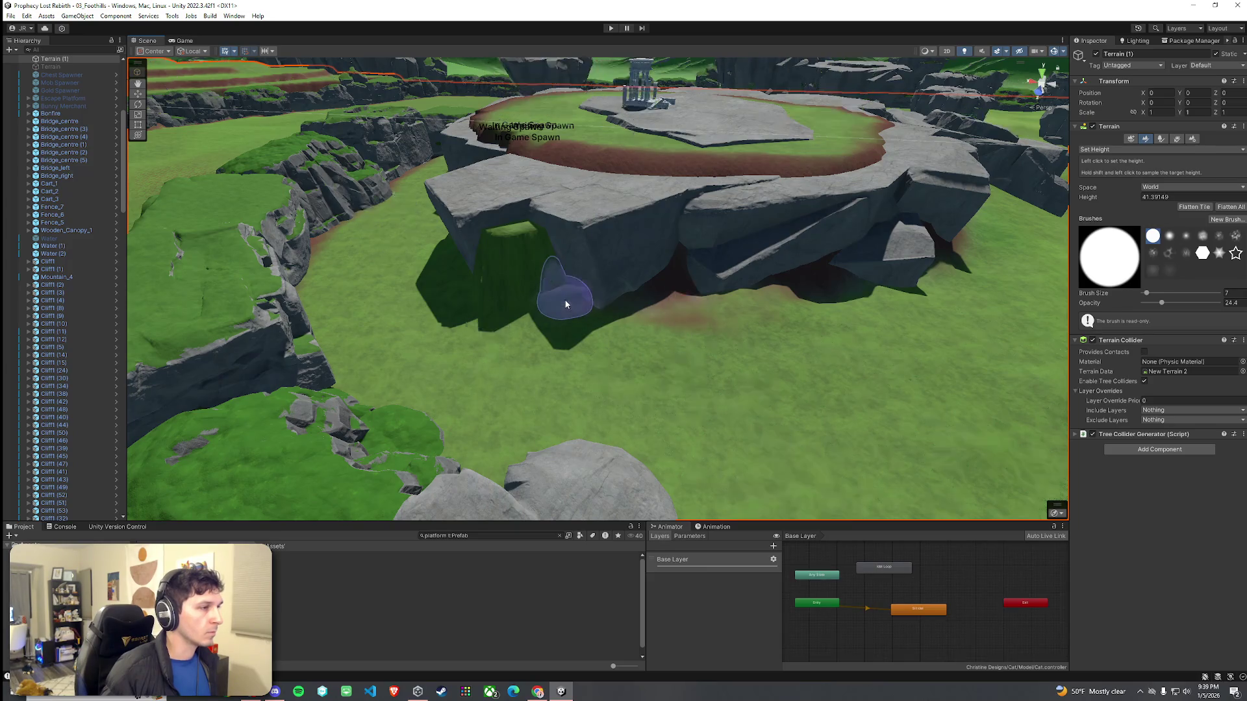
left_click(557, 304, "shift")
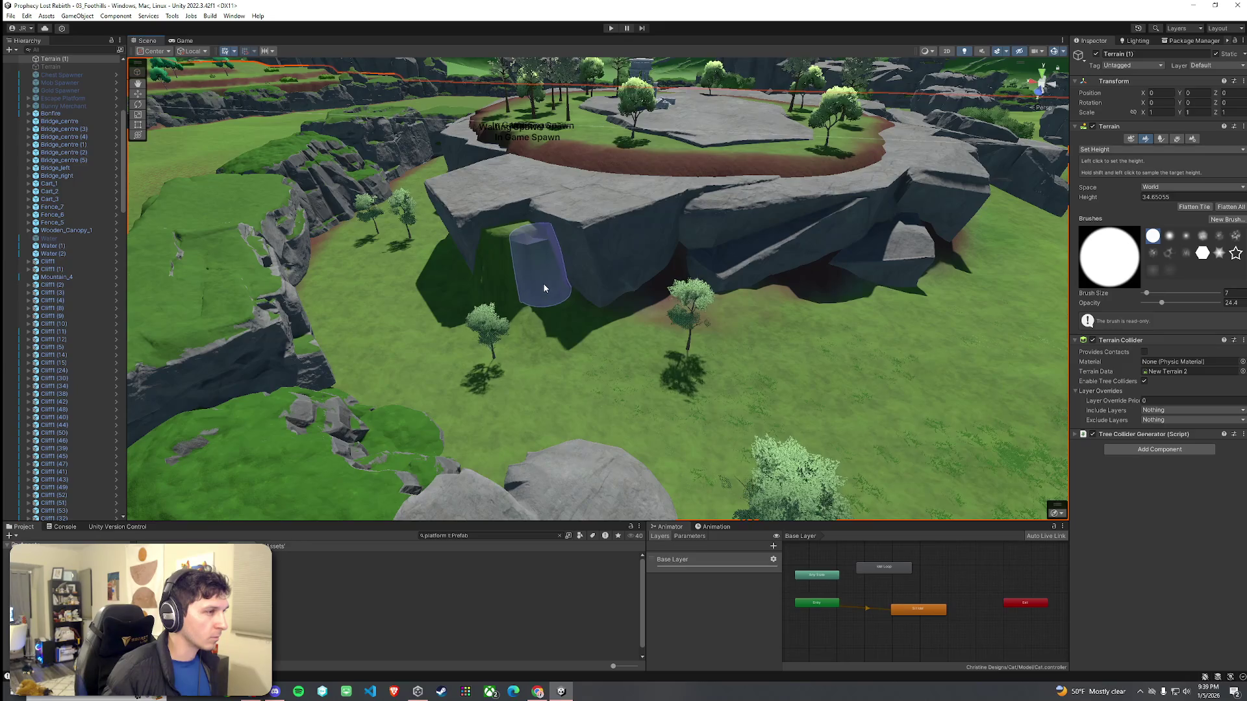
left_click(617, 328, "shift")
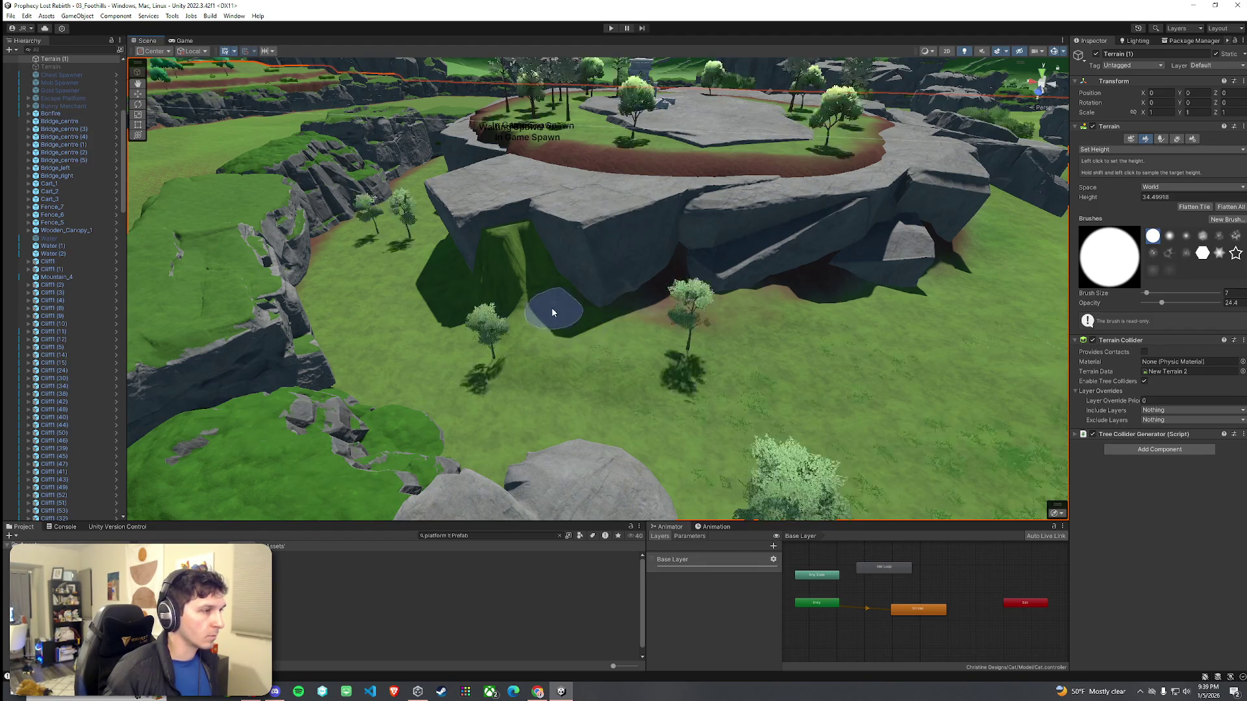
left_click(527, 256, "shift")
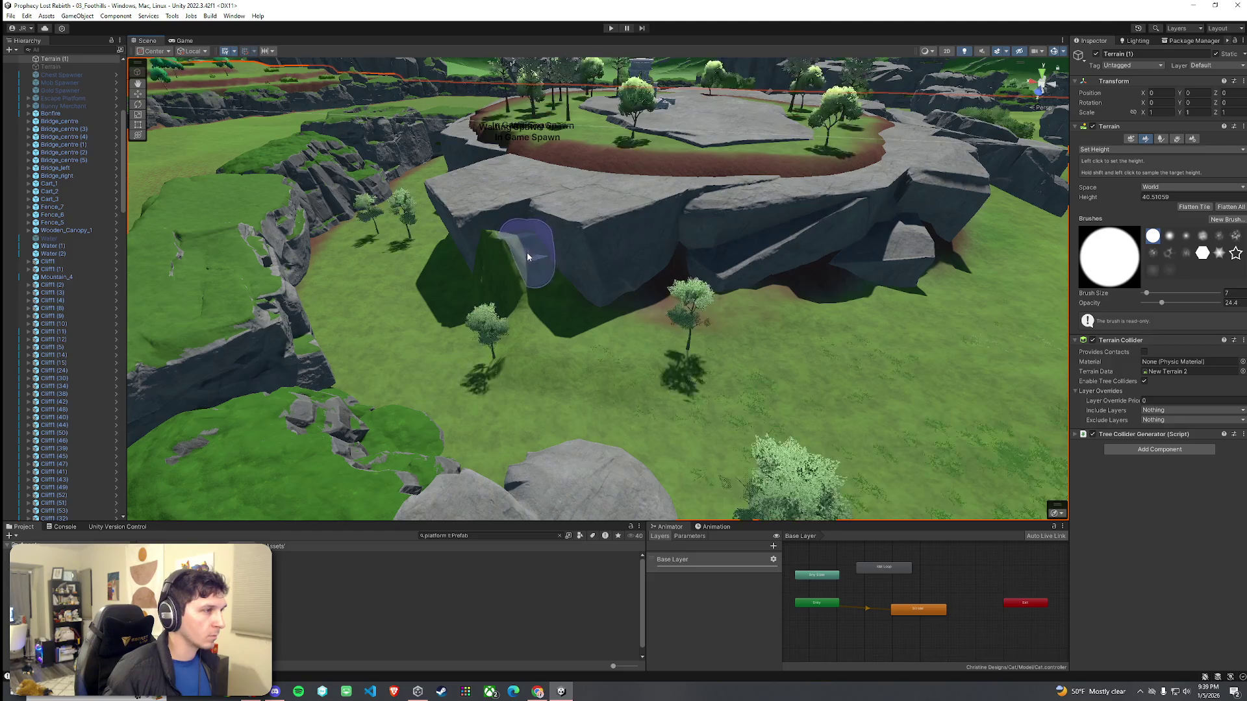
left_click(537, 270, "shift")
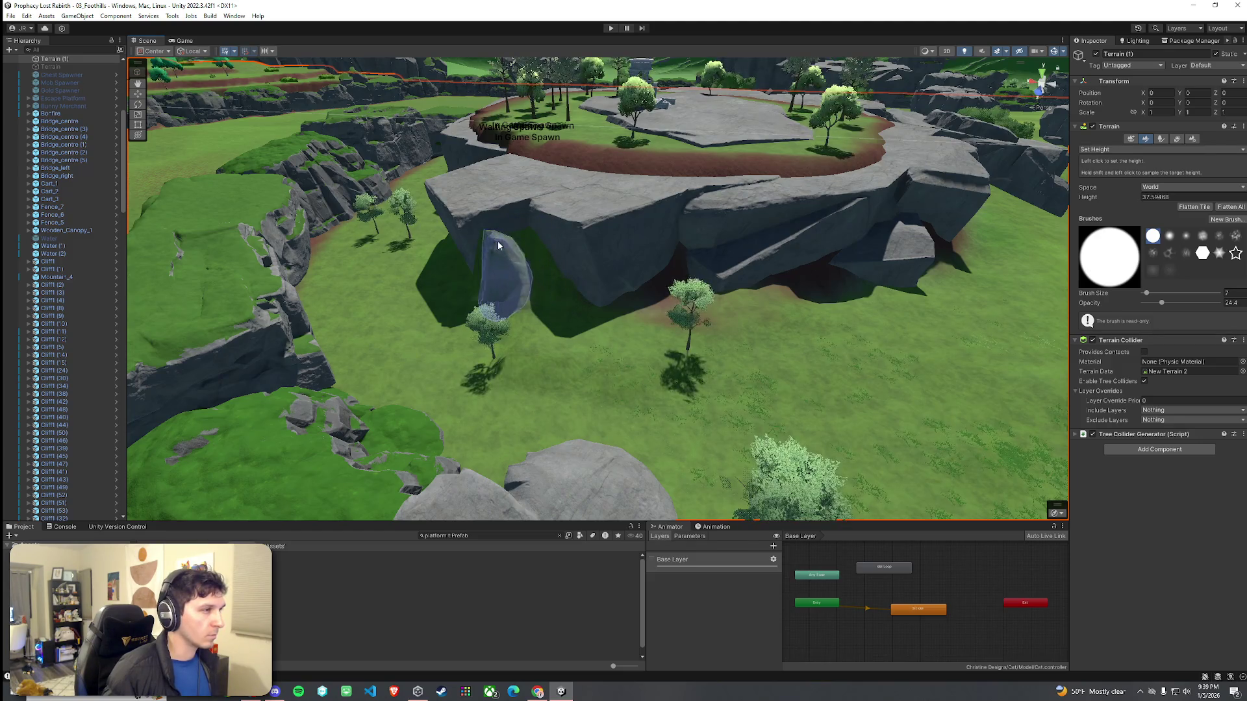
left_click(517, 231, "shift")
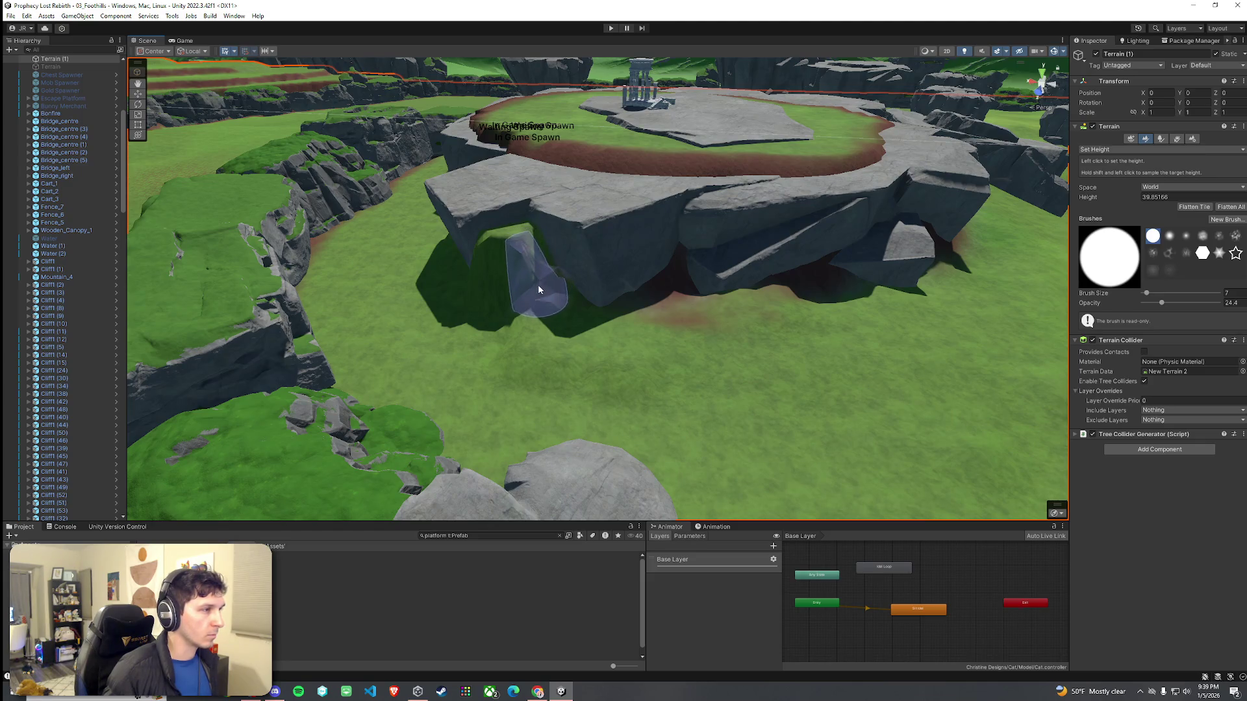
left_click_drag(544, 299, 536, 278)
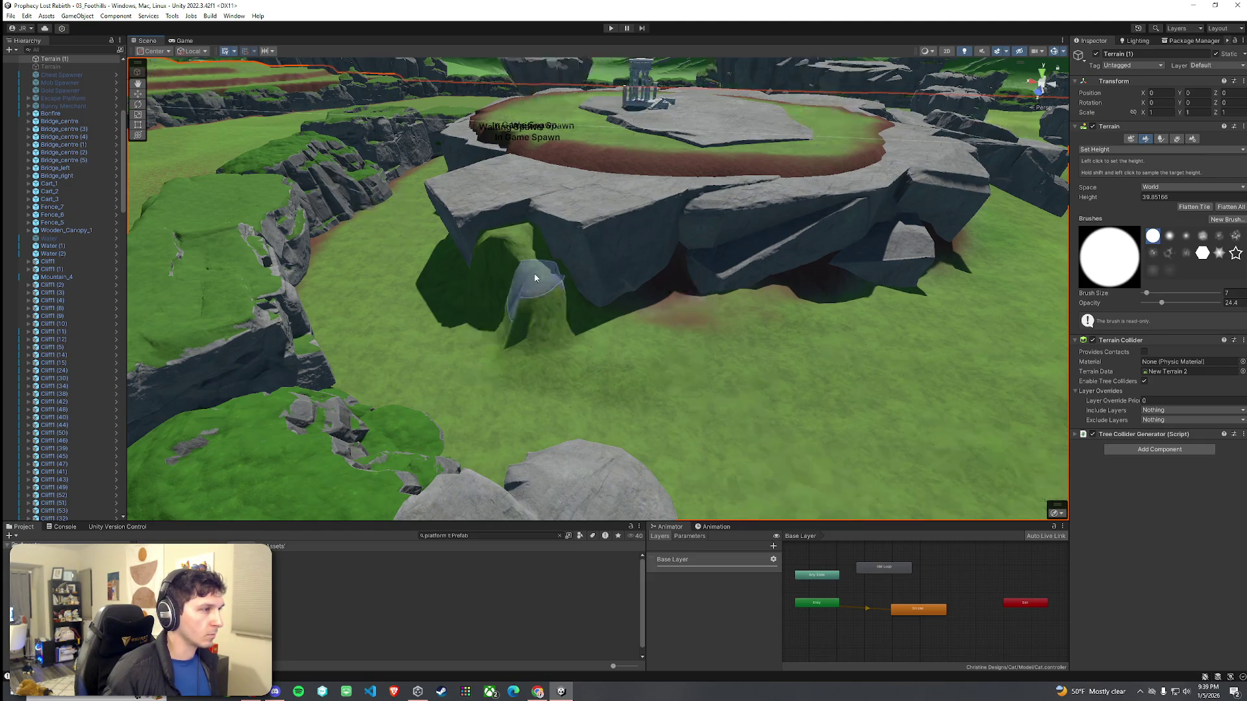
Step: Resample heights between rock and grass to shape the ramp, ending at target height 37.39923
left_click(519, 239, "shift")
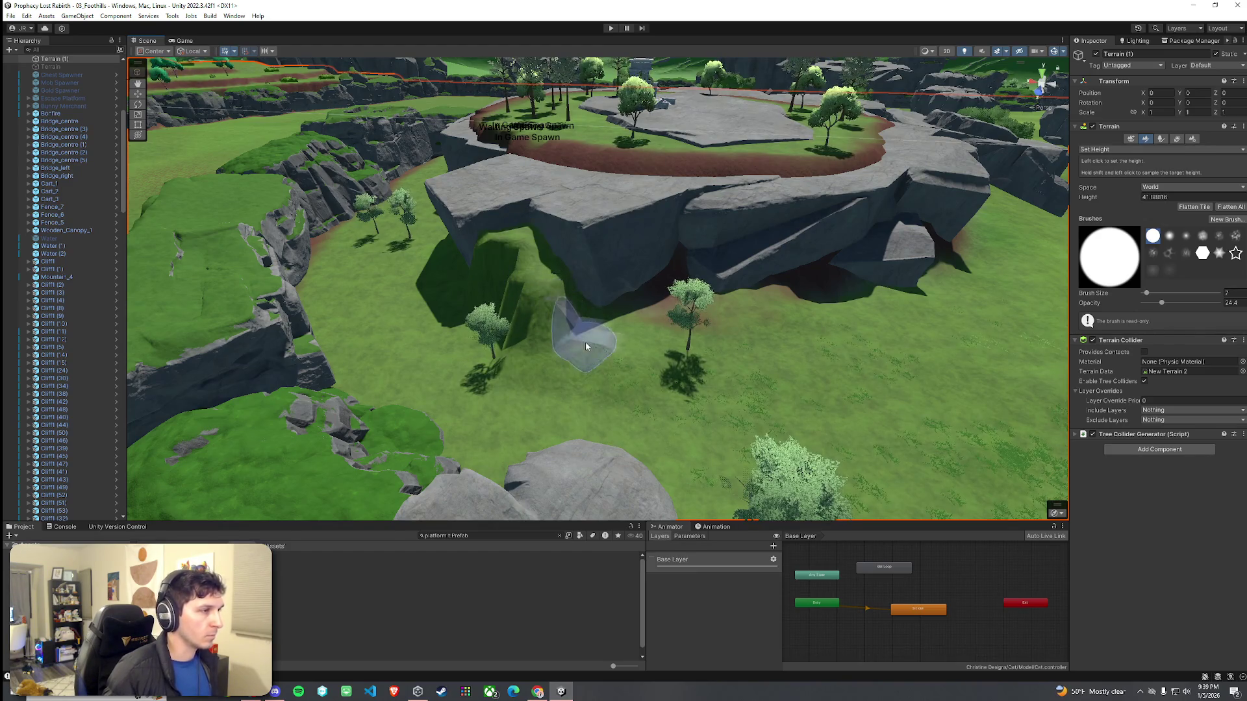
left_click(561, 327, "shift")
left_click(560, 312, "shift")
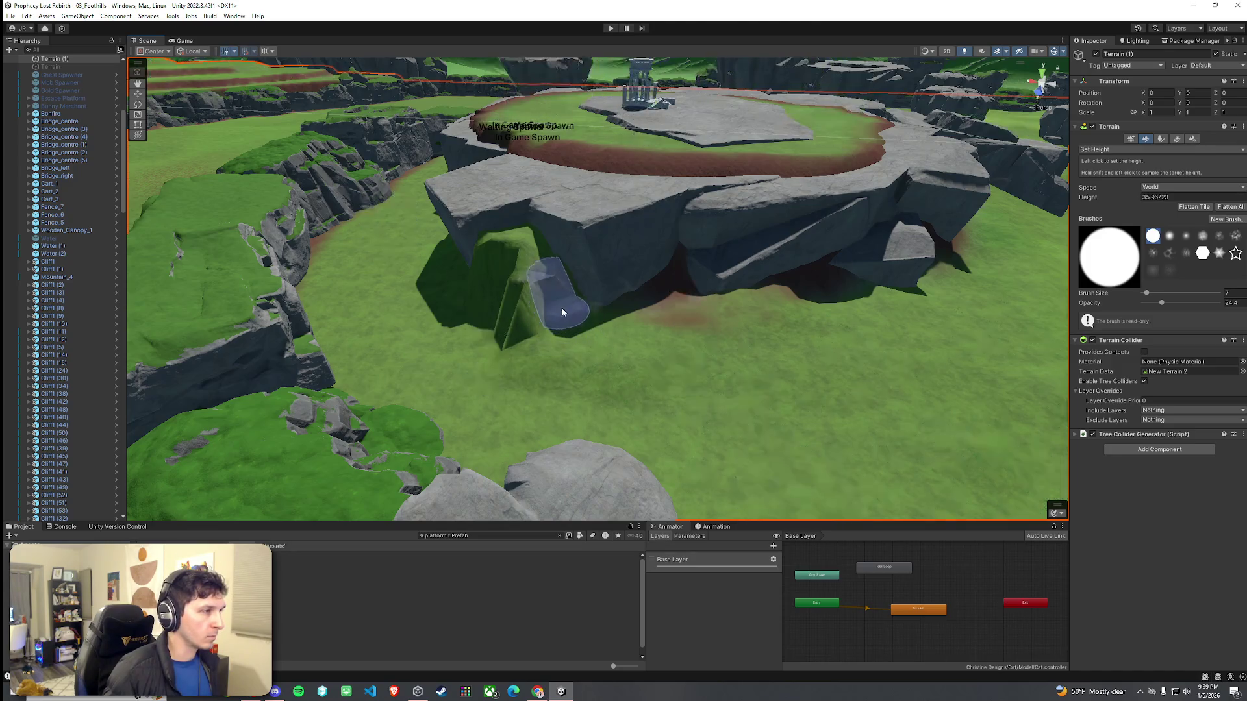
left_click(565, 315)
left_click(563, 308, "shift")
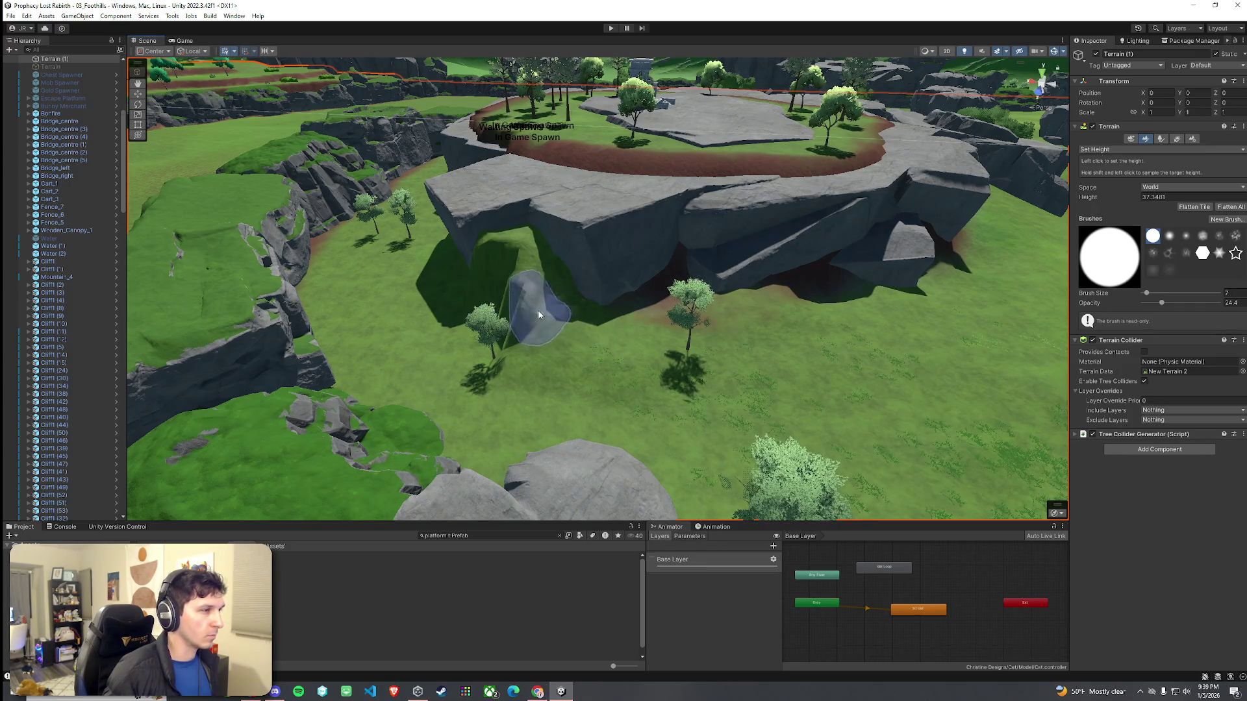
left_click(527, 315, "shift")
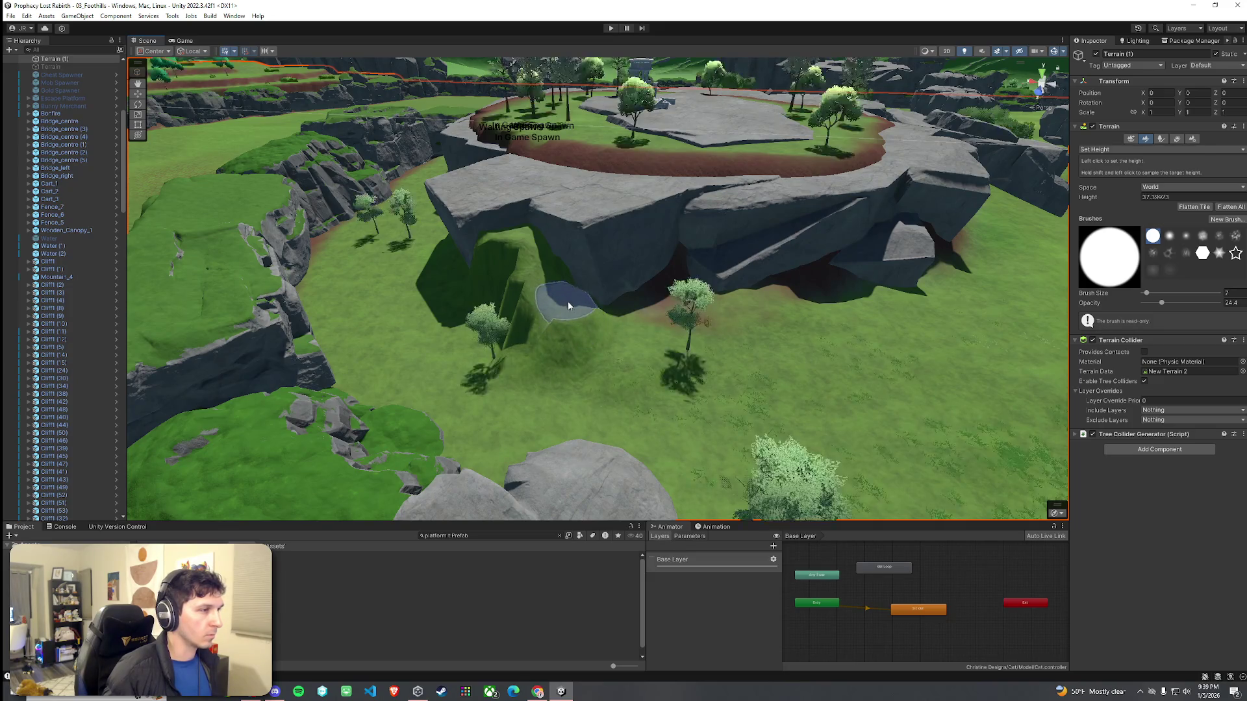
scroll(568, 306, "up", 10)
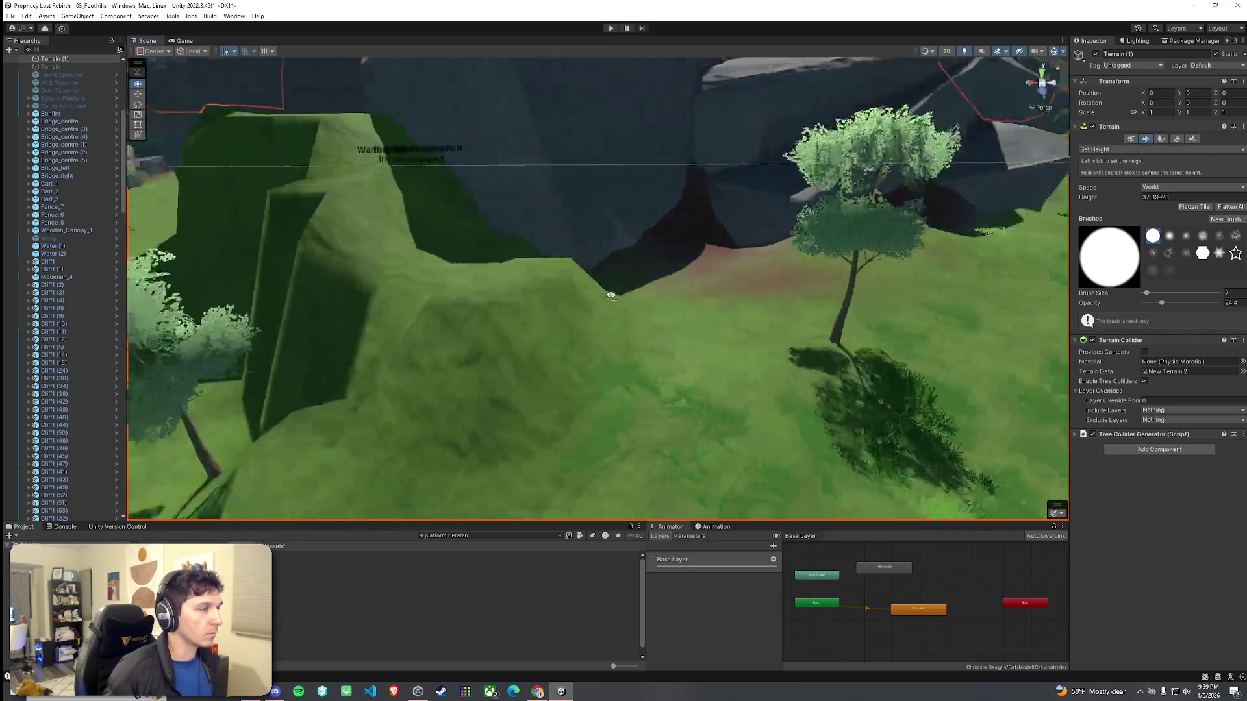
Step: Switch to Raise or Lower Terrain with a larger brush and strength lowered to 11.5
mouse_move(610, 296)
left_mouse_down()
mouse_move(437, 278)
mouse_move(901, 215)
left_mouse_up()
left_click(1114, 150)
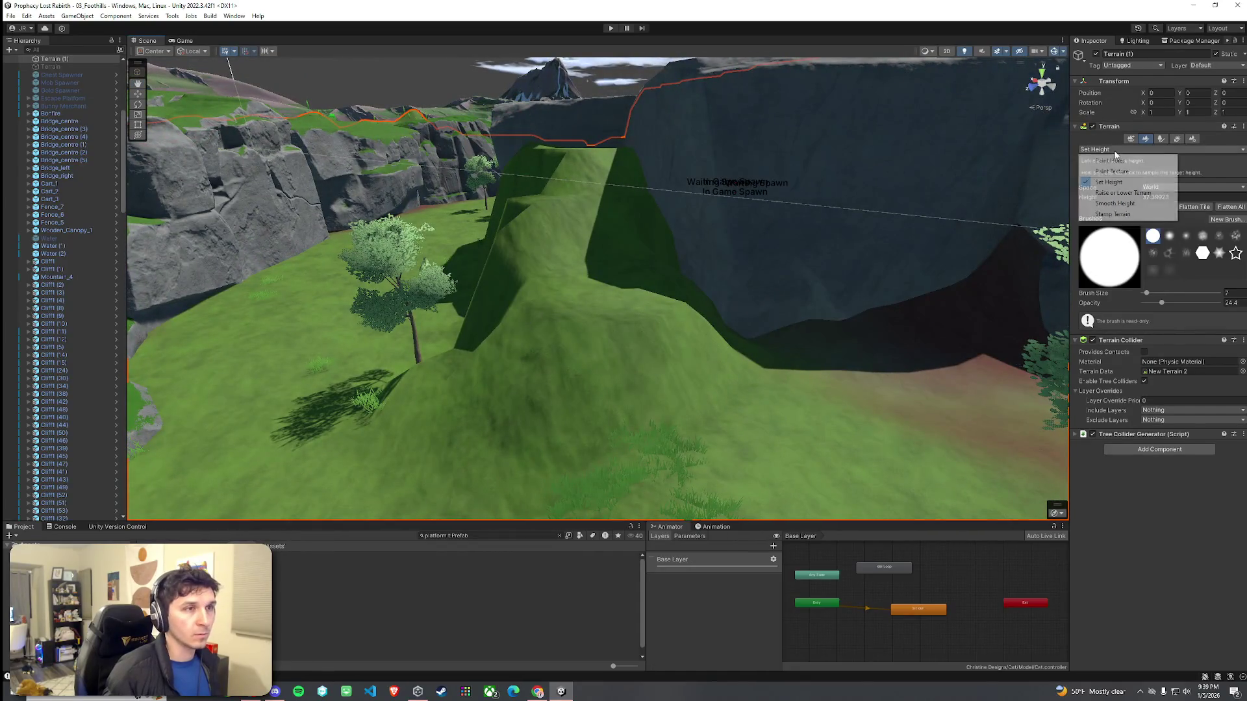
left_click(1113, 204)
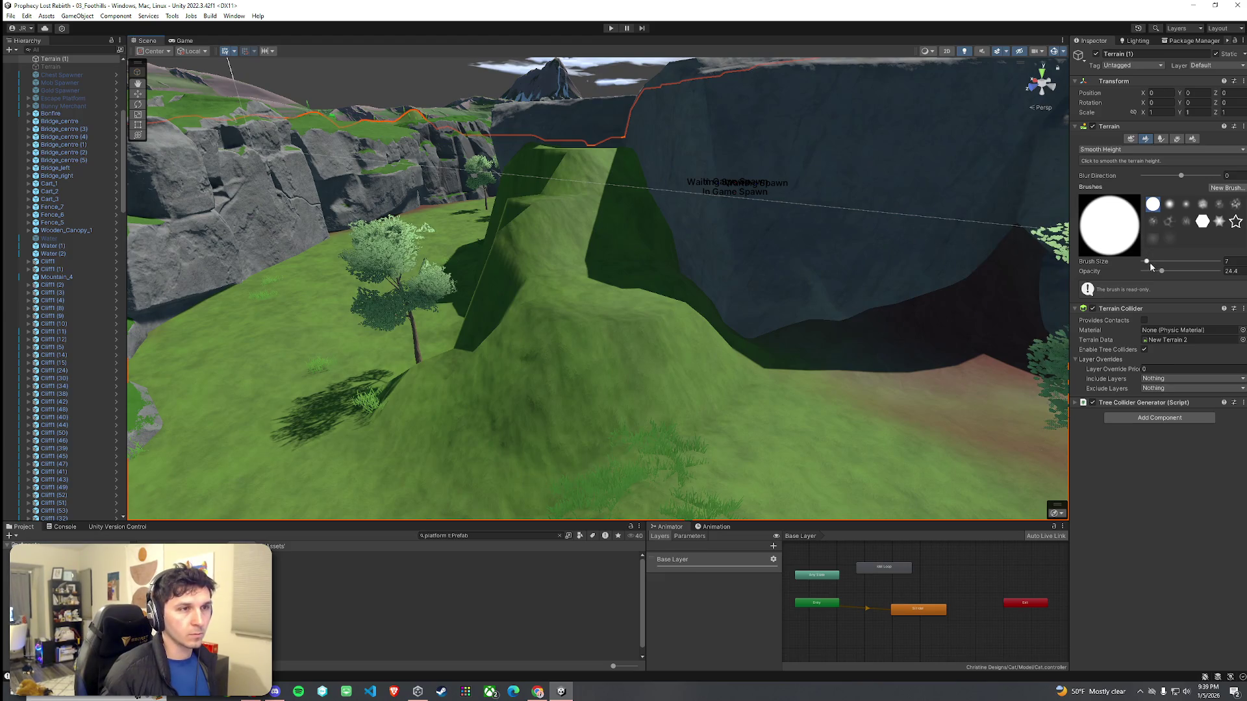
left_click(1117, 150)
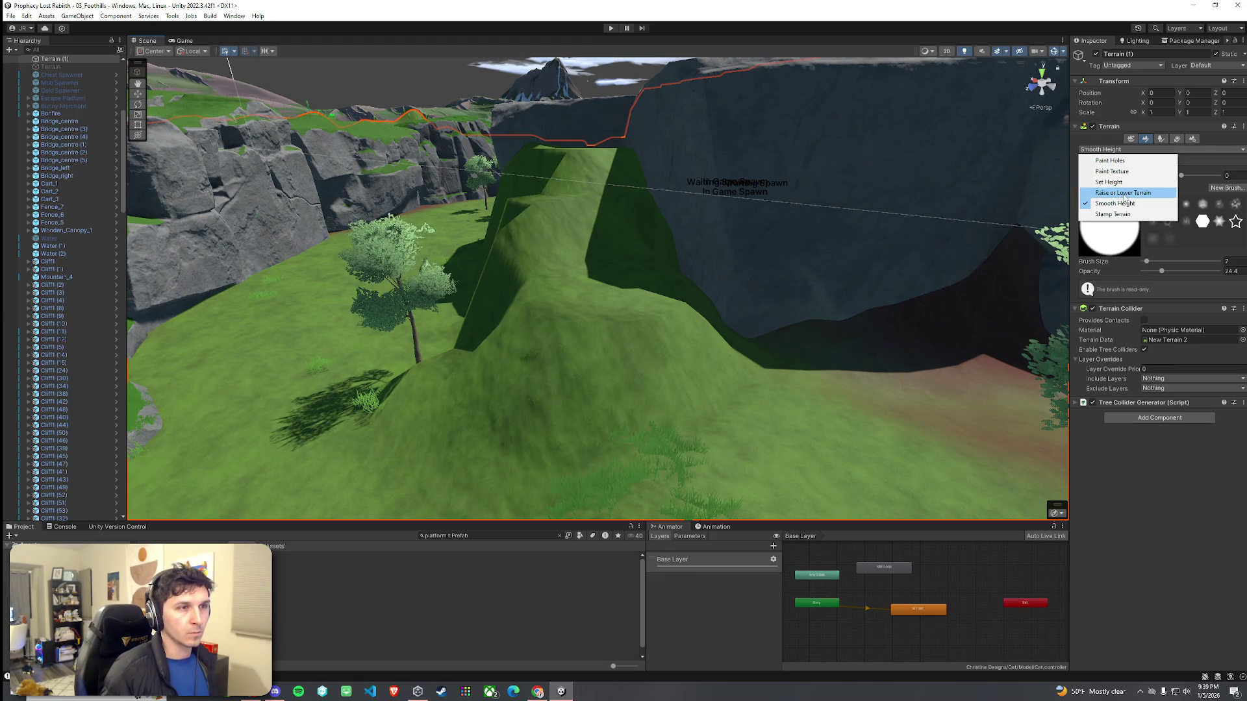
left_click(1124, 192)
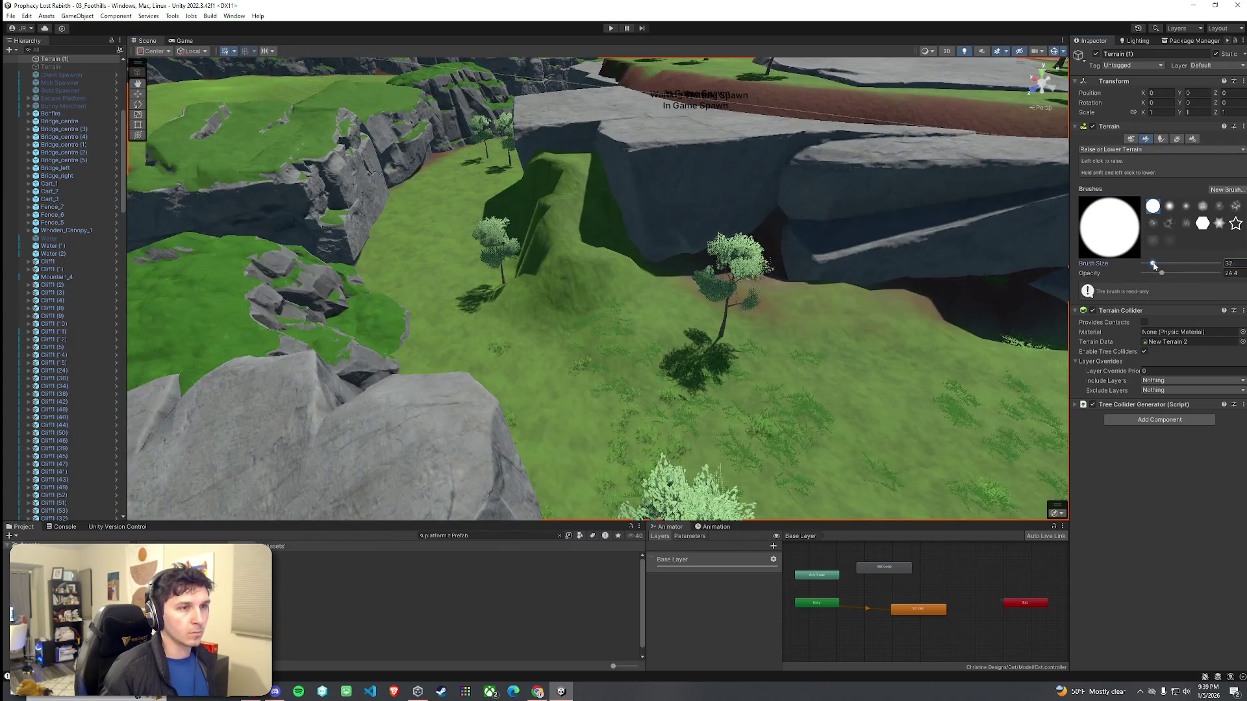
left_click_drag(1154, 266, 1155, 266)
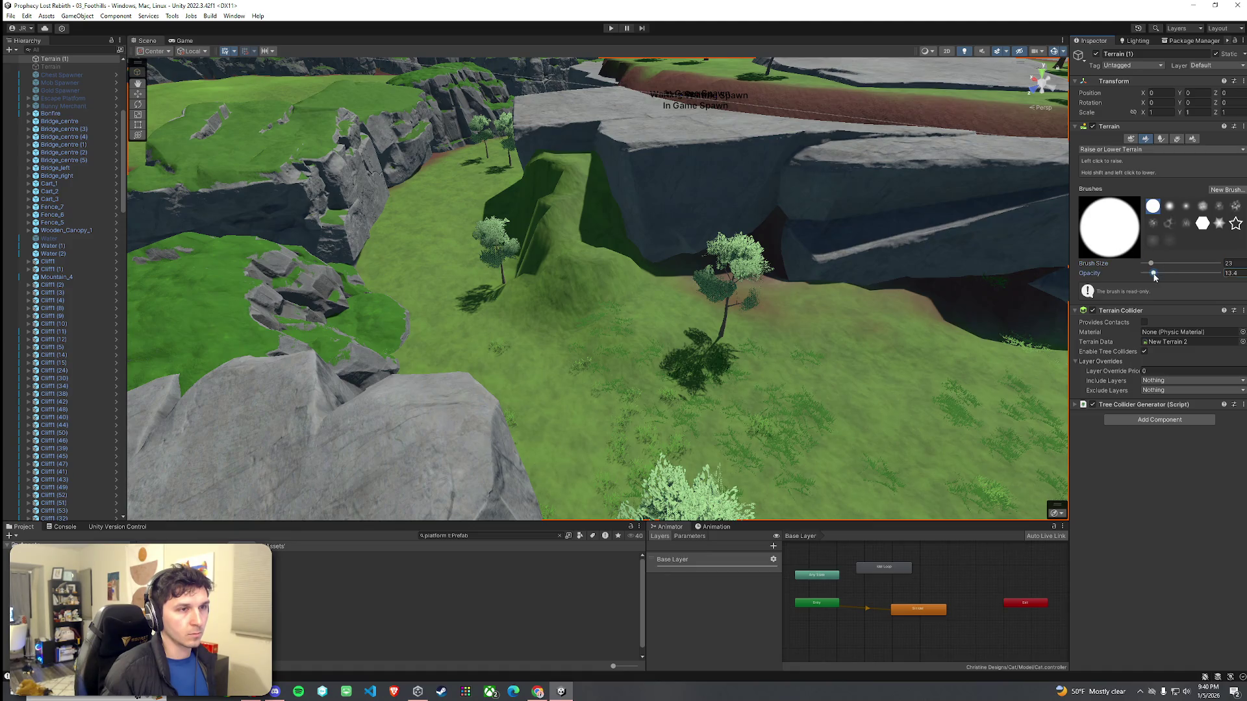
left_click_drag(1155, 277, 1152, 277)
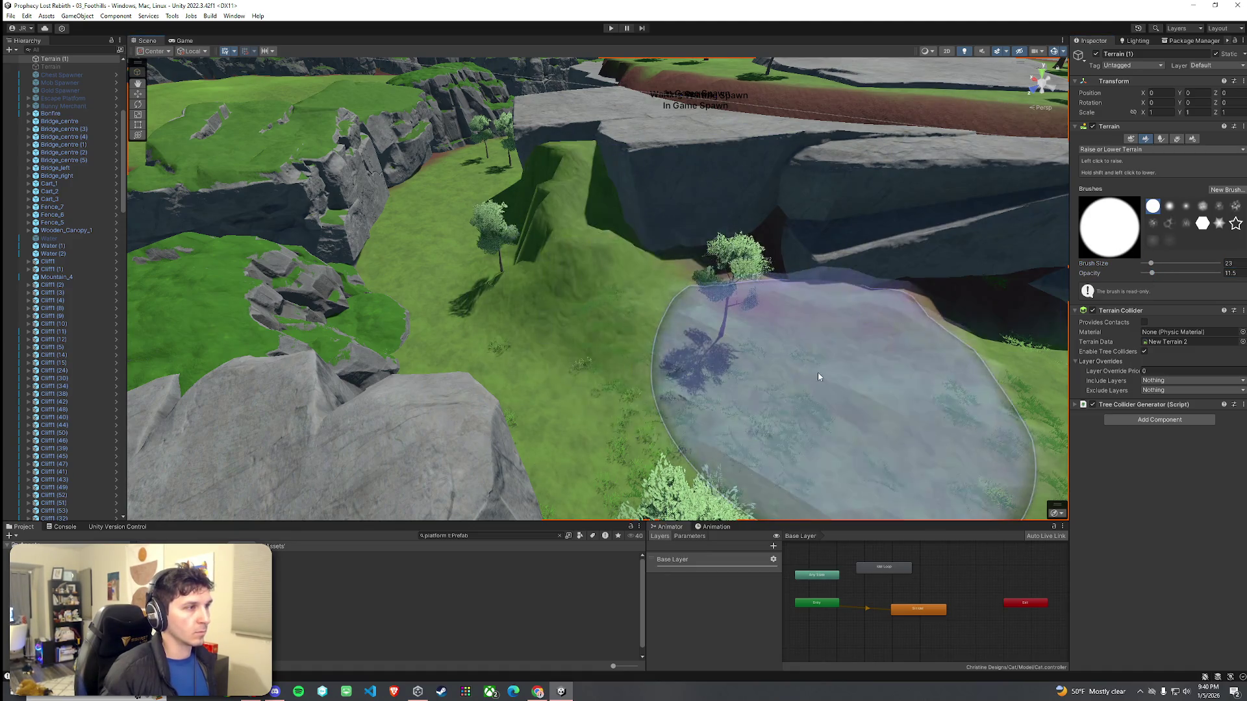
Step: Smooth the hill slope, then return to Set Height with the target resampled to 32.70984
mouse_move(886, 393)
left_mouse_down()
mouse_move(825, 354)
mouse_move(896, 357)
left_mouse_up()
left_click(1128, 150)
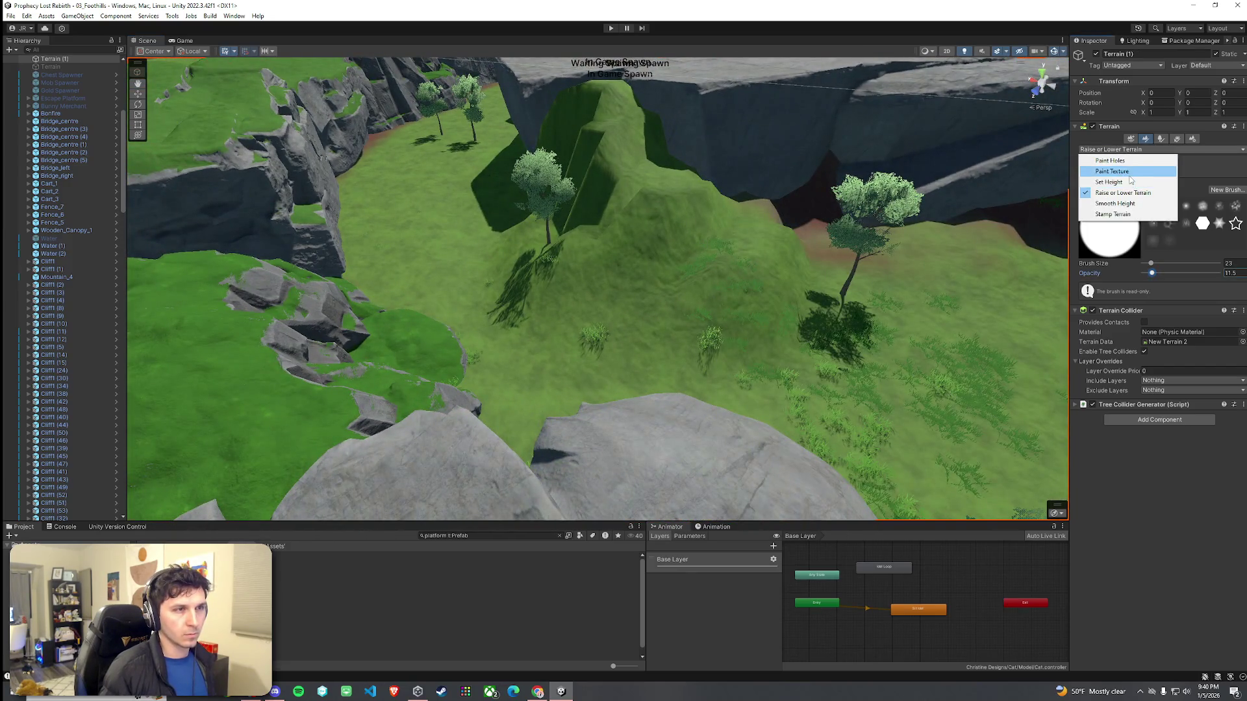
left_click(1131, 205)
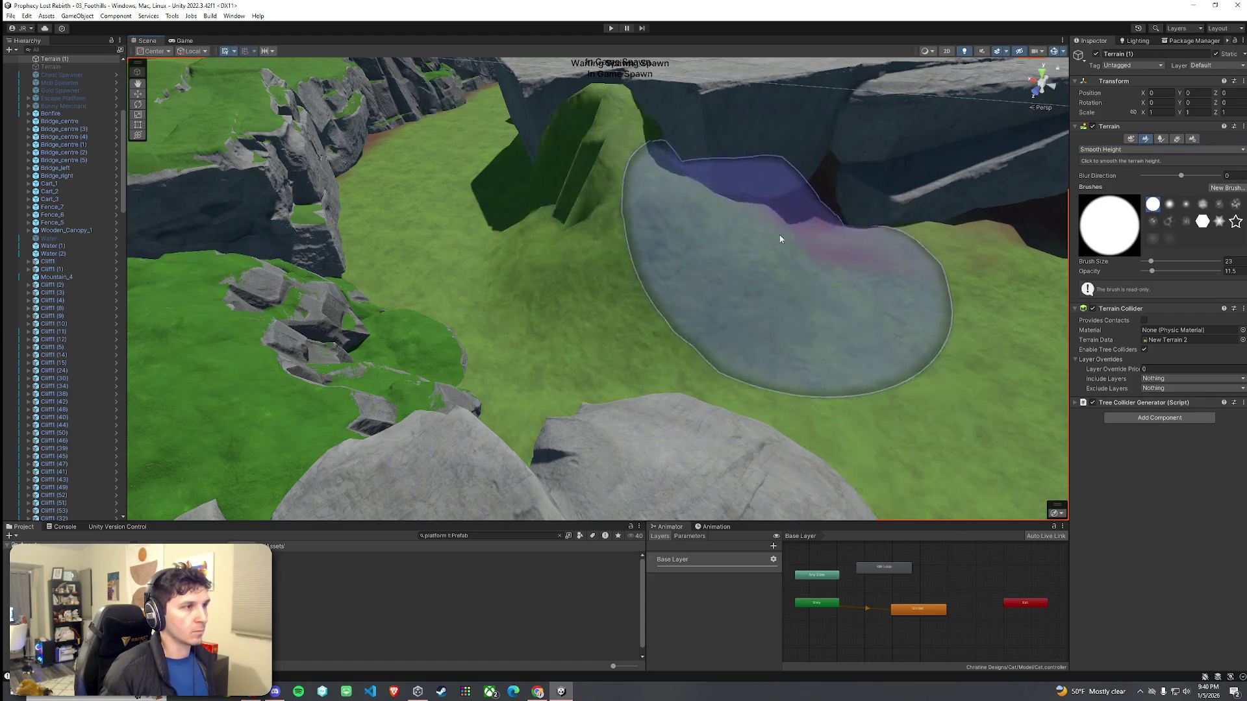
mouse_move(748, 274)
left_mouse_down()
mouse_move(718, 211)
mouse_move(649, 220)
mouse_move(938, 224)
mouse_move(935, 245)
mouse_move(1016, 324)
left_mouse_up()
left_click(1159, 149)
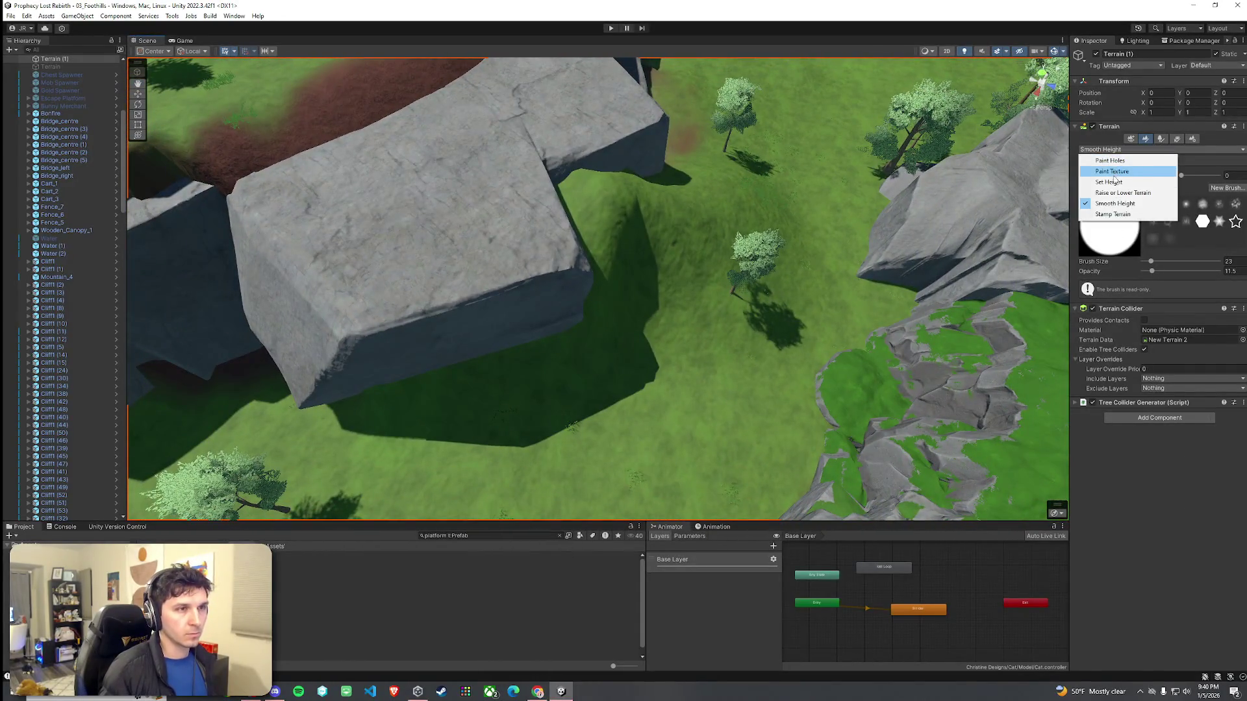
left_click(1104, 187)
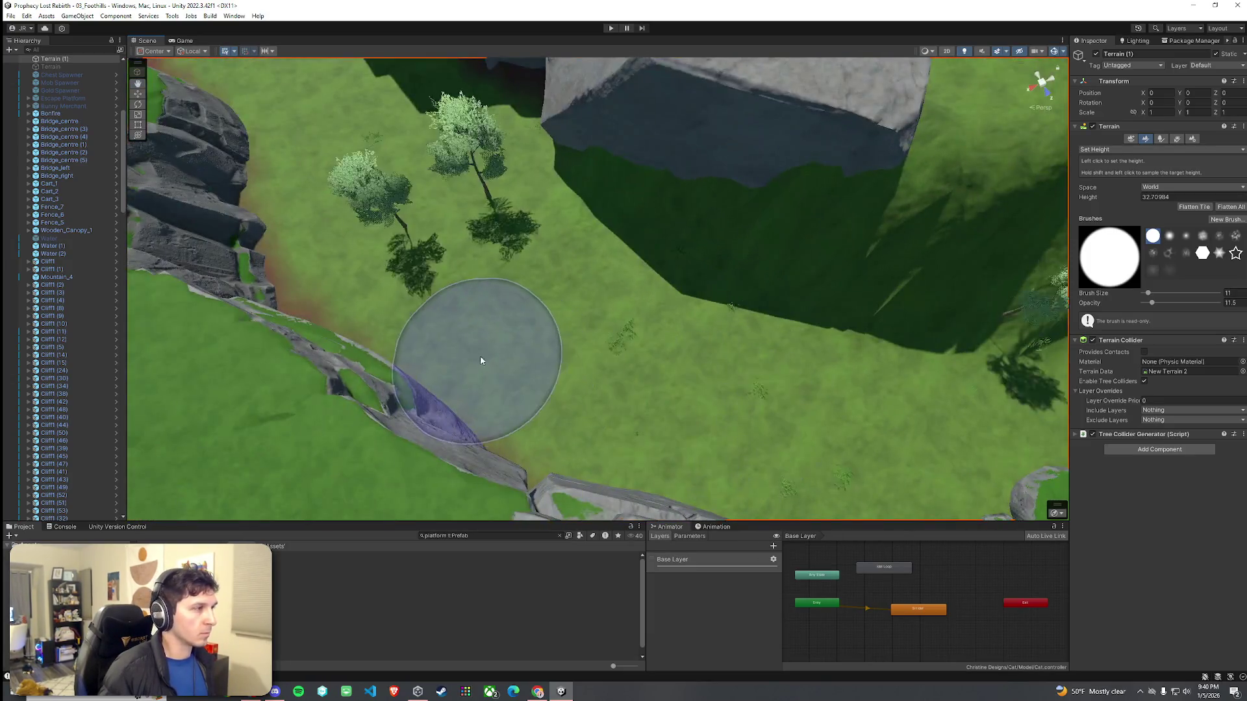
mouse_move(478, 362)
left_mouse_down()
mouse_move(774, 242)
mouse_move(606, 189)
mouse_move(567, 309)
mouse_move(517, 265)
mouse_move(634, 237)
mouse_move(624, 157)
mouse_move(528, 142)
mouse_move(493, 158)
mouse_move(509, 208)
mouse_move(624, 215)
left_mouse_up()
left_click(1111, 150)
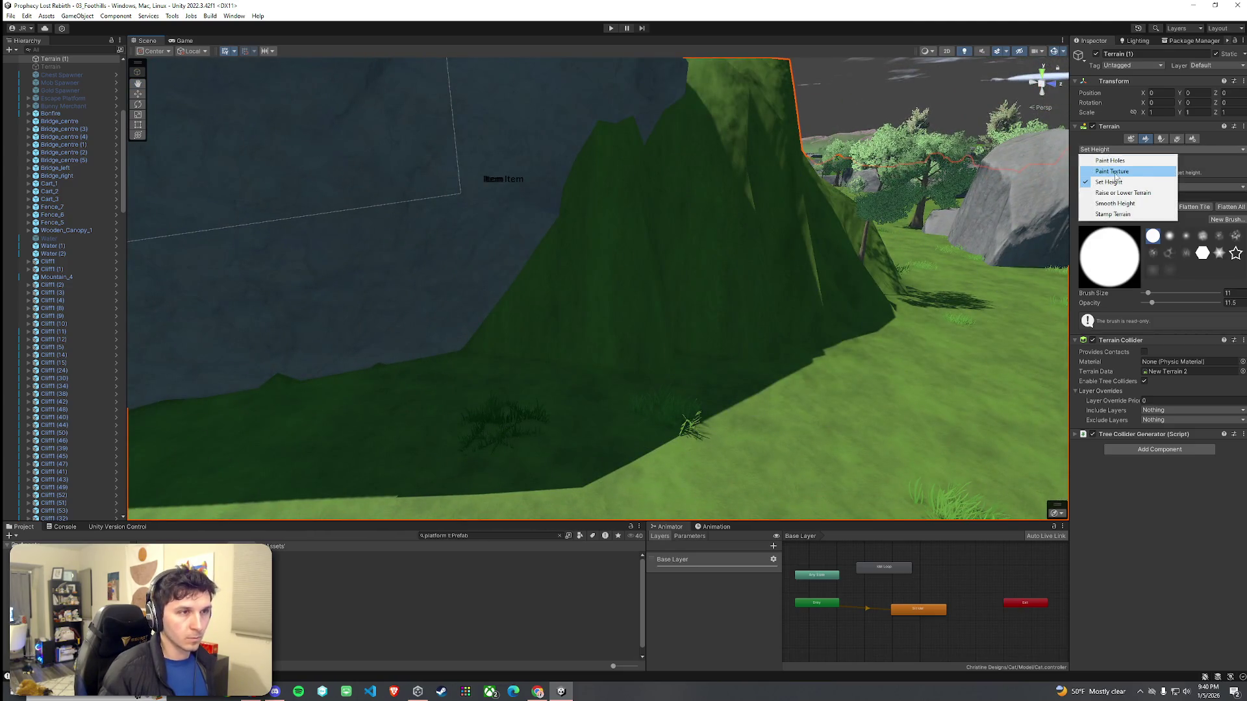
mouse_move(1012, 199)
left_mouse_down()
mouse_move(710, 167)
mouse_move(529, 259)
mouse_move(513, 285)
left_mouse_up()
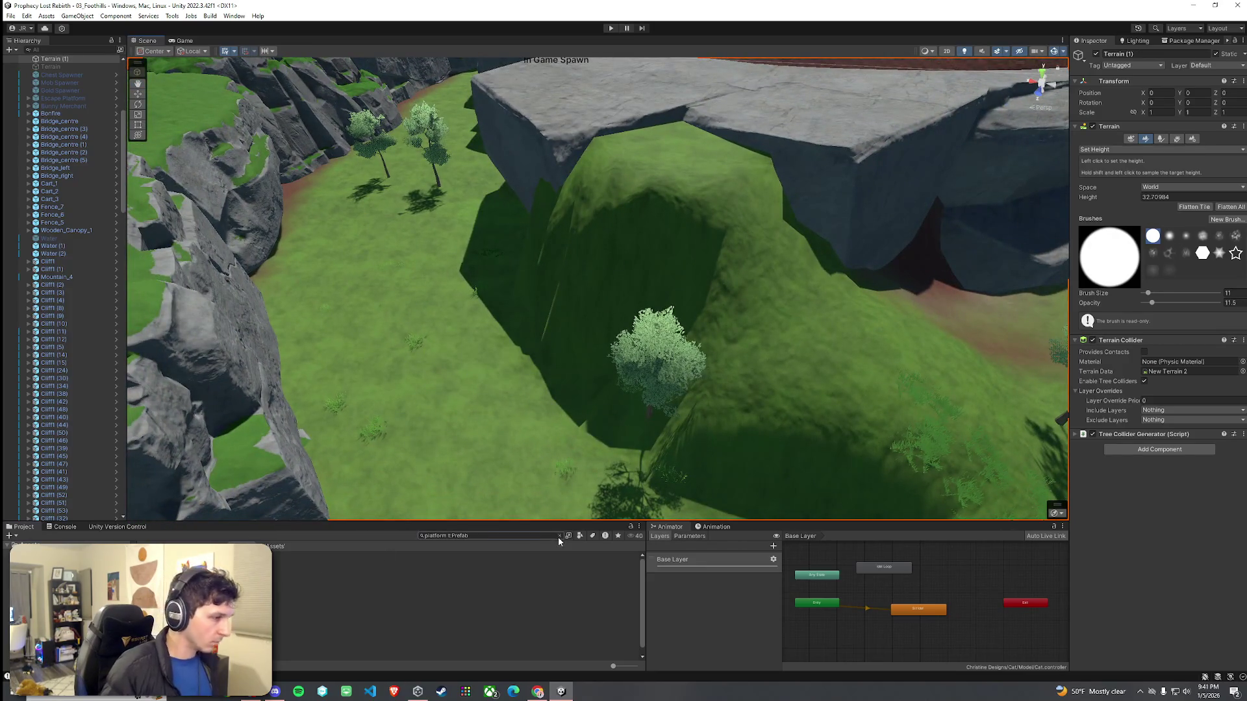
Step: Search the project for cliff, filter to Prefab, and preview Cliff1 and Cliff02_Snow
left_click(507, 536)
type("cliff")
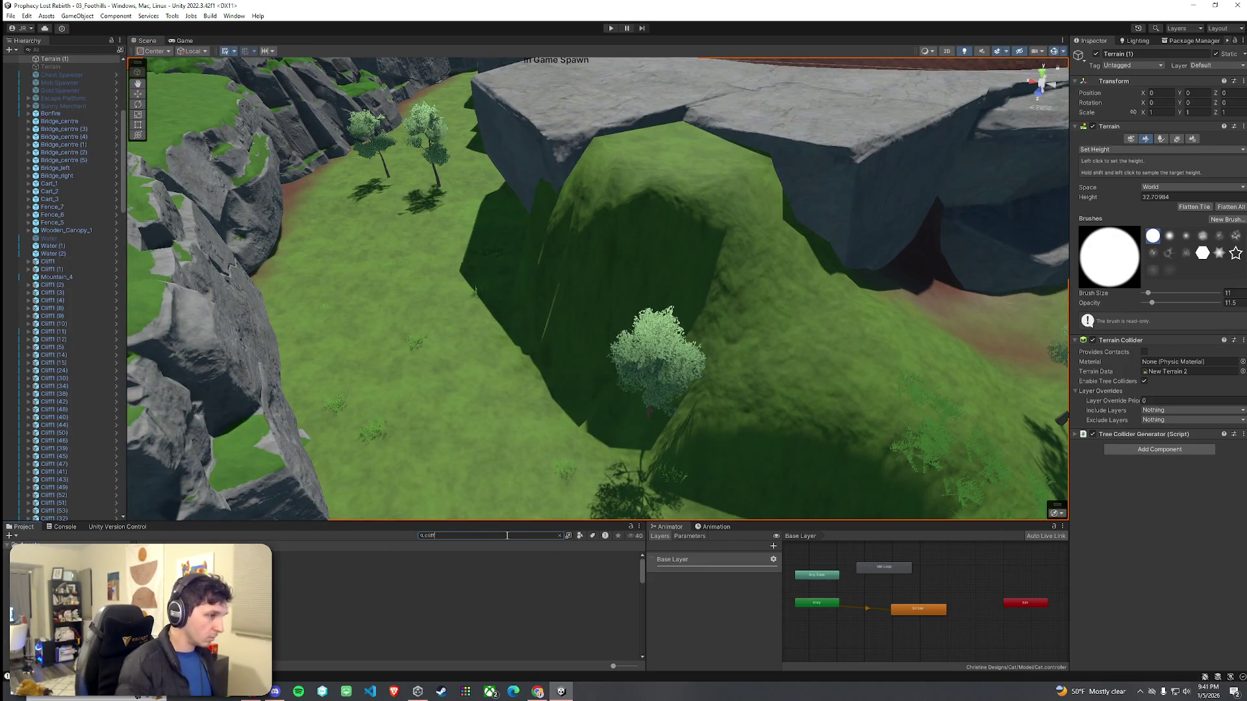
left_click(591, 536)
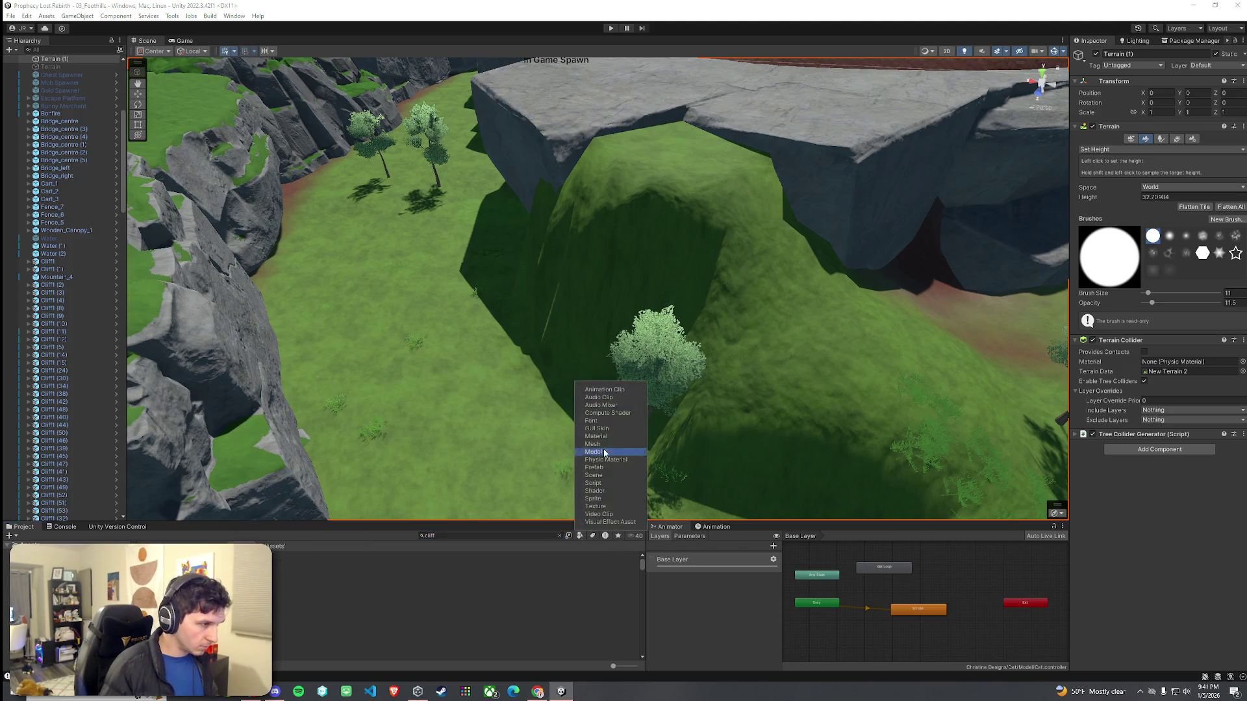
left_click(321, 565)
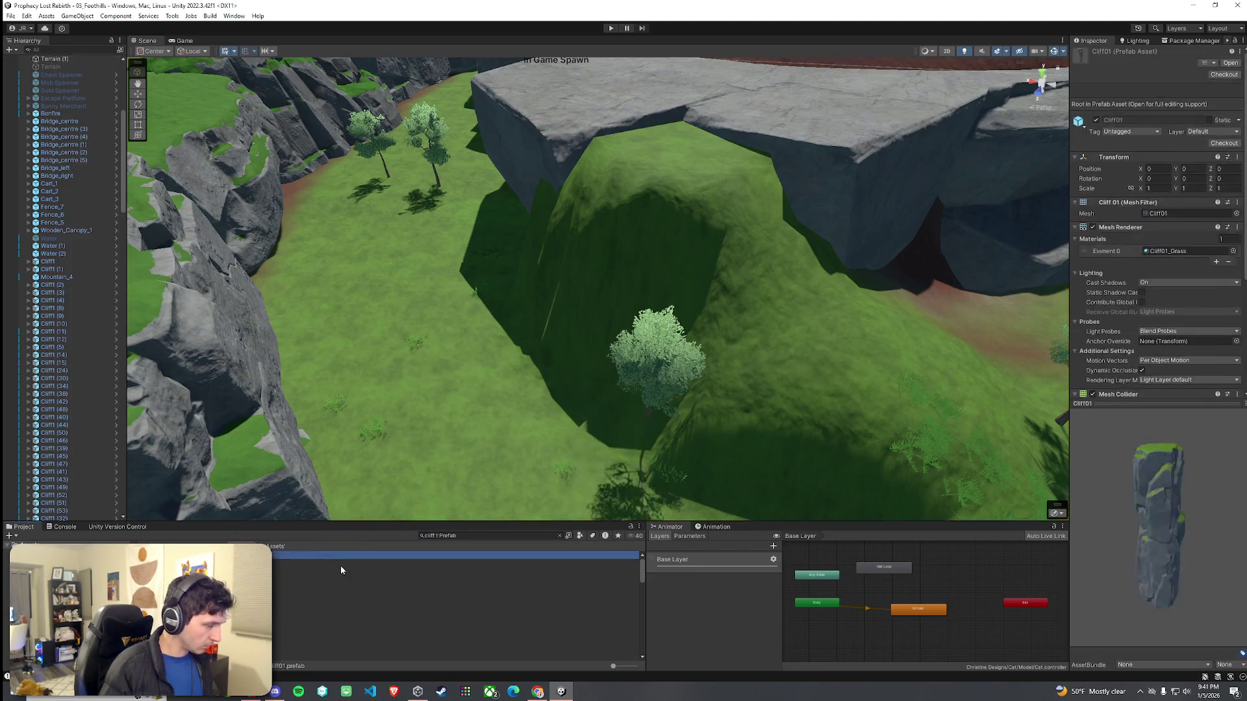
key("Down")
key("Down")
key("Down")
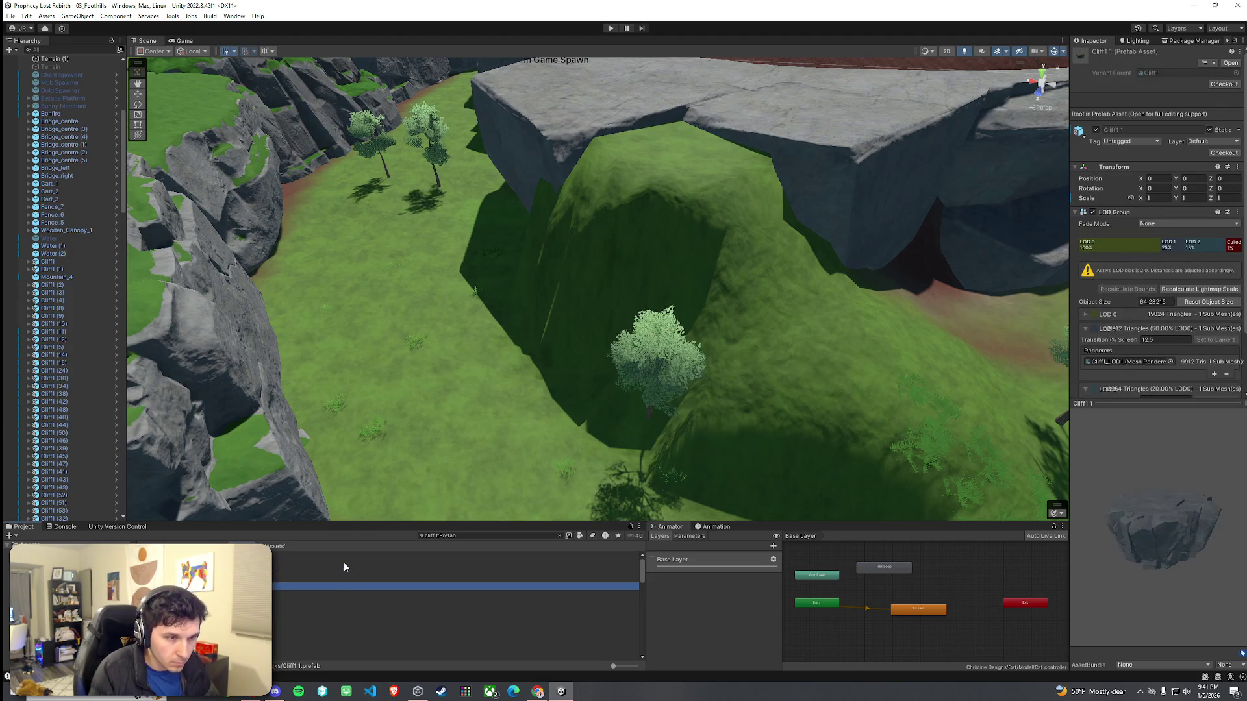
Step: Preview Cliff02d, Cliff02g and Cliff3, then drag Cliff3 into the scene as Cliff3 (16)
key("Down")
key("Down")
key("Down")
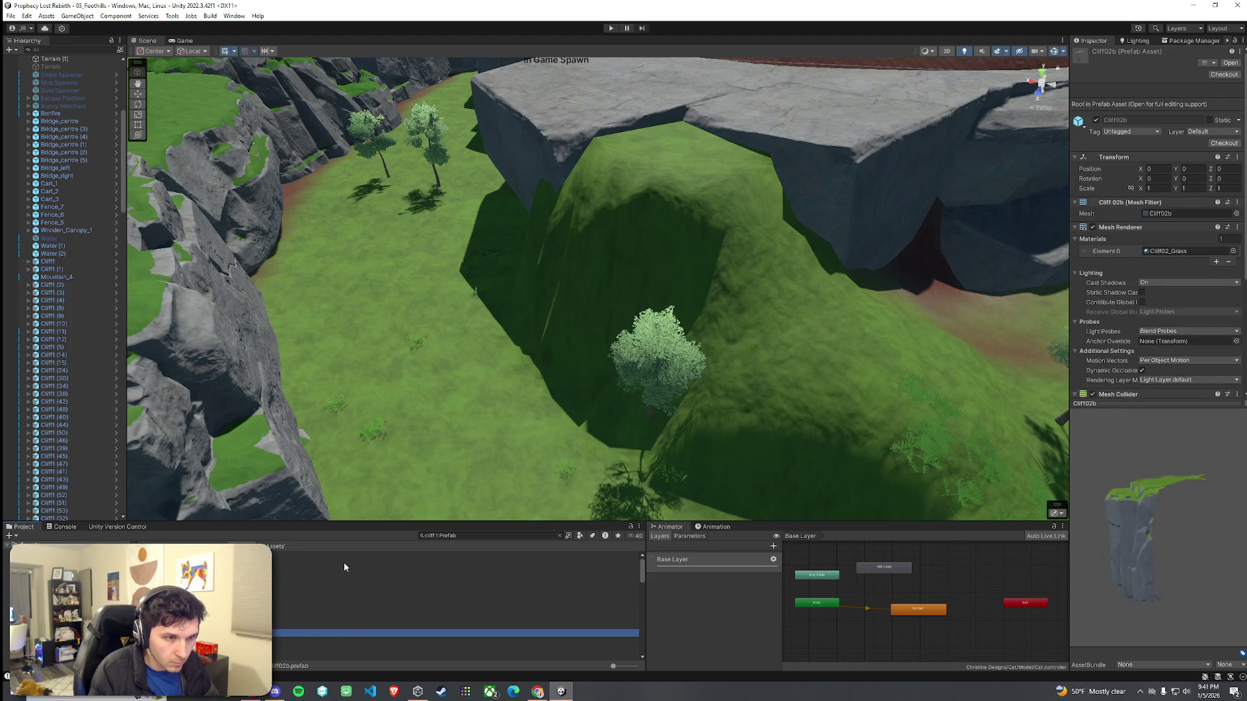
key("Down")
key("Down")
key("Down")
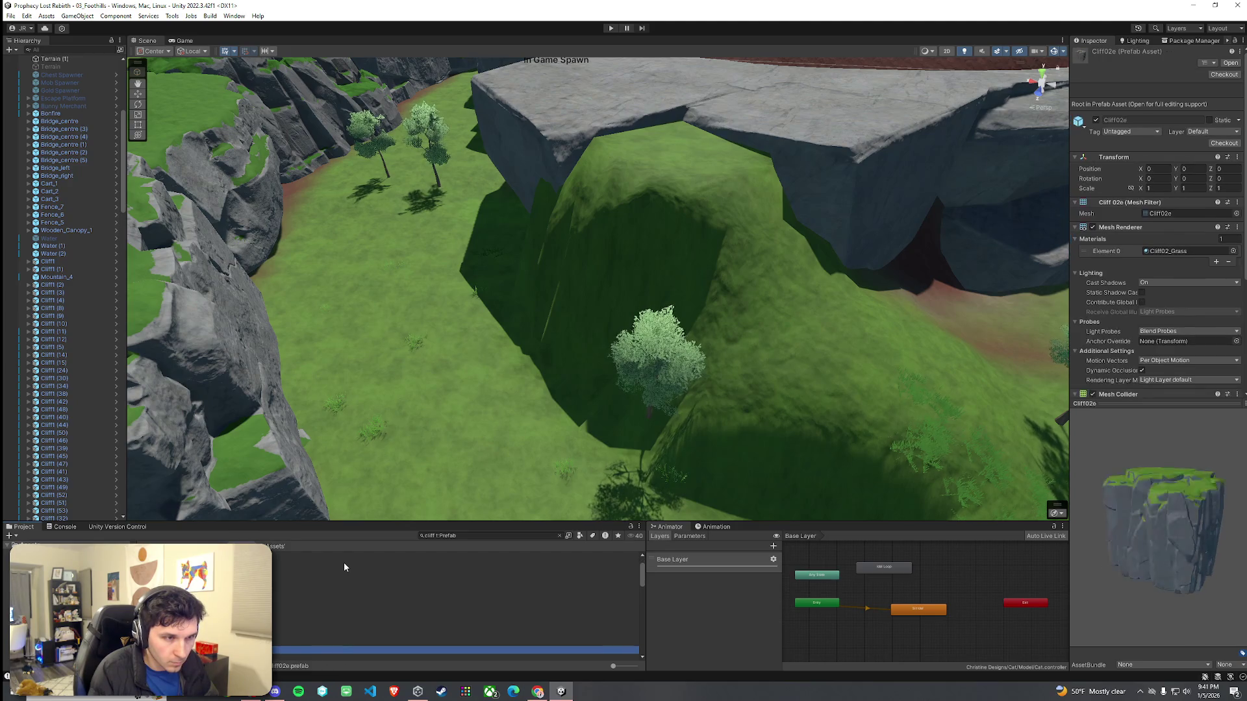
key("Down")
key("Down")
key("Down")
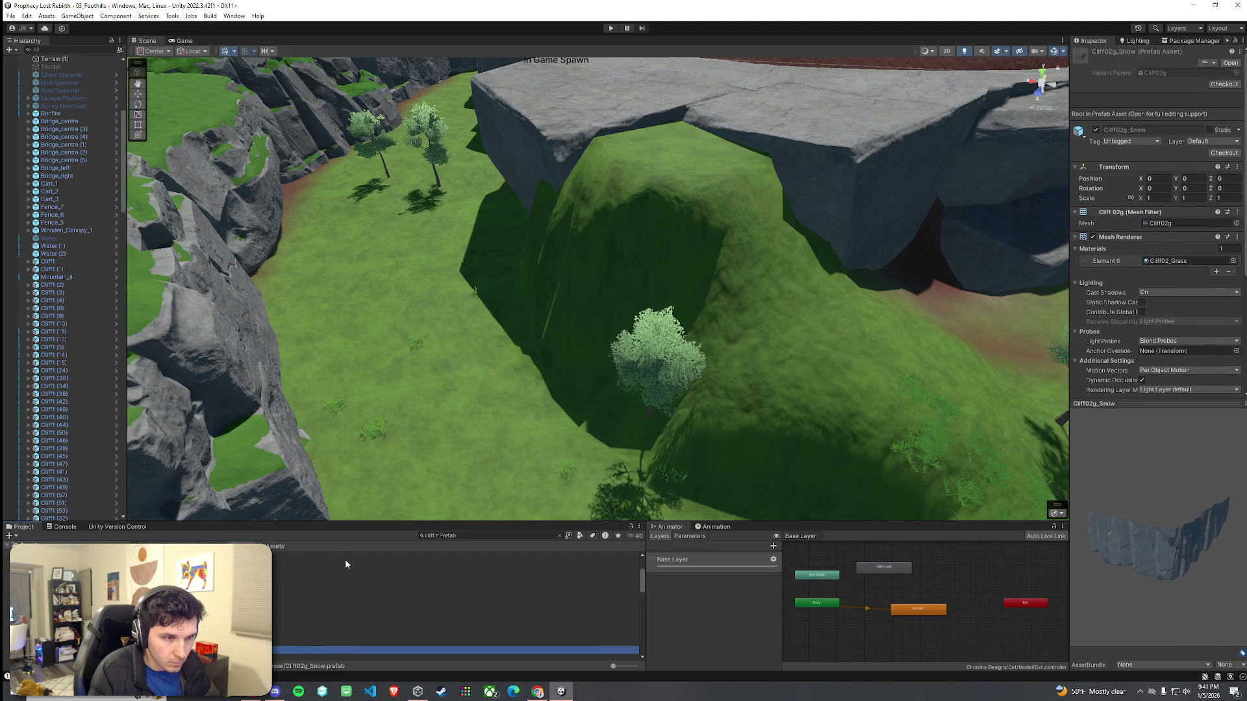
mouse_move(349, 557)
left_mouse_down()
mouse_move(579, 406)
mouse_move(573, 345)
mouse_move(633, 353)
left_mouse_up()
Step: Frame the new Cliff3 rock, scale it to about 0.7967, and lower it among the cliffs
key("f")
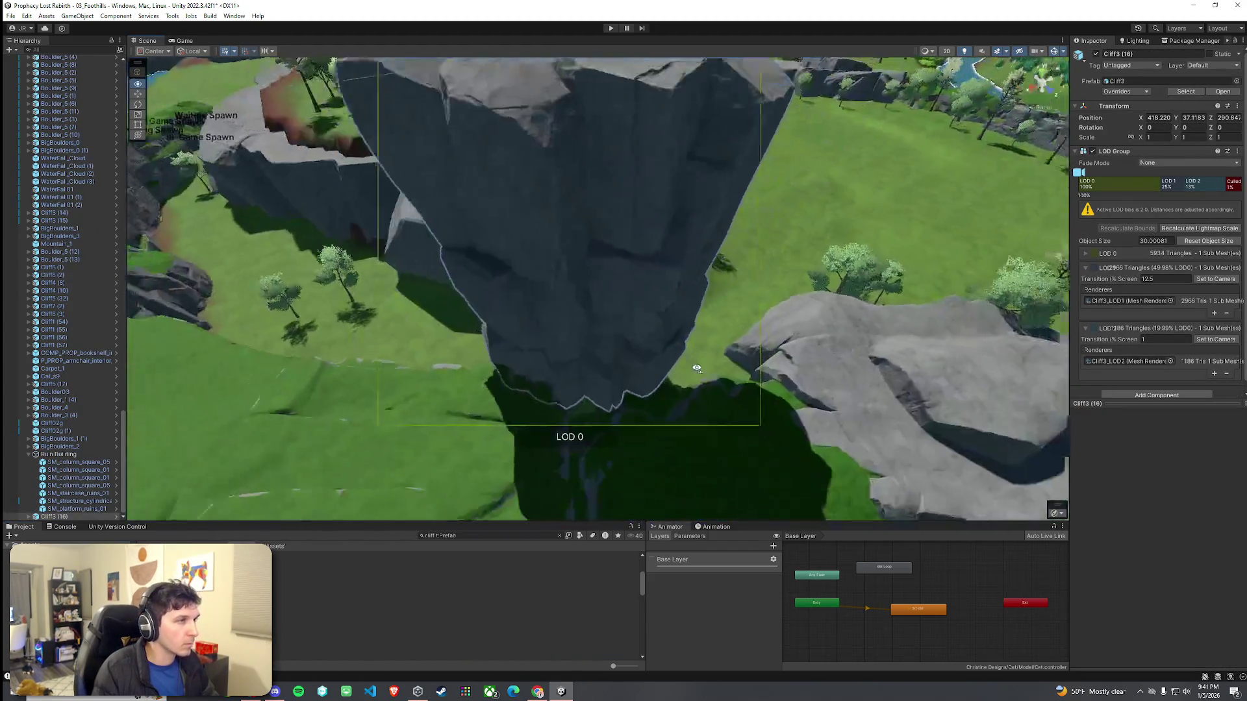
mouse_move(604, 263)
left_mouse_down()
mouse_move(585, 276)
mouse_move(605, 273)
mouse_move(605, 314)
mouse_move(552, 258)
mouse_move(548, 294)
left_mouse_up()
key("w")
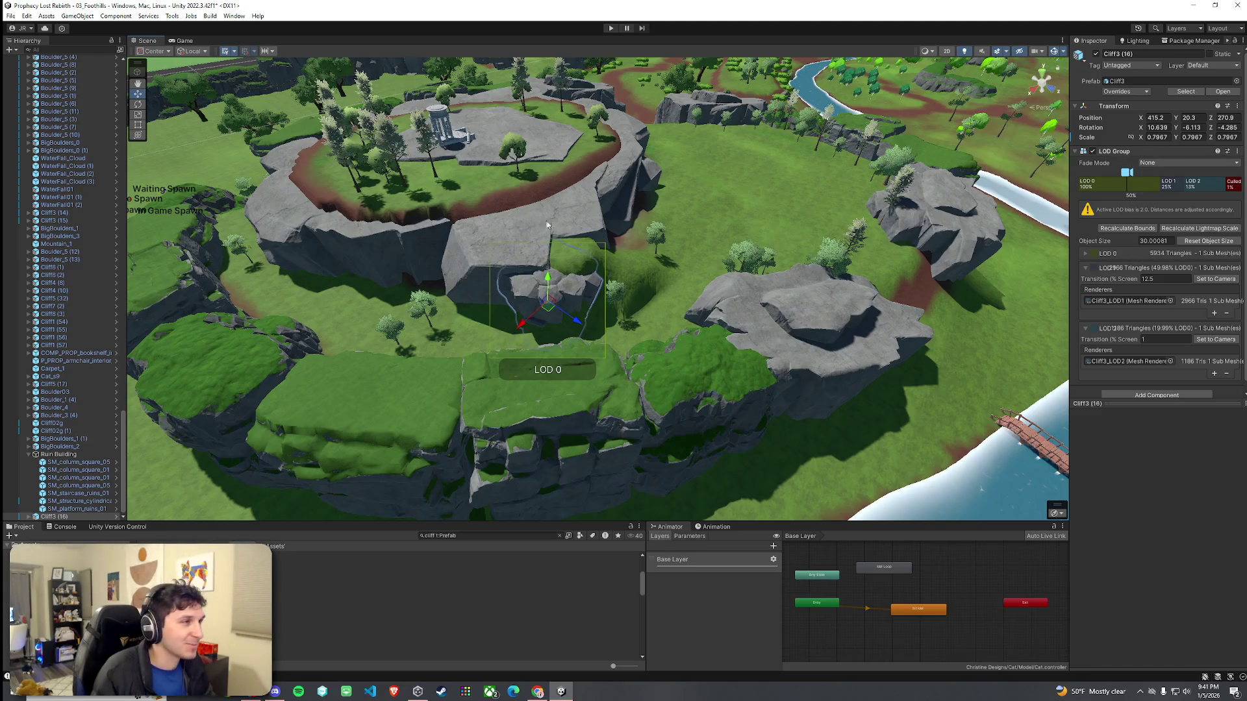
Step: Save the scene from the File menu
left_click(26, 16)
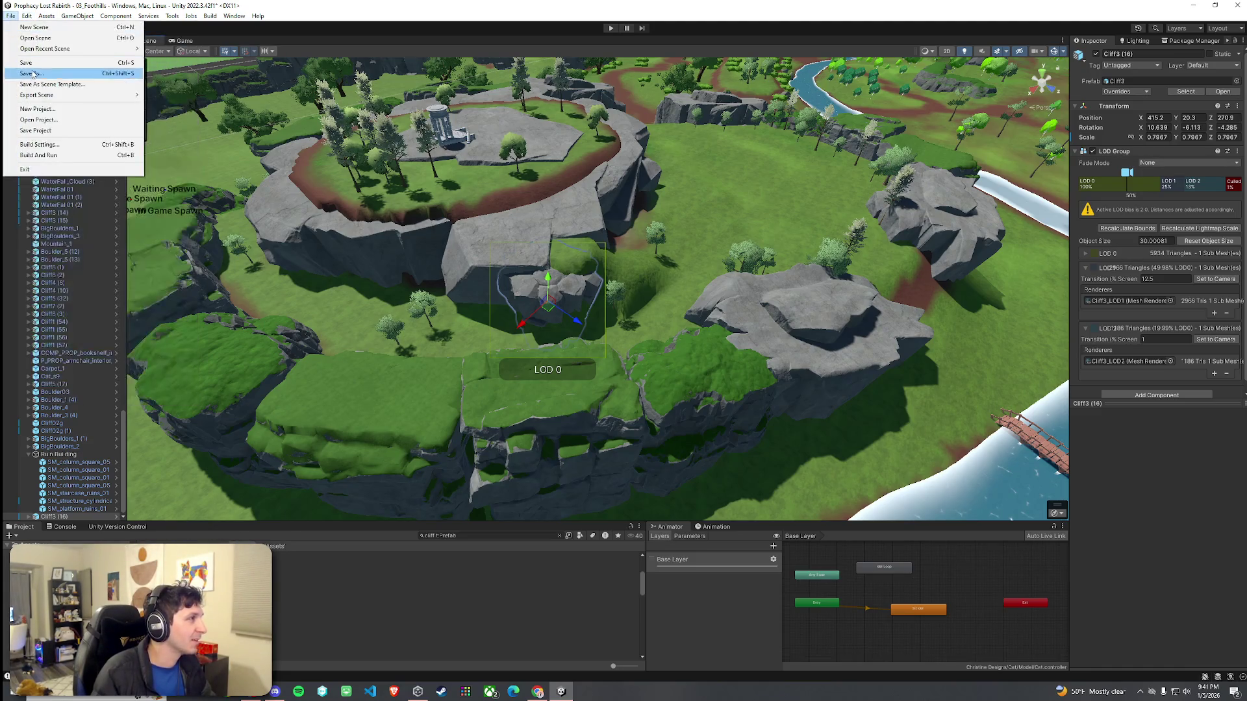
left_click(224, 25)
key("Escape")
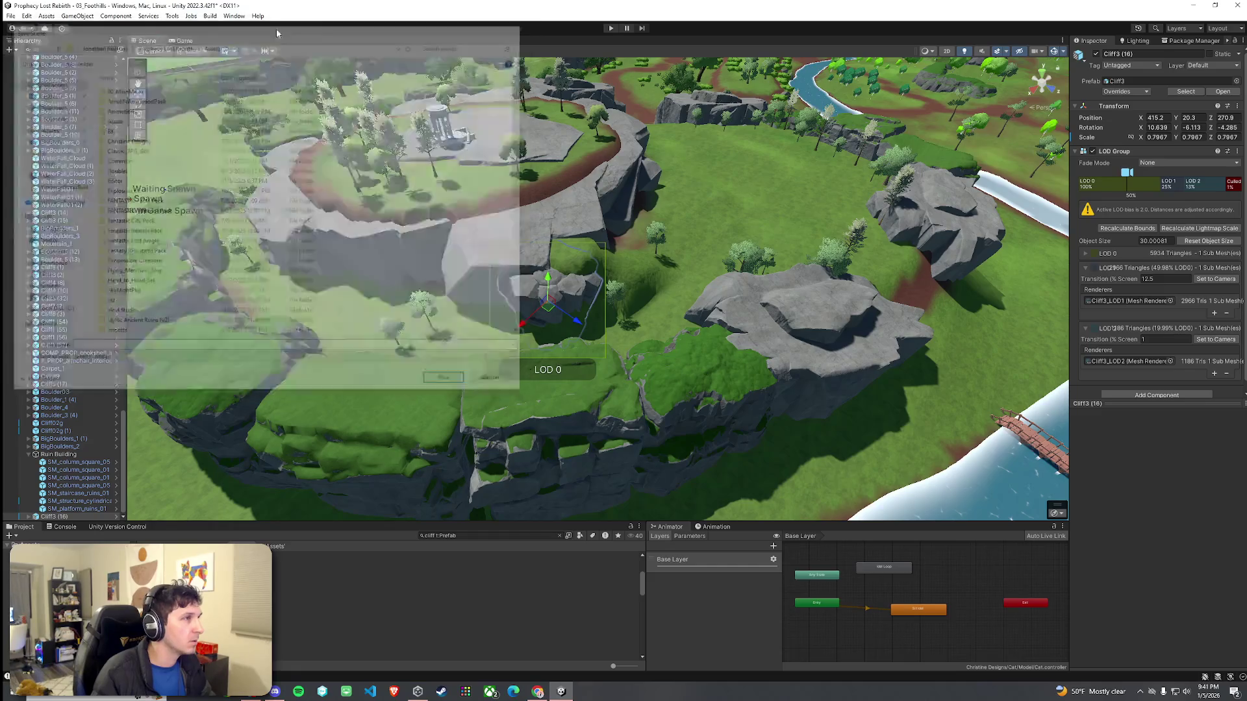
left_click(10, 15)
left_click(25, 64)
scroll(504, 195, "up", 5)
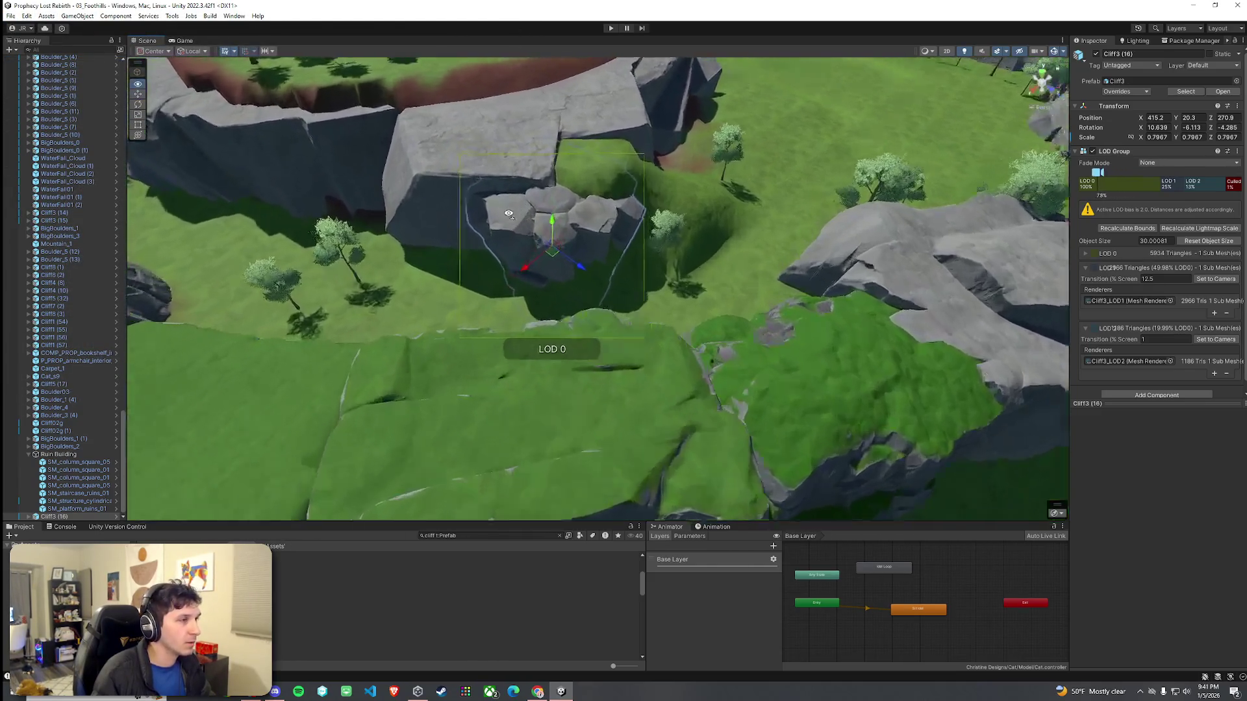
Step: Nudge Cliff3 into place at the ramp's foot and tilt it forward slightly
mouse_move(508, 214)
left_mouse_down()
mouse_move(545, 303)
mouse_move(570, 299)
mouse_move(558, 286)
mouse_move(526, 292)
mouse_move(486, 317)
mouse_move(582, 333)
mouse_move(534, 304)
left_mouse_up()
key("r")
key("w")
key("e")
key("w")
key("e")
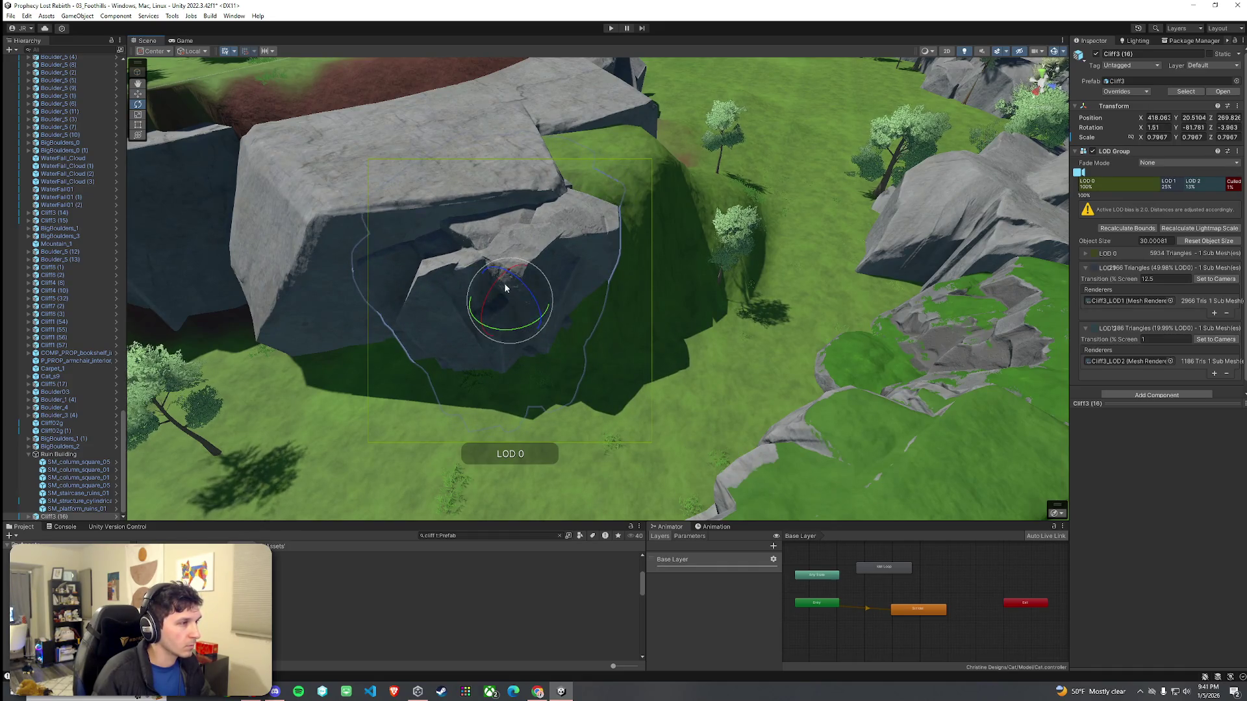
mouse_move(499, 287)
left_mouse_down()
mouse_move(517, 320)
mouse_move(507, 287)
mouse_move(547, 281)
mouse_move(520, 292)
left_mouse_up()
scroll(507, 286, "up", 3)
key("w")
scroll(532, 305, "down", 3)
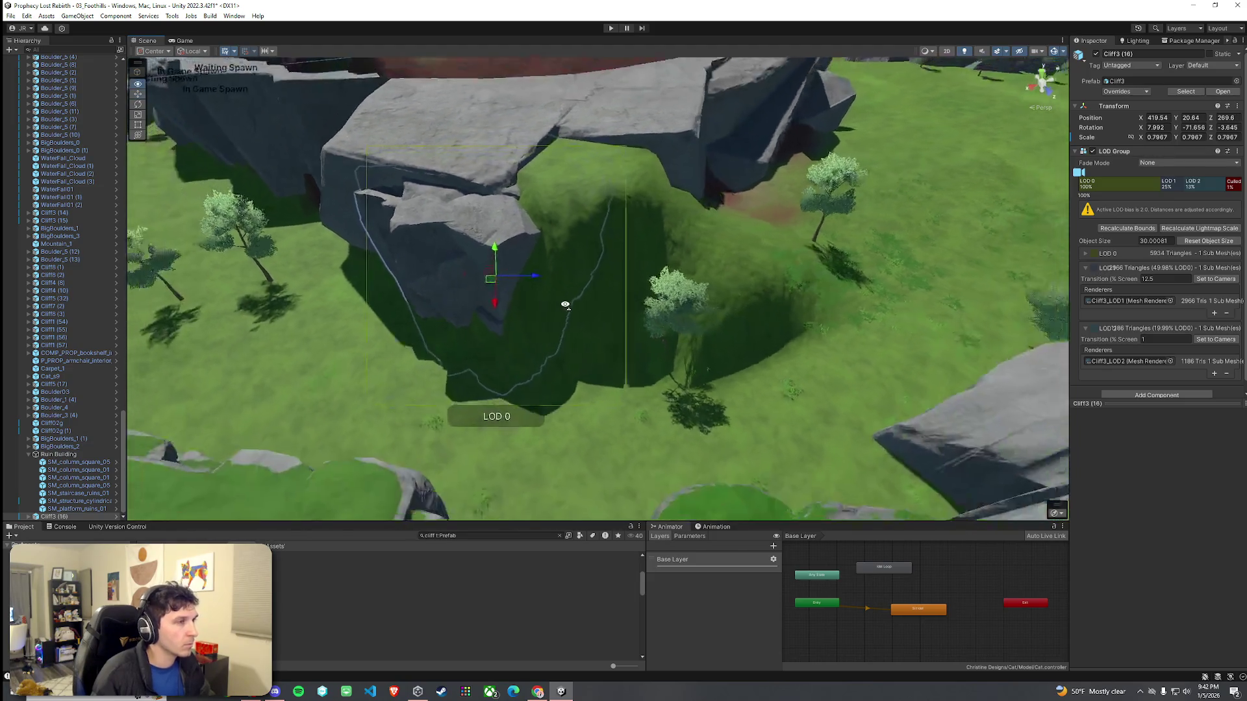
Step: Duplicate the rock twice, placing Cliff3 (18) at 407.68, 15.17, 276.85
key("ctrl+d")
mouse_move(498, 280)
left_mouse_down()
mouse_move(582, 302)
mouse_move(574, 328)
mouse_move(579, 306)
mouse_move(556, 315)
mouse_move(557, 293)
mouse_move(551, 318)
mouse_move(459, 295)
mouse_move(500, 320)
mouse_move(548, 286)
mouse_move(527, 341)
mouse_move(550, 364)
mouse_move(691, 353)
mouse_move(829, 320)
mouse_move(626, 322)
mouse_move(519, 338)
mouse_move(529, 342)
mouse_move(537, 329)
mouse_move(548, 337)
mouse_move(518, 306)
mouse_move(418, 304)
mouse_move(595, 338)
left_mouse_up()
key("e")
key("e")
key("w")
key("ctrl+d")
key("e")
key("w")
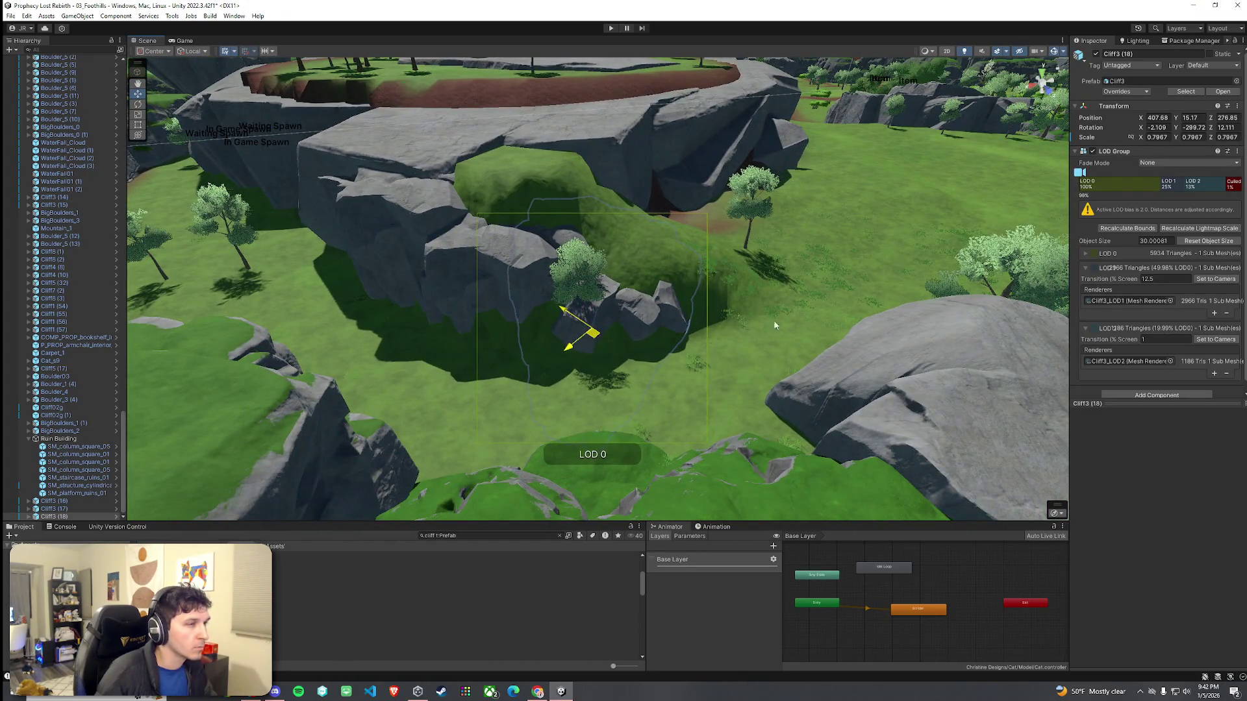
Step: Select Terrain (1), choose Set Height with brush size 5, and sample the ground height
left_click(800, 306)
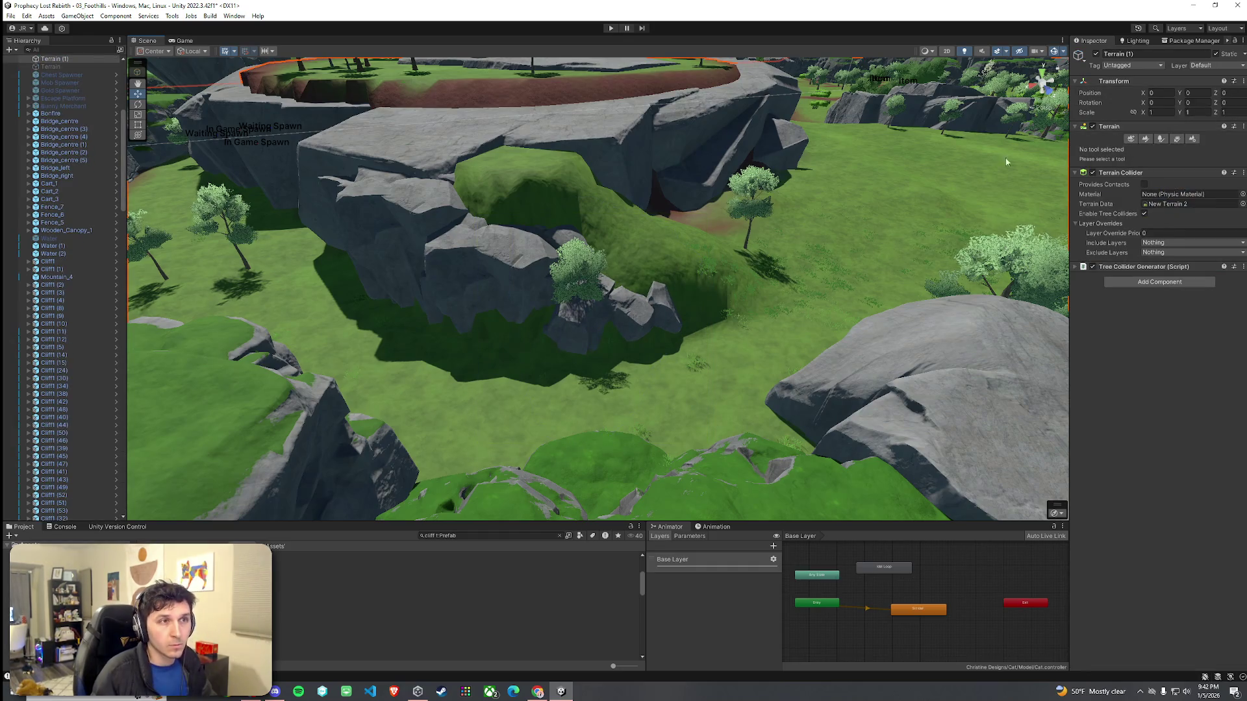
left_click(1150, 139)
left_click(1129, 149)
left_click(1129, 174)
scroll(713, 329, "up", 5)
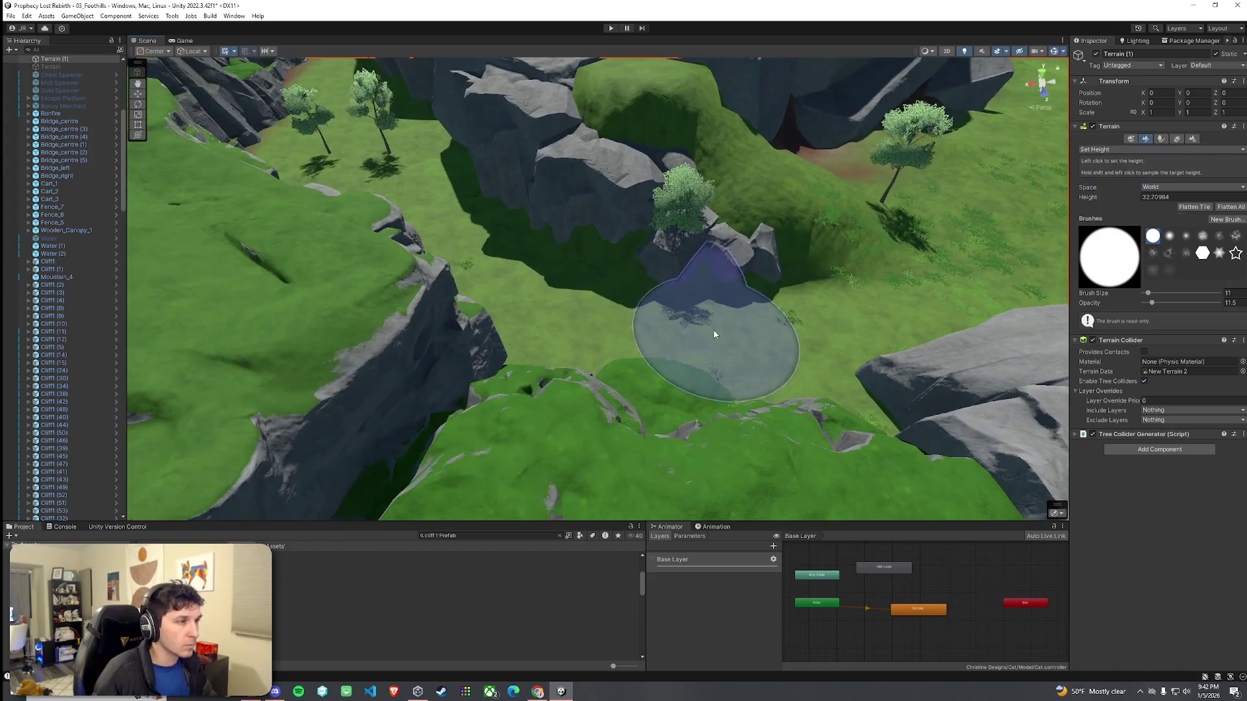
left_click(686, 346, "shift")
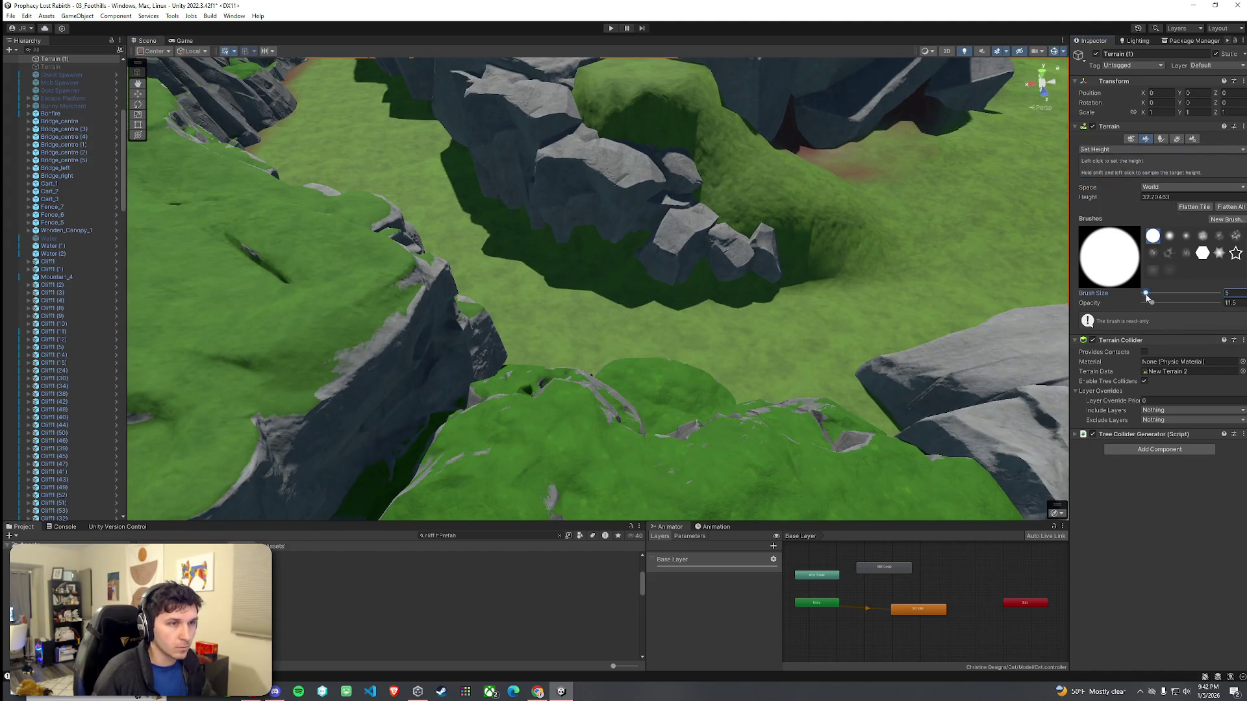
Step: Raise the height brush opacity to 100 and reduce the brush size
left_click_drag(588, 271, 689, 276)
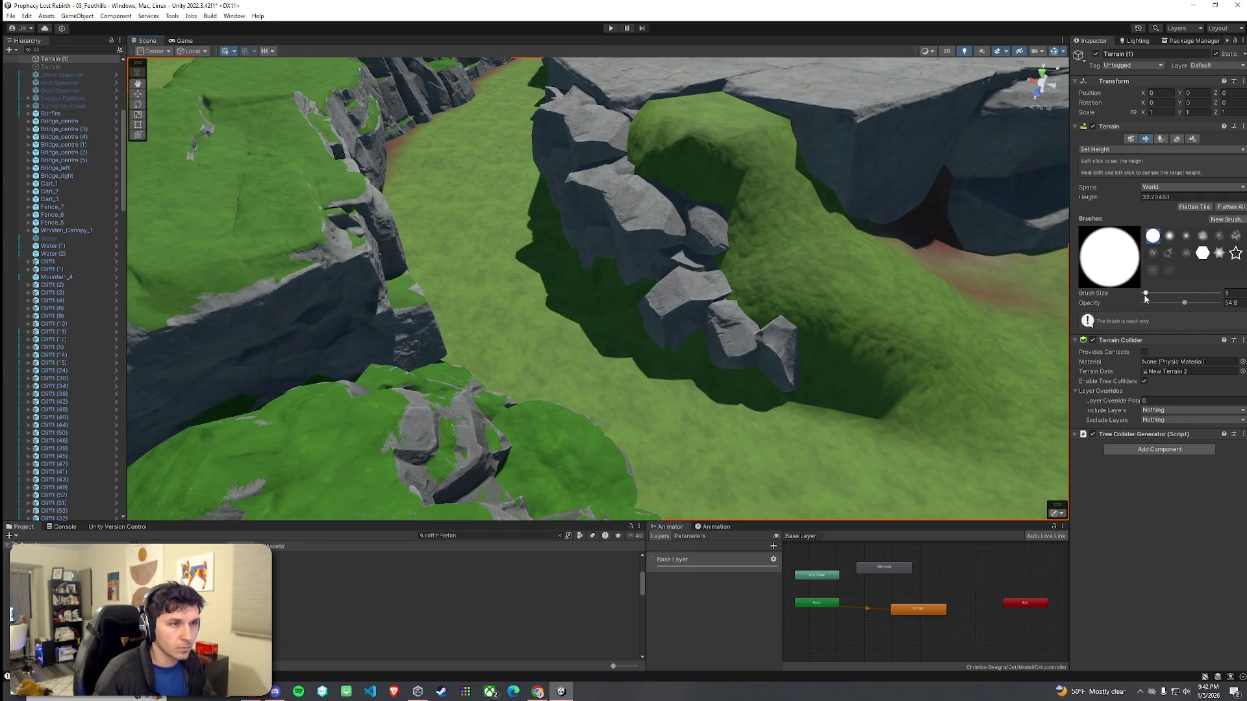
left_click_drag(1202, 310, 1227, 305)
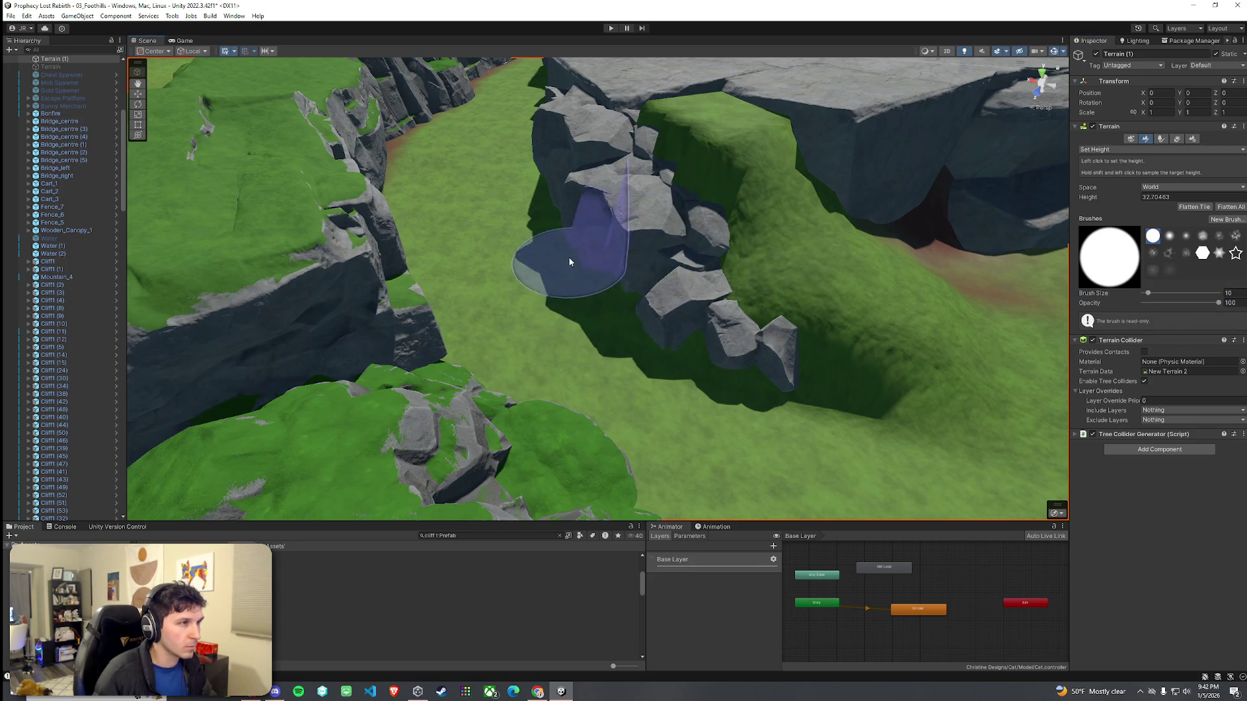
mouse_move(555, 213)
left_mouse_down()
mouse_move(851, 145)
mouse_move(693, 145)
mouse_move(516, 298)
left_mouse_up()
scroll(516, 294, "down", 5)
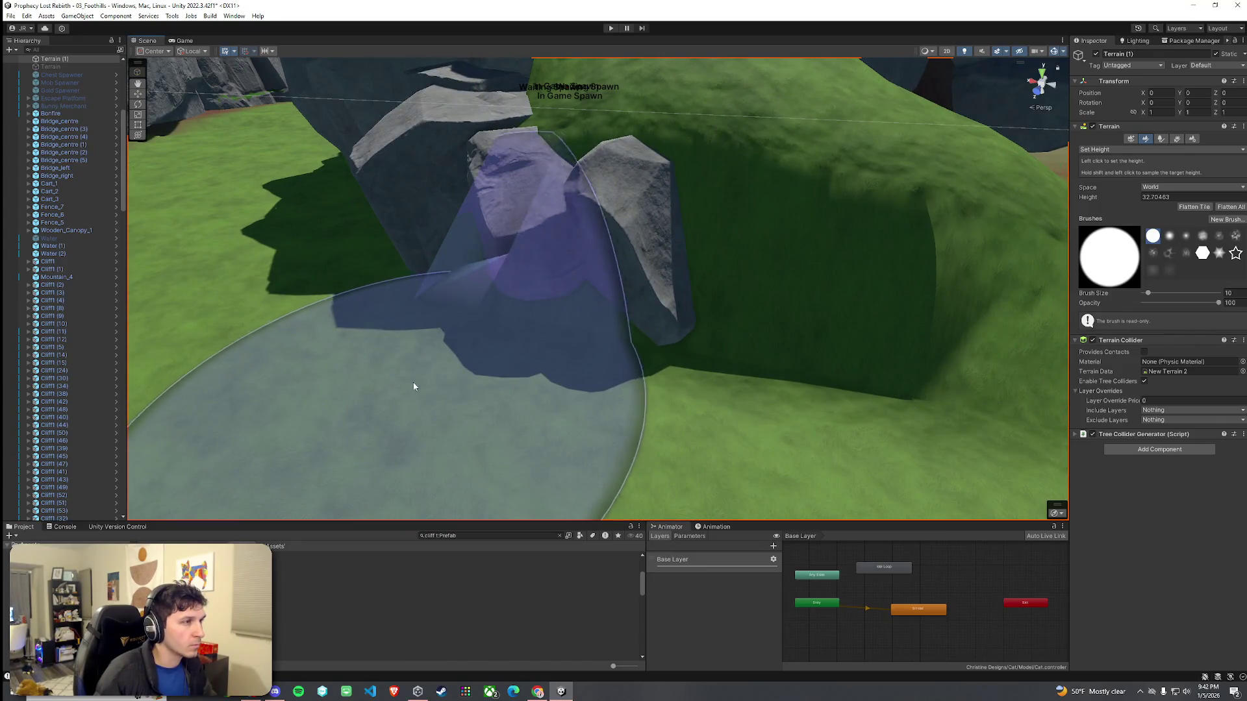
mouse_move(448, 368)
left_mouse_down()
mouse_move(453, 325)
mouse_move(699, 468)
mouse_move(743, 387)
mouse_move(1104, 346)
left_mouse_up()
left_click_drag(1148, 294, 1145, 295)
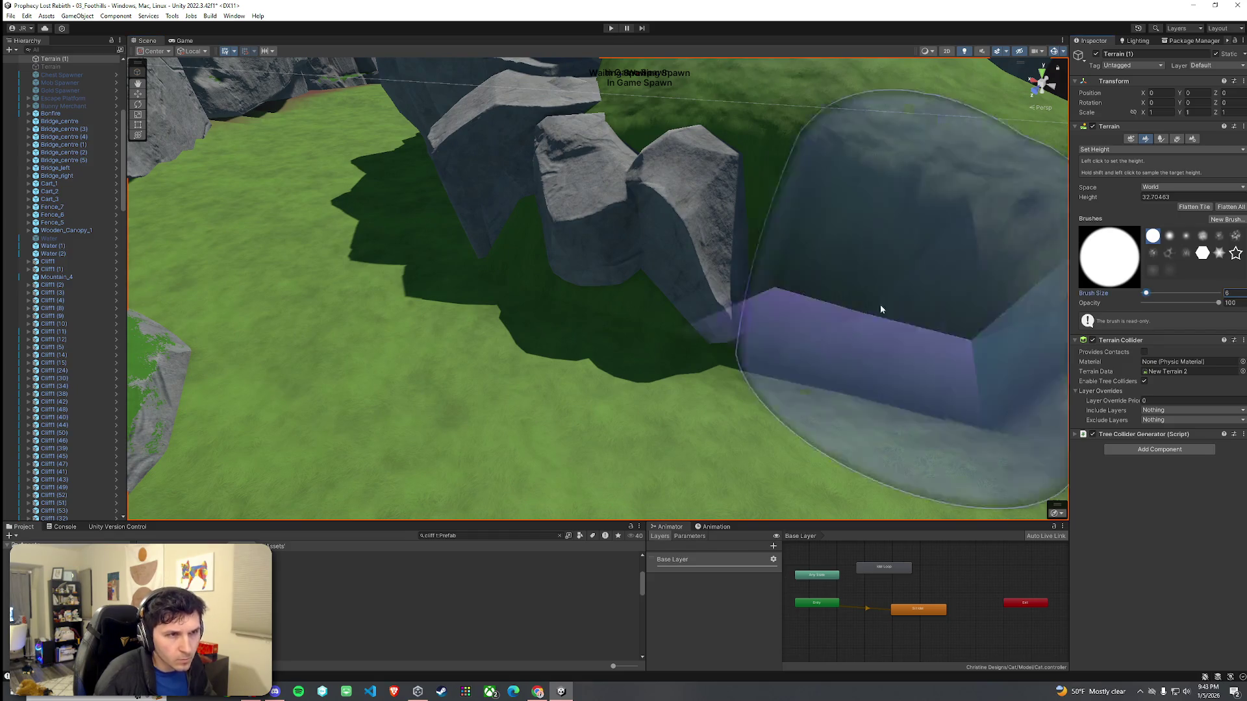
Step: Sample the grass-level target height beside the rocks instead of the rock height
left_click(504, 303, "shift")
scroll(609, 299, "down", 3)
mouse_move(609, 300)
left_mouse_down()
mouse_move(776, 282)
mouse_move(842, 331)
left_mouse_up()
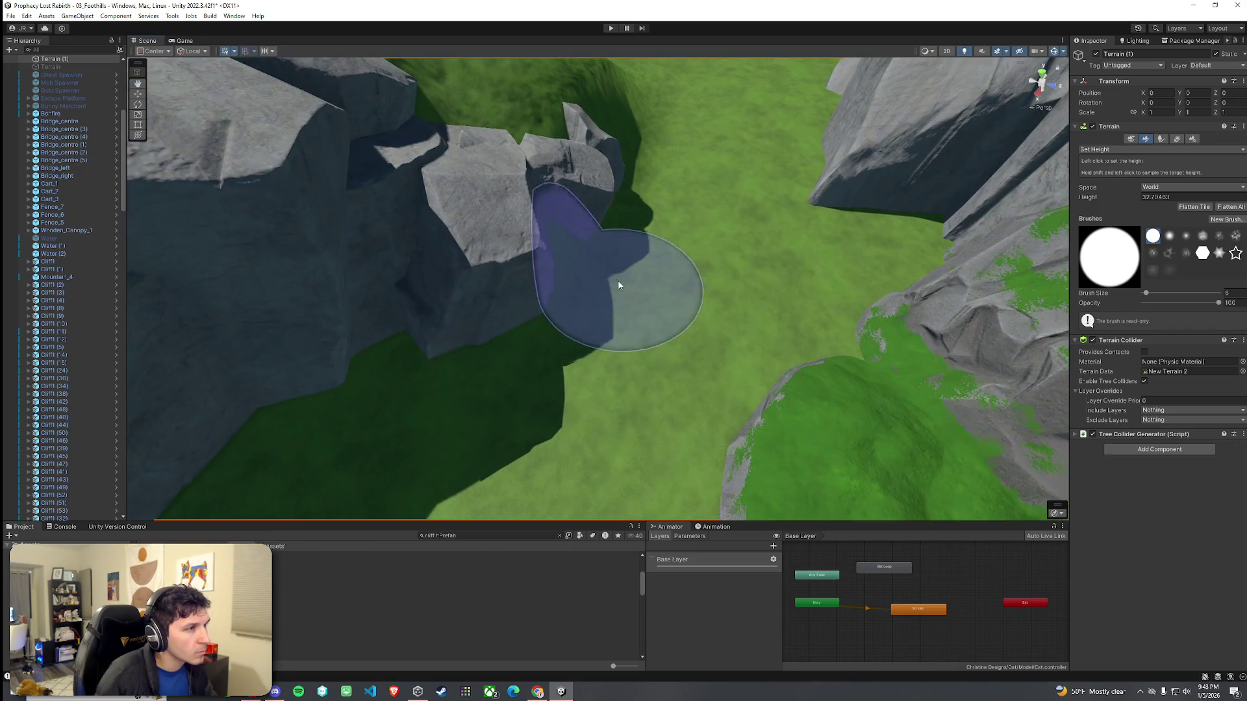
left_click(501, 255, "shift")
left_click(746, 274, "shift")
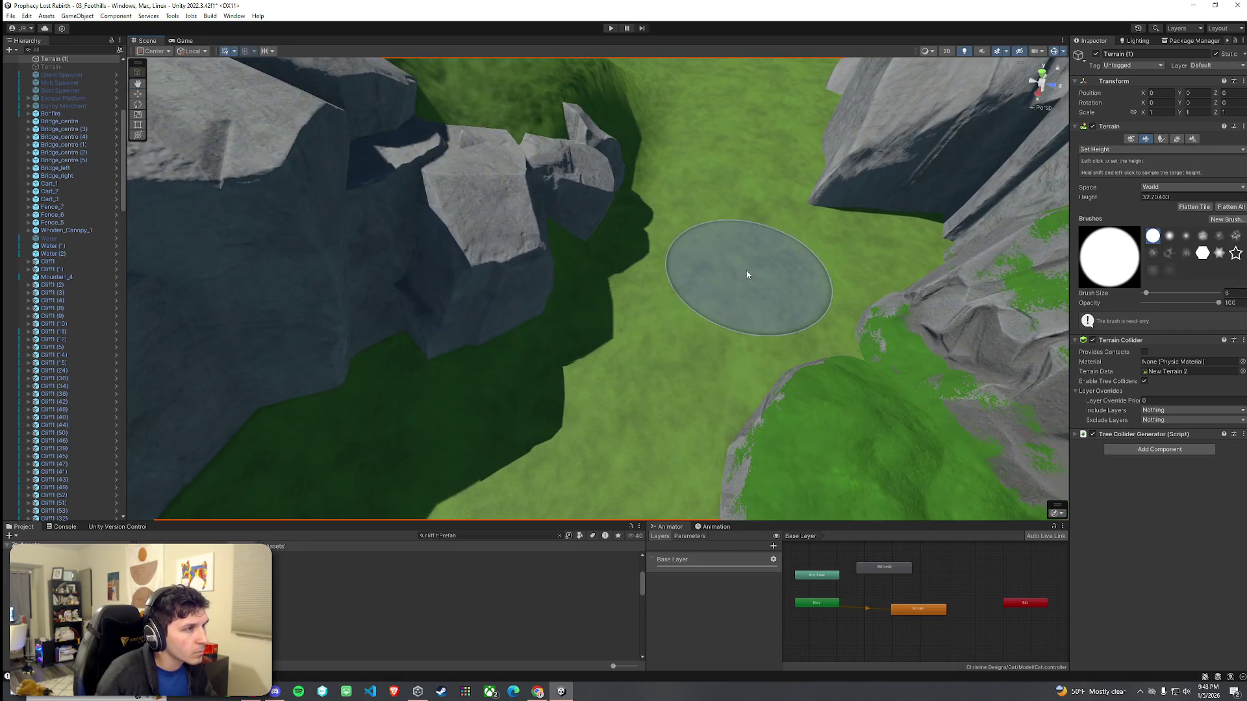
mouse_move(746, 271)
left_mouse_down()
mouse_move(700, 279)
mouse_move(653, 214)
mouse_move(676, 192)
mouse_move(540, 202)
mouse_move(495, 183)
mouse_move(509, 274)
left_mouse_up()
scroll(678, 341, "up", 3)
mouse_move(679, 341)
left_mouse_down()
mouse_move(718, 342)
mouse_move(603, 297)
mouse_move(626, 306)
left_mouse_up()
scroll(626, 306, "down", 3)
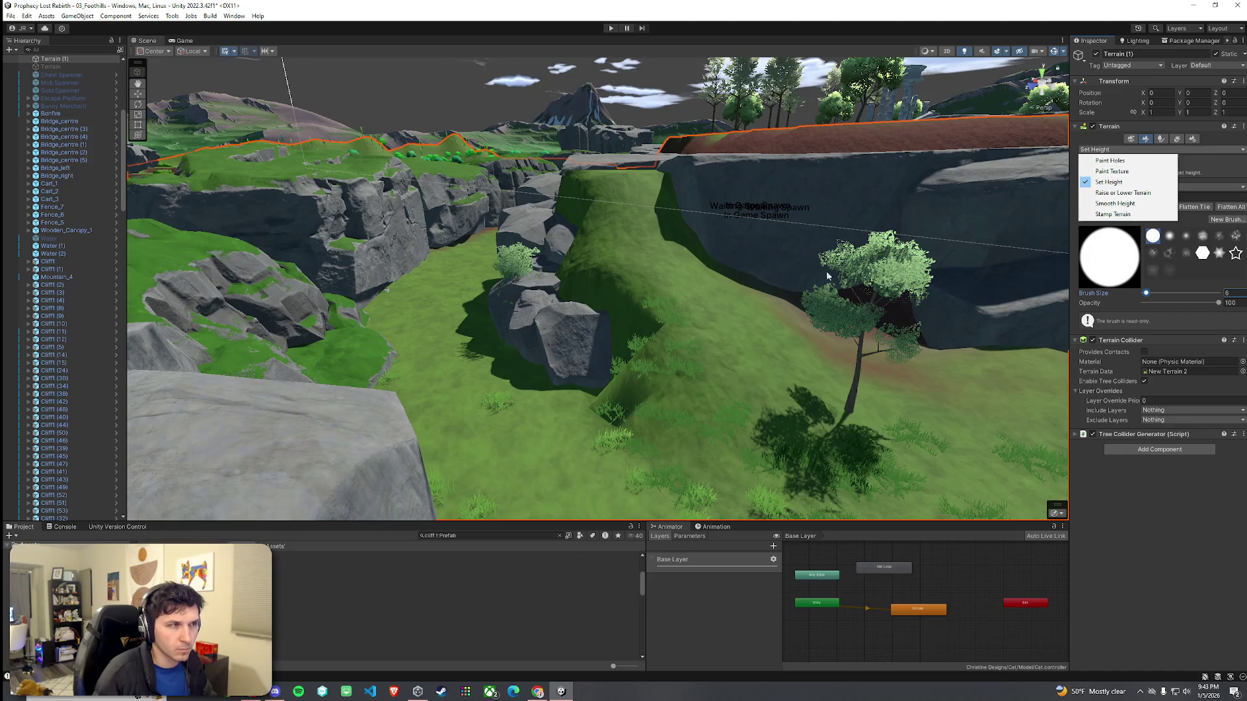
left_click(601, 461)
Step: Slide Cliff3 (19) sideways along X, then lower and tilt it into the grassy slope
left_click(550, 329)
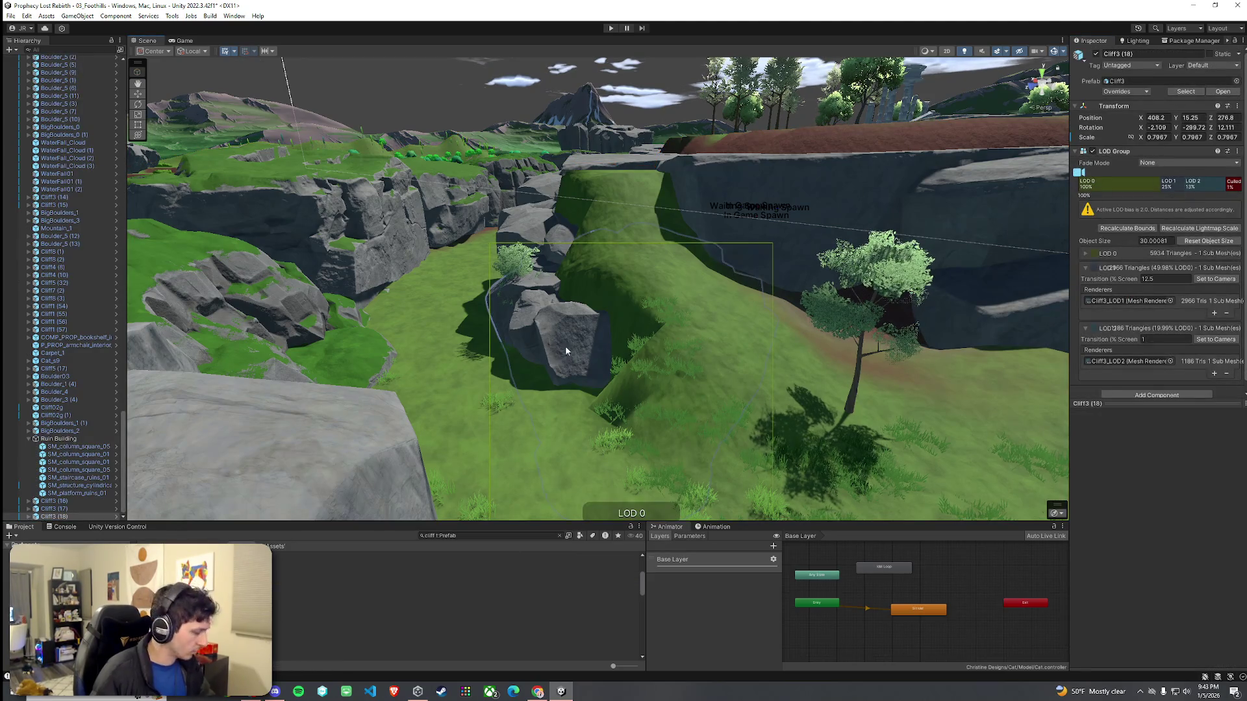
key("w")
key("f")
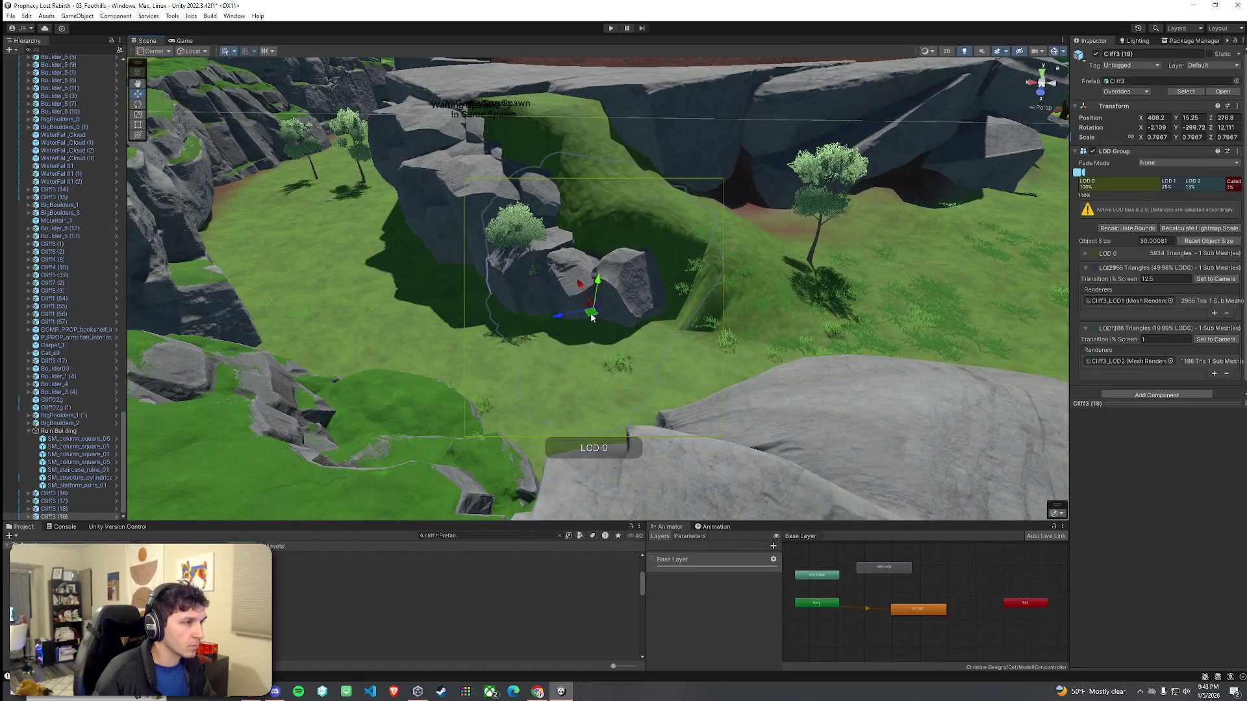
mouse_move(590, 318)
left_mouse_down()
mouse_move(718, 327)
mouse_move(670, 356)
mouse_move(689, 346)
mouse_move(673, 384)
mouse_move(681, 357)
mouse_move(673, 368)
mouse_move(689, 389)
mouse_move(692, 370)
mouse_move(588, 307)
mouse_move(974, 297)
mouse_move(873, 296)
left_mouse_up()
key("e")
key("w")
key("w")
key("e")
key("w")
key("w")
left_click(878, 211)
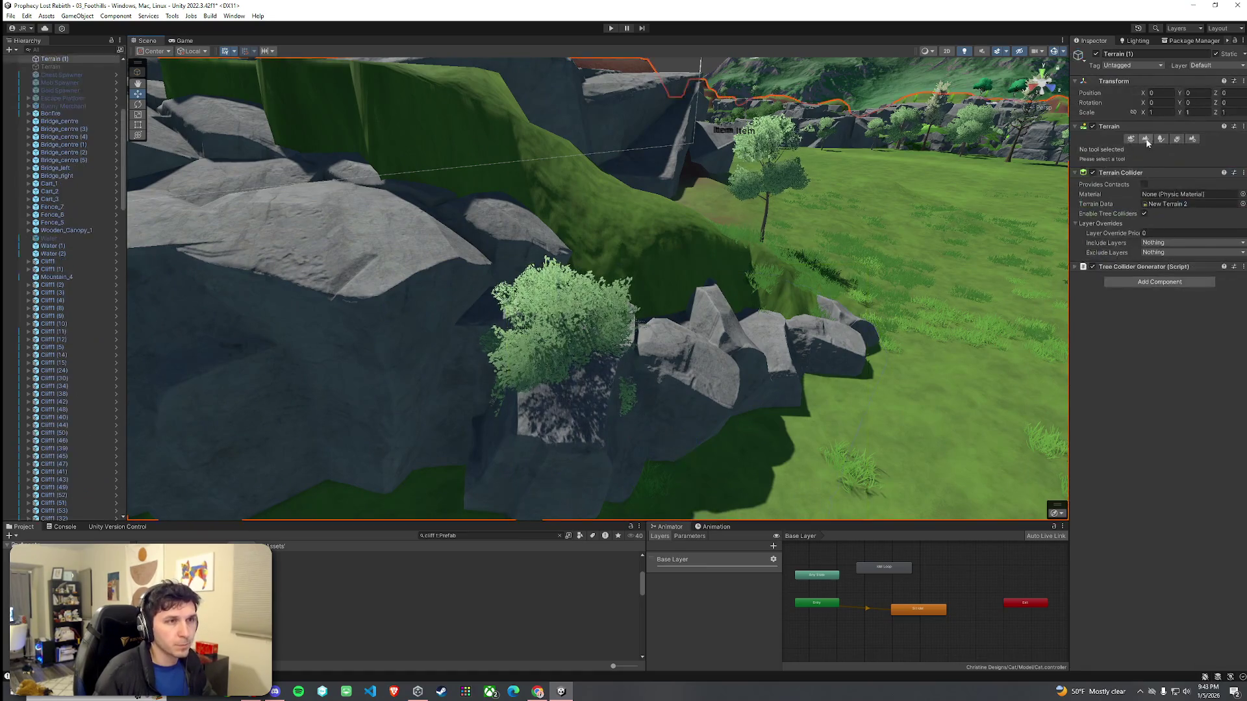
Step: Undo the accidentally painted bush and switch the terrain tool to Smooth Height
left_click(1158, 142)
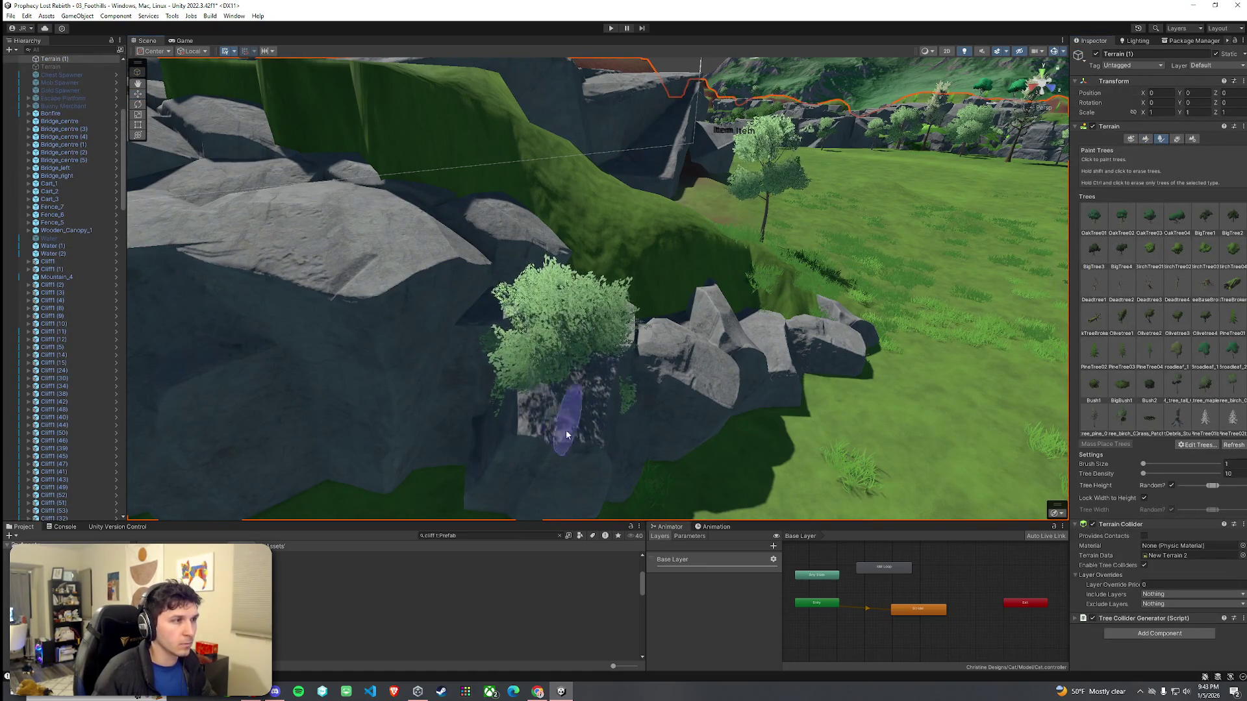
key("ctrl+z")
mouse_move(478, 479)
left_mouse_down()
mouse_move(611, 388)
mouse_move(721, 361)
mouse_move(685, 392)
mouse_move(766, 377)
left_mouse_up()
left_click(1146, 139)
left_click(1159, 149)
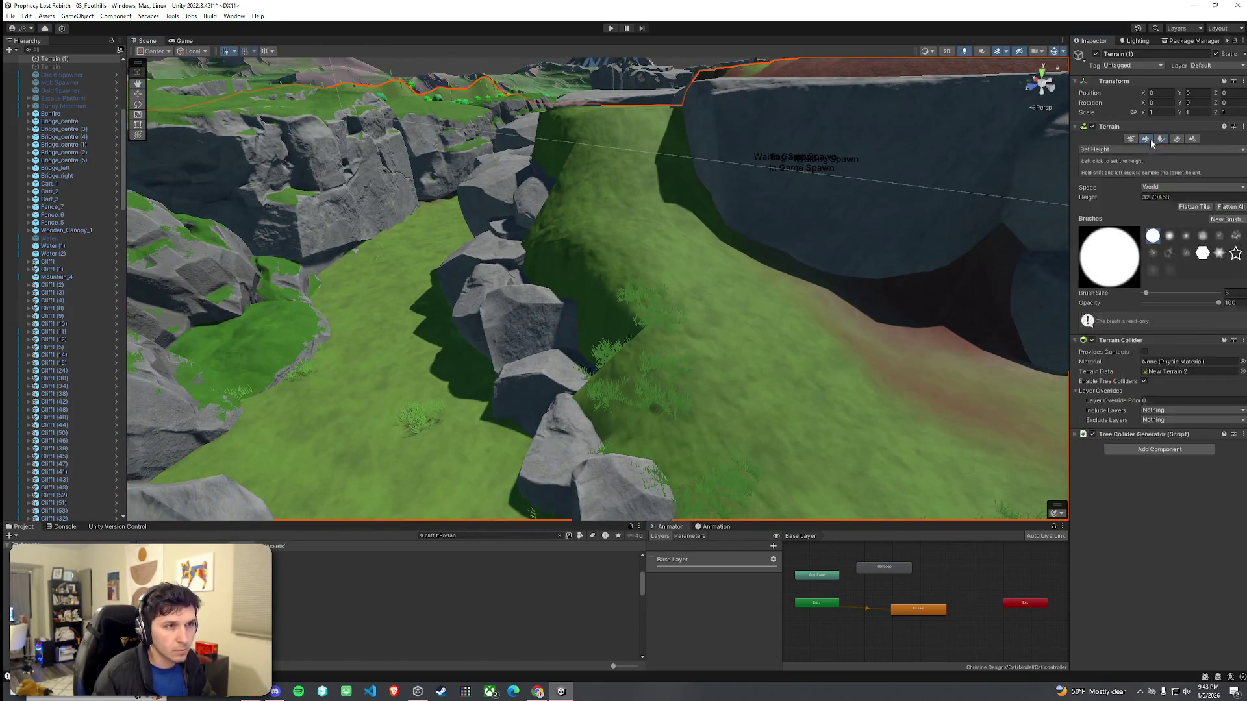
left_click(1104, 203)
Step: Smooth the hill slope, its edge and the ridge beside the rocks
mouse_move(634, 317)
left_mouse_down()
mouse_move(556, 198)
mouse_move(682, 125)
mouse_move(729, 326)
left_mouse_up()
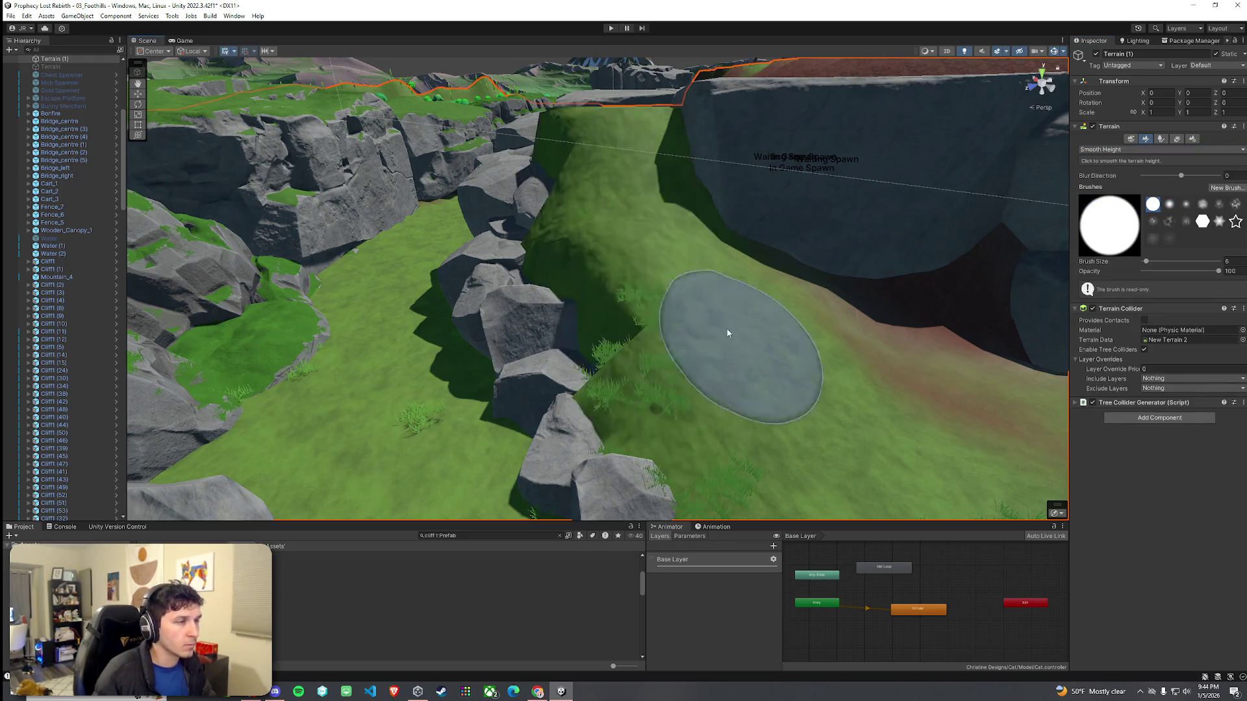
mouse_move(630, 252)
left_mouse_down()
mouse_move(557, 145)
mouse_move(634, 130)
mouse_move(650, 272)
mouse_move(704, 398)
mouse_move(704, 292)
mouse_move(617, 264)
mouse_move(700, 230)
mouse_move(710, 270)
mouse_move(584, 242)
mouse_move(609, 280)
mouse_move(675, 218)
left_mouse_up()
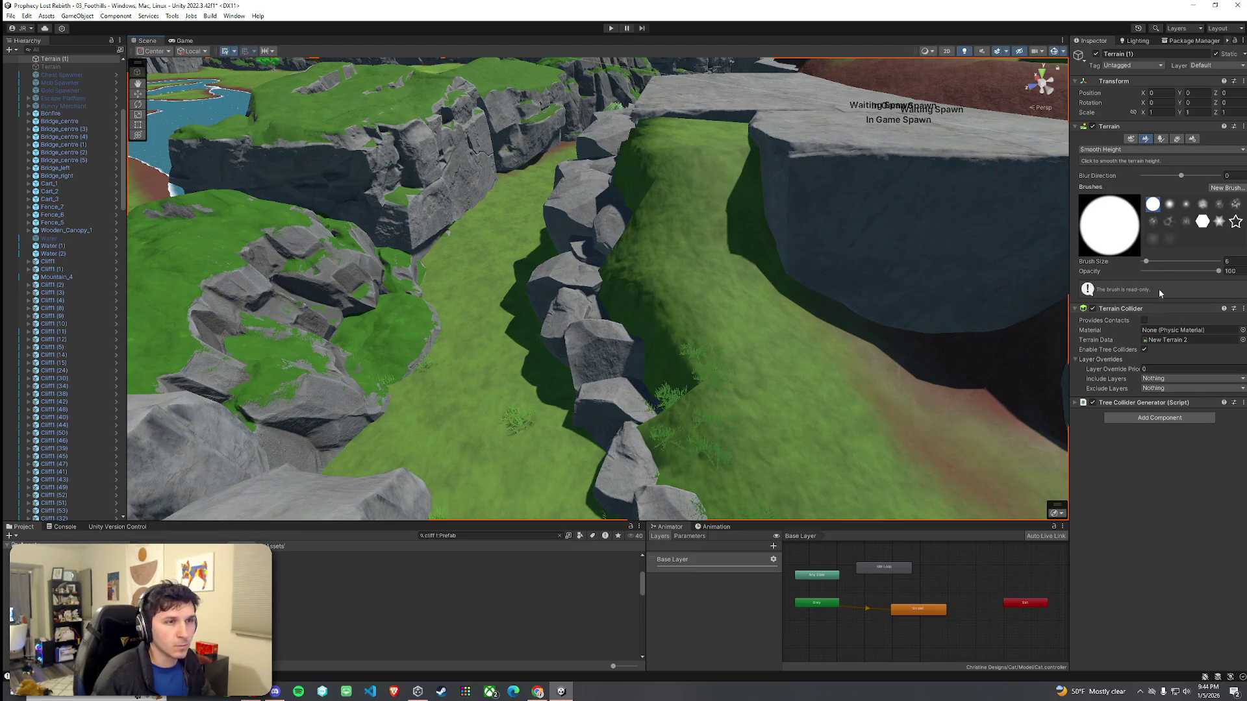
left_click_drag(640, 146, 654, 134)
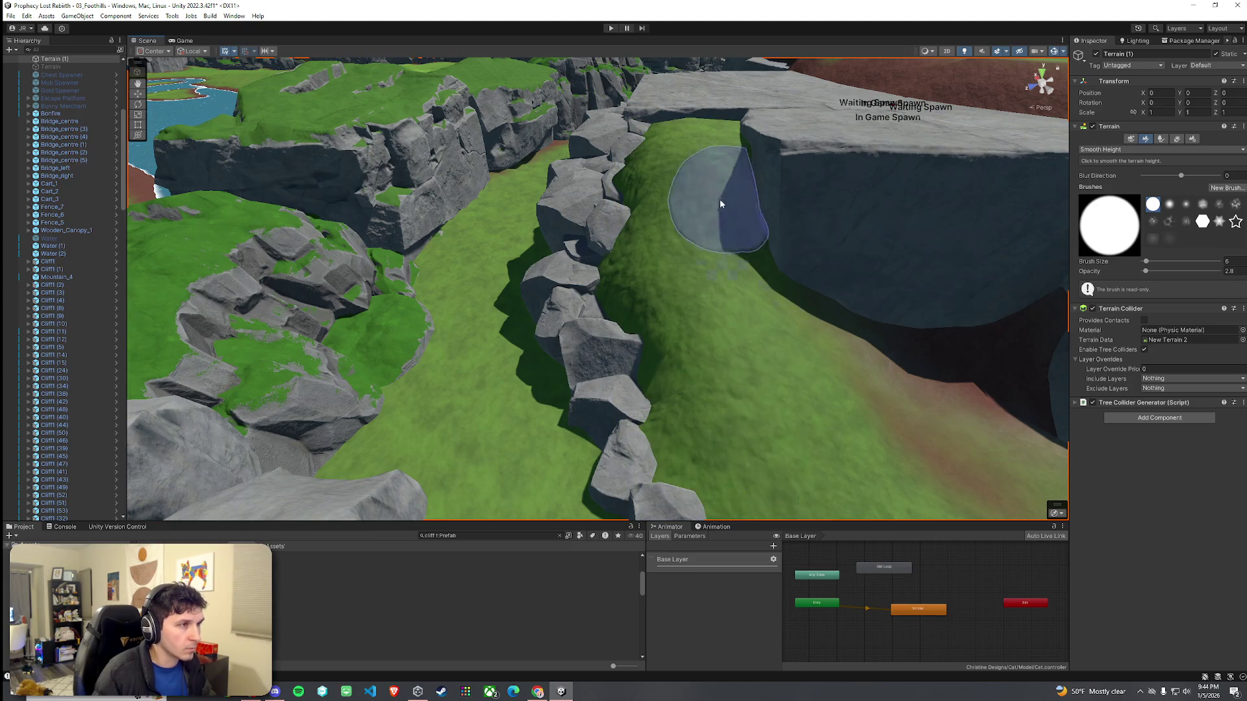
mouse_move(718, 270)
left_mouse_down()
mouse_move(845, 218)
mouse_move(1039, 260)
left_mouse_up()
left_click_drag(1149, 276, 737, 292)
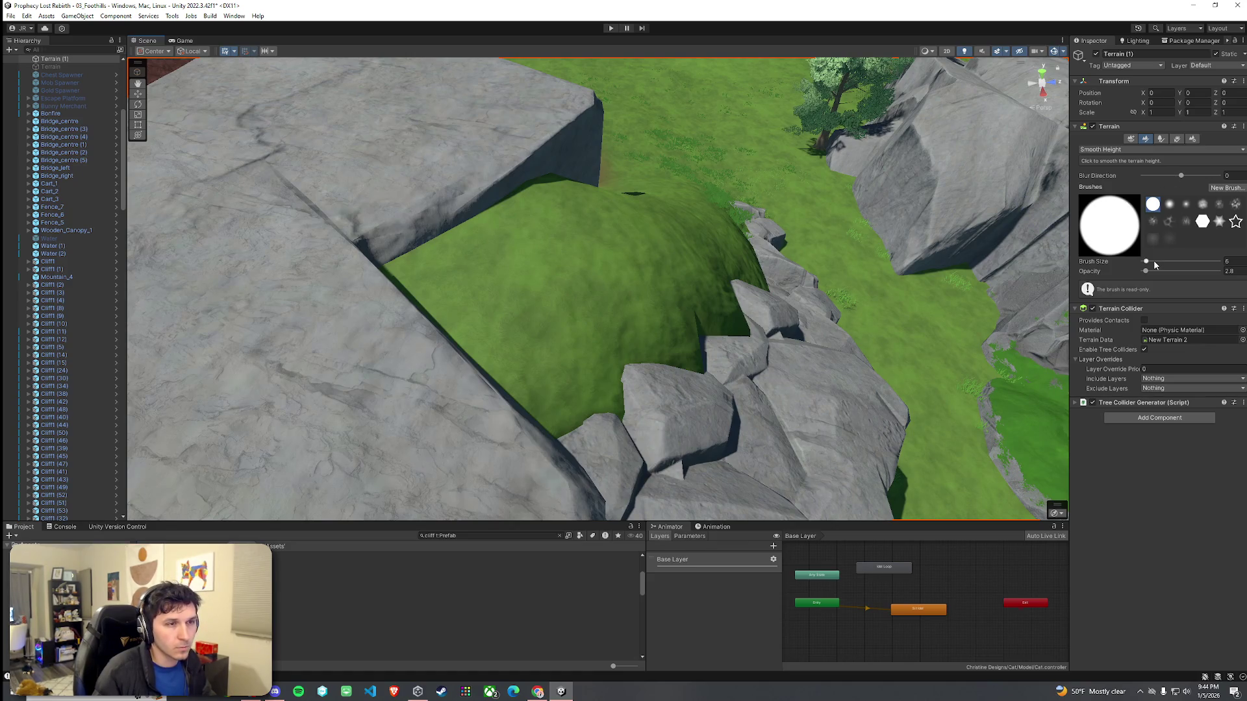
left_click(1113, 150)
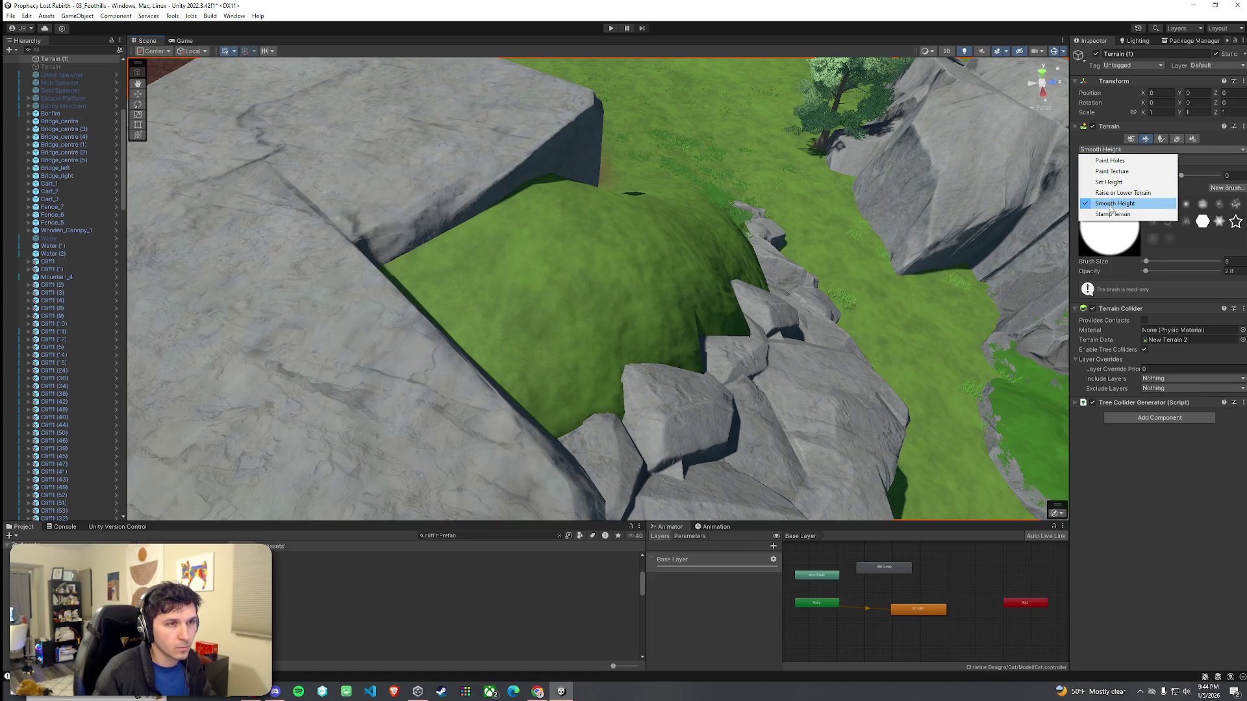
Step: Raise the ground beside the rock ridge using Raise or Lower Terrain at brush size about 21
left_click(1112, 193)
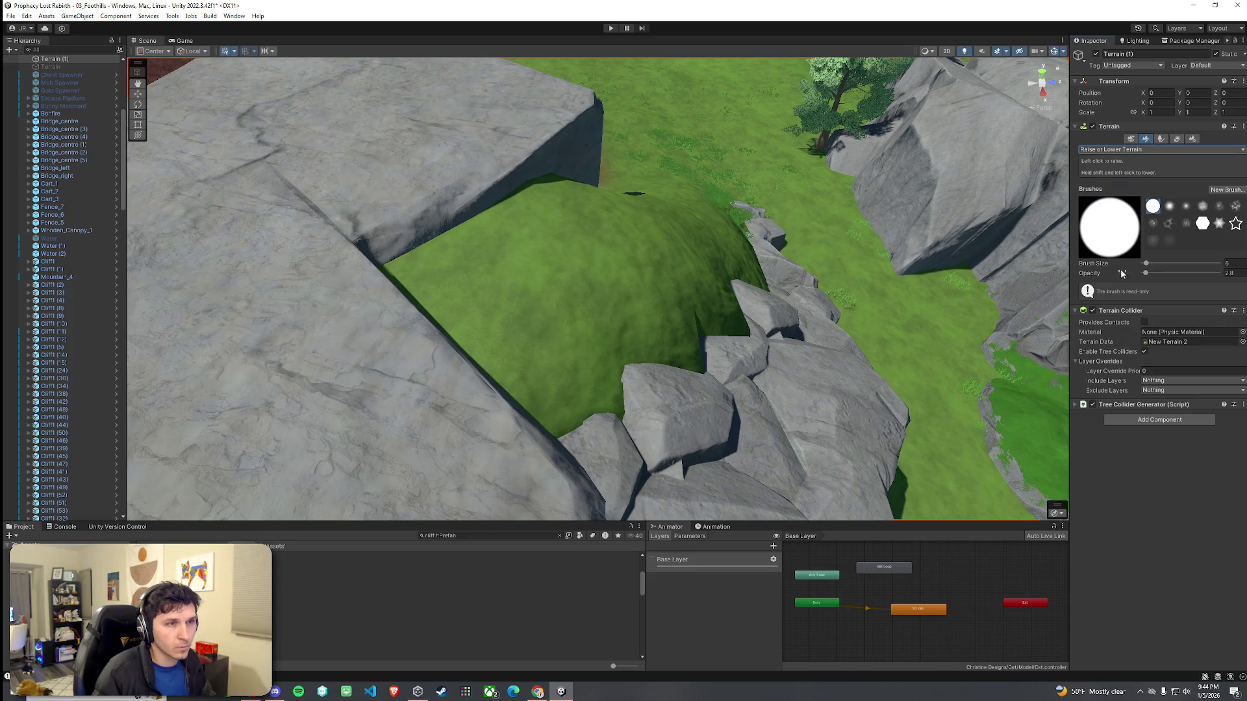
left_click_drag(1148, 266, 1156, 265)
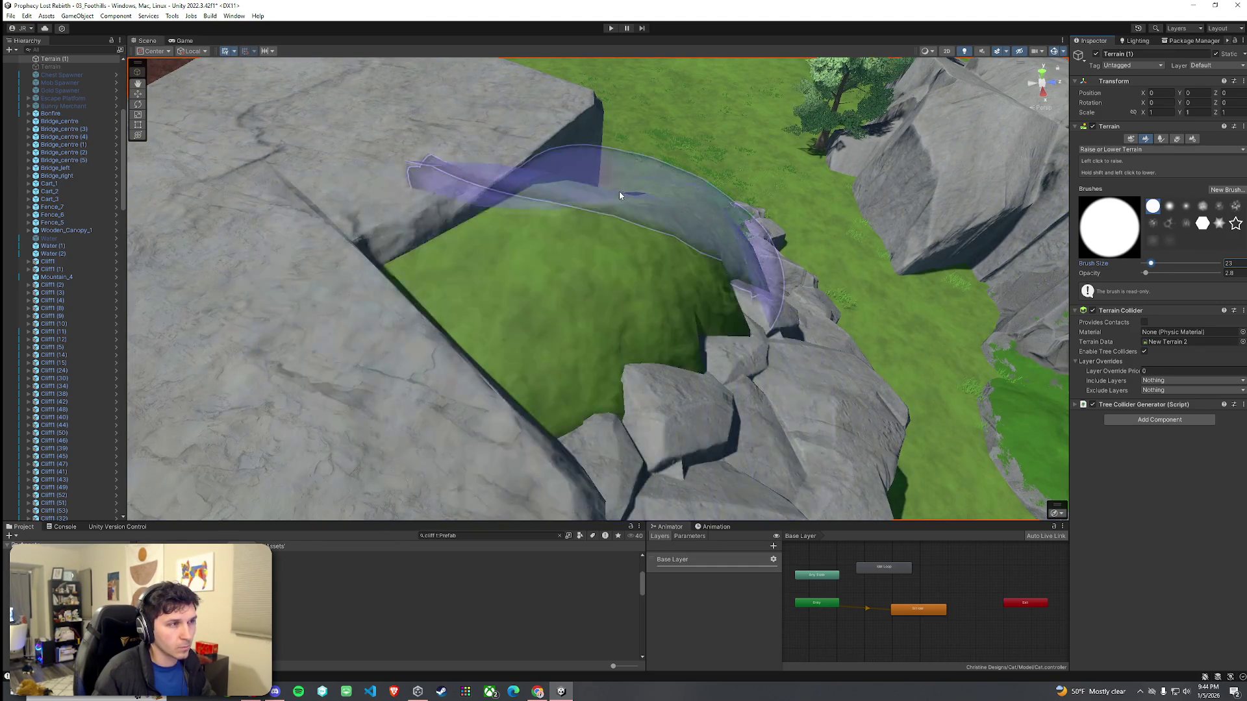
mouse_move(613, 203)
left_mouse_down()
mouse_move(737, 245)
mouse_move(563, 242)
mouse_move(890, 298)
mouse_move(805, 306)
left_mouse_up()
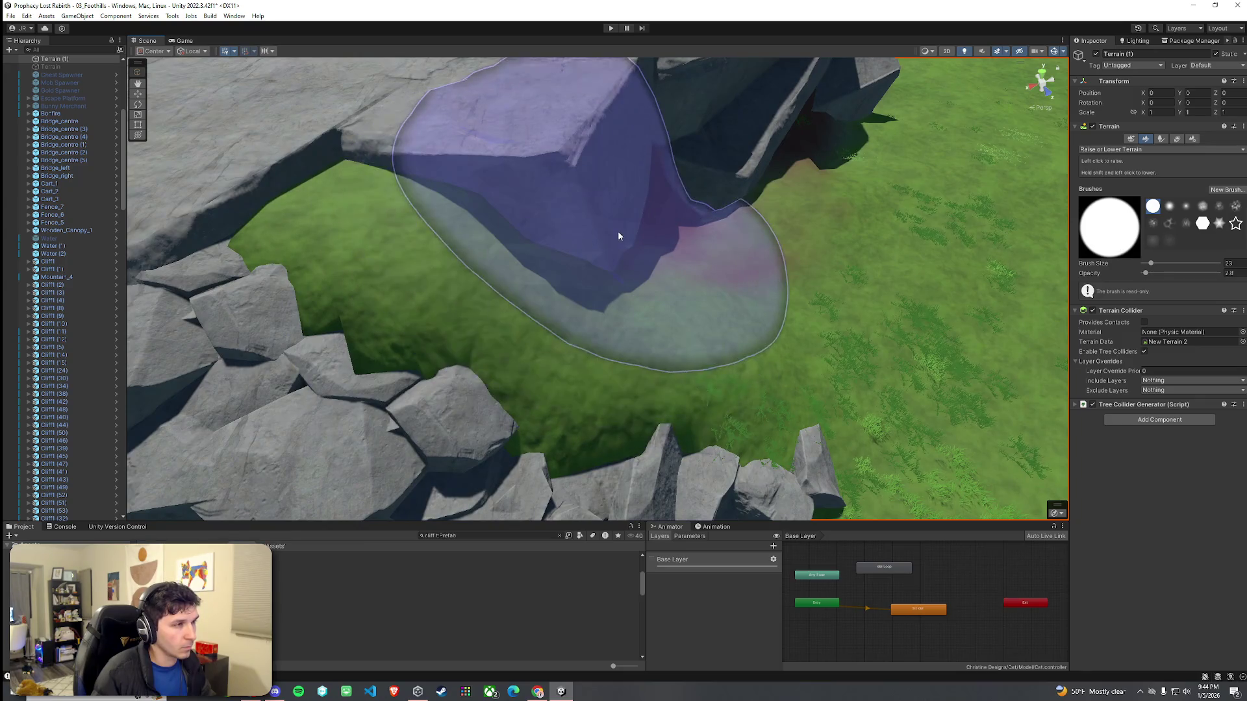
mouse_move(618, 235)
left_mouse_down()
mouse_move(626, 265)
mouse_move(520, 225)
mouse_move(715, 258)
left_mouse_up()
mouse_move(871, 265)
left_mouse_down()
mouse_move(798, 270)
mouse_move(646, 245)
mouse_move(835, 256)
mouse_move(682, 240)
mouse_move(773, 197)
mouse_move(877, 184)
mouse_move(711, 205)
left_mouse_up()
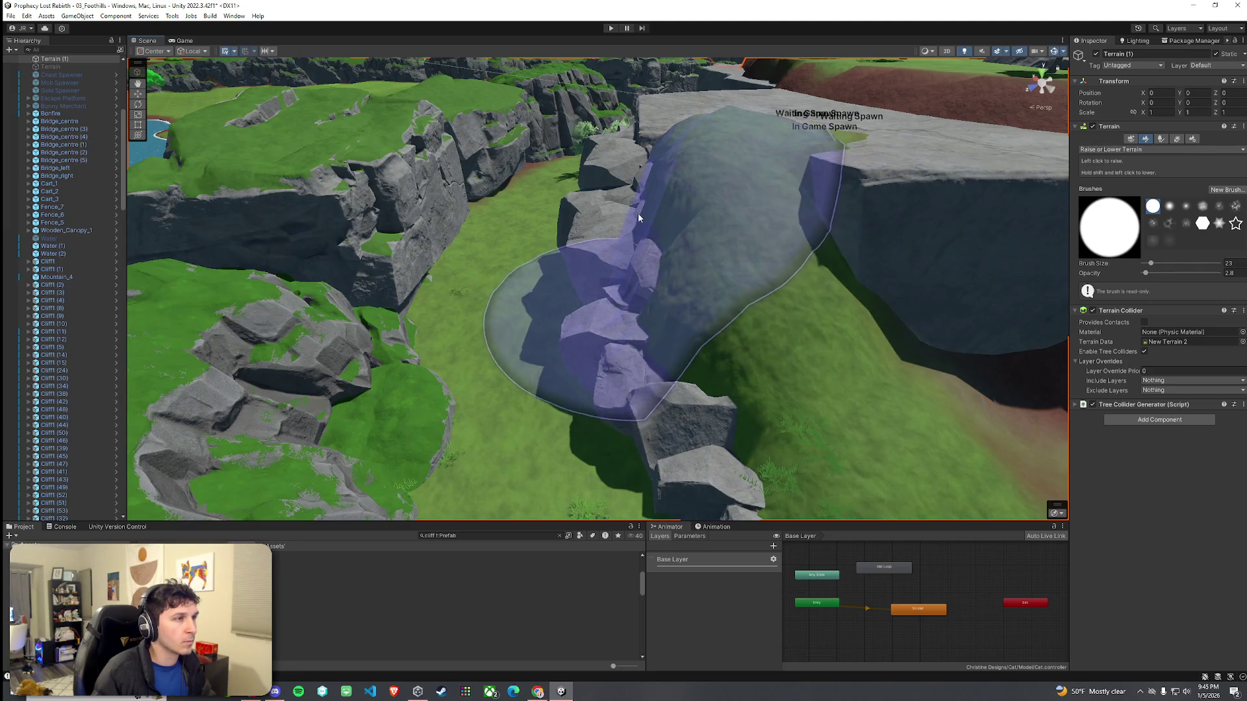
left_click(565, 320)
left_click(565, 320)
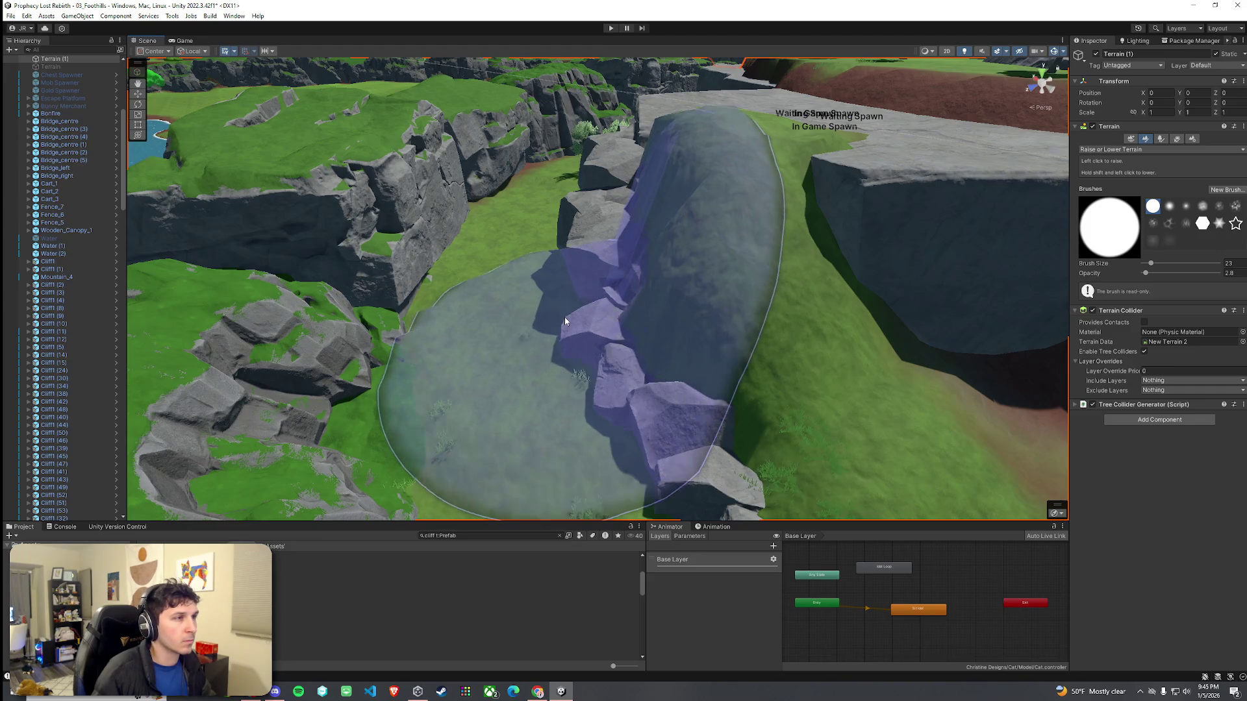
left_click(565, 320)
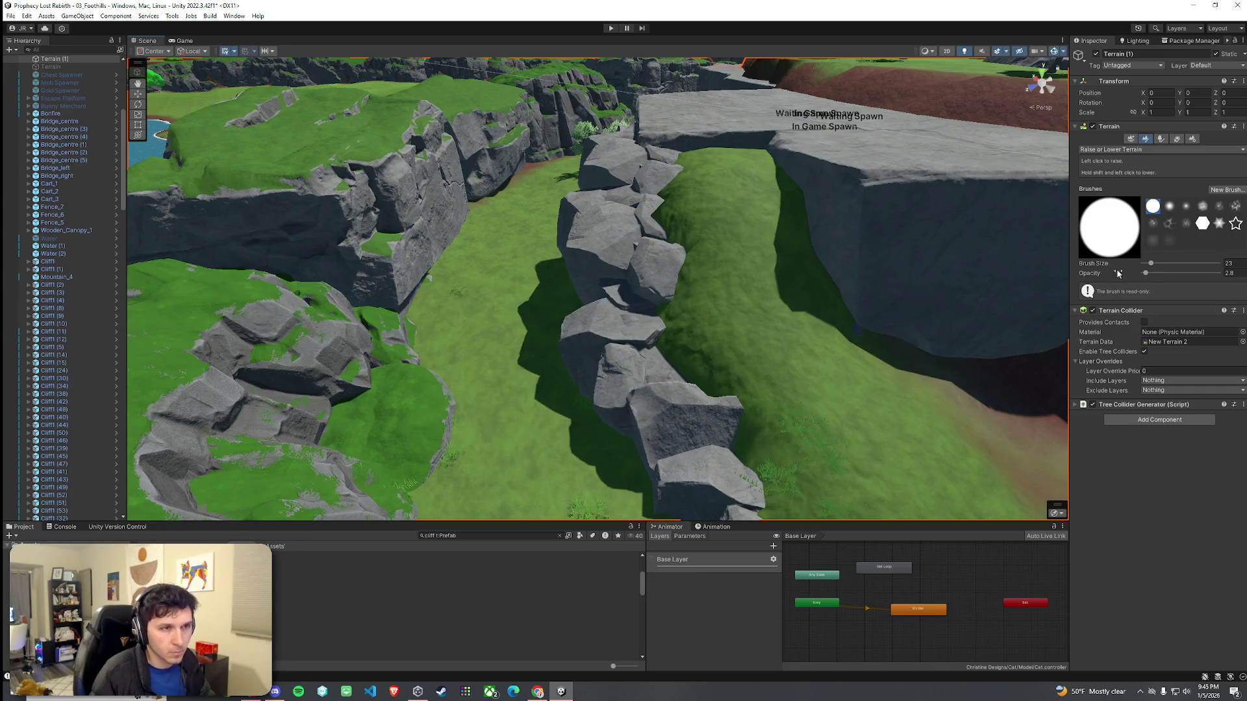
Step: Switch the terrain tool to Set Height and look down the rock ridge
left_click(1124, 151)
left_click(1110, 181)
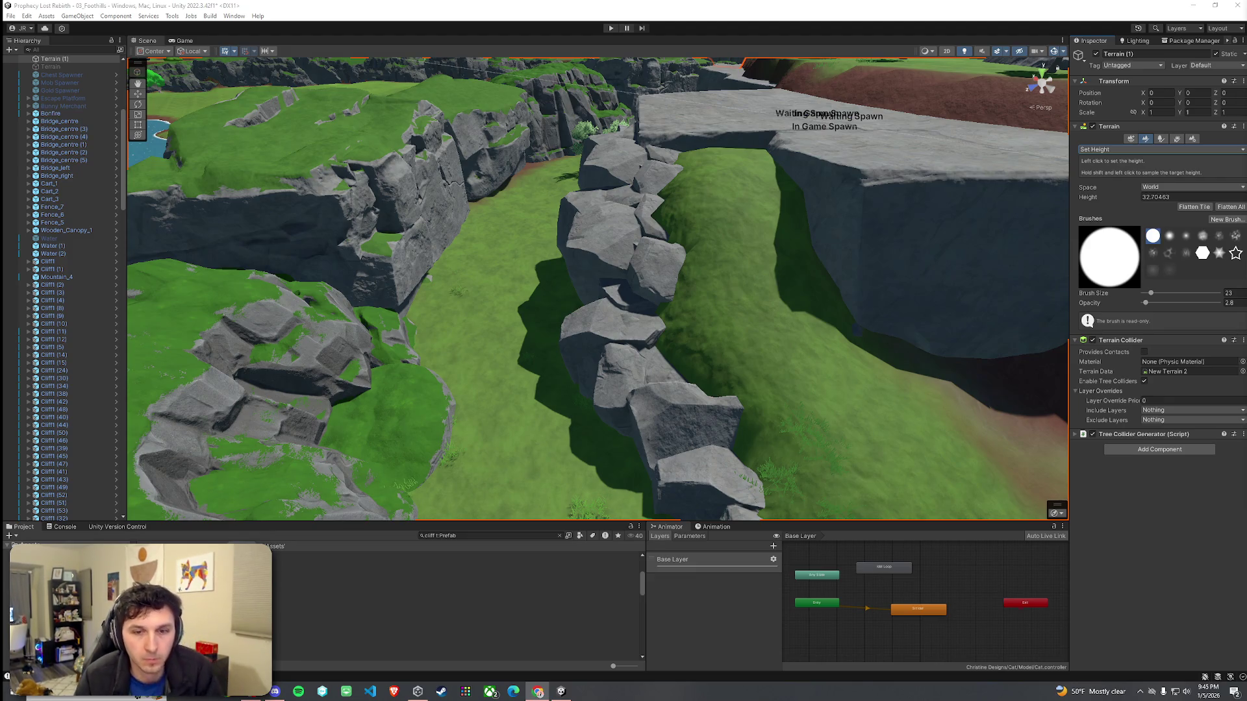
mouse_move(811, 285)
left_mouse_down()
mouse_move(694, 289)
mouse_move(692, 304)
mouse_move(723, 270)
left_mouse_up()
left_click(1136, 151)
Step: Switch to Paint Texture with brush size 10, paint dirt up the slope, then undo that stroke
left_click(1136, 151)
left_click(1136, 150)
left_click(1137, 160)
left_click(1140, 171)
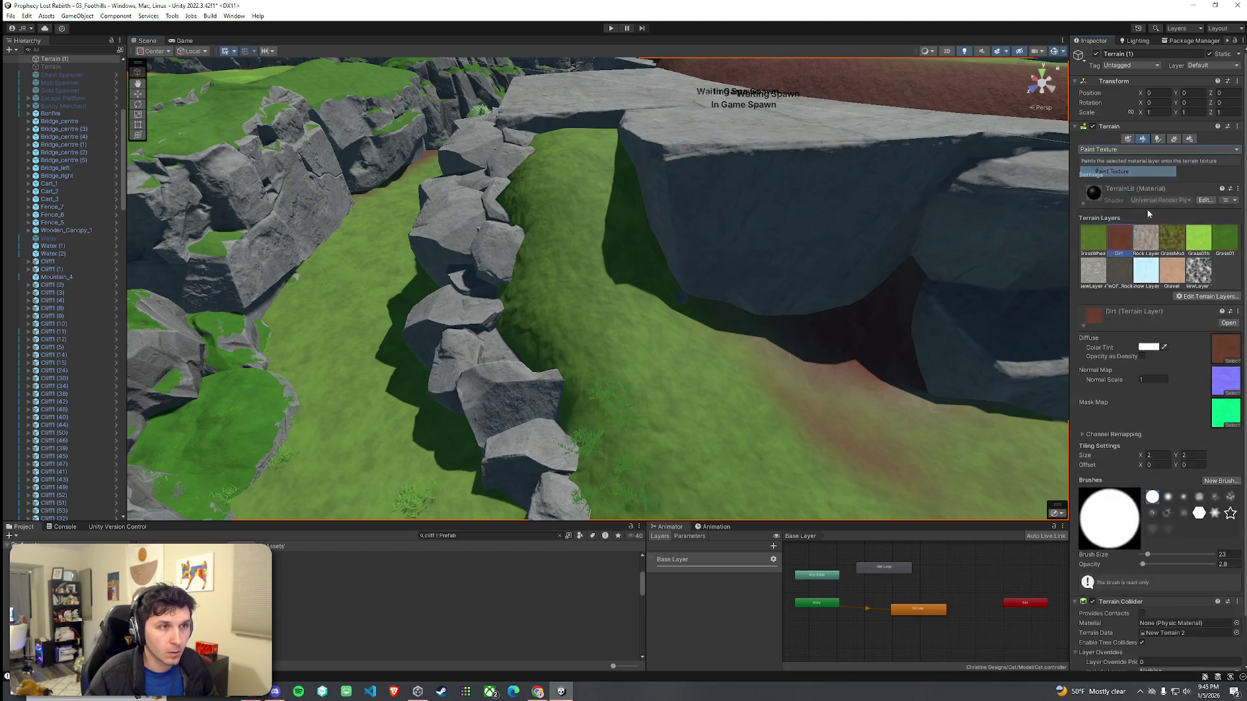
left_click_drag(1145, 557, 1144, 557)
mouse_move(829, 440)
left_mouse_down()
mouse_move(679, 286)
mouse_move(626, 145)
left_mouse_up()
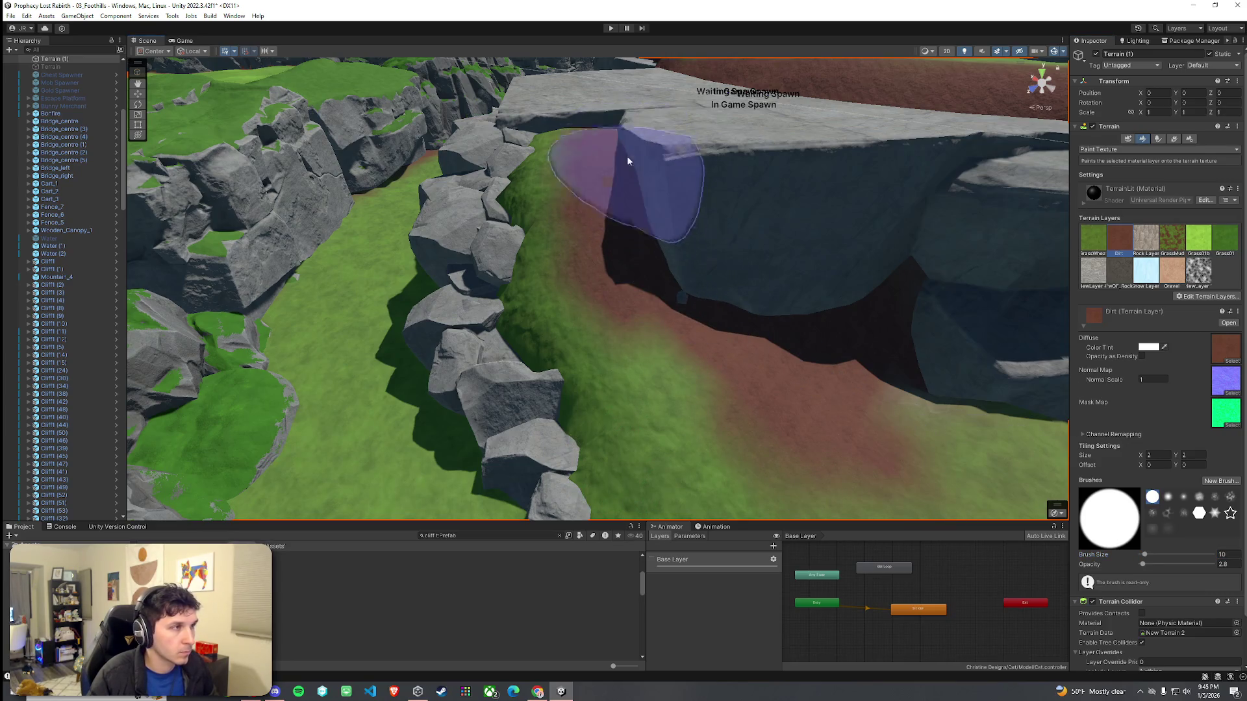
key("ctrl+z")
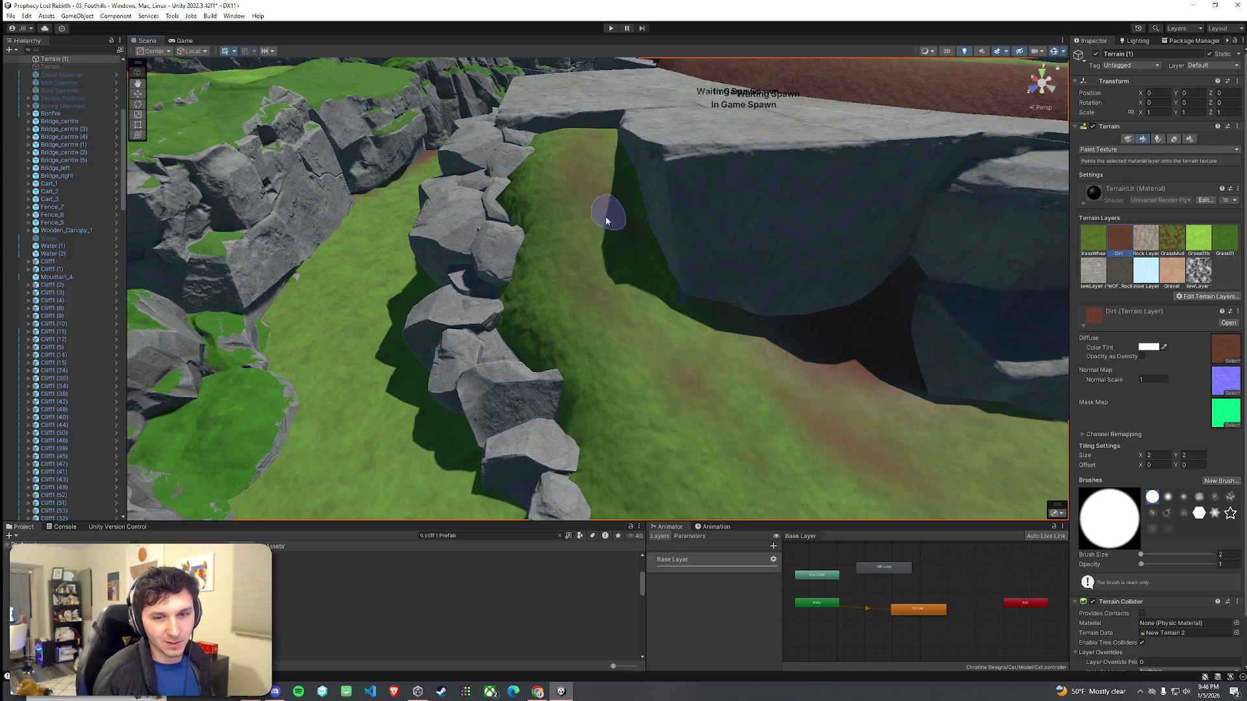
Step: Survey the rock ledge and switch the terrain tool to Smooth Height
scroll(596, 241, "down", 5)
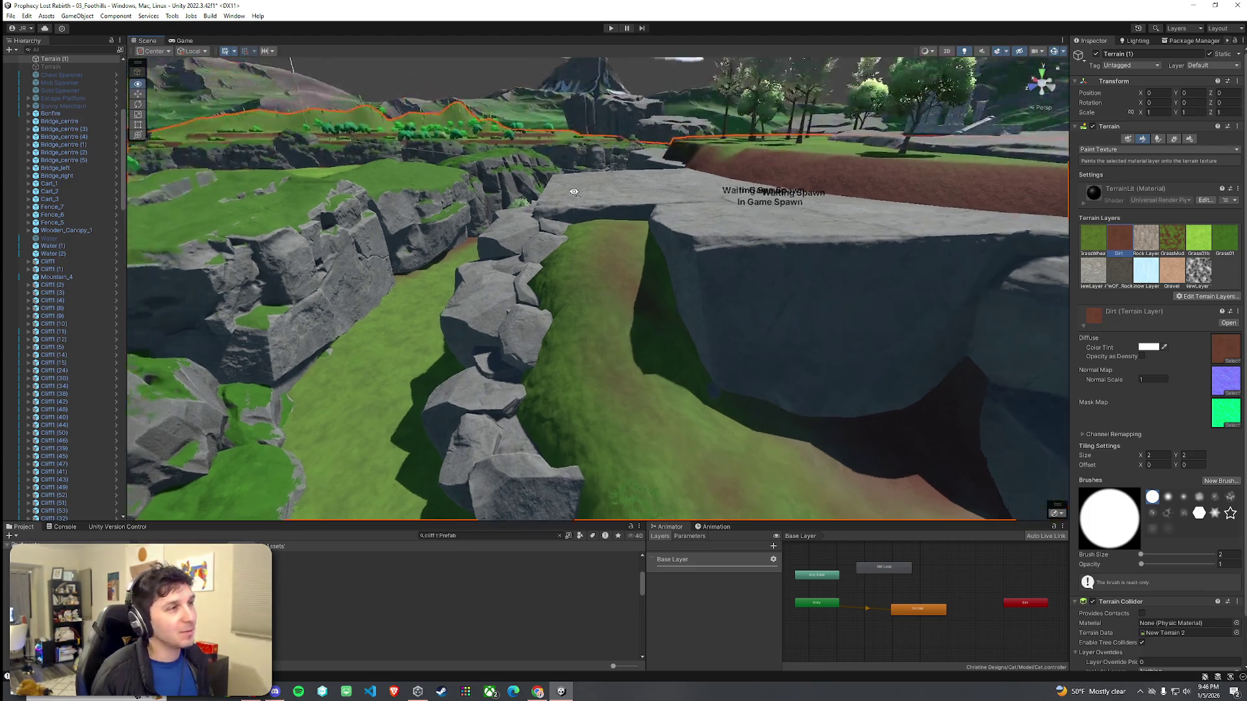
scroll(745, 262, "up", 10)
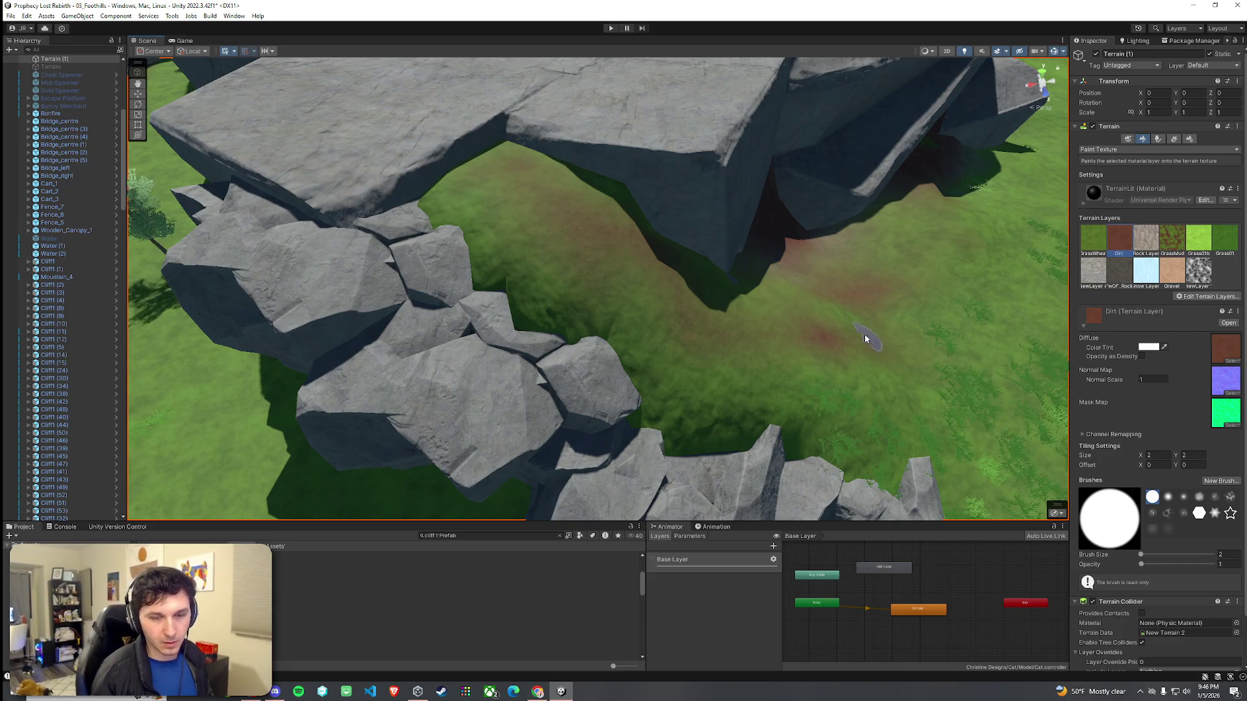
scroll(852, 270, "up", 5)
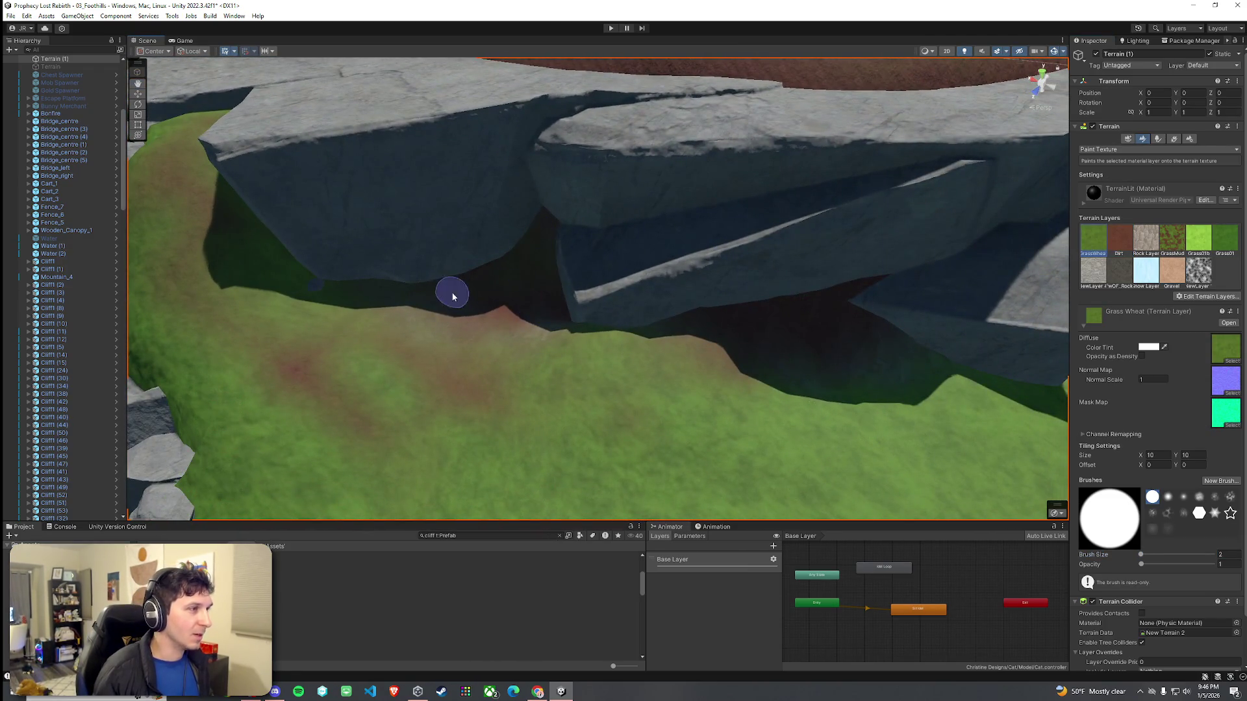
left_click_drag(463, 289, 517, 321)
scroll(587, 298, "up", 6)
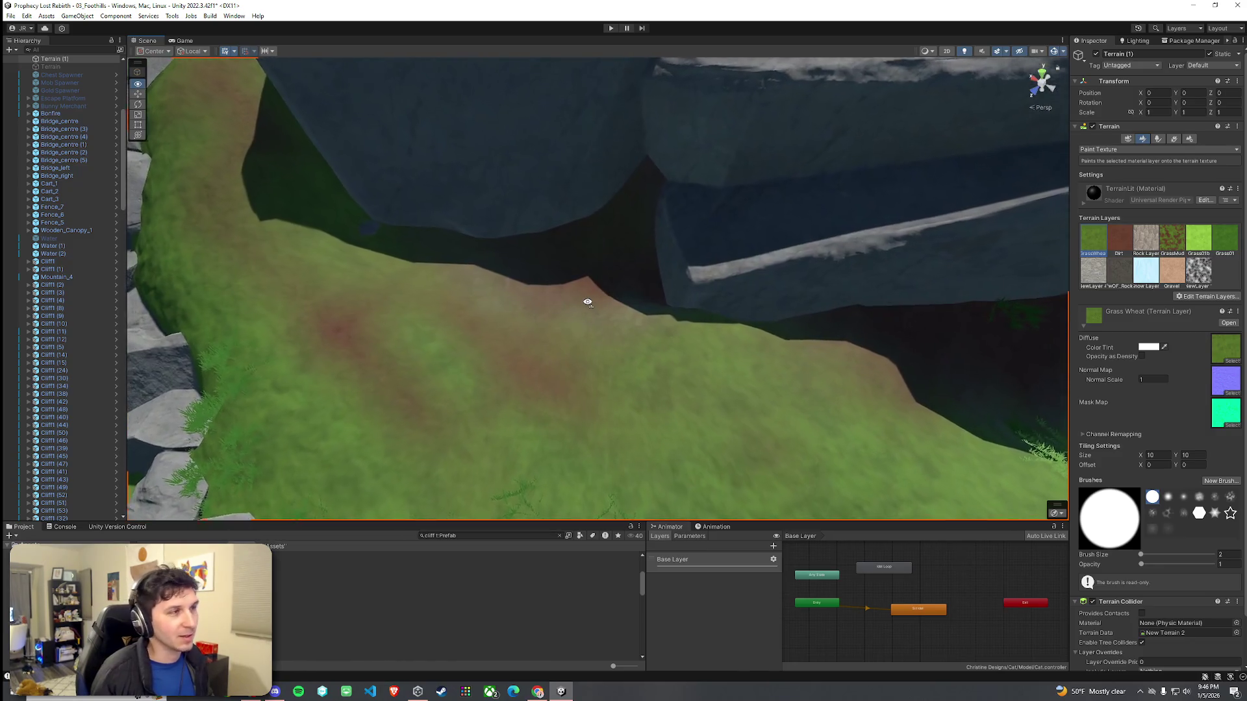
mouse_move(634, 295)
left_mouse_down()
mouse_move(779, 267)
mouse_move(523, 254)
left_mouse_up()
scroll(523, 253, "down", 3)
left_click(1133, 151)
left_click(1114, 203)
Step: Smooth the terrain along the cliff and over the cave edge, with brush size raised to 10
left_click(1152, 261)
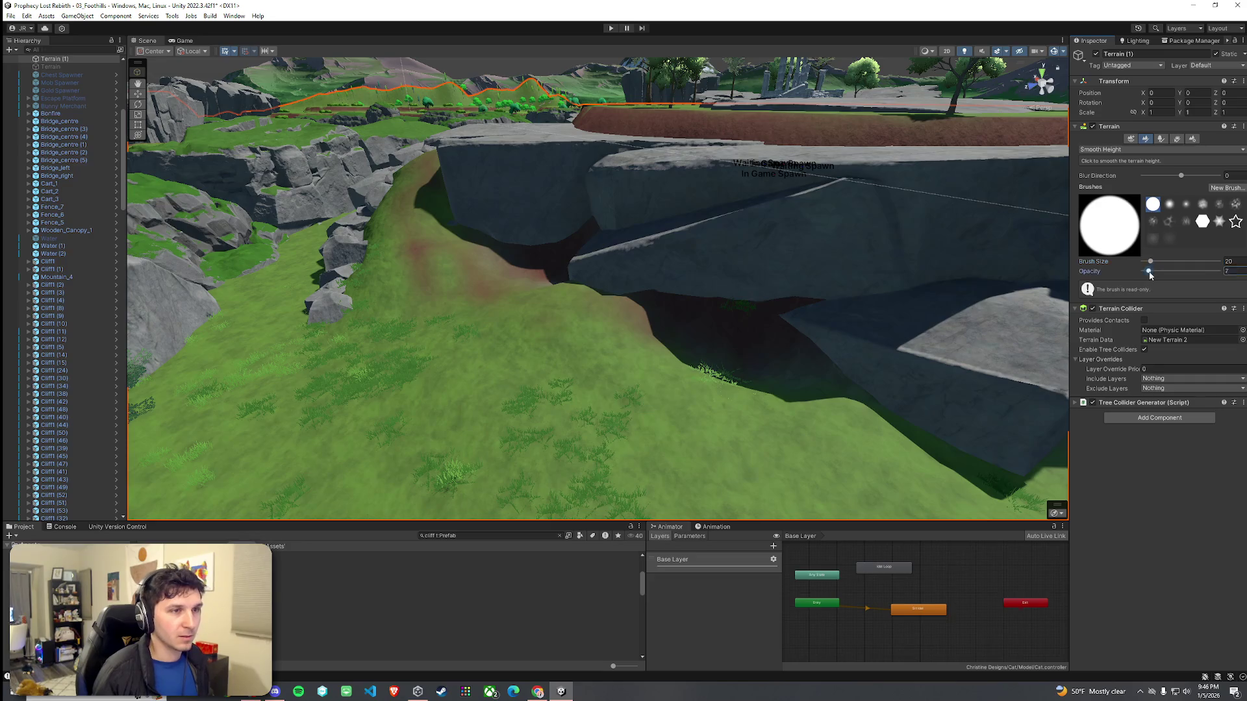
mouse_move(747, 327)
left_mouse_down()
mouse_move(779, 325)
mouse_move(592, 270)
mouse_move(582, 247)
mouse_move(529, 270)
mouse_move(572, 286)
left_mouse_up()
left_click(1148, 262)
left_click_drag(1148, 262, 1150, 261)
mouse_move(691, 353)
left_mouse_down()
mouse_move(710, 337)
mouse_move(557, 273)
left_mouse_up()
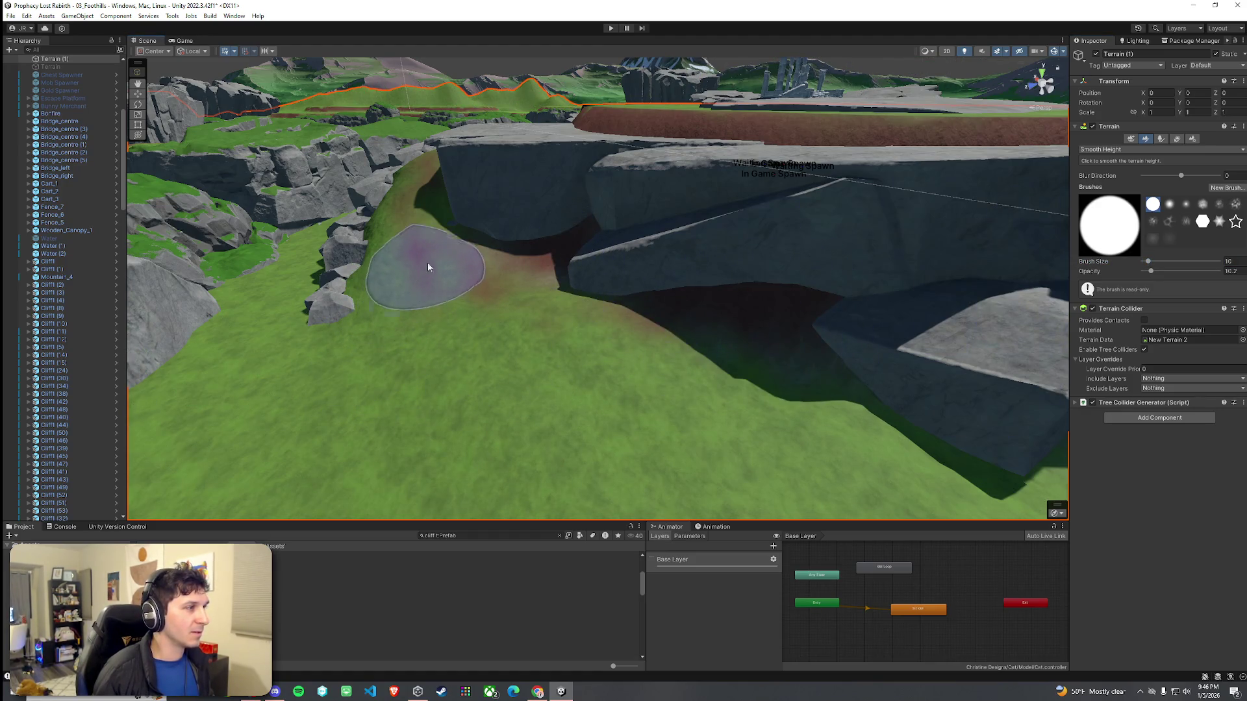
mouse_move(788, 314)
left_mouse_down()
mouse_move(822, 387)
mouse_move(905, 370)
left_mouse_up()
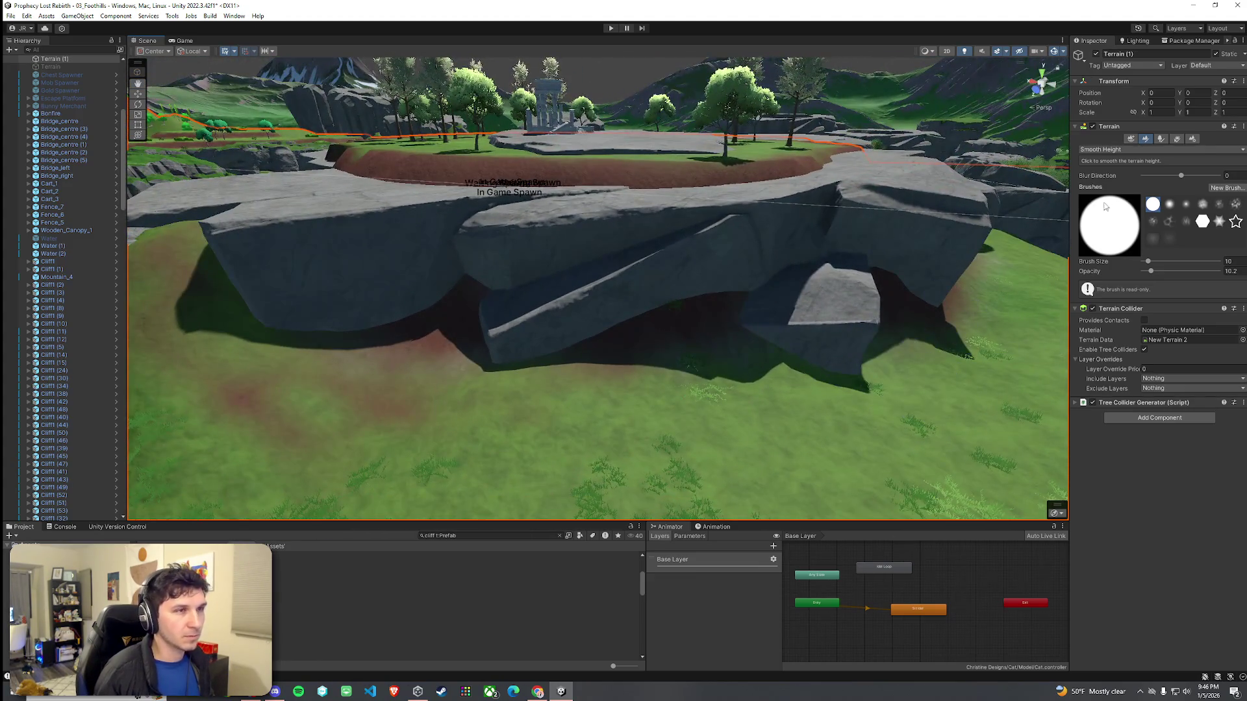
Step: Return to Smooth Height after briefly trying Set Height, lowering brush opacity to 16.6
left_click(1107, 150)
left_click(1103, 185)
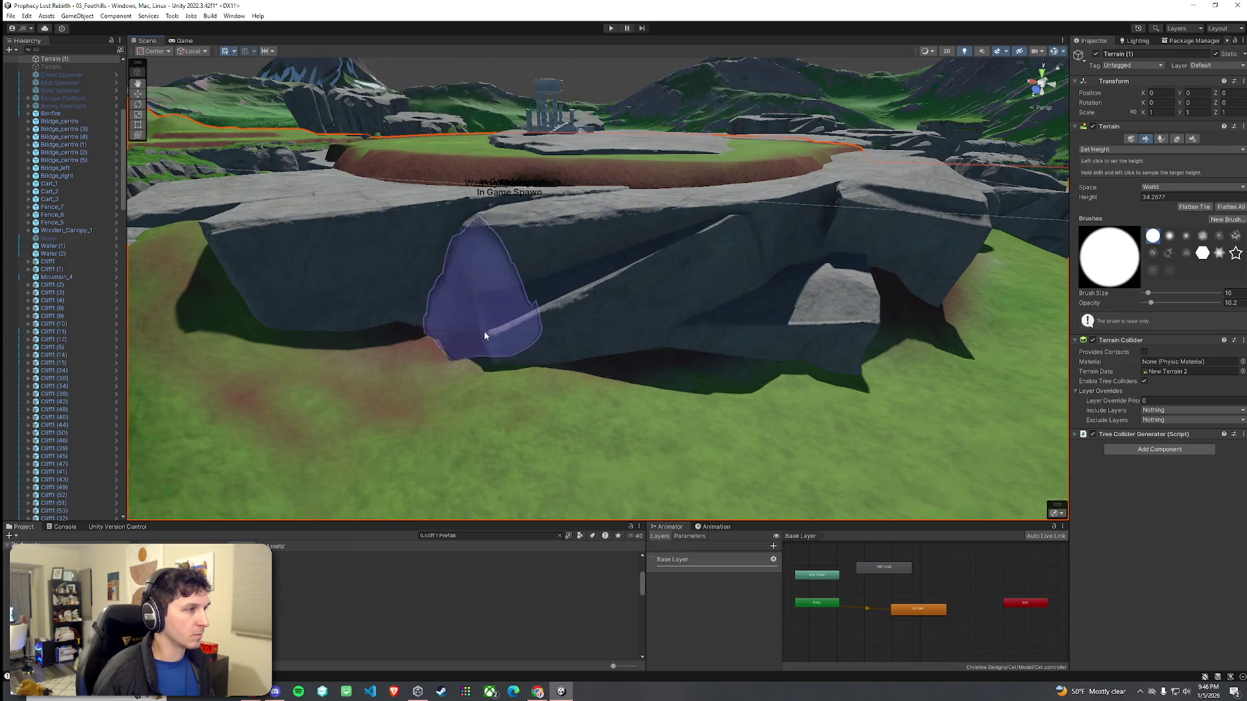
mouse_move(801, 350)
left_mouse_down()
mouse_move(615, 387)
mouse_move(742, 372)
mouse_move(662, 367)
mouse_move(688, 351)
left_mouse_up()
left_click(1116, 149)
left_click(1104, 204)
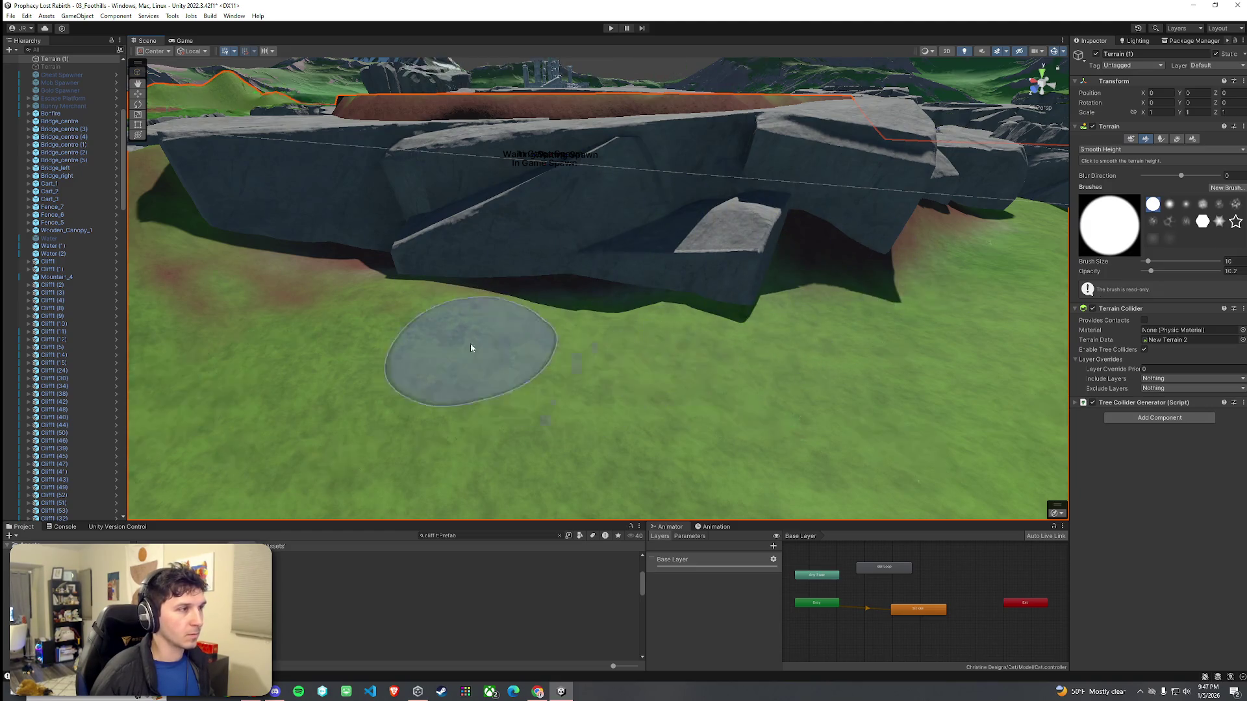
left_click_drag(1156, 273, 1156, 272)
mouse_move(748, 301)
left_mouse_down()
mouse_move(823, 348)
mouse_move(796, 337)
mouse_move(595, 345)
mouse_move(668, 325)
mouse_move(772, 376)
mouse_move(1054, 185)
left_mouse_up()
Step: Switch to Set Height and sample a 34.36074 target height at the rock edge
left_click(1105, 151)
left_click(1107, 195)
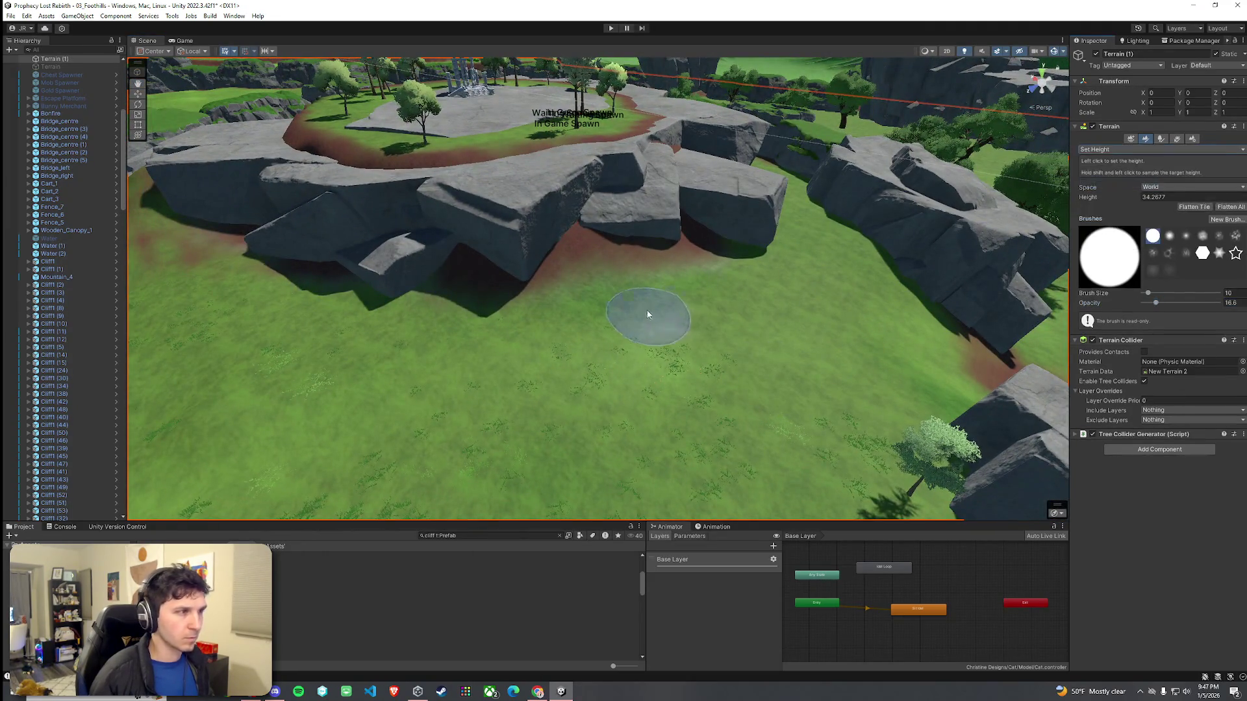
left_click(665, 263, "shift")
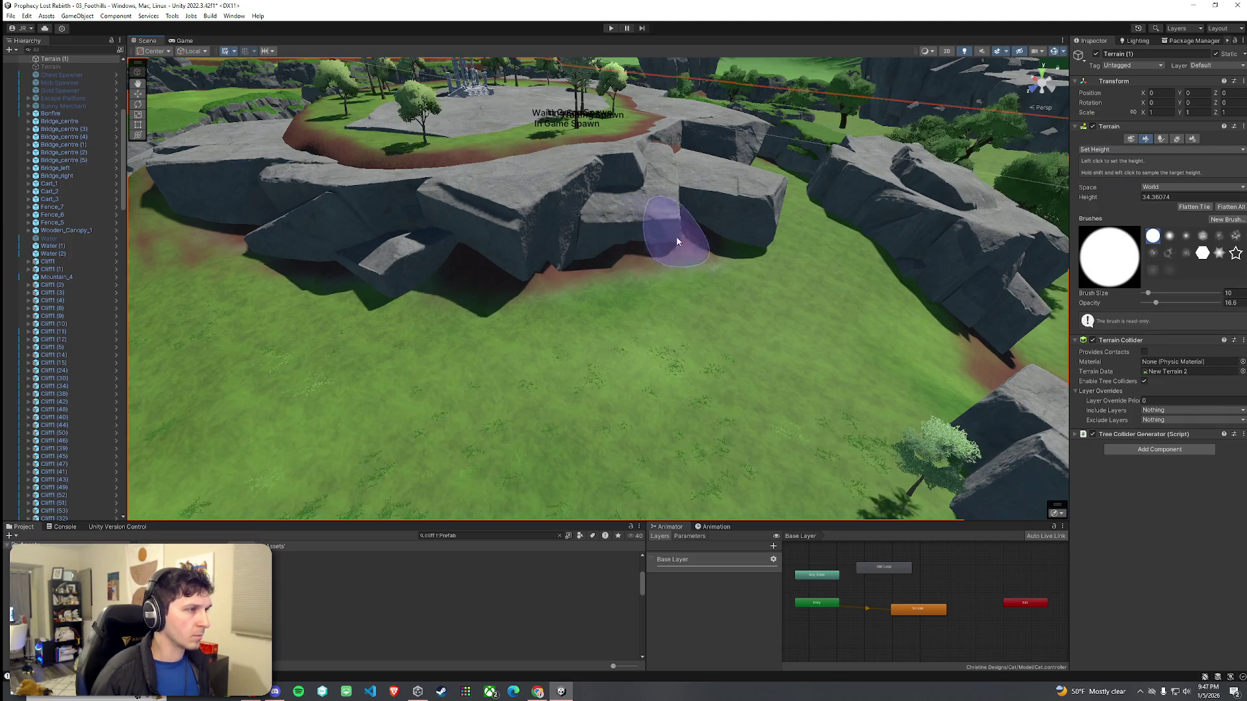
mouse_move(489, 229)
left_mouse_down()
mouse_move(495, 251)
mouse_move(465, 257)
mouse_move(513, 233)
mouse_move(552, 260)
mouse_move(598, 264)
mouse_move(570, 272)
mouse_move(617, 264)
left_mouse_up()
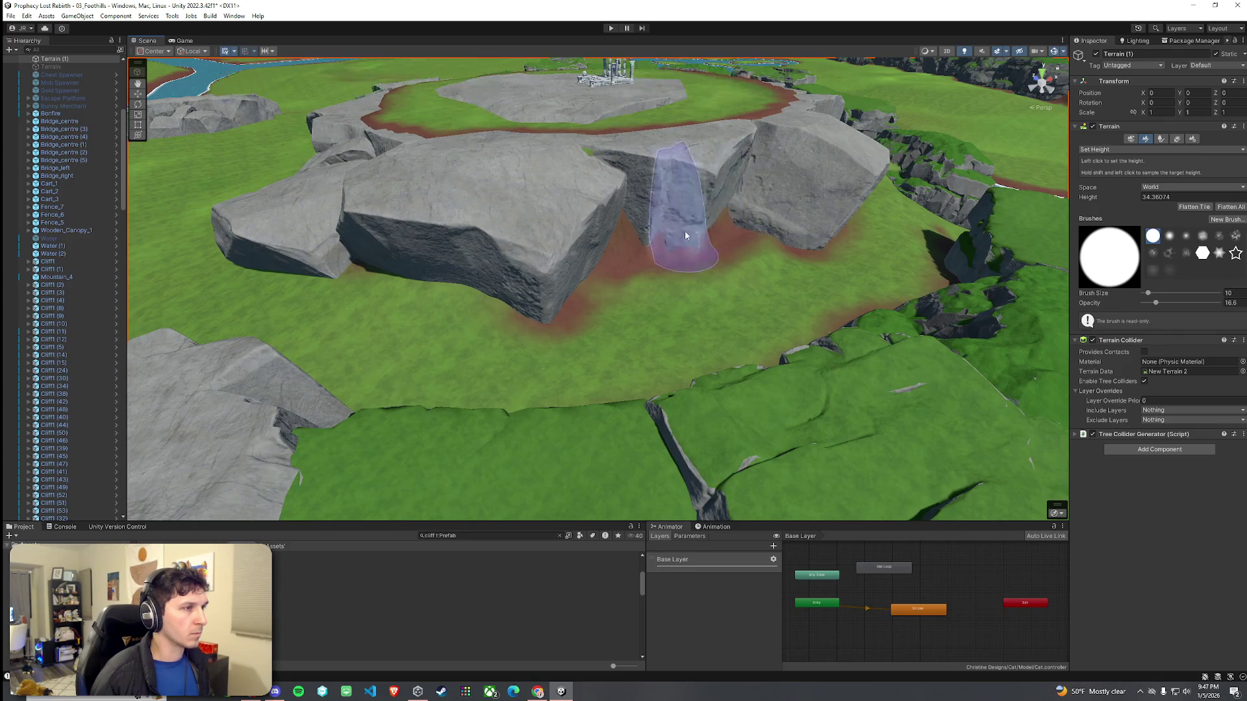
mouse_move(620, 248)
left_mouse_down()
mouse_move(676, 243)
mouse_move(637, 238)
mouse_move(482, 274)
left_mouse_up()
mouse_move(587, 263)
left_mouse_down()
mouse_move(682, 267)
mouse_move(653, 263)
left_mouse_up()
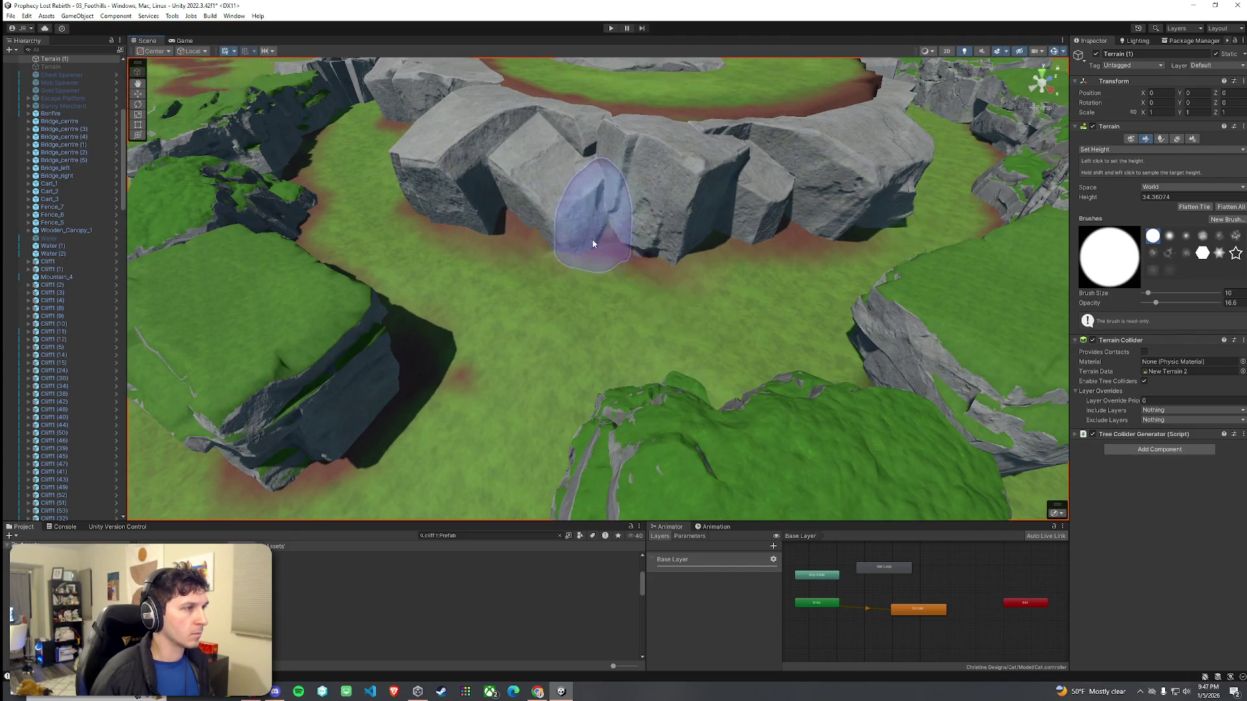
mouse_move(510, 233)
left_mouse_down()
mouse_move(585, 240)
mouse_move(653, 224)
mouse_move(656, 279)
mouse_move(668, 279)
mouse_move(576, 281)
mouse_move(492, 264)
mouse_move(345, 283)
mouse_move(597, 306)
left_mouse_up()
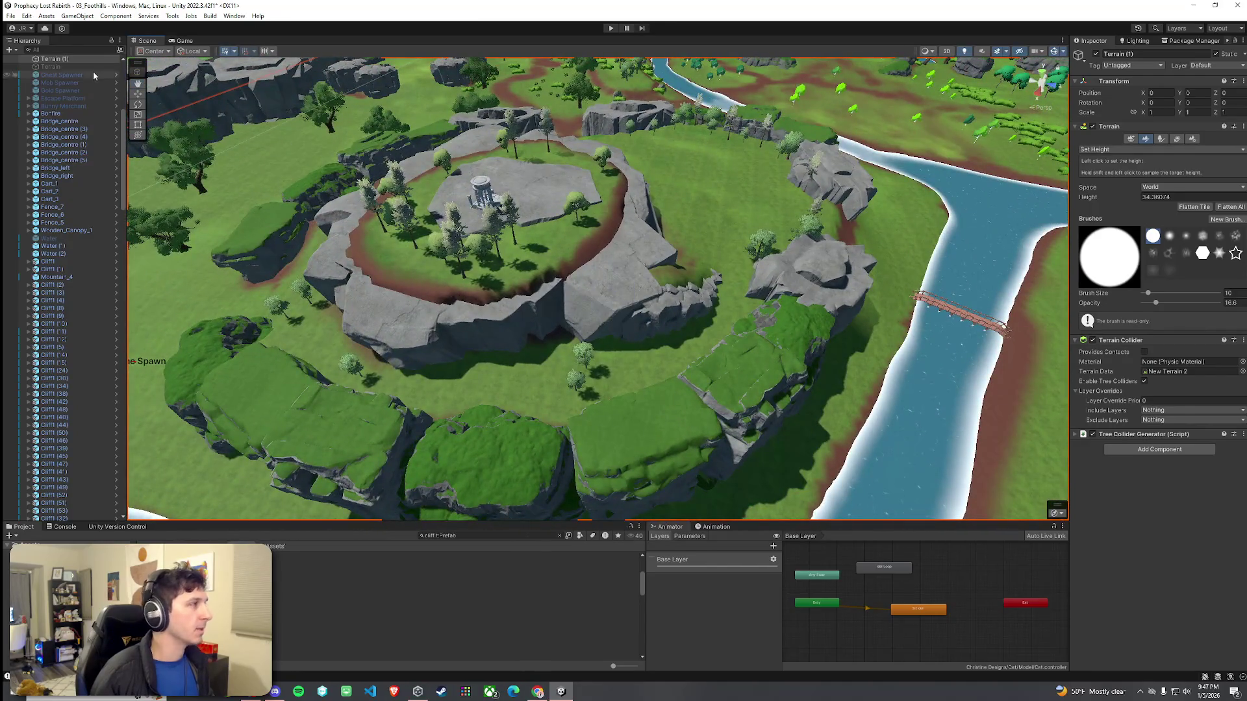
left_click(10, 15)
key("Escape")
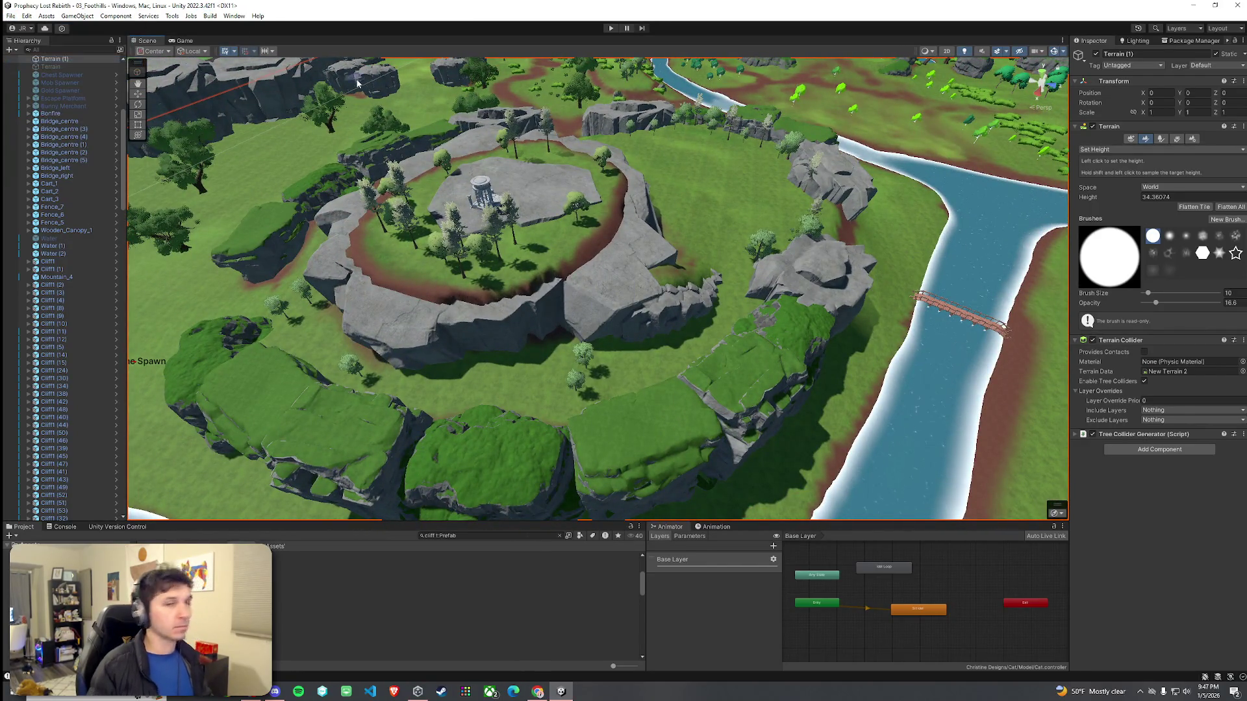
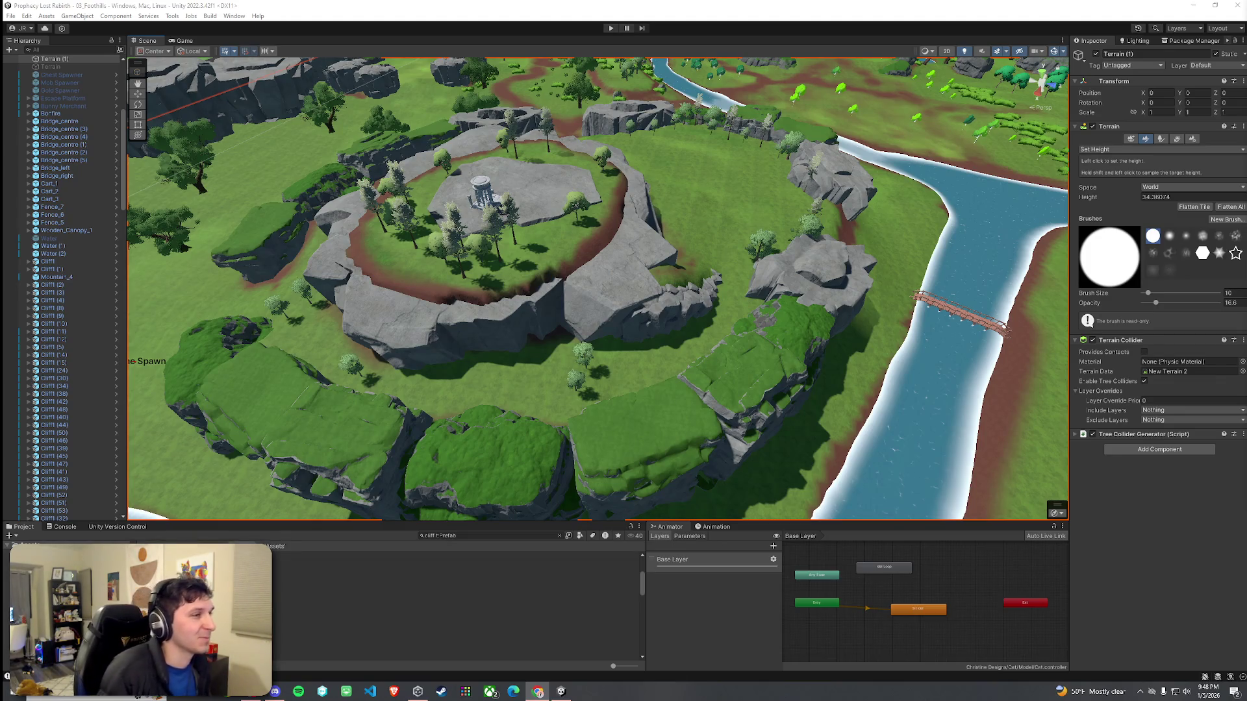
Step: Search the Project for 'cobblestone' and preview the cobblestone height texture
mouse_move(835, 264)
left_mouse_down()
mouse_move(799, 291)
mouse_move(854, 257)
mouse_move(679, 259)
mouse_move(539, 548)
left_mouse_up()
scroll(799, 294, "up", 5)
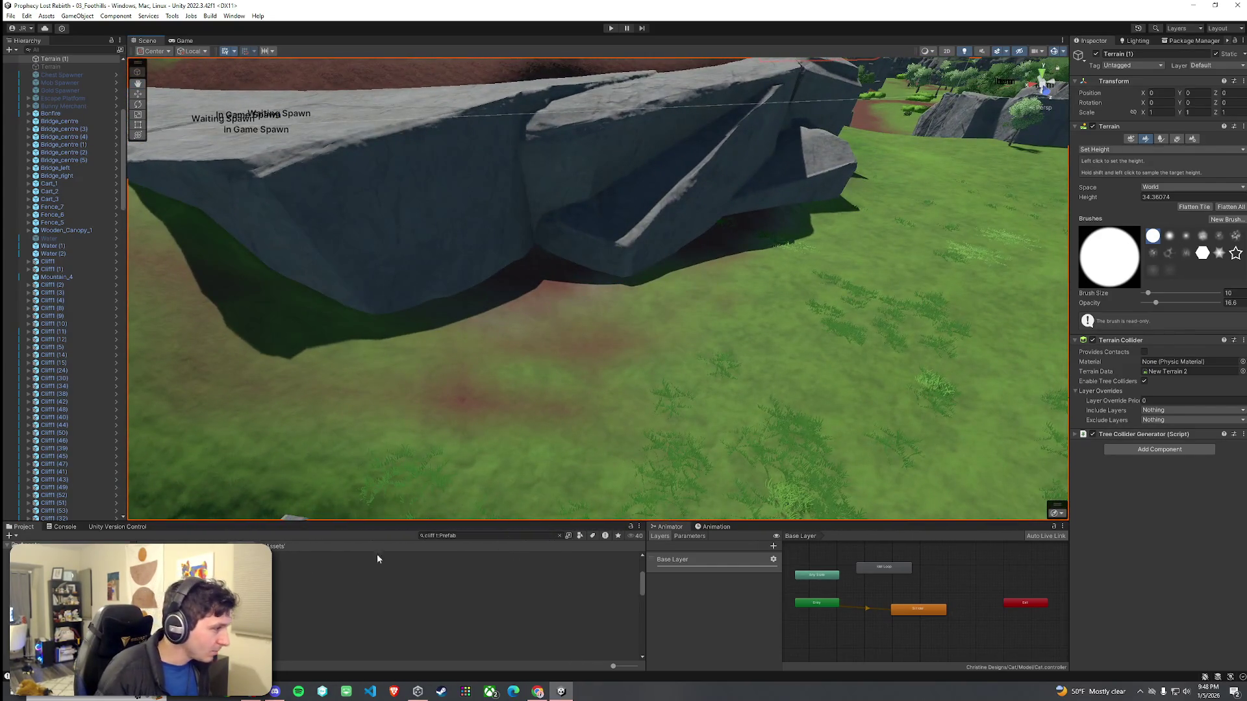
type("obblestone")
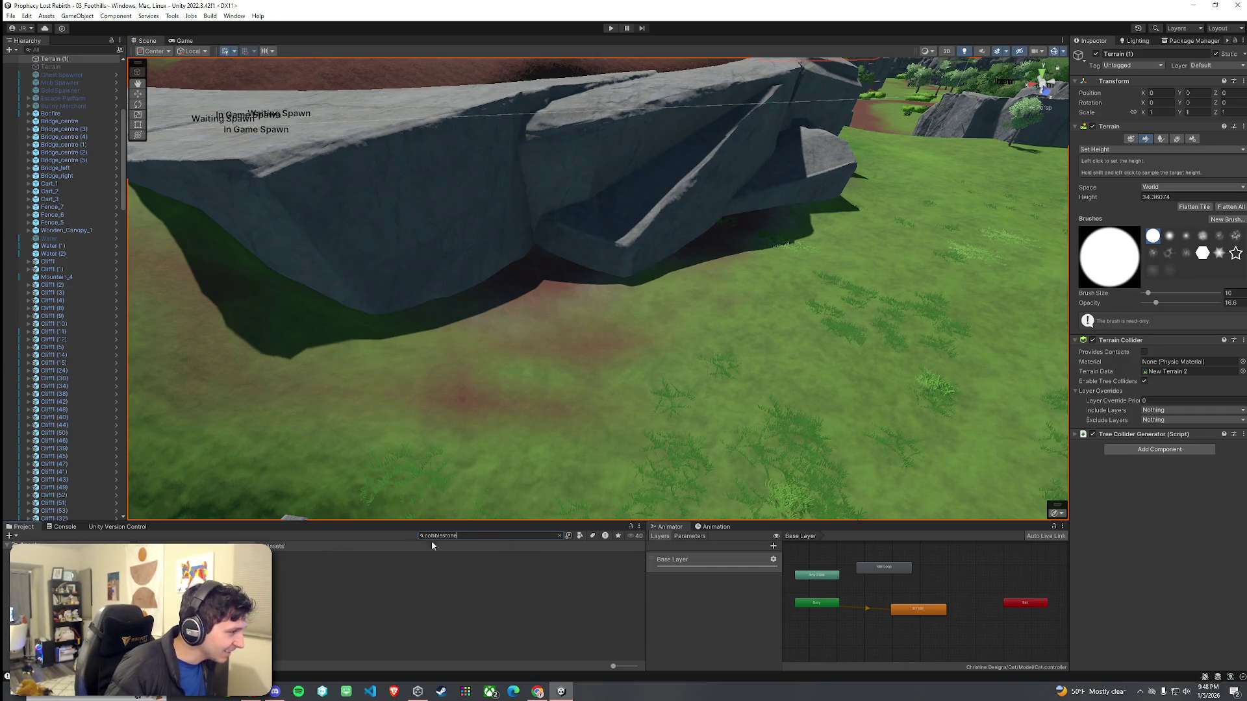
left_click(233, 578)
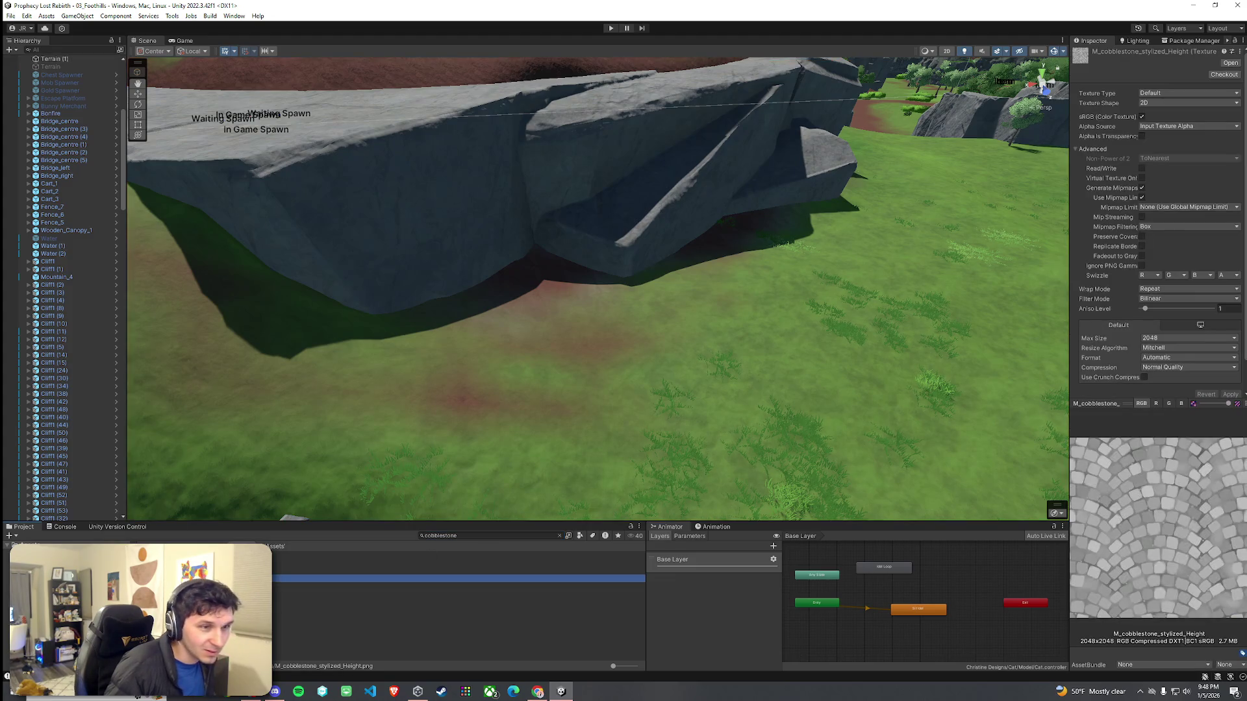
Step: Select the terrain, switch it to Paint Texture, and bring up Edit Terrain Layers
left_click(712, 445)
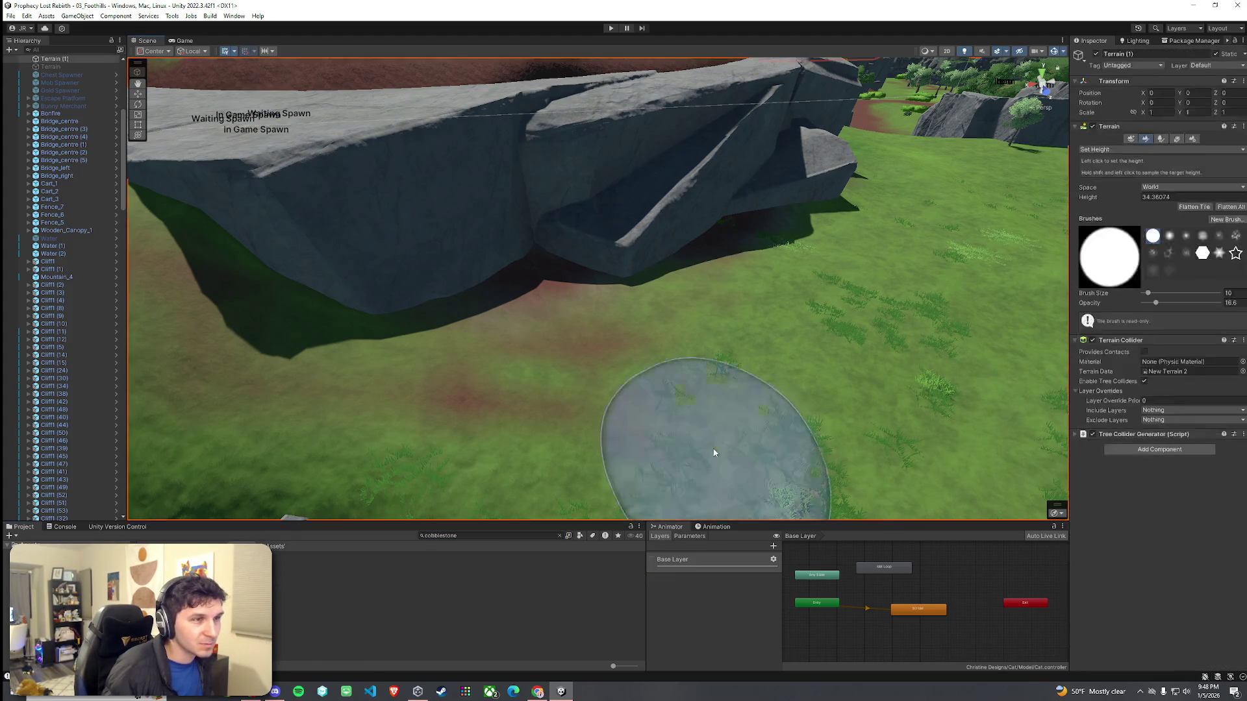
left_click(1156, 149)
left_click(1154, 167)
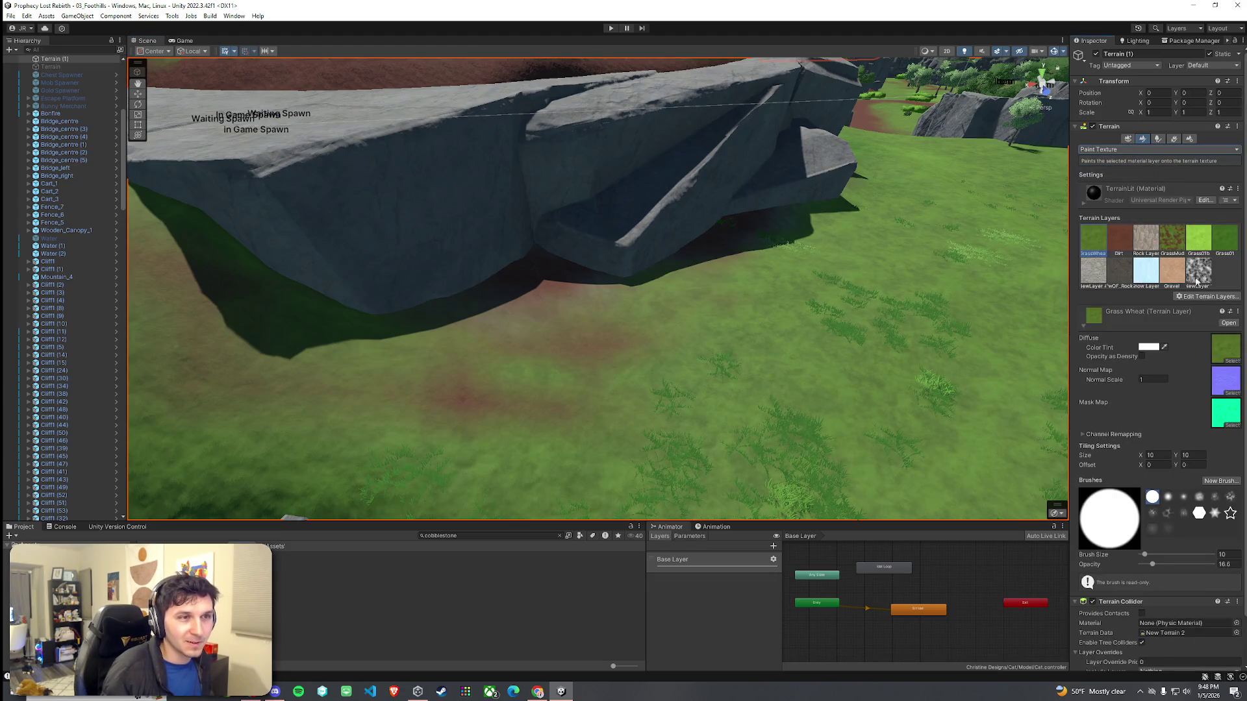
left_click(1214, 296)
left_click(1211, 310)
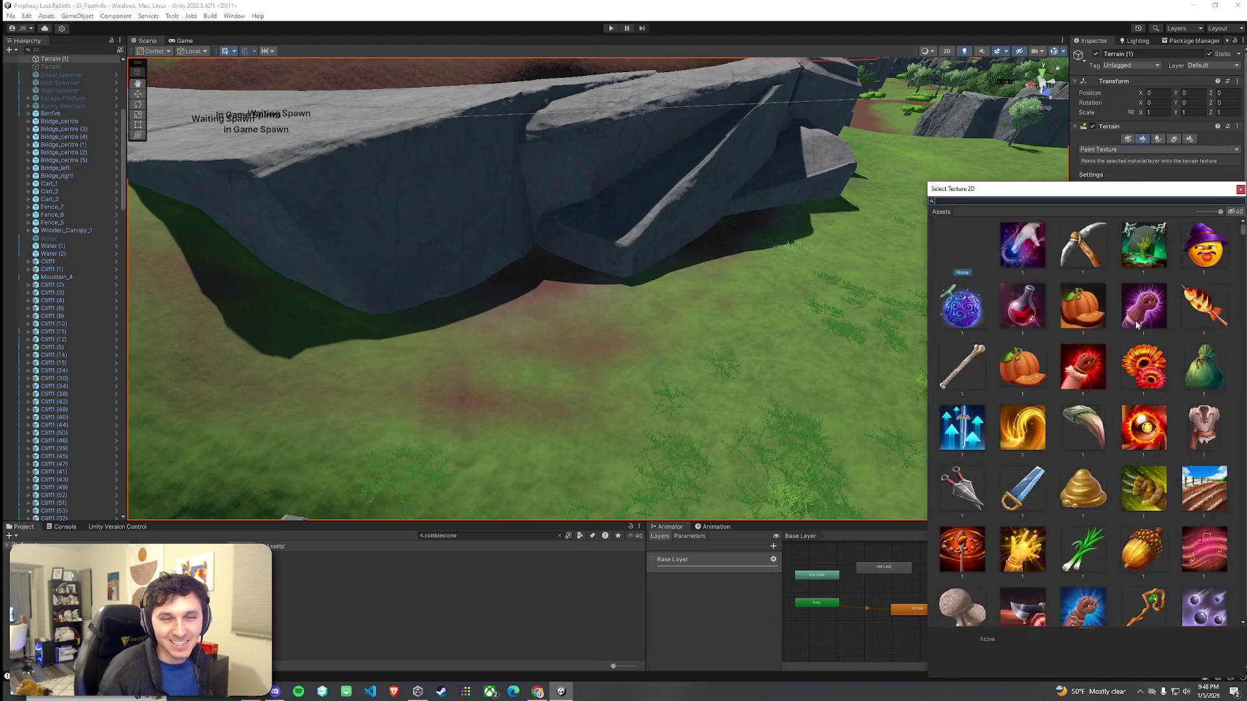
left_click(1241, 189)
left_click(1209, 297)
left_click(1208, 310)
left_click(1241, 189)
left_click(1190, 298)
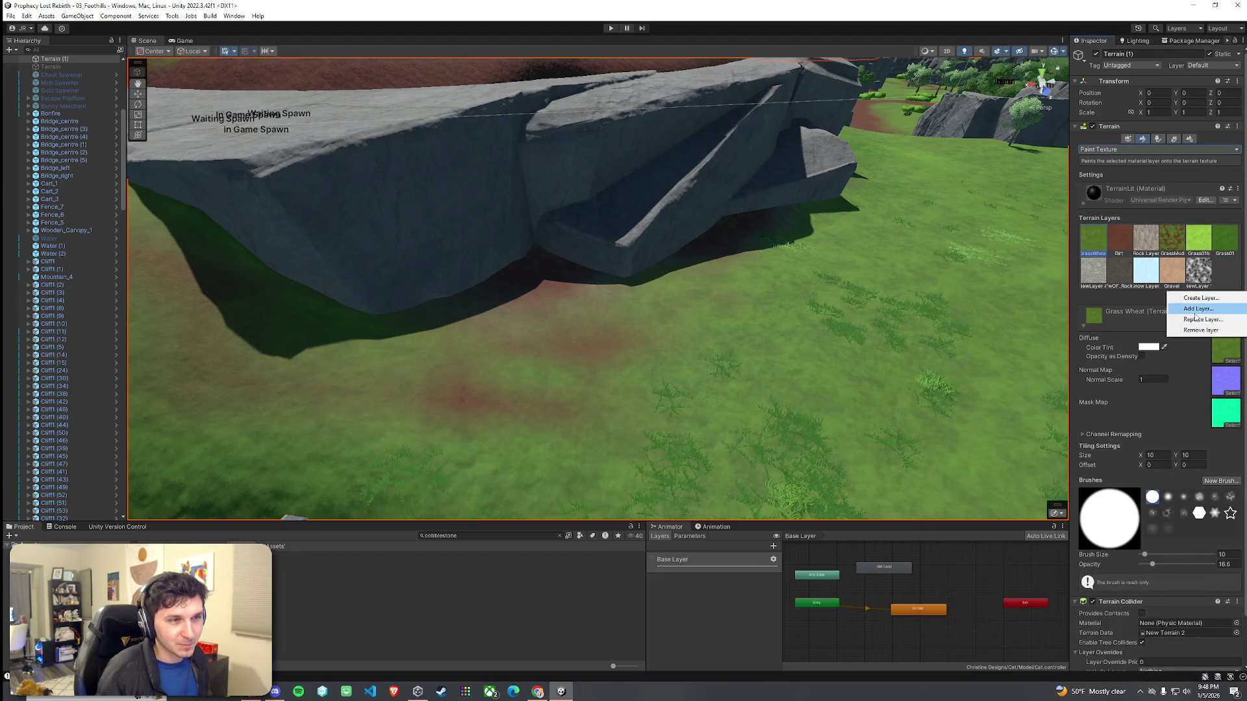
Step: Add the existing Cobblestone Layer to the terrain layers
left_click(1207, 322)
type("cobble")
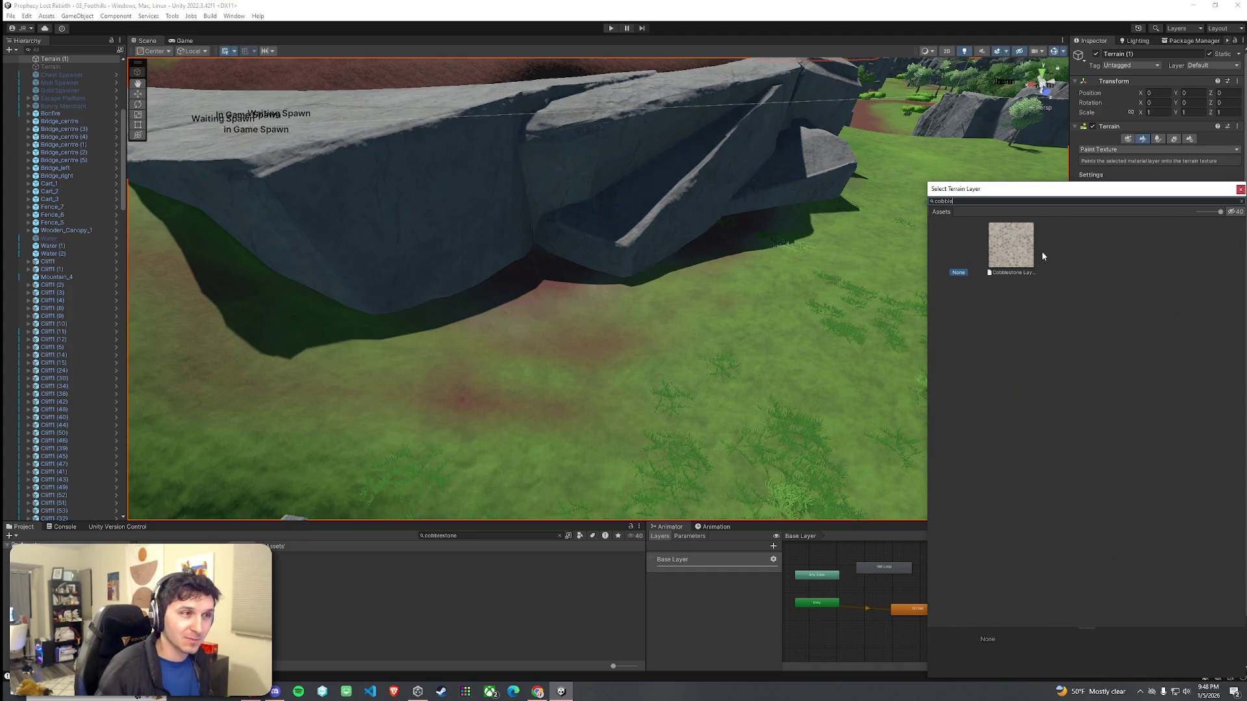
double_click(1041, 251)
Step: Try painting cobblestone along the path under the arch, then undo it
mouse_move(499, 281)
left_mouse_down()
mouse_move(548, 306)
mouse_move(543, 294)
left_mouse_up()
left_click(1225, 272)
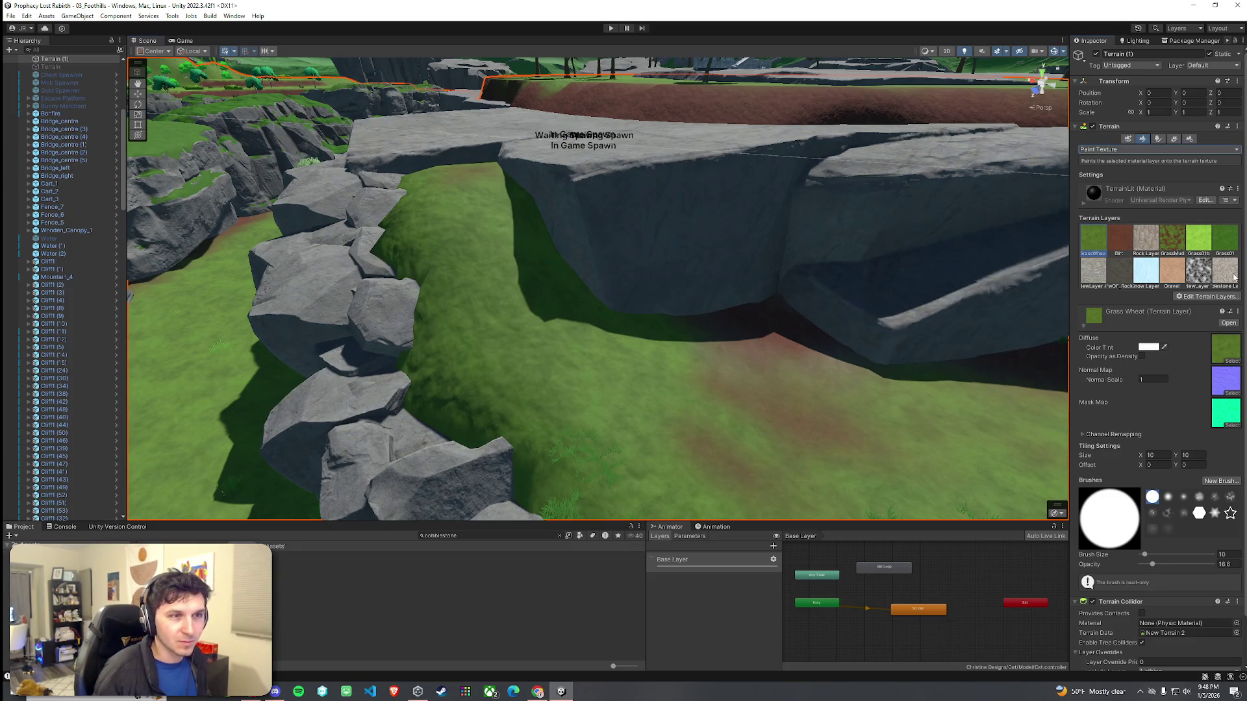
mouse_move(571, 348)
left_mouse_down()
mouse_move(529, 250)
mouse_move(694, 394)
left_mouse_up()
scroll(694, 394, "up", 10)
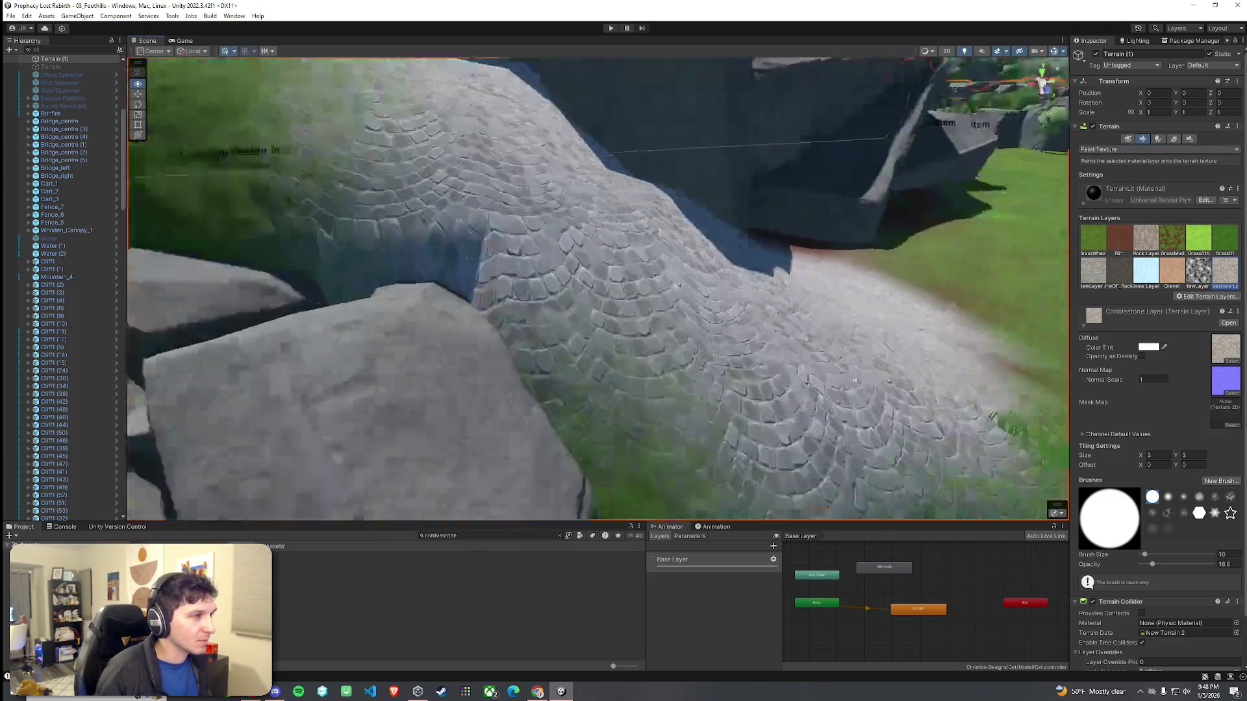
scroll(659, 324, "down", 6)
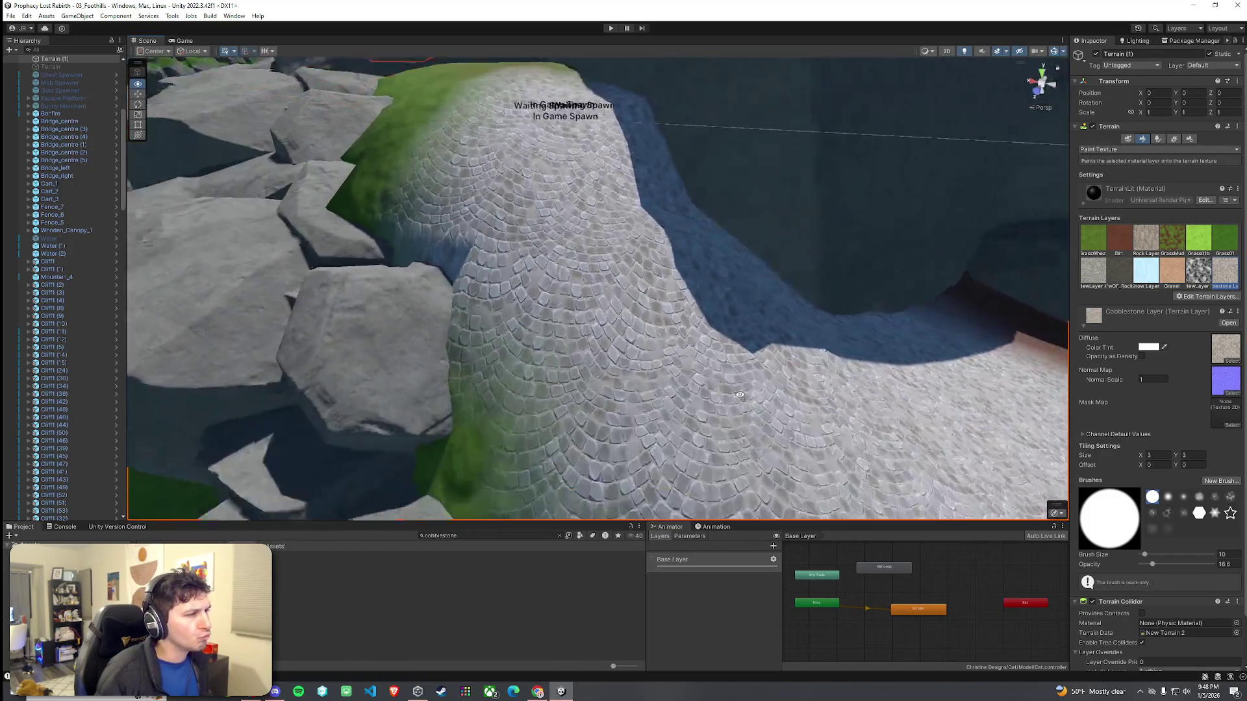
left_click_drag(740, 395, 739, 396)
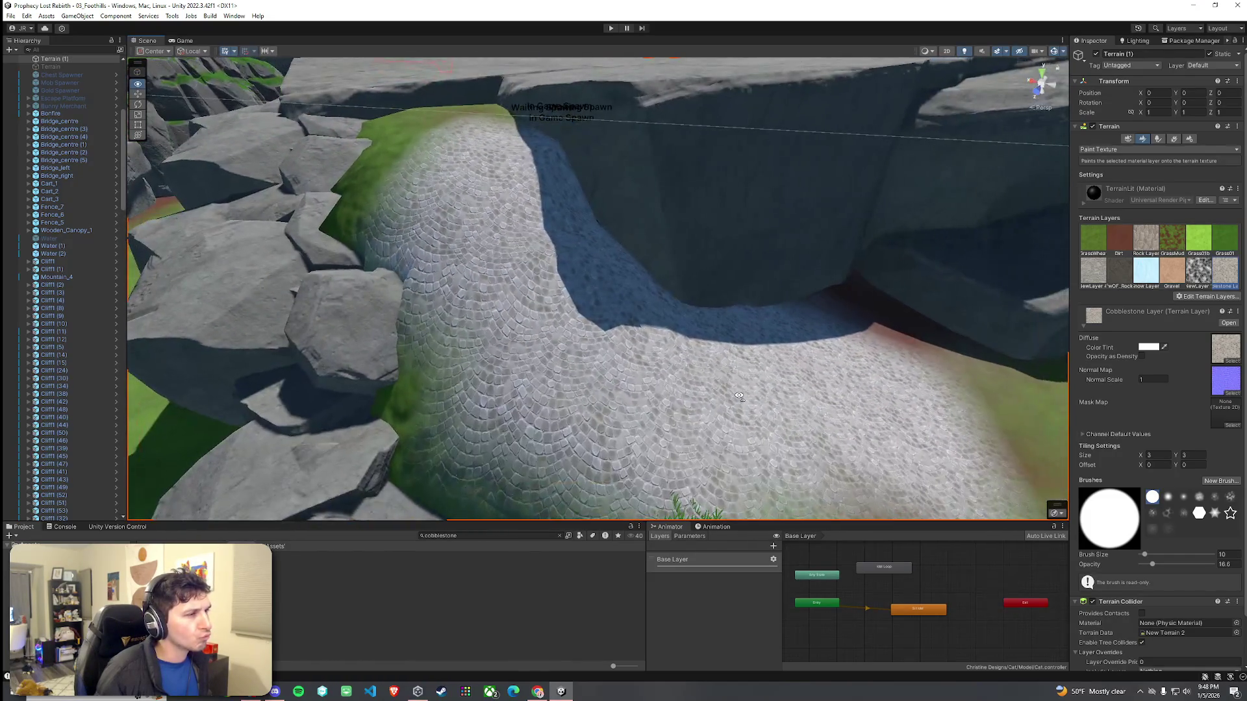
key("ctrl+z")
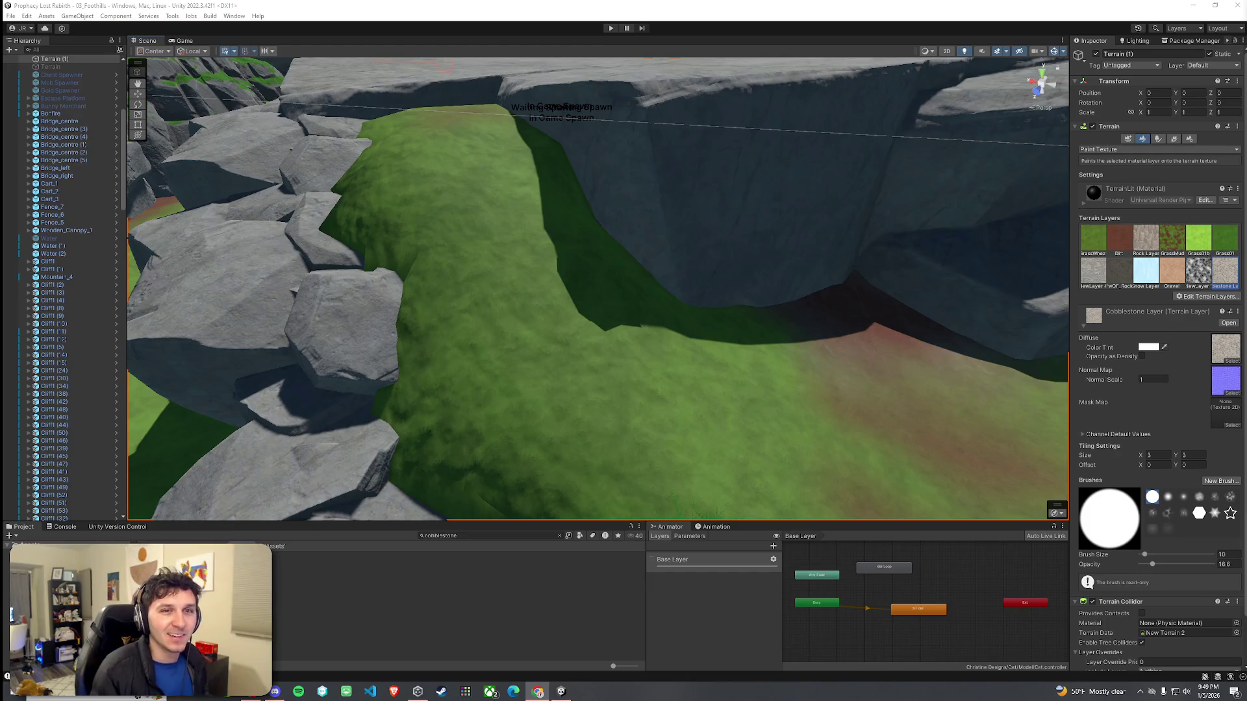
Step: Paint broad and faint Dirt strokes up the slope under the arch, redoing the first stroke
scroll(576, 268, "down", 5)
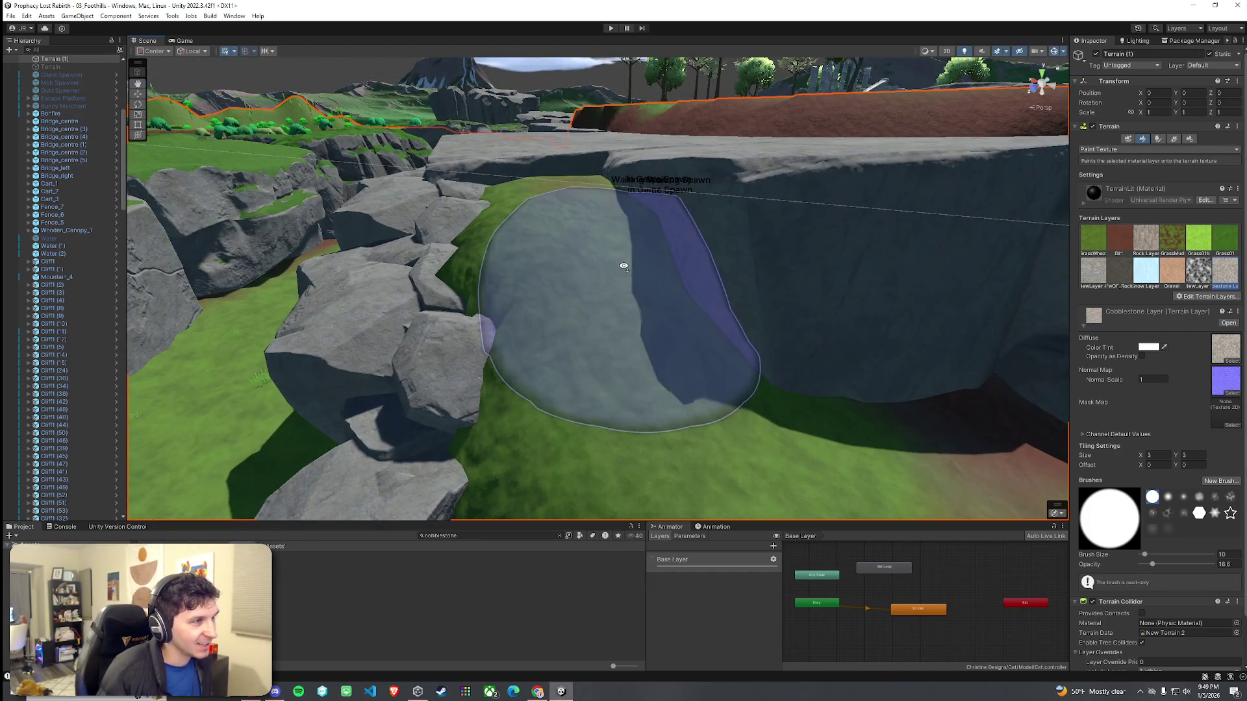
scroll(622, 266, "up", 5)
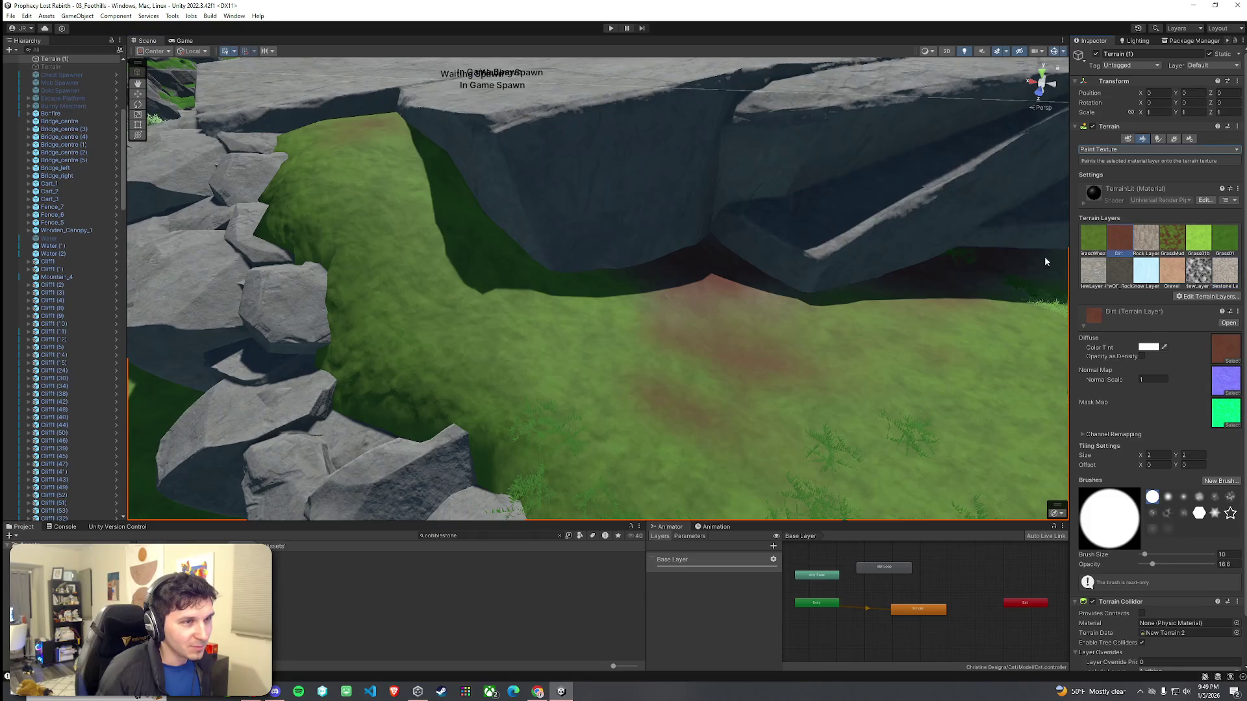
mouse_move(581, 355)
left_mouse_down()
mouse_move(517, 337)
mouse_move(429, 251)
left_mouse_up()
key("ctrl+z")
key("ctrl+z")
key("ctrl+z")
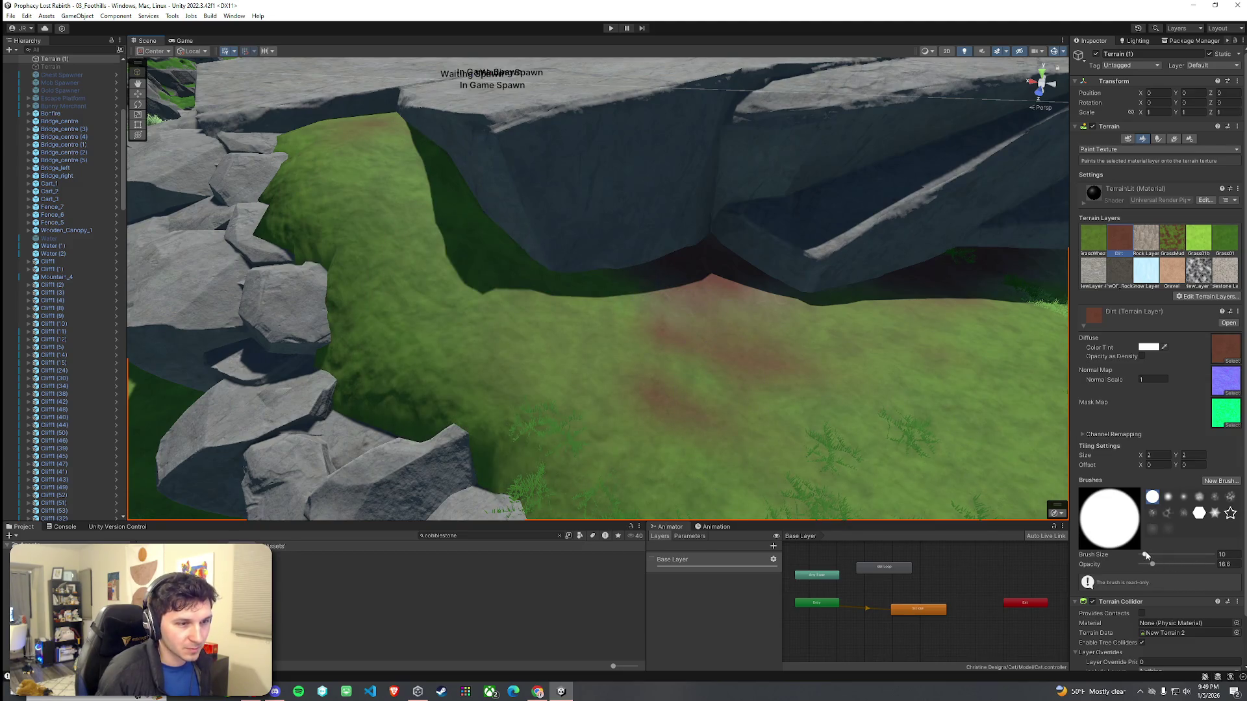
mouse_move(640, 411)
left_mouse_down()
mouse_move(383, 223)
mouse_move(348, 142)
left_mouse_up()
mouse_move(669, 376)
left_mouse_down()
mouse_move(821, 409)
mouse_move(595, 384)
left_mouse_up()
scroll(594, 385, "down", 3)
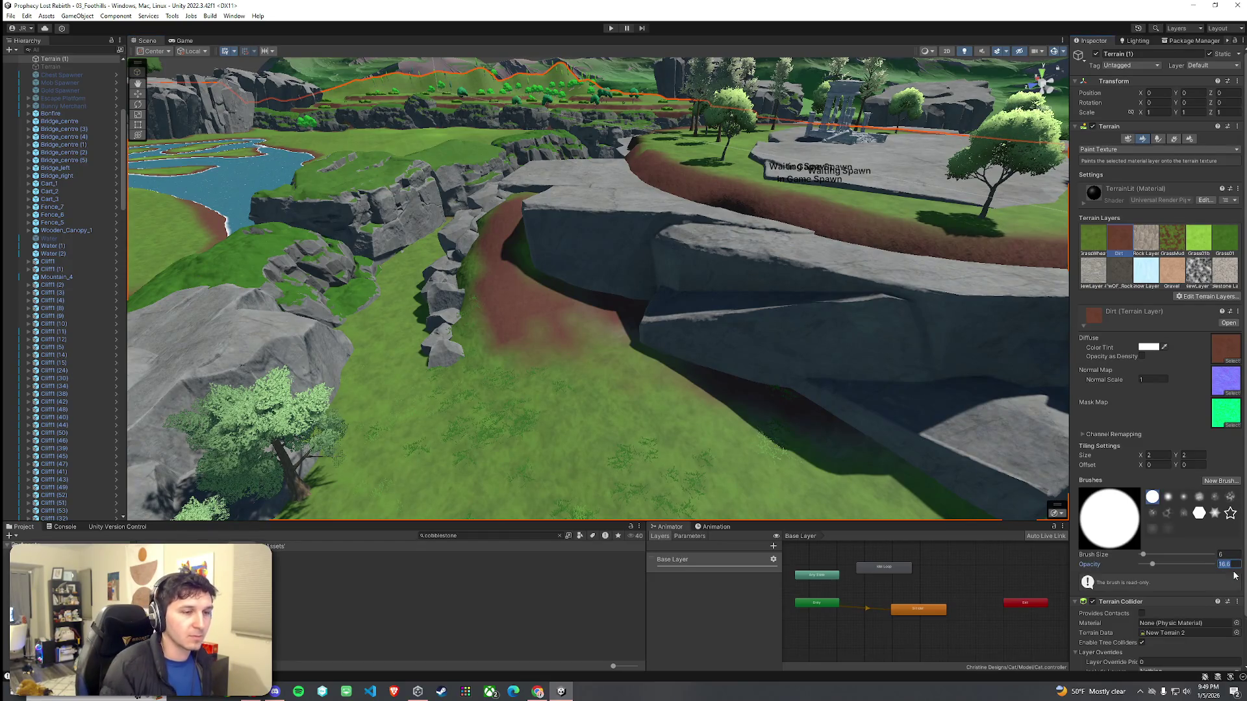
mouse_move(653, 339)
left_mouse_down()
mouse_move(495, 389)
mouse_move(529, 367)
mouse_move(612, 380)
mouse_move(556, 334)
mouse_move(613, 376)
mouse_move(601, 419)
mouse_move(593, 403)
mouse_move(645, 387)
mouse_move(629, 359)
mouse_move(659, 393)
left_mouse_up()
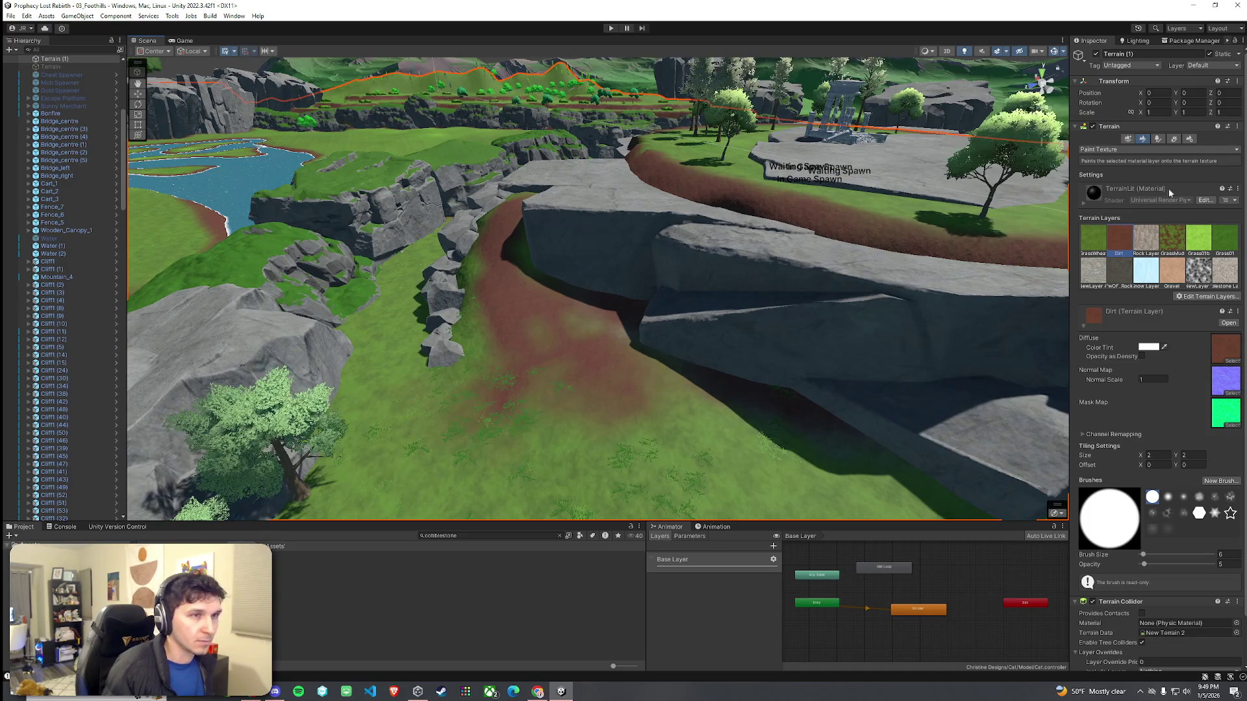
left_click(1171, 140)
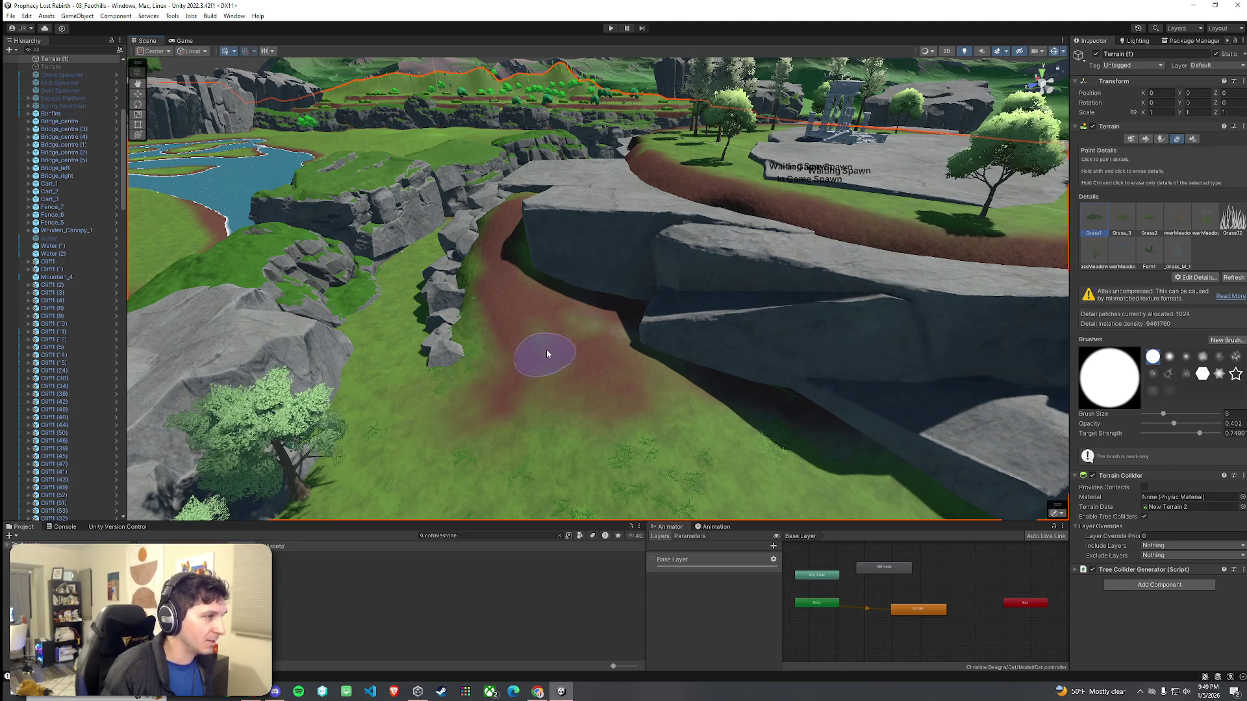
Step: Save the scene from the File menu
mouse_move(613, 320)
left_mouse_down()
mouse_move(557, 423)
mouse_move(592, 365)
mouse_move(785, 357)
mouse_move(568, 345)
mouse_move(531, 294)
mouse_move(874, 411)
mouse_move(773, 379)
mouse_move(748, 423)
mouse_move(805, 419)
mouse_move(779, 396)
left_mouse_up()
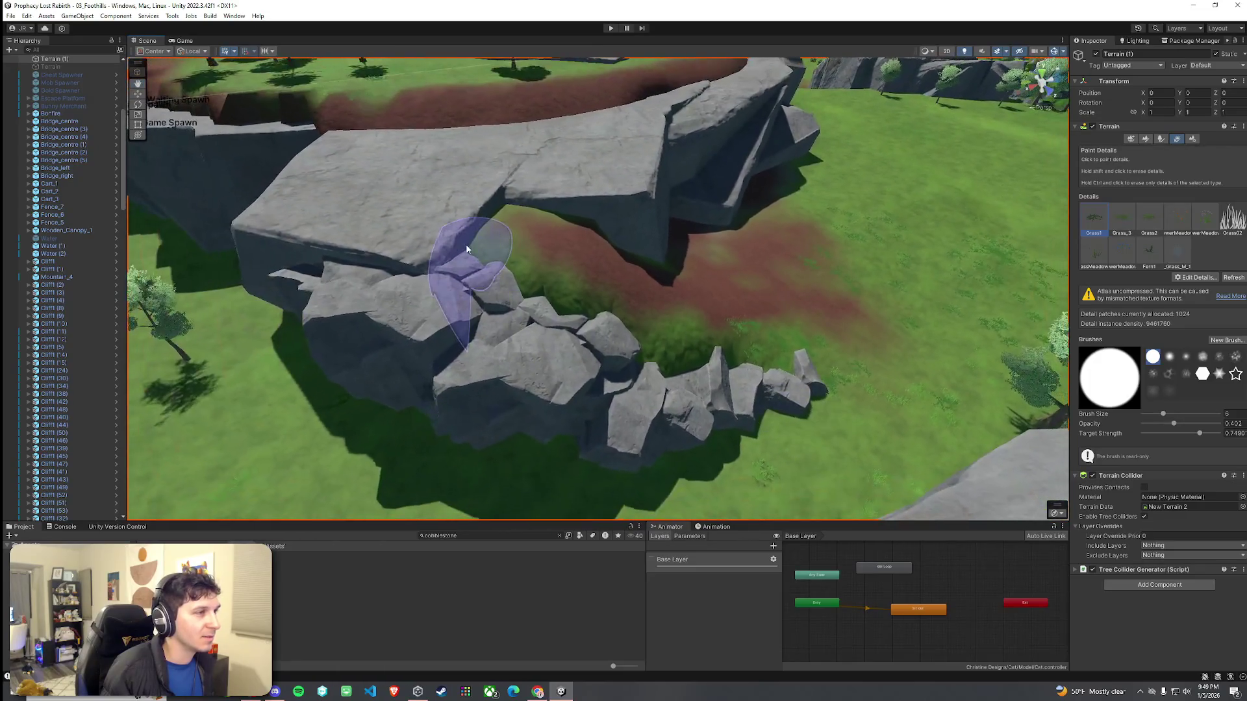
left_click(11, 16)
left_click(29, 62)
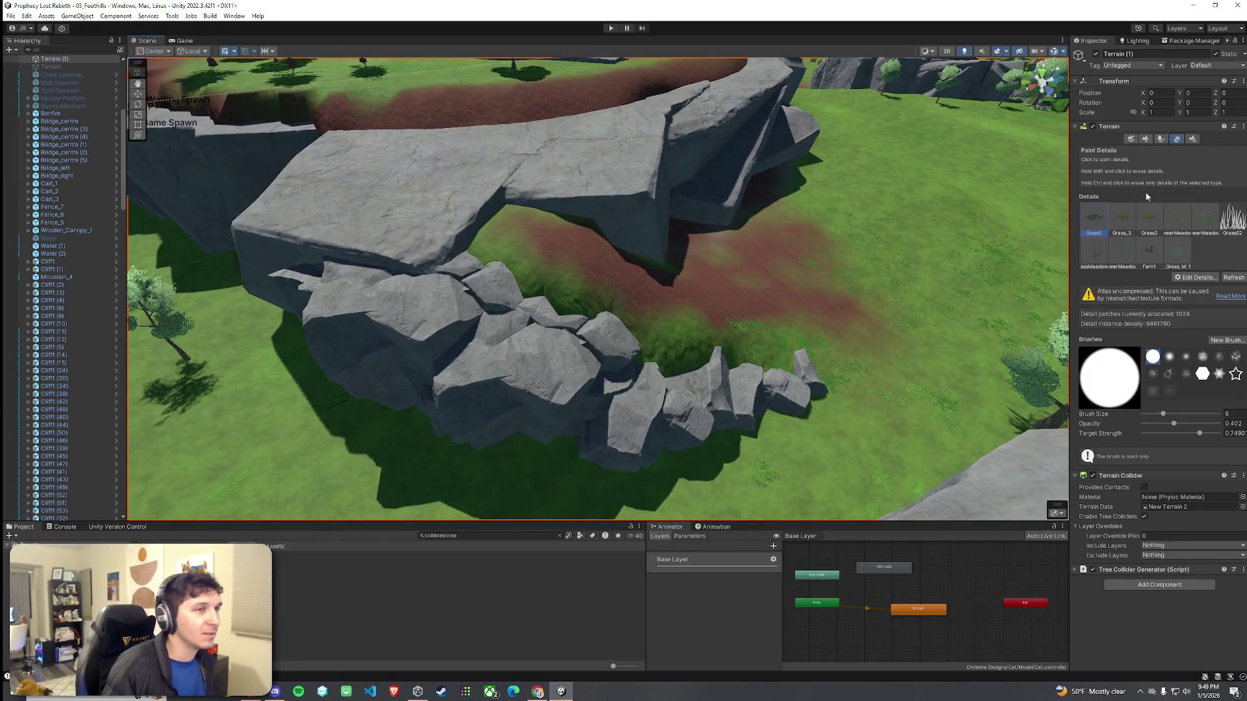
Step: Switch the terrain sculpting tool to Smooth Height
left_click(1144, 139)
left_click(1146, 150)
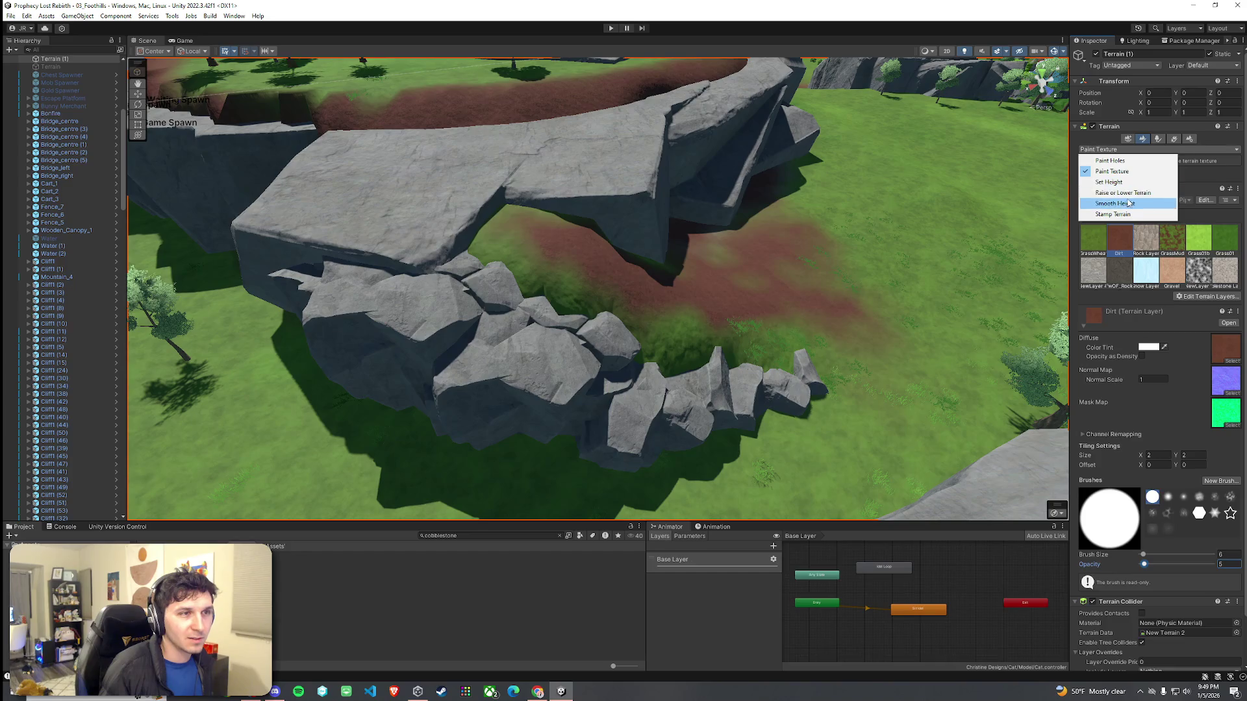
left_click(1130, 204)
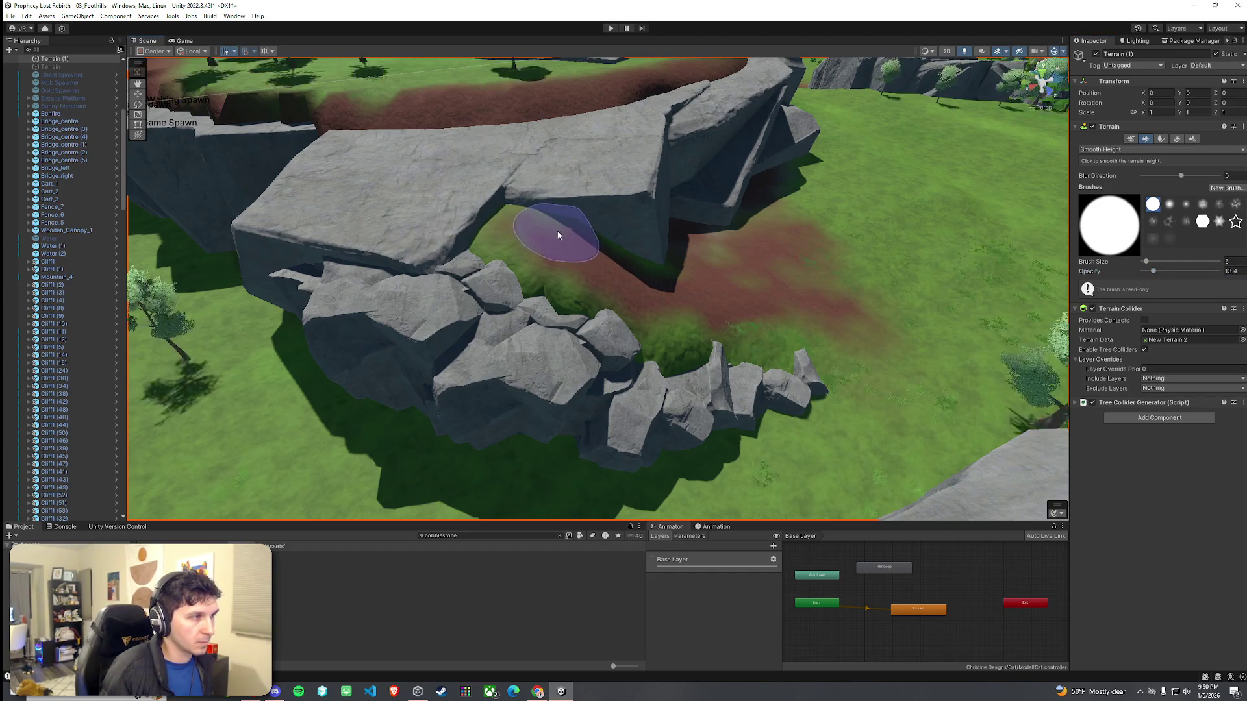
mouse_move(778, 304)
left_mouse_down()
mouse_move(828, 315)
mouse_move(608, 259)
mouse_move(587, 209)
mouse_move(698, 190)
mouse_move(769, 236)
mouse_move(882, 237)
mouse_move(970, 261)
mouse_move(844, 247)
mouse_move(650, 253)
left_mouse_up()
Step: Check the File menu, then open the scene header's context menu in the Hierarchy
left_click(10, 16)
left_click(32, 68)
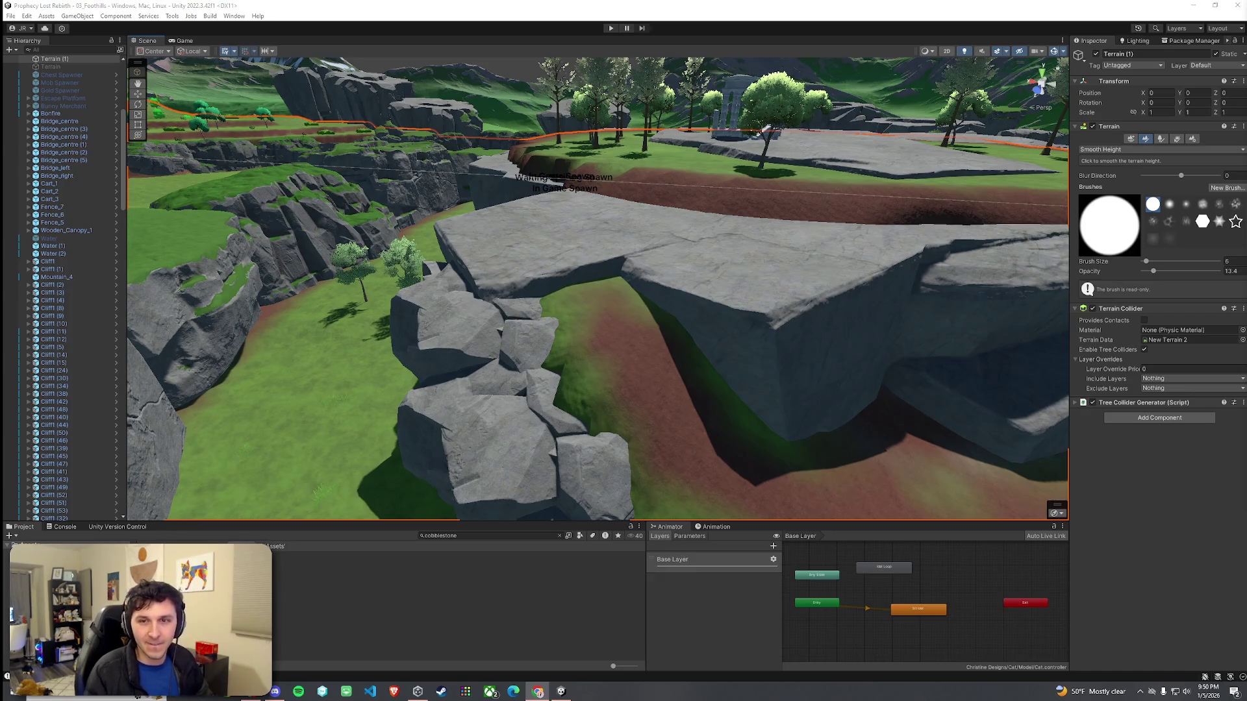
right_click(42, 59)
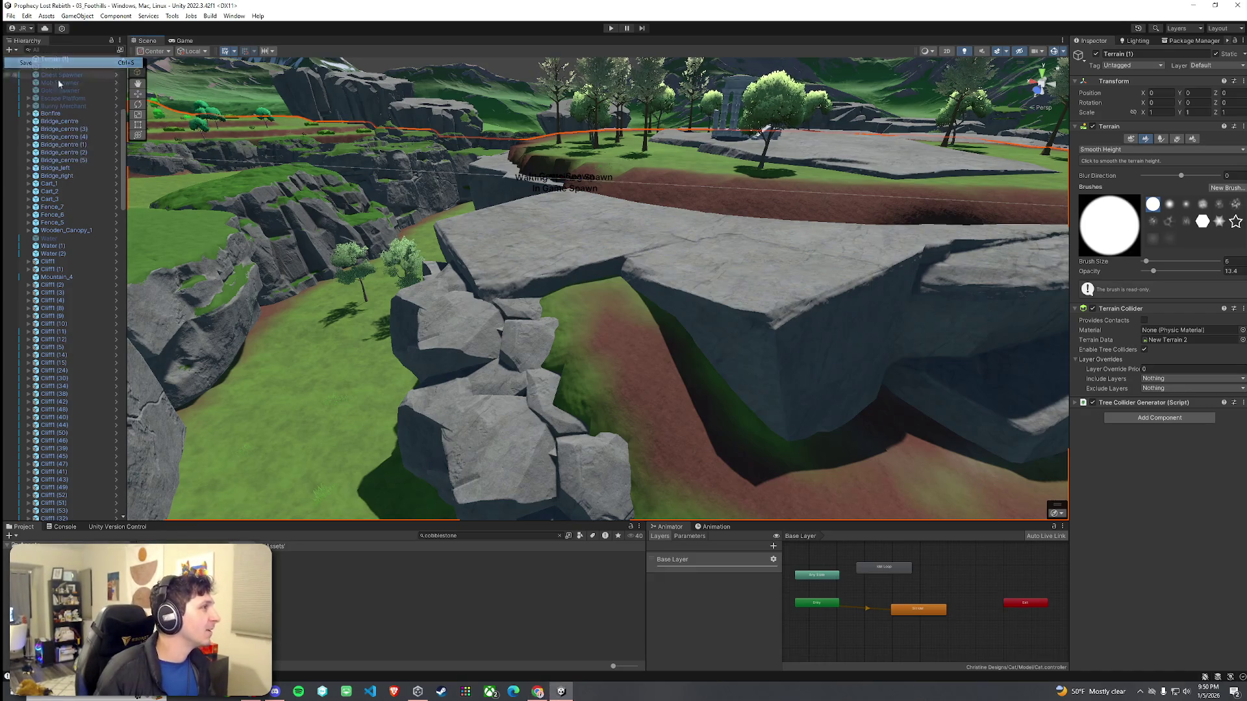
Step: Open the Stairs folder, filter to prefabs, and preview P_FW01_Ruins_Int_Stairs_2x1x4_01 from the side
scroll(508, 289, "up", 3)
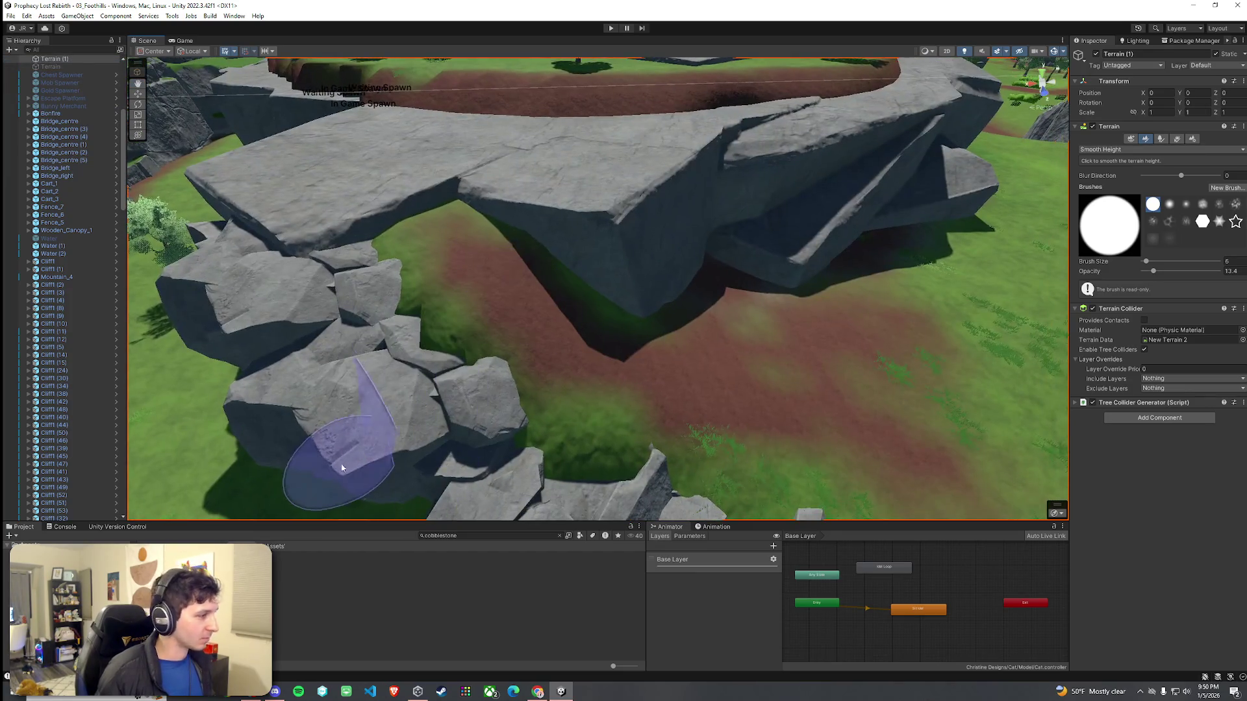
type("stair")
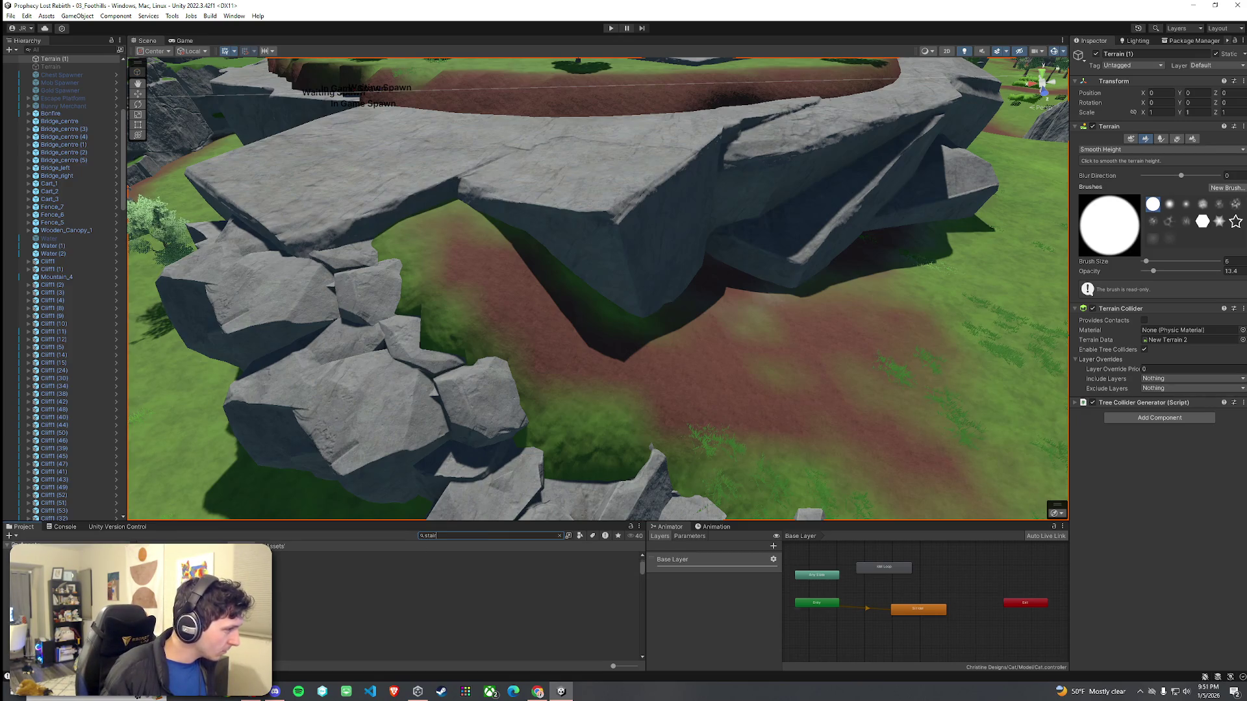
key("Down")
key("Return")
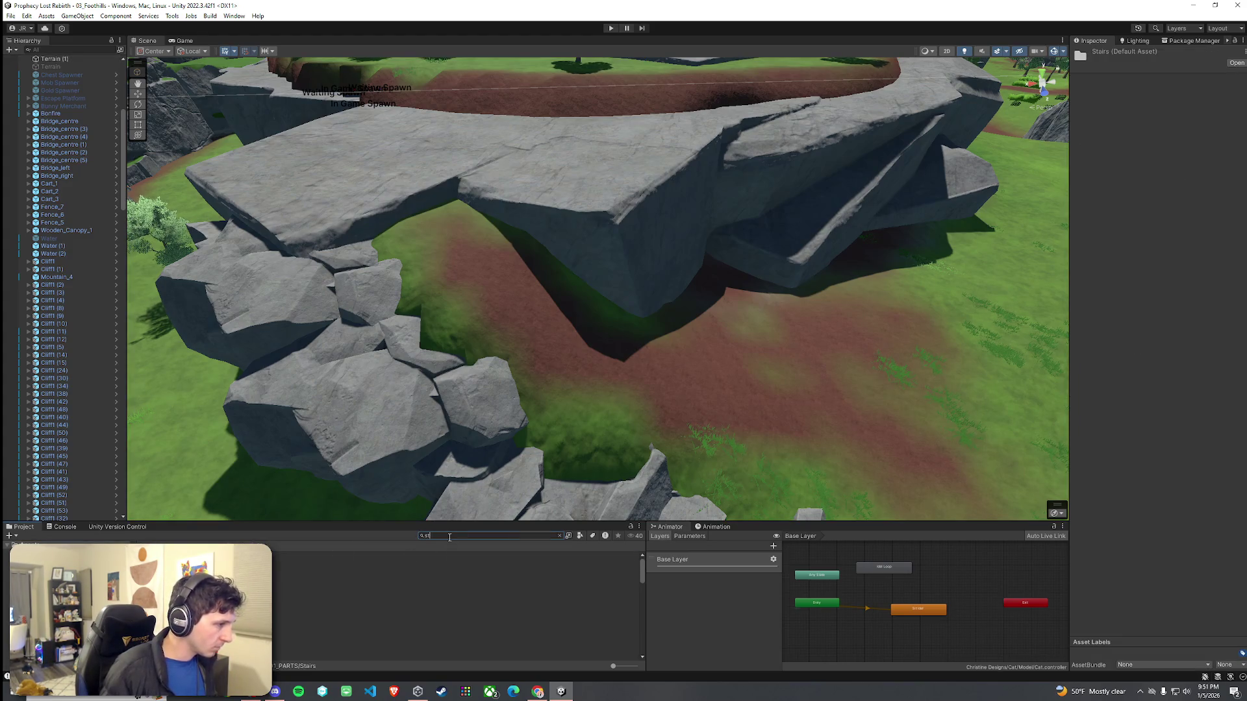
type("air")
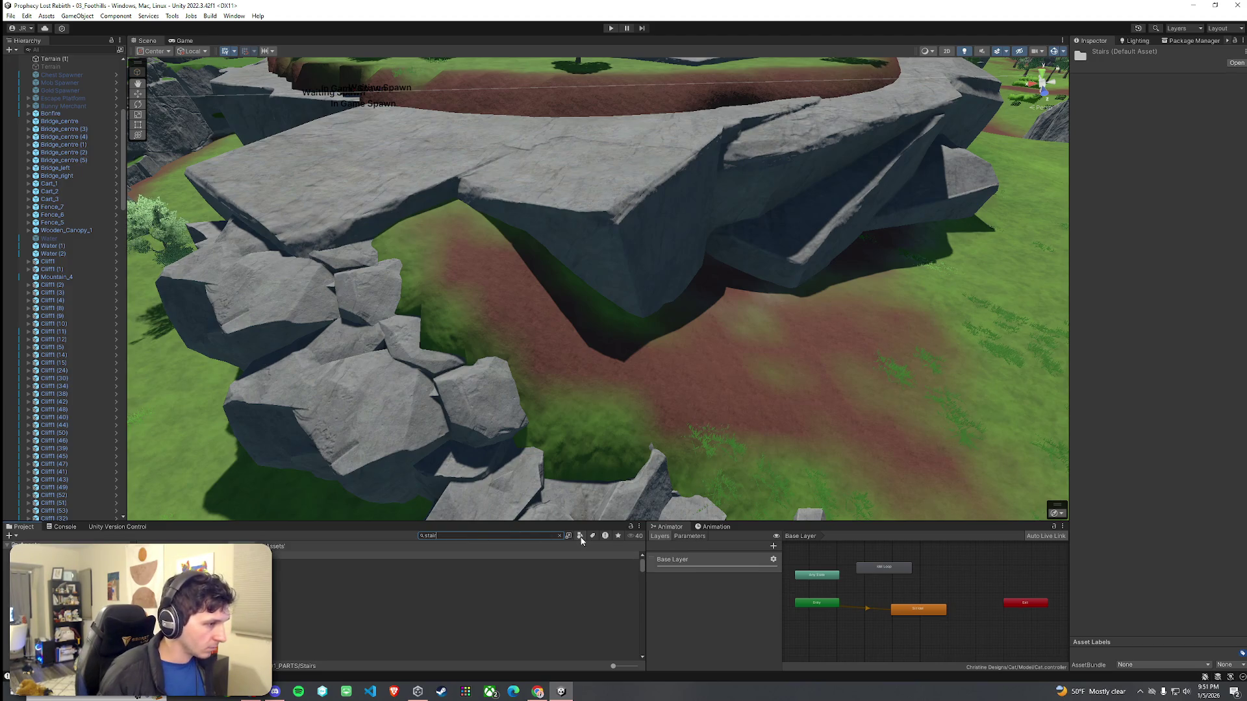
left_click(579, 535)
left_click(593, 467)
left_click(336, 555)
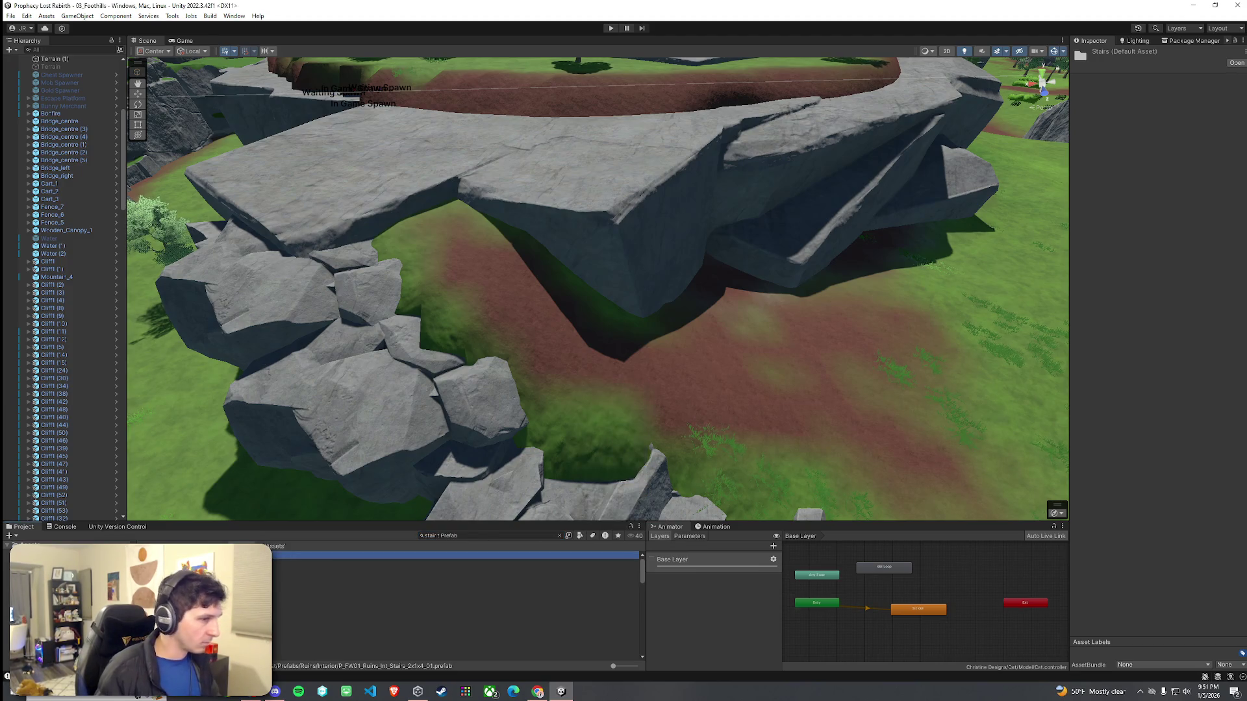
left_click_drag(1200, 541, 914, 505)
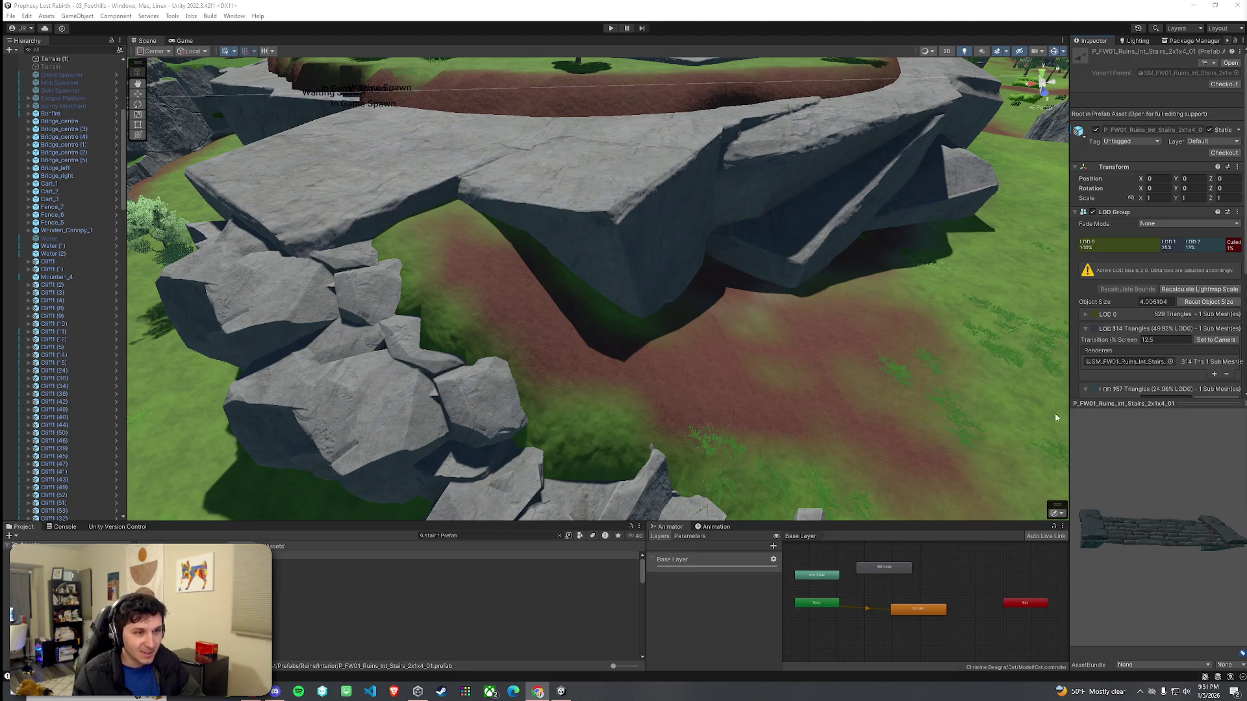
Step: Drop P_FW01_Ruins_Int_Stairs_2x05x4_03 into the scene and move it onto the dirt path under the arch
left_click(291, 566)
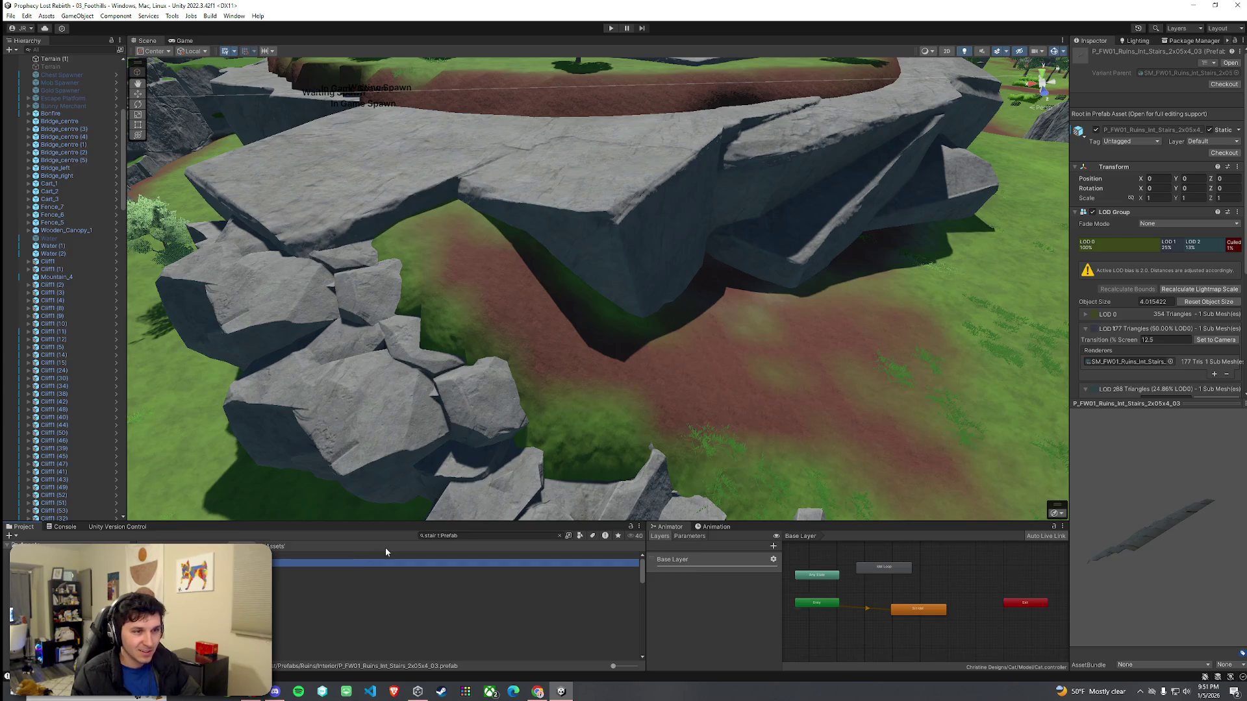
left_click_drag(1098, 513, 1214, 526)
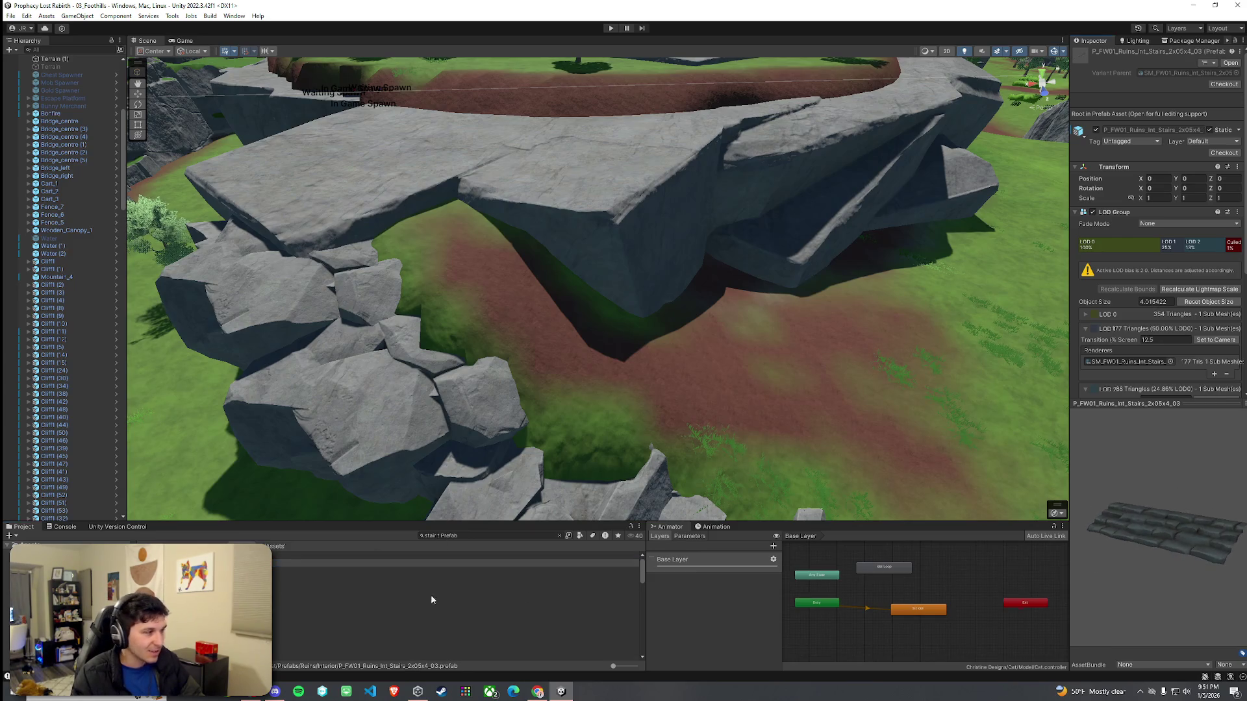
mouse_move(292, 563)
left_mouse_down()
mouse_move(498, 287)
mouse_move(454, 273)
mouse_move(450, 221)
mouse_move(451, 231)
left_mouse_up()
key("w")
key("f")
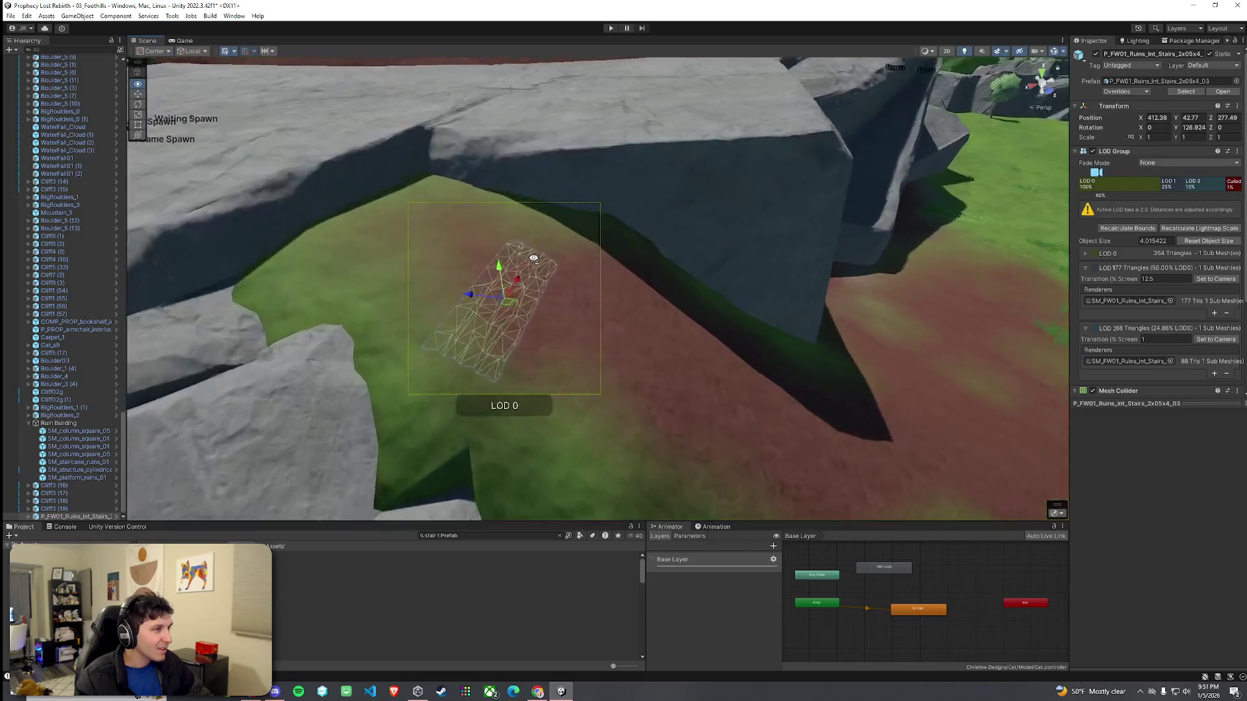
mouse_move(519, 273)
left_mouse_down()
mouse_move(609, 319)
mouse_move(637, 310)
mouse_move(591, 285)
mouse_move(592, 317)
mouse_move(704, 320)
mouse_move(448, 301)
mouse_move(558, 286)
mouse_move(610, 255)
mouse_move(656, 270)
mouse_move(614, 261)
mouse_move(802, 254)
mouse_move(682, 257)
mouse_move(714, 253)
mouse_move(694, 254)
left_mouse_up()
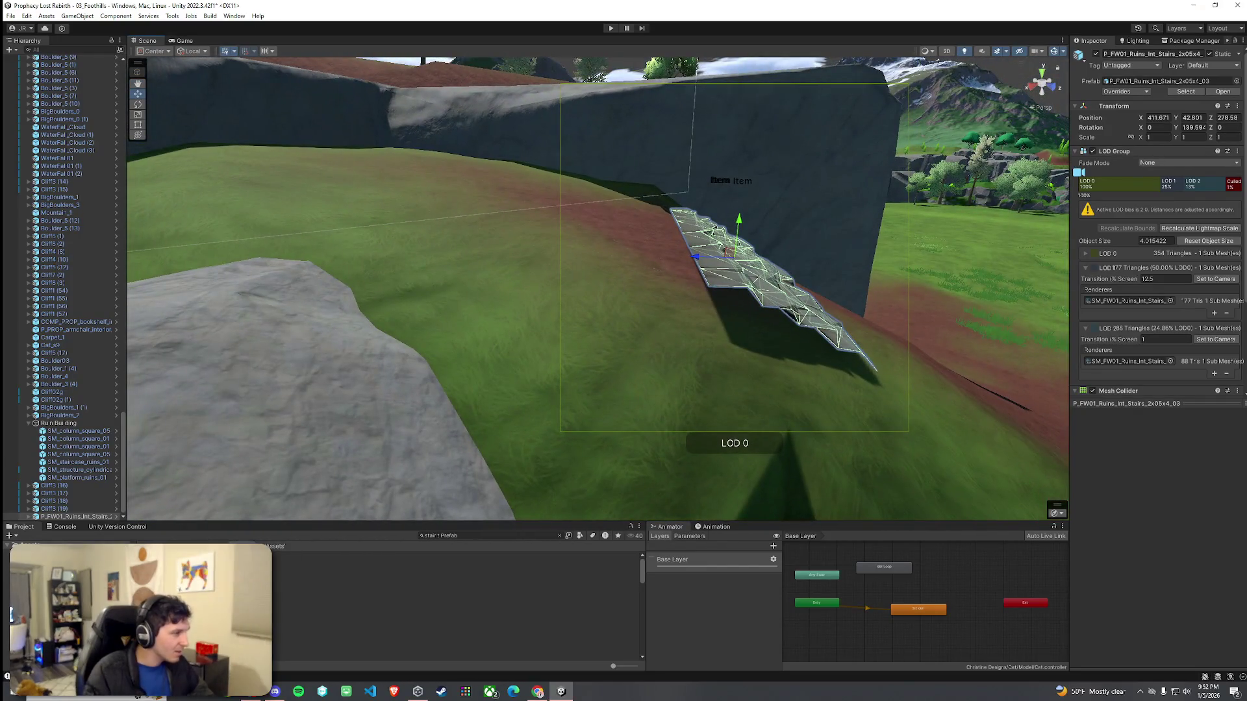
left_click(329, 586)
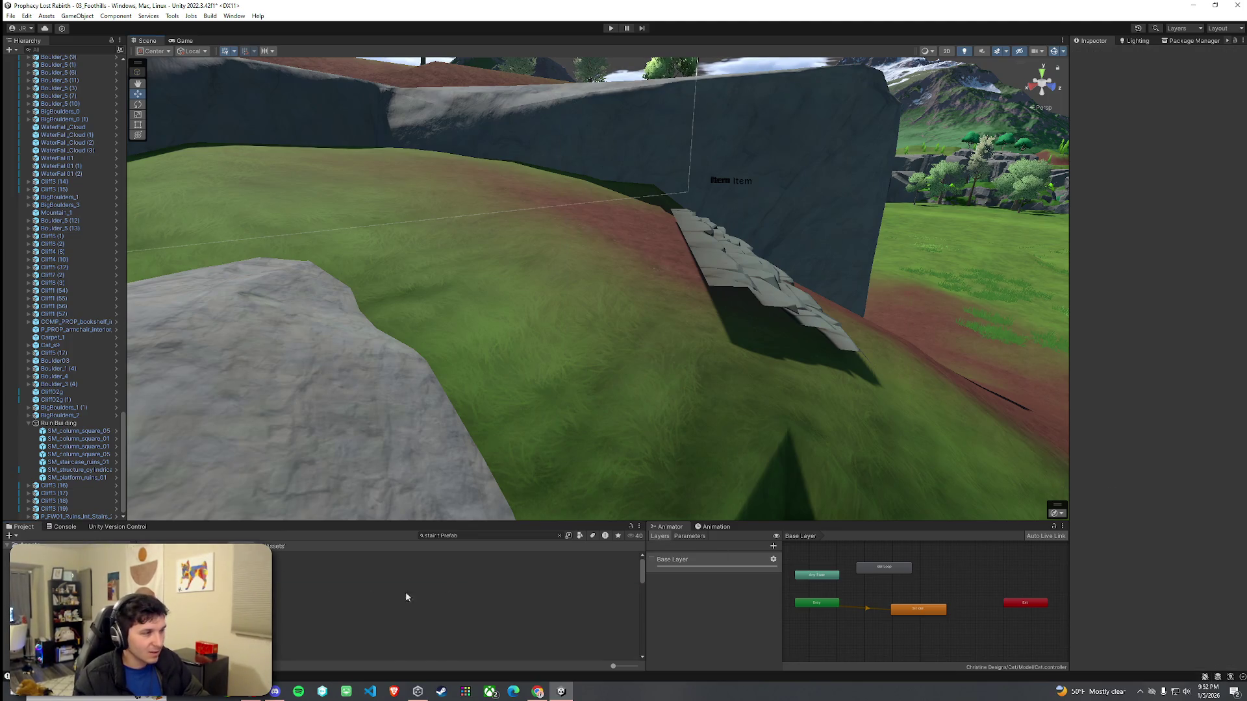
Step: Drop the P_FW01_Ruins_Int_Stairs_4x2x4_01 prefab onto the dirt path below the first stairs
left_click(305, 595)
left_click_drag(1073, 507, 1192, 515)
mouse_move(645, 338)
left_mouse_down()
mouse_move(585, 357)
mouse_move(493, 416)
left_mouse_up()
mouse_move(312, 594)
left_mouse_down()
mouse_move(316, 572)
mouse_move(746, 366)
left_mouse_up()
mouse_move(641, 304)
left_mouse_down()
mouse_move(556, 224)
mouse_move(740, 326)
mouse_move(734, 347)
left_mouse_up()
key("f")
Step: Rotate and slide the 4x2x4 stairs to run along the slope, then check them against the cliffs
key("r")
key("e")
mouse_move(589, 235)
left_mouse_down()
mouse_move(746, 260)
mouse_move(902, 263)
left_mouse_up()
key("w")
mouse_move(593, 229)
left_mouse_down()
mouse_move(675, 268)
mouse_move(745, 264)
mouse_move(746, 281)
mouse_move(693, 272)
mouse_move(690, 293)
mouse_move(740, 265)
mouse_move(630, 288)
mouse_move(712, 250)
mouse_move(713, 265)
mouse_move(665, 258)
mouse_move(662, 242)
mouse_move(695, 203)
mouse_move(746, 194)
mouse_move(838, 210)
mouse_move(801, 262)
mouse_move(632, 279)
left_mouse_up()
scroll(689, 294, "up", 3)
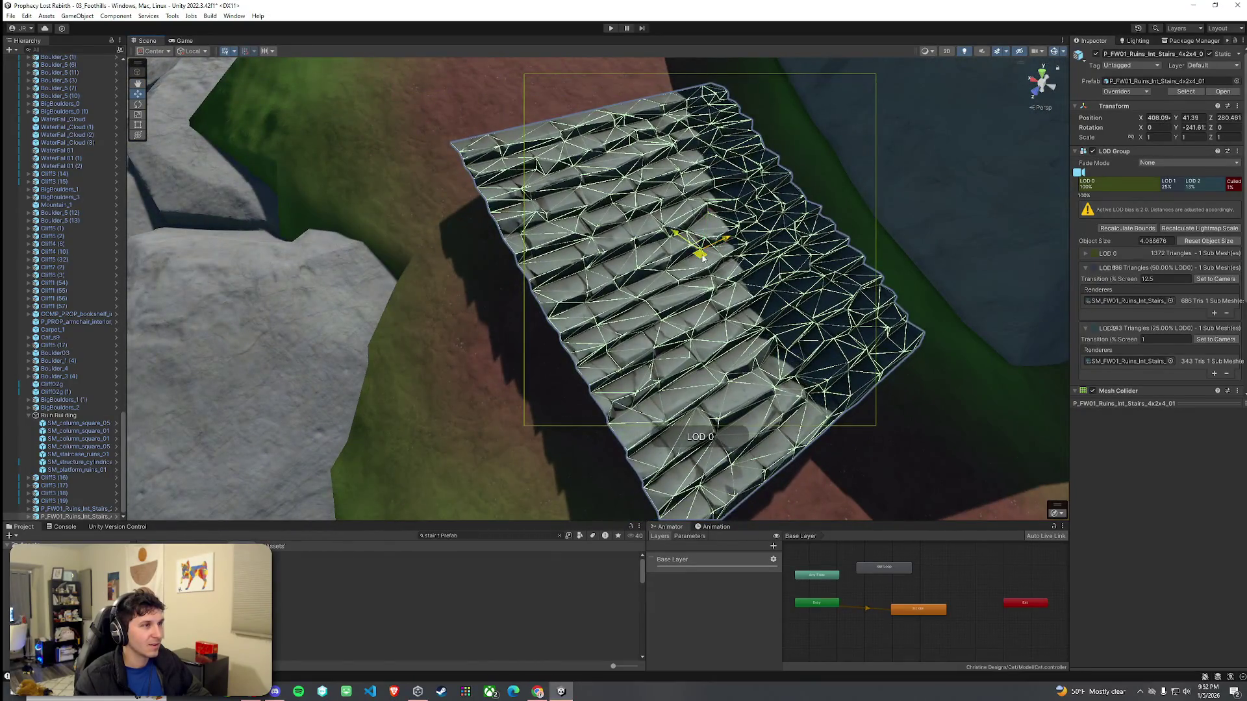
key("e")
left_click(801, 263)
mouse_move(631, 279)
left_mouse_down()
mouse_move(690, 279)
mouse_move(622, 293)
mouse_move(668, 278)
mouse_move(539, 166)
mouse_move(656, 328)
mouse_move(554, 229)
mouse_move(581, 299)
left_mouse_up()
left_click(656, 328)
Step: Browse the stairs prefabs, from the straight and concave stairs through to Wooden_Stairs_2
left_click(292, 595)
key("Down")
key("Down")
key("Down")
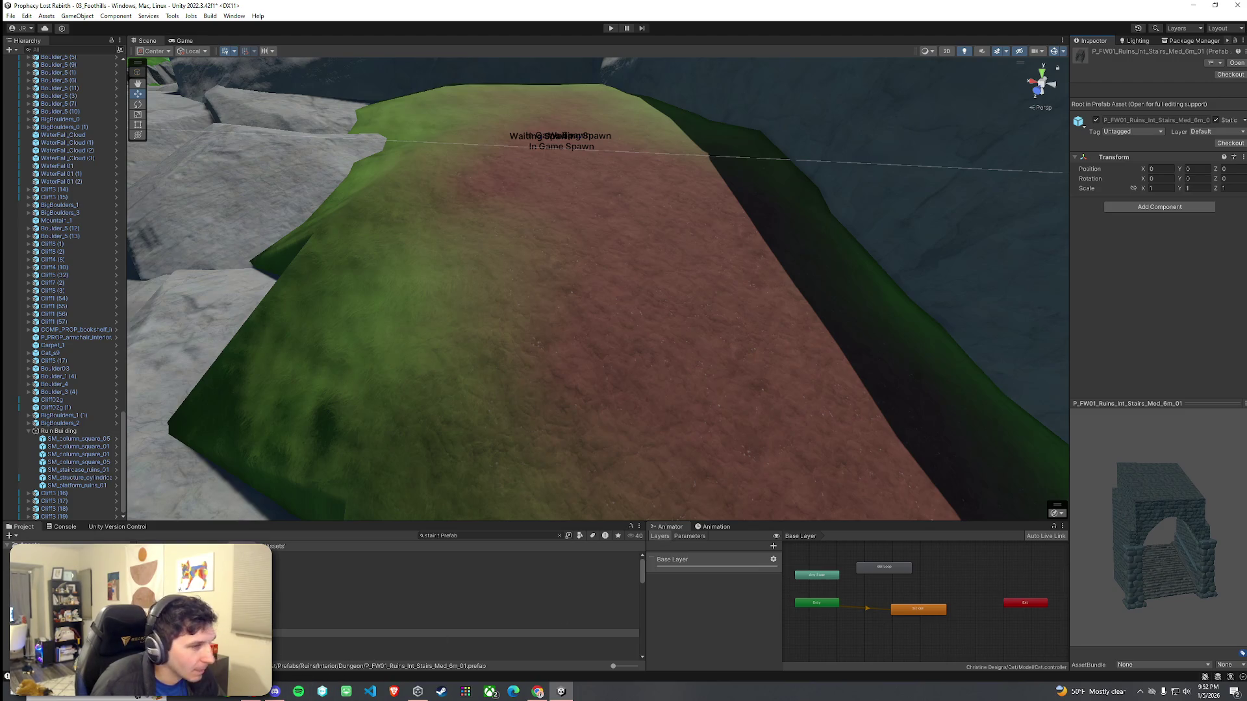
key("Down")
key("Down")
key("Down")
key("Down")
key("Down")
key("Down")
key("Down")
key("Down")
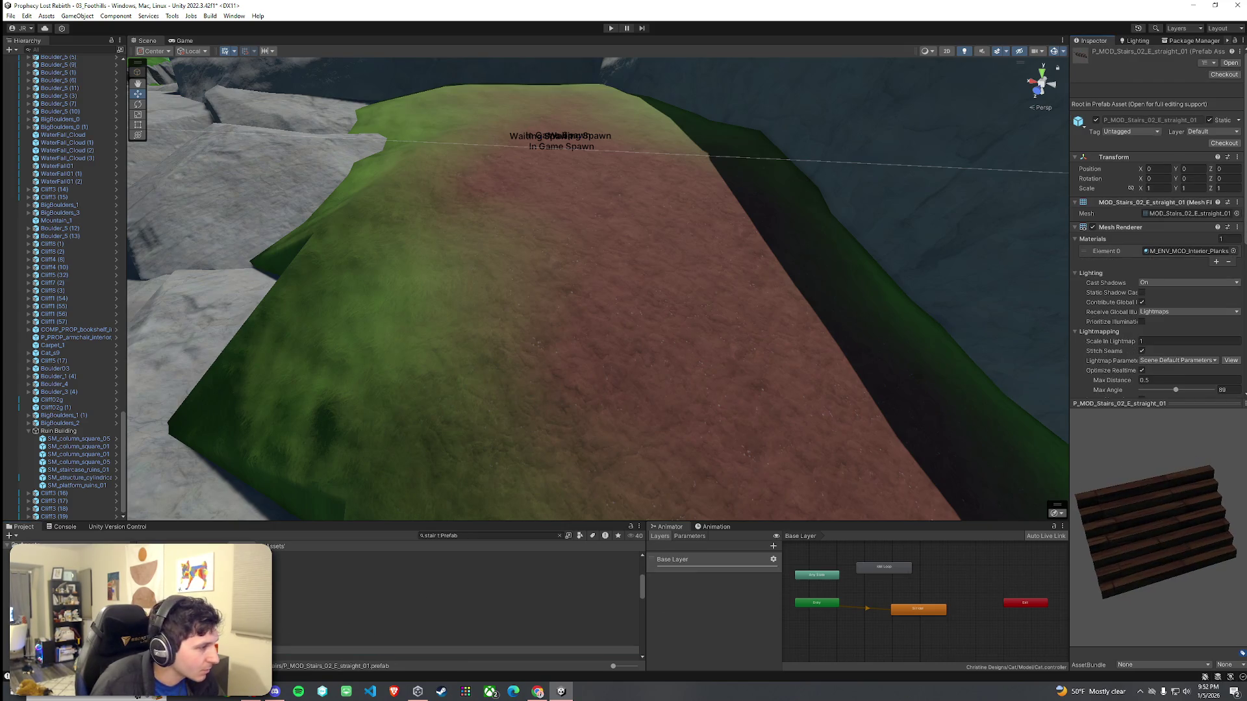
key("Down")
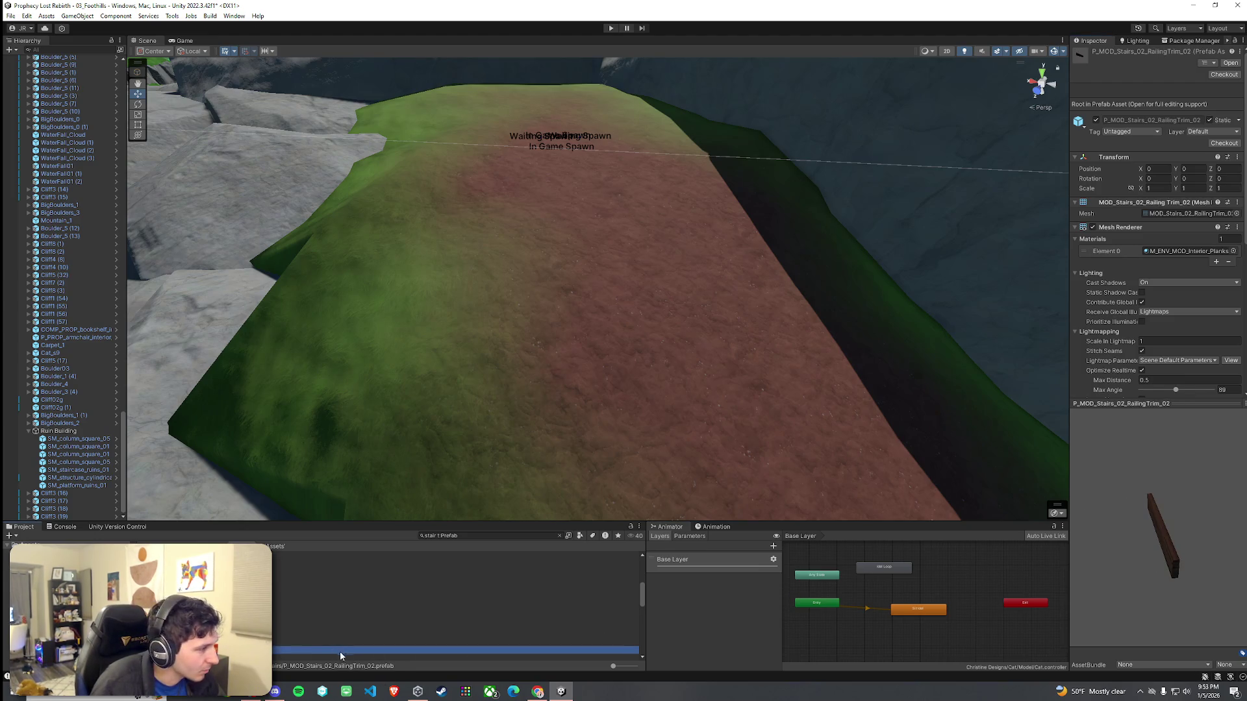
key("Down")
key("Down")
key("Down")
key("Down")
left_click_drag(1157, 548, 1061, 551)
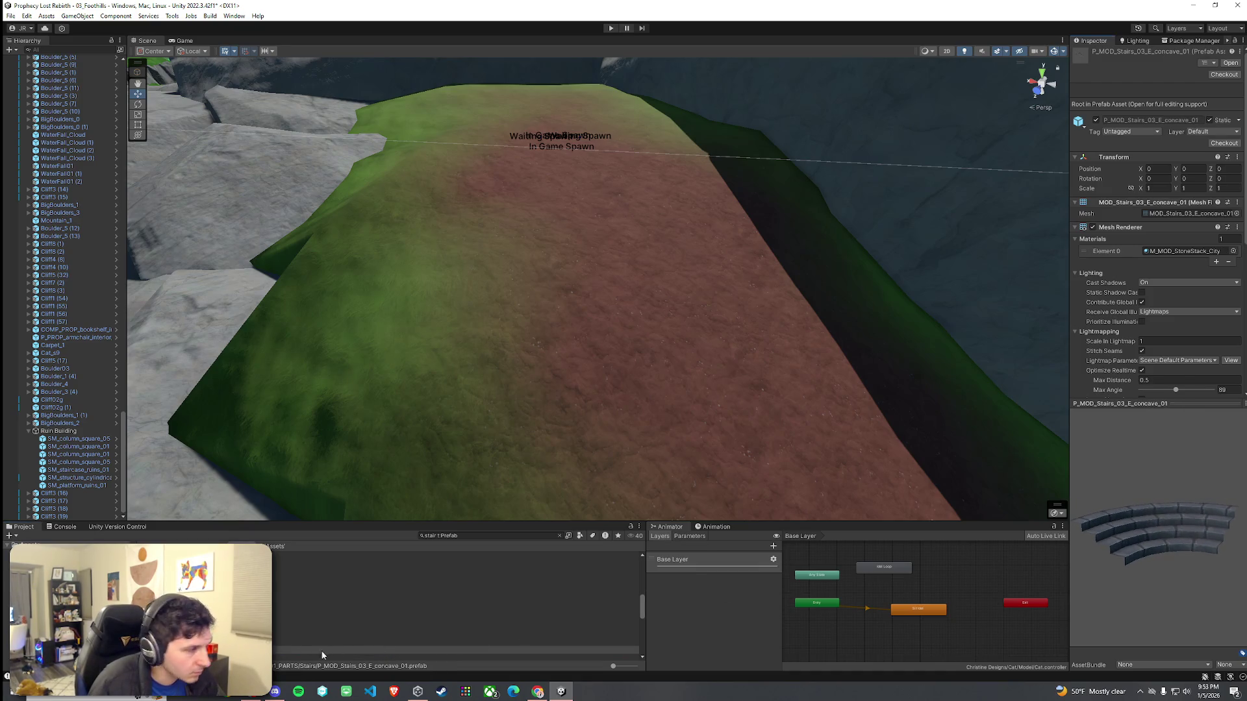
left_click(400, 652)
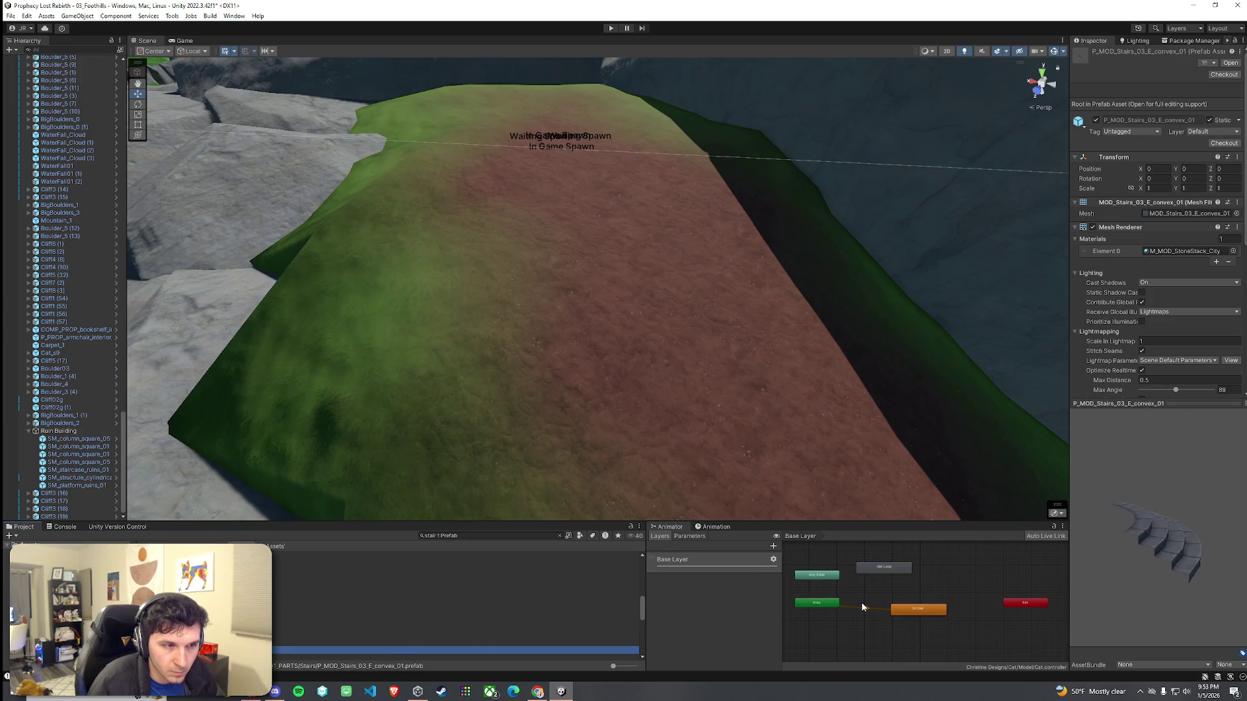
key("Down")
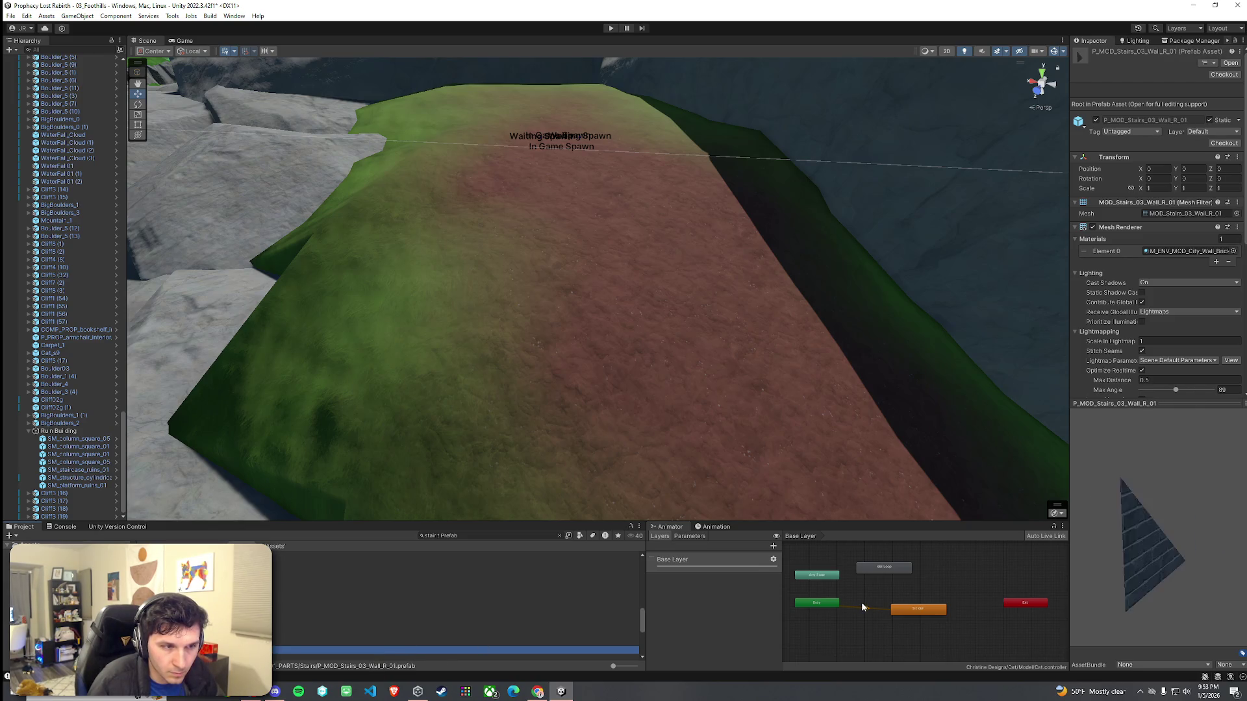
key("Down")
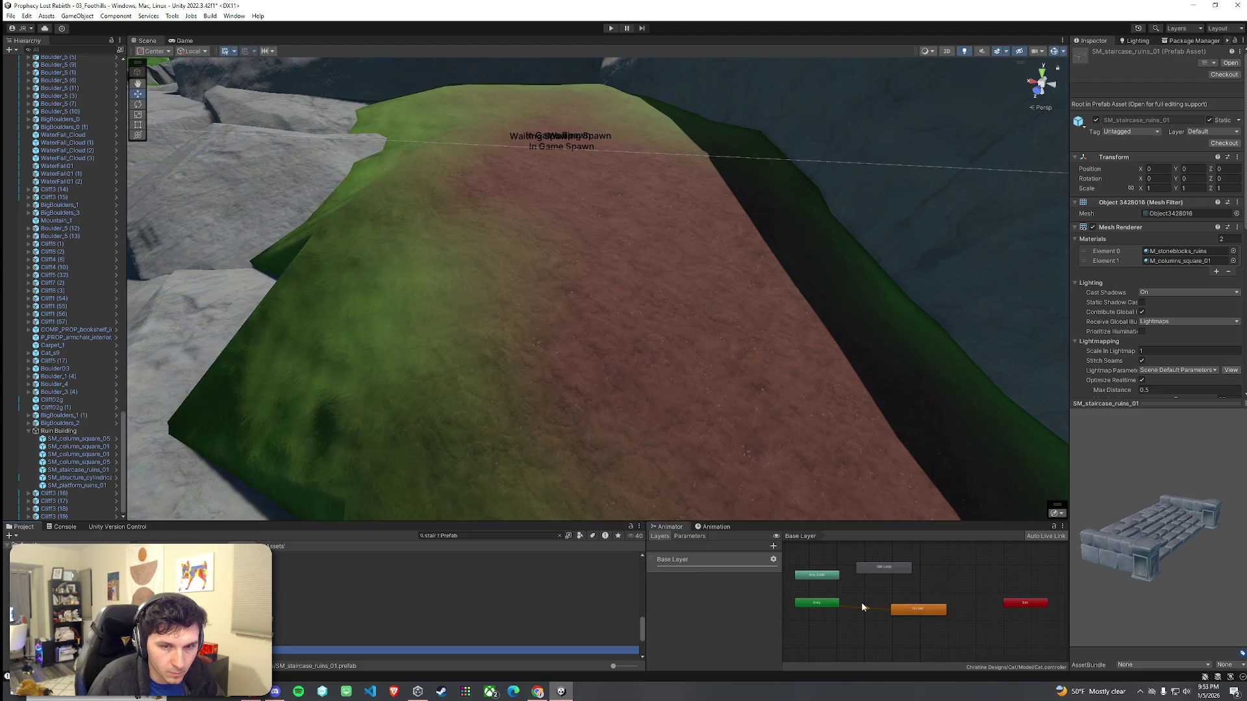
key("Down")
key("Down")
key("Down")
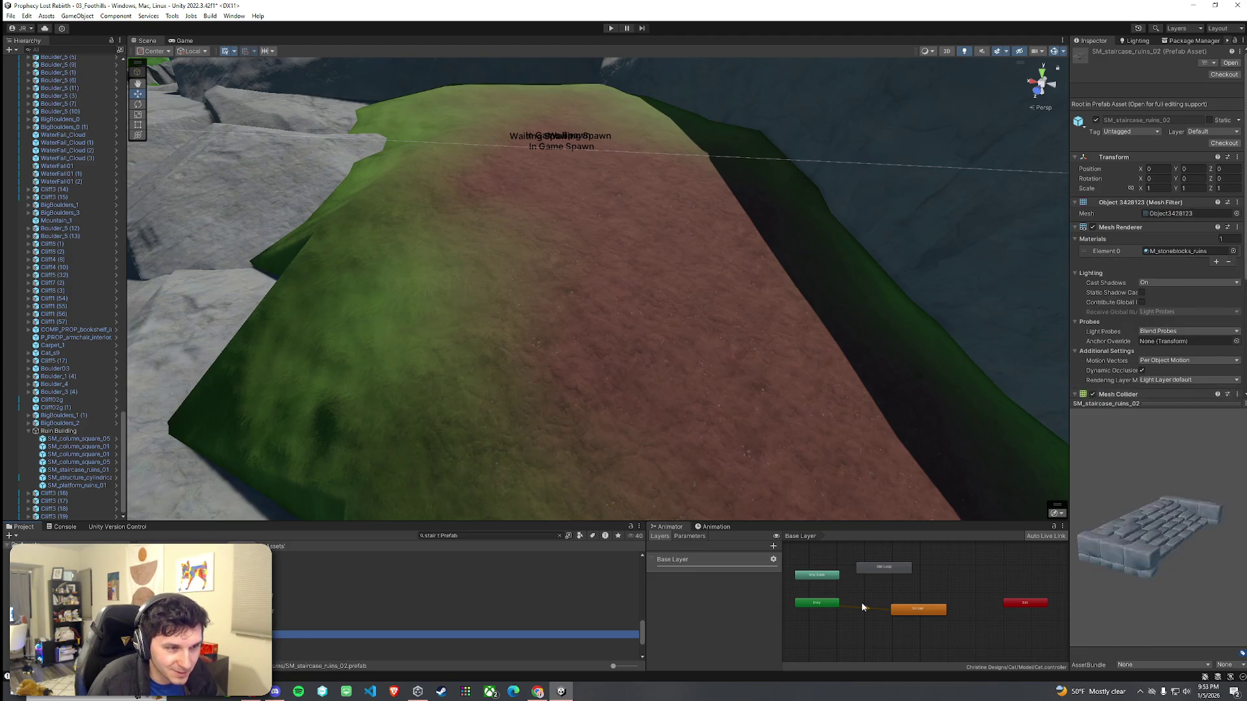
key("Down")
key("Down")
key("Down")
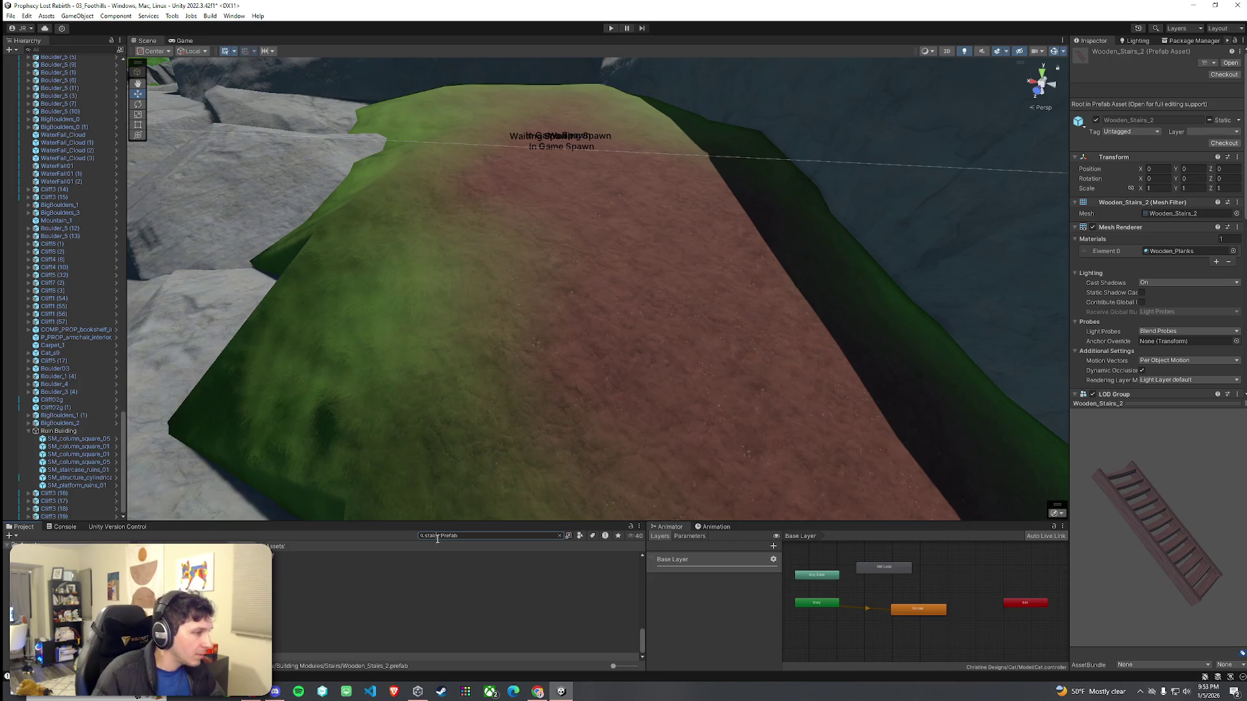
Step: Search prefabs for 'stone' and pick P_fwOF_Standing_Stone_01 near the ruins
type("stone")
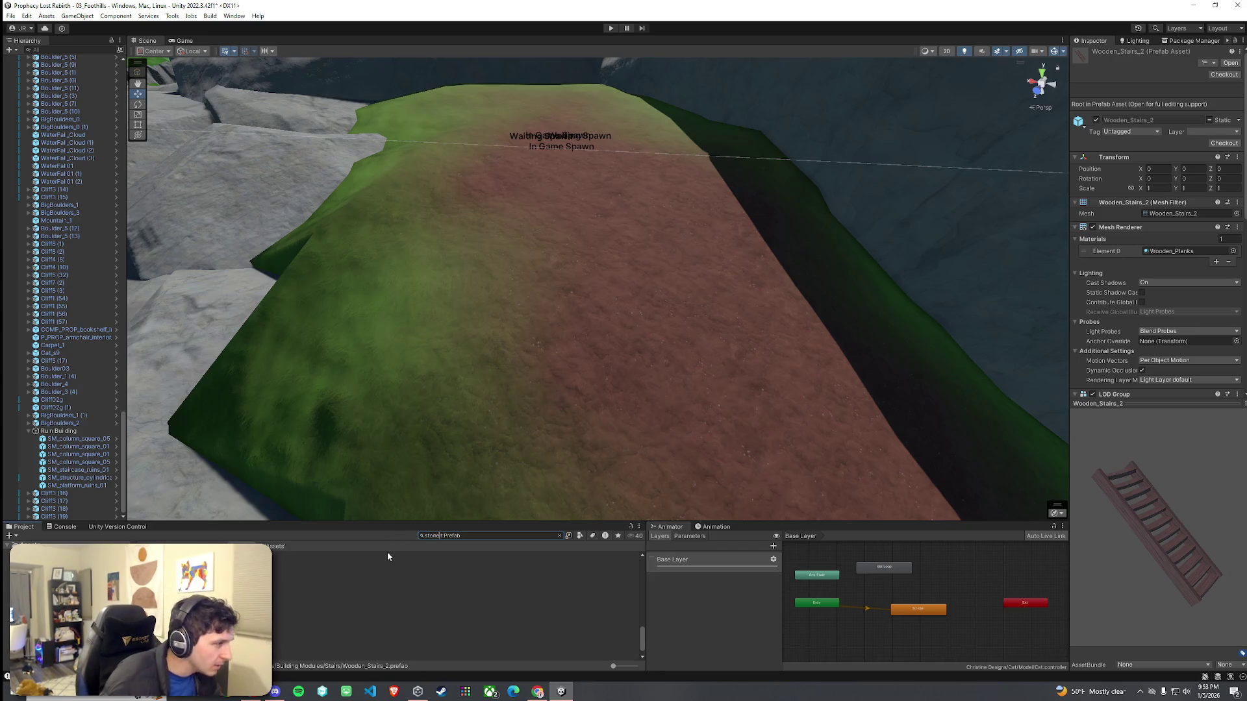
key("Down")
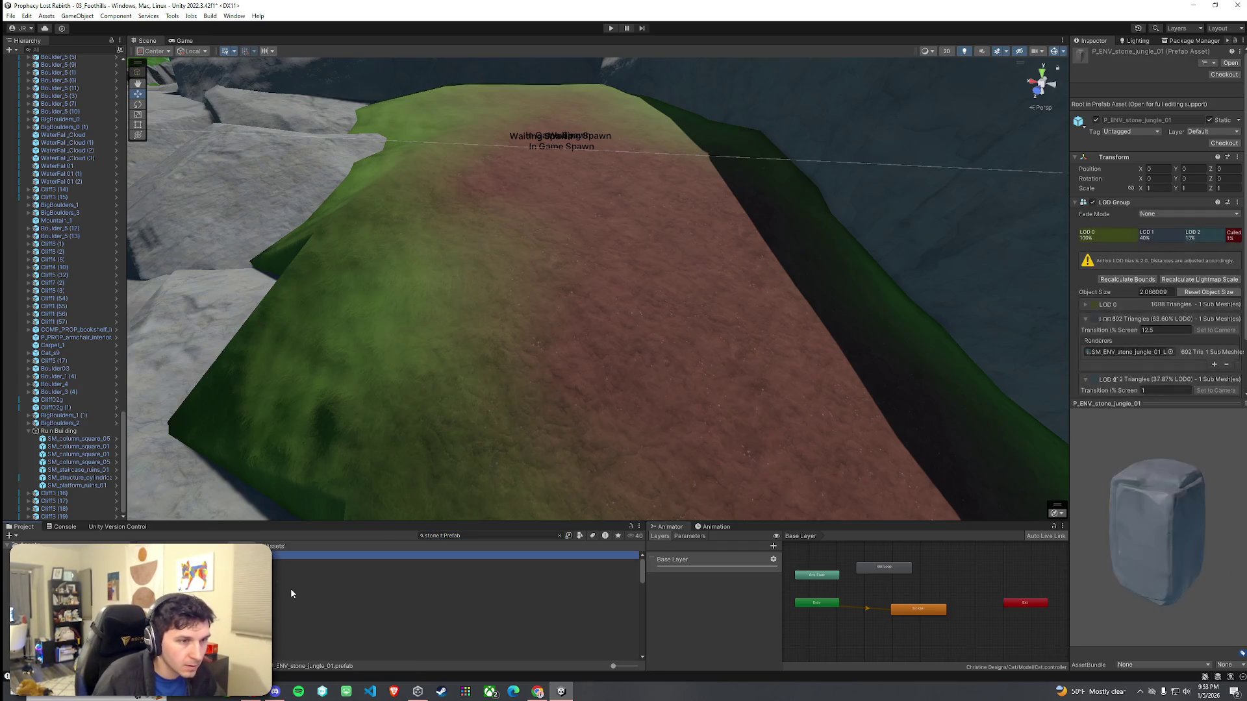
key("Down")
key("Down")
key("Down")
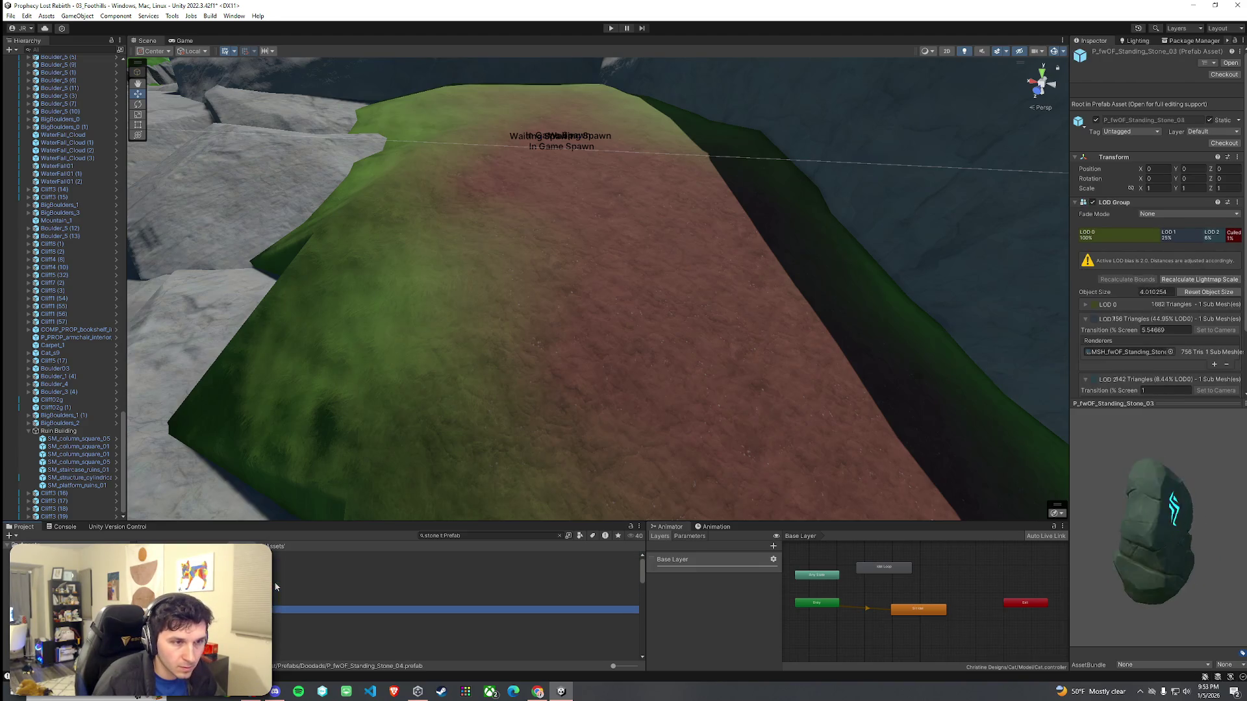
key("Up")
key("Up")
key("Up")
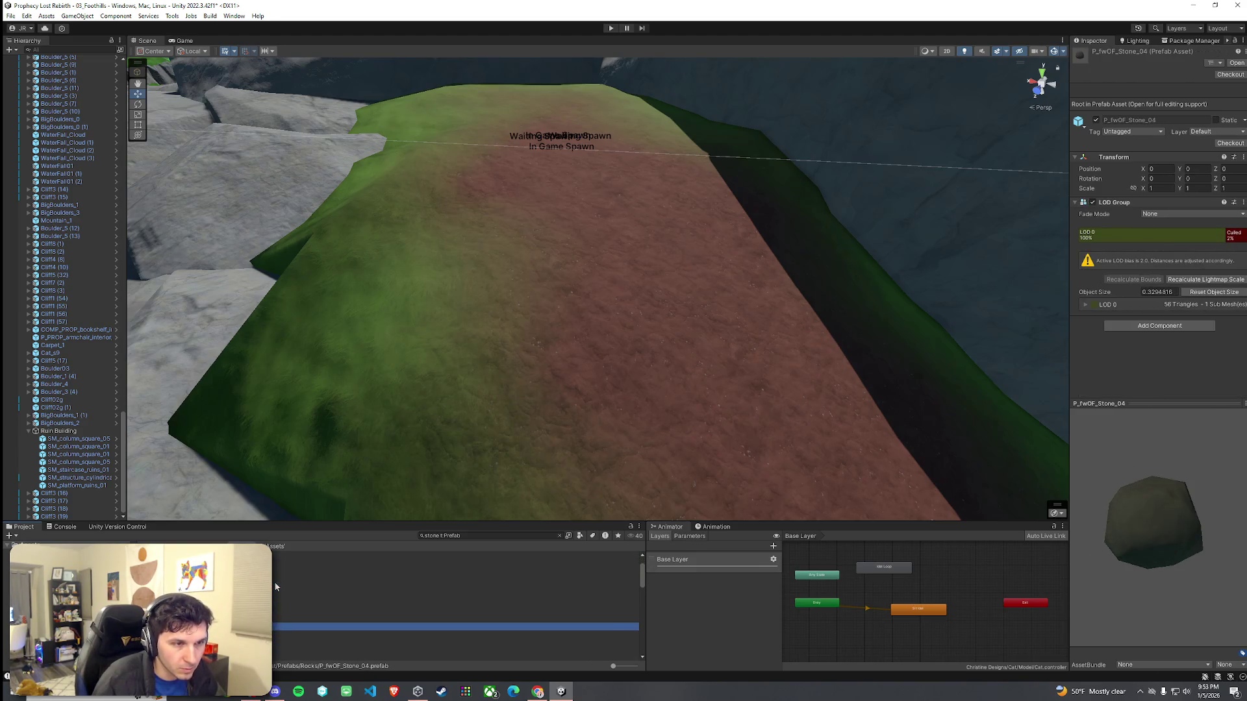
left_click_drag(389, 292, 338, 306)
left_click_drag(390, 442, 370, 446)
left_click(285, 561)
mouse_move(272, 513)
left_mouse_down()
mouse_move(190, 469)
mouse_move(173, 493)
left_mouse_up()
Step: Place the standing stone between the pillars, turn it, then remove it again
left_click_drag(347, 504, 605, 341)
key("f")
mouse_move(591, 285)
left_mouse_down()
mouse_move(558, 286)
mouse_move(619, 269)
left_mouse_up()
key("w")
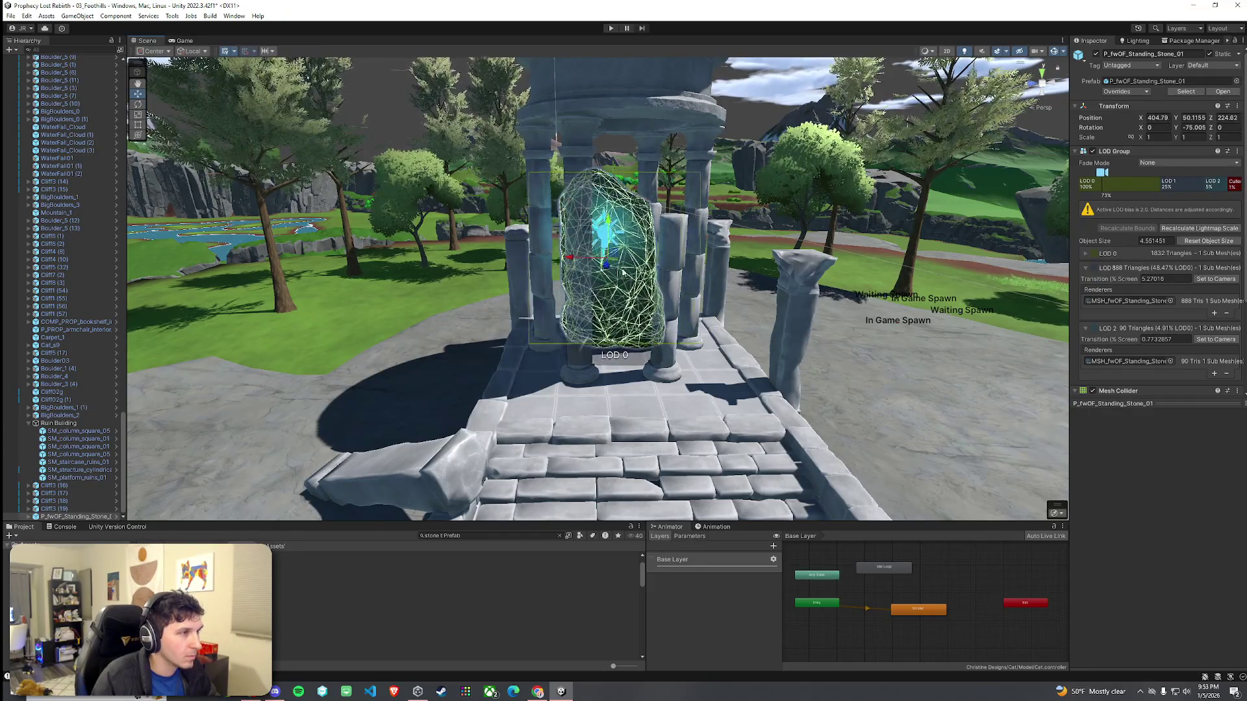
left_click(637, 401)
scroll(637, 400, "up", 3)
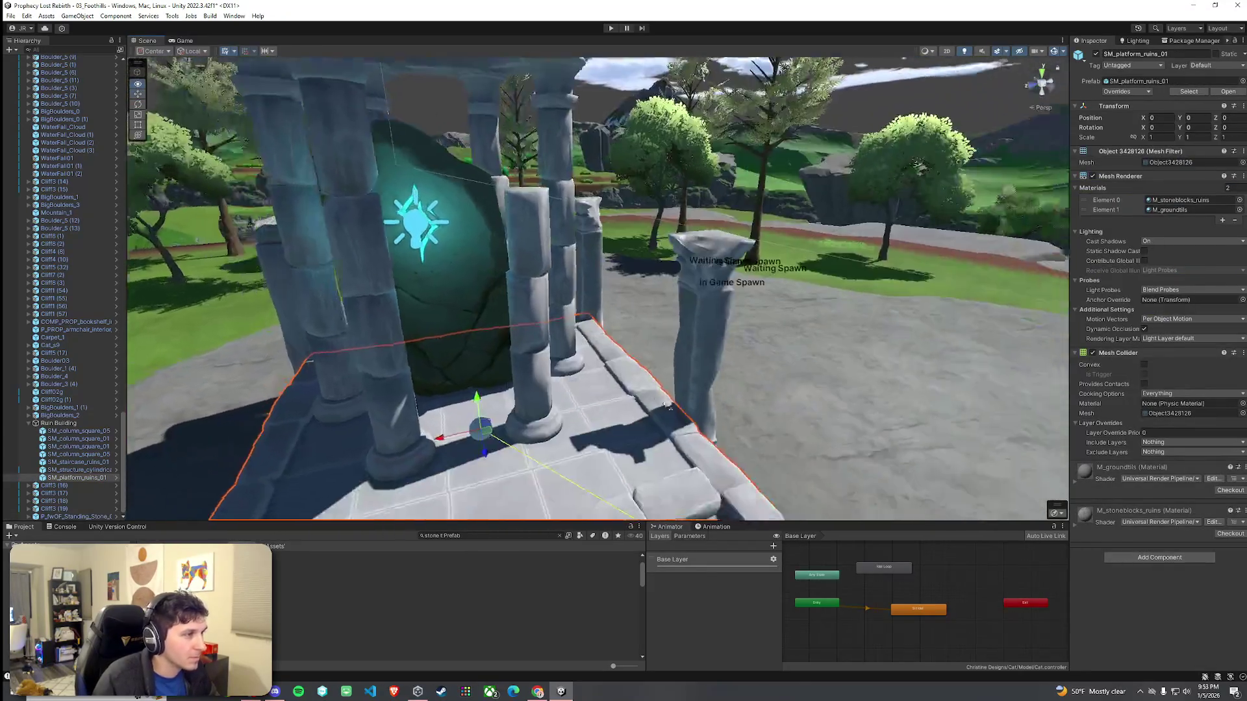
scroll(670, 407, "down", 6)
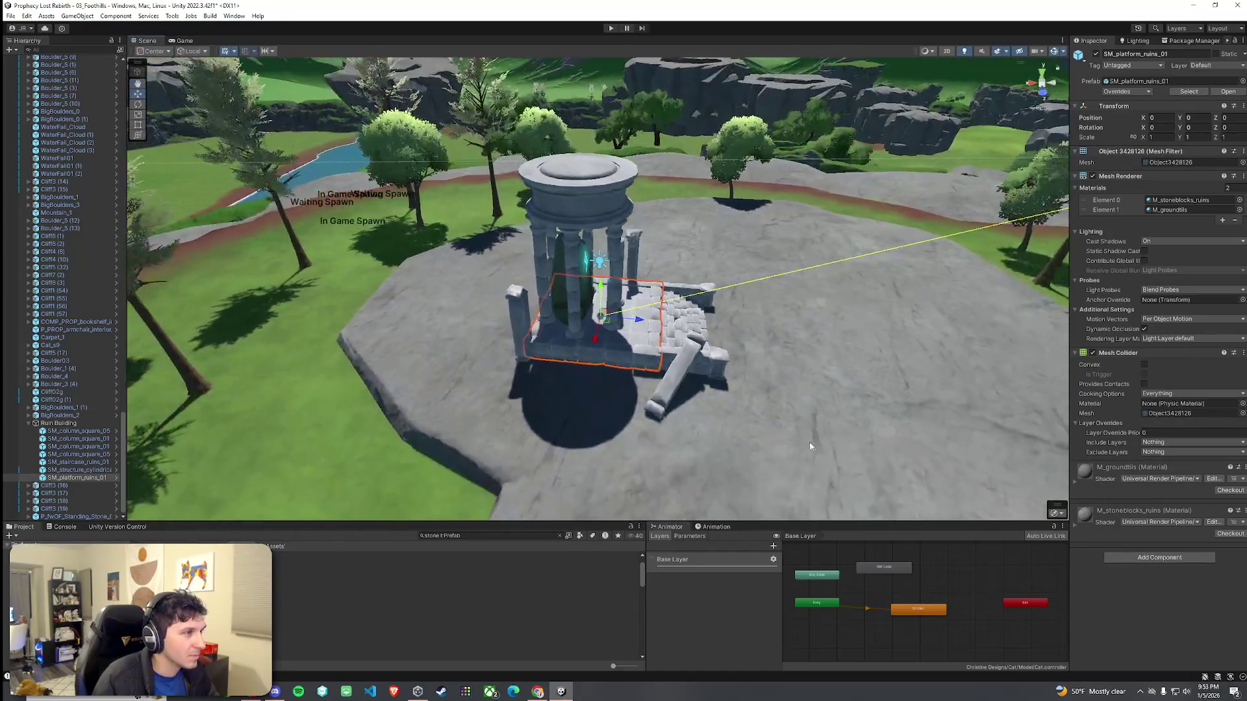
key("ctrl+z")
key("ctrl+z")
mouse_move(782, 427)
left_mouse_down()
mouse_move(679, 392)
mouse_move(474, 420)
mouse_move(626, 398)
left_mouse_up()
scroll(613, 410, "down", 4)
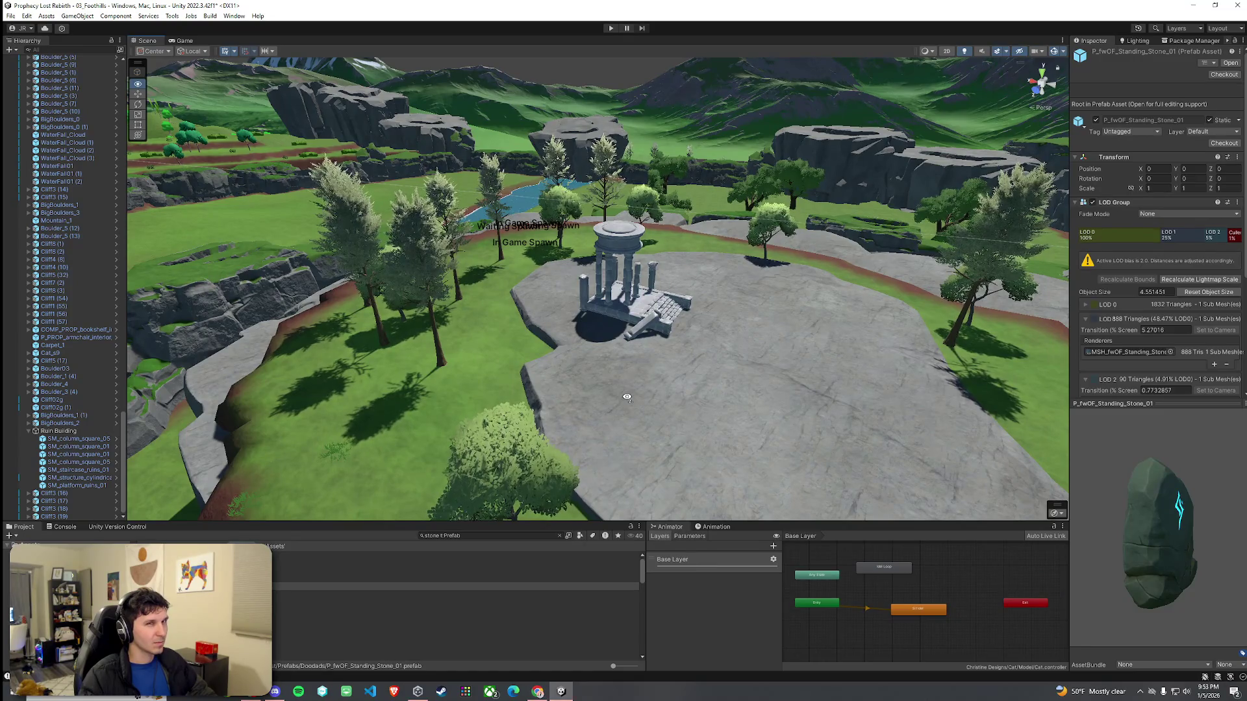
Step: Place SM_stoneblock_large_01 on the dirt path beside the rocks
left_click(369, 582)
key("Down")
key("Down")
key("Down")
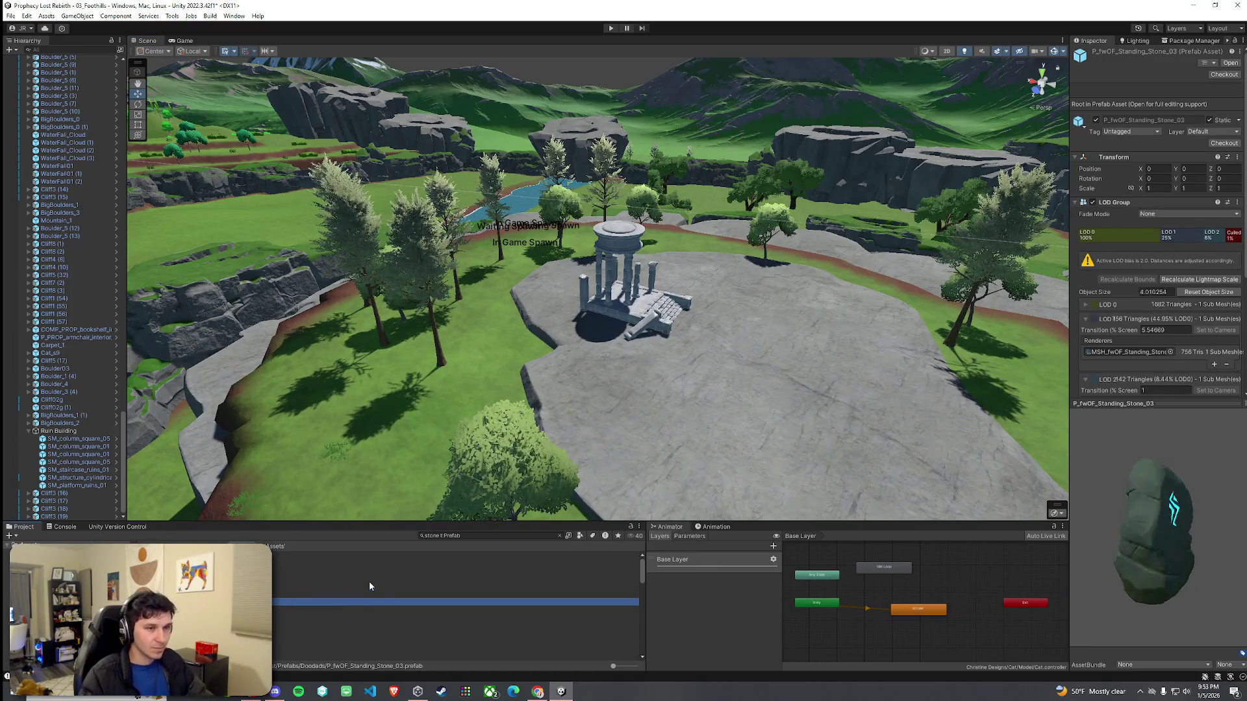
key("Down")
key("Down")
key("Down")
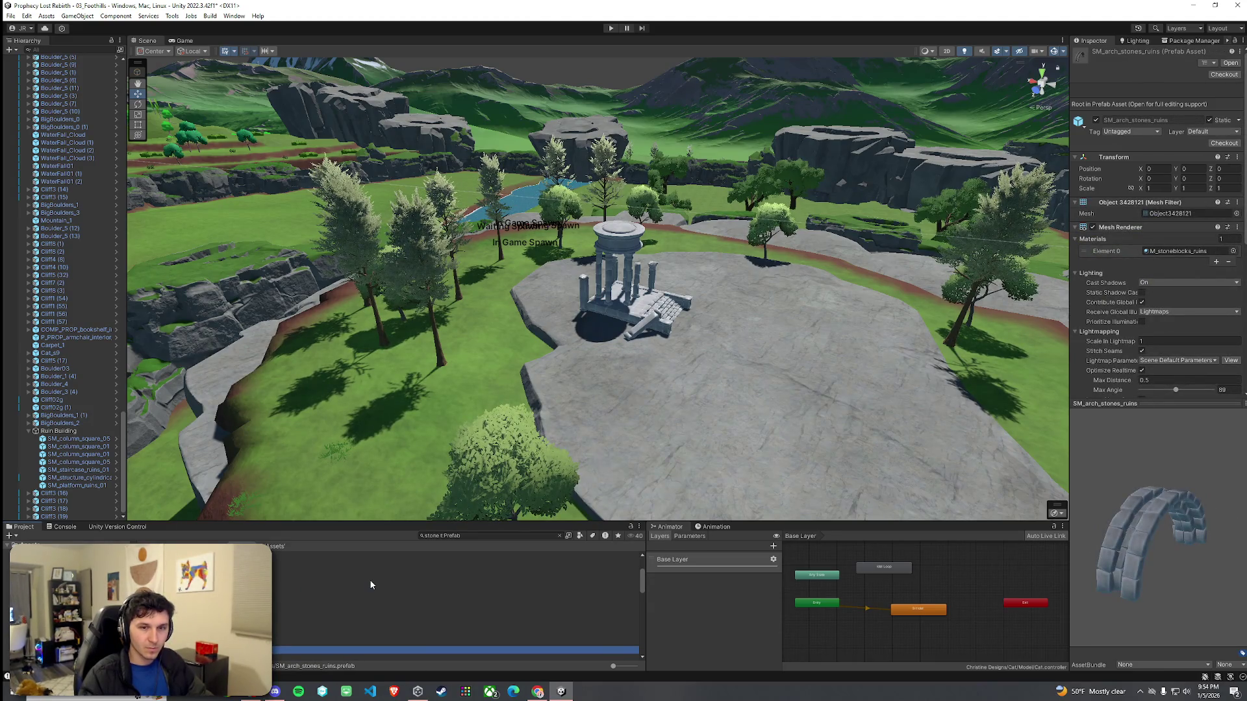
key("Down")
key("Down")
key("Down")
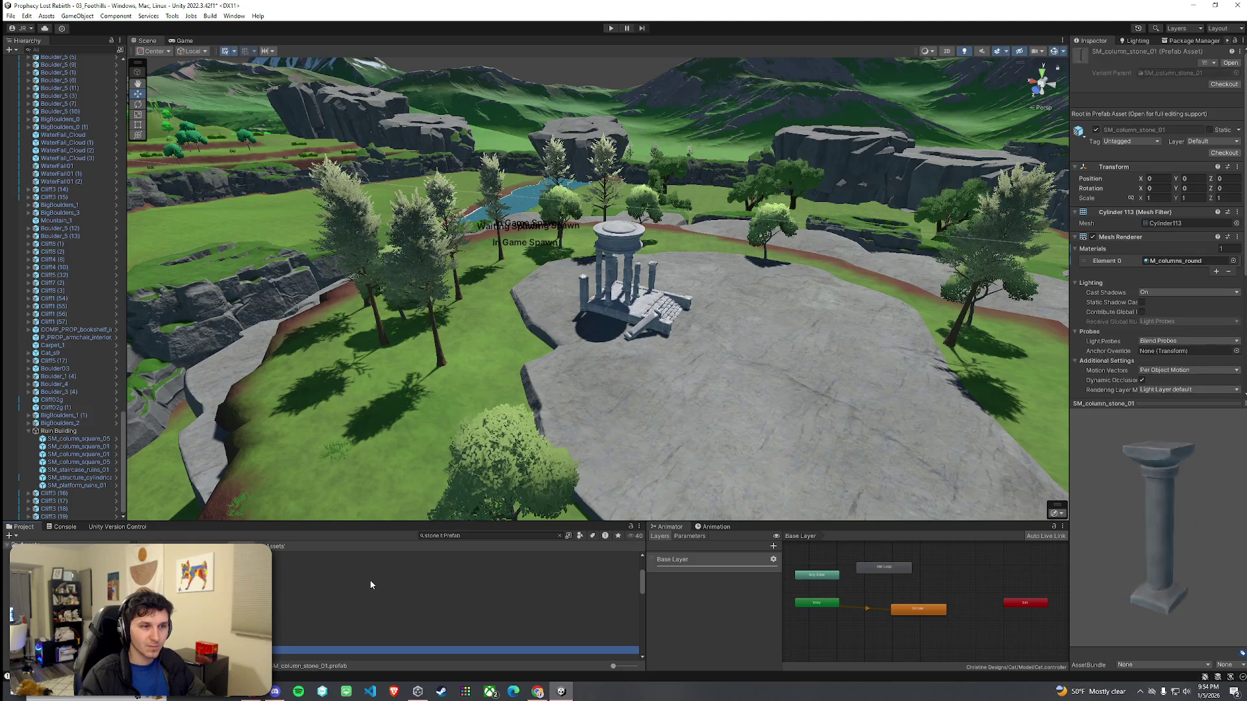
key("Down")
key("Down")
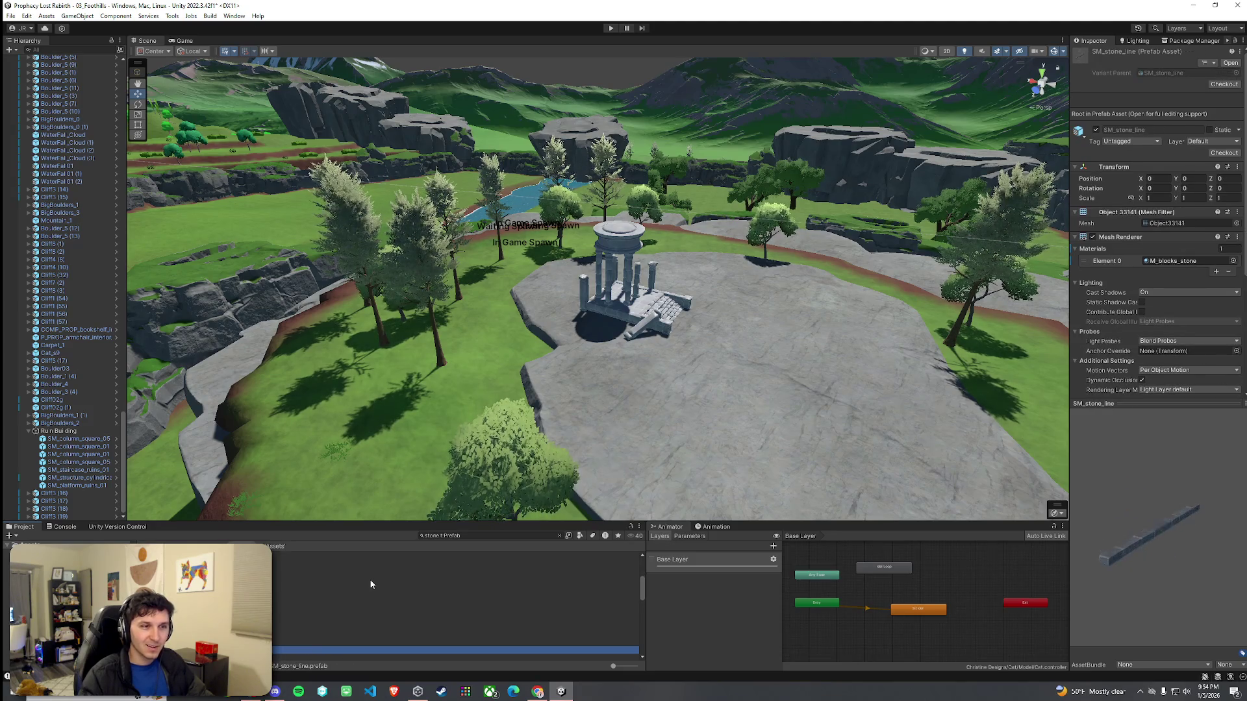
key("Down")
key("Up")
mouse_move(351, 376)
left_mouse_down()
mouse_move(310, 411)
mouse_move(529, 340)
mouse_move(539, 312)
left_mouse_up()
mouse_move(309, 646)
left_mouse_down()
mouse_move(568, 325)
mouse_move(519, 279)
mouse_move(527, 321)
left_mouse_up()
key("e")
Step: Rotate the first stone block so it sits along the dirt path
scroll(554, 319, "down", 5)
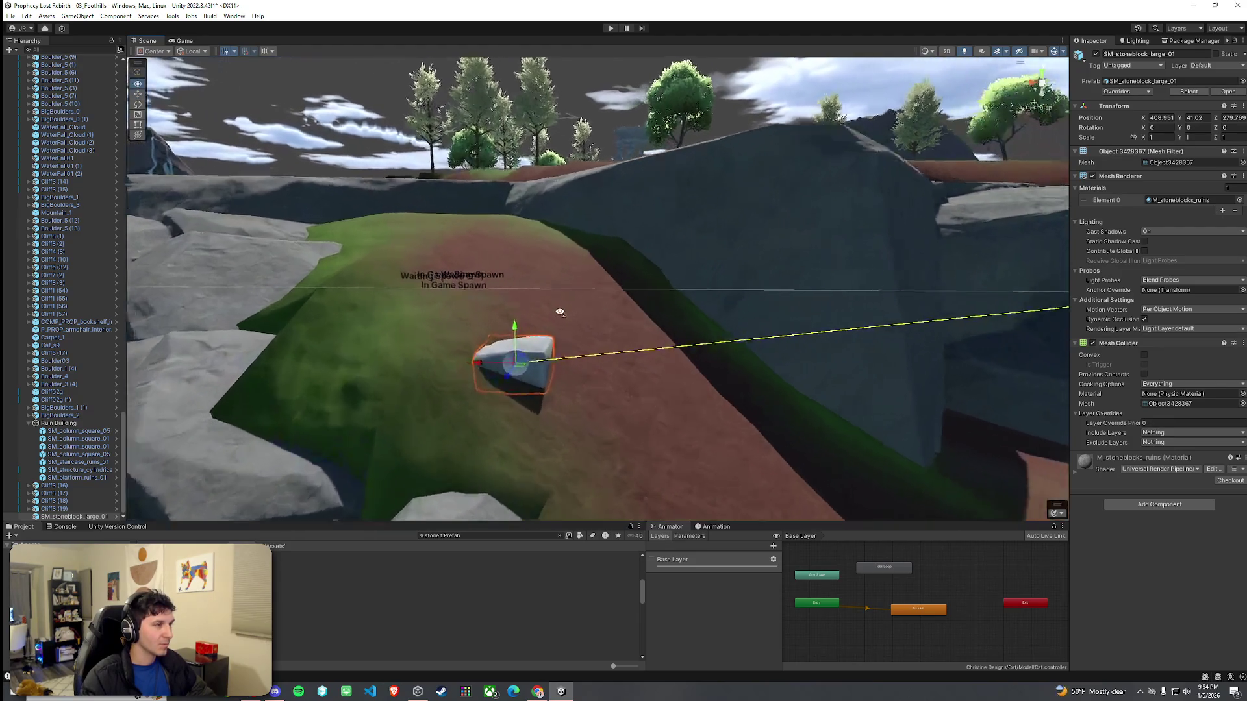
key("e")
mouse_move(570, 423)
left_mouse_down()
mouse_move(634, 423)
mouse_move(309, 486)
mouse_move(551, 459)
mouse_move(703, 479)
left_mouse_up()
left_click(615, 423)
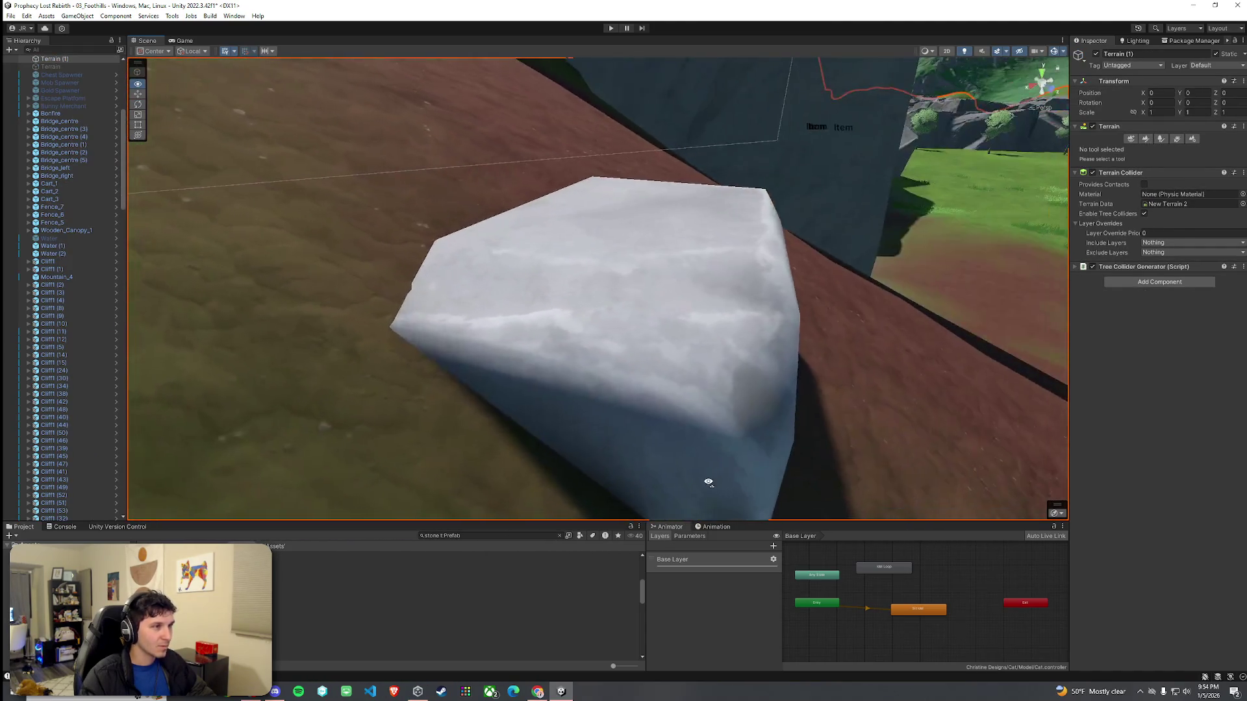
scroll(704, 479, "up", 5)
mouse_move(571, 520)
left_mouse_down()
mouse_move(504, 523)
mouse_move(606, 347)
left_mouse_up()
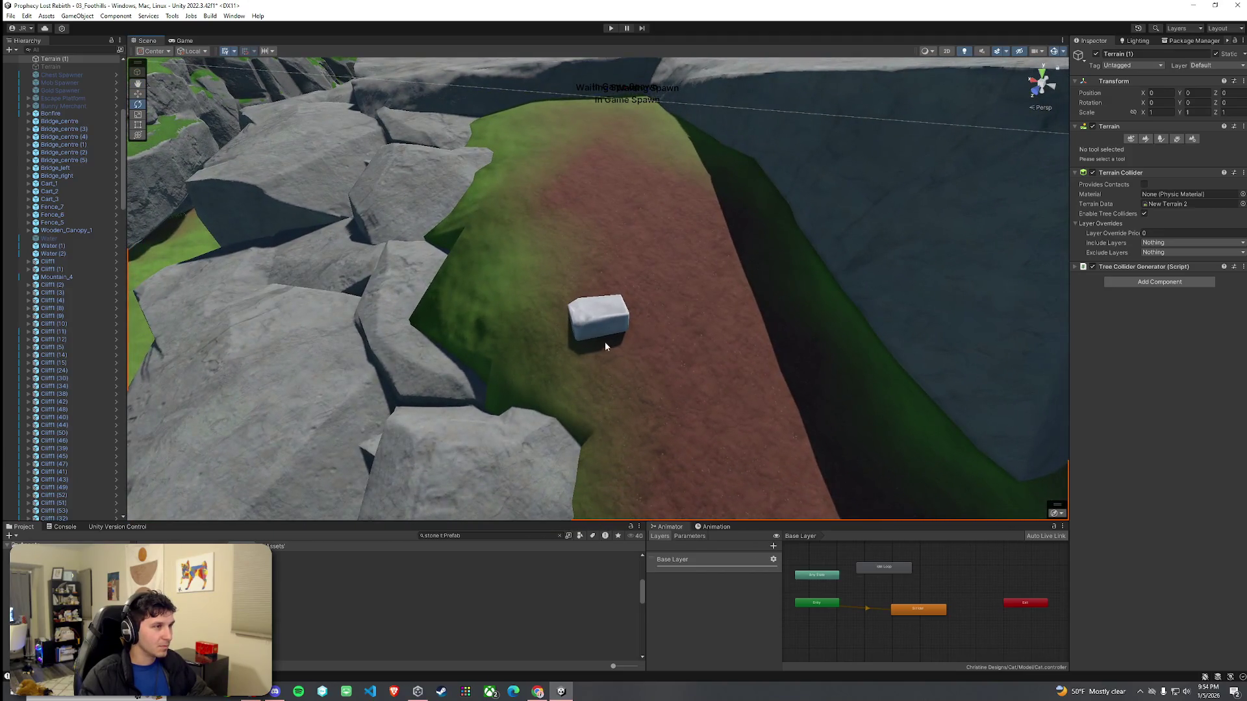
Step: Place a large stone block prefab from the Project panel onto the dirt path
left_click(319, 618)
key("Up")
key("Up")
key("Up")
key("Up")
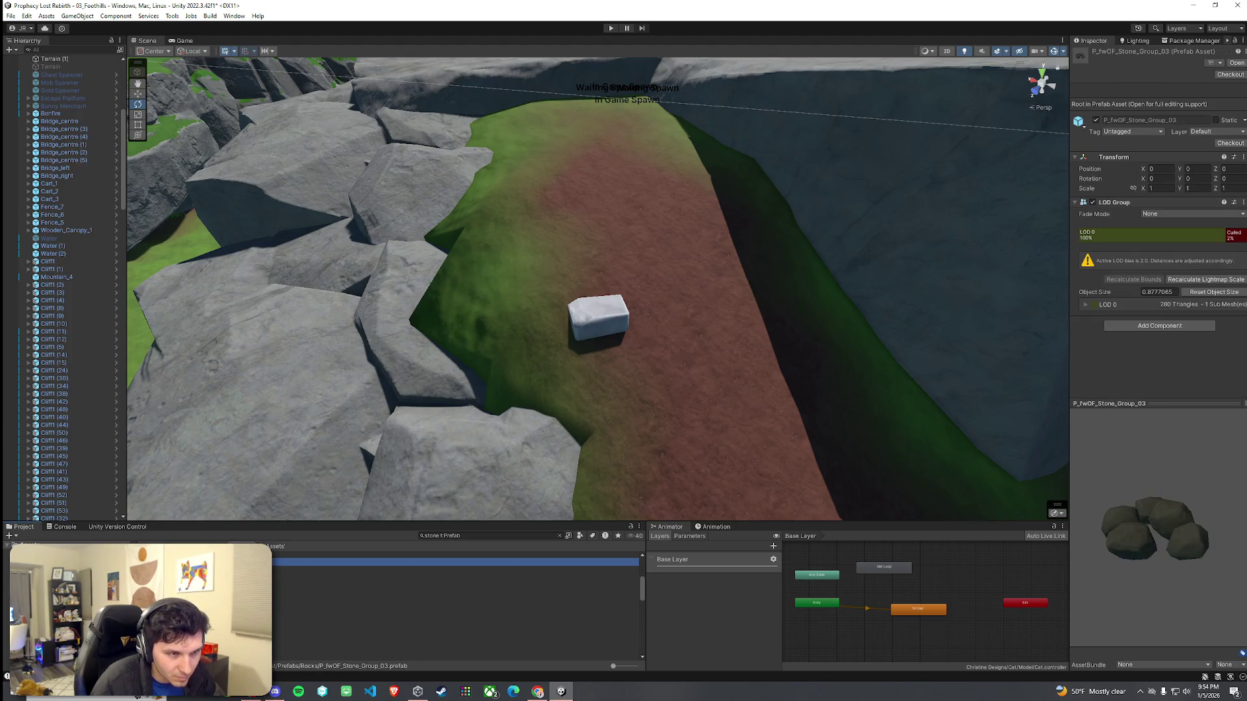
key("Down")
key("Down")
key("Down")
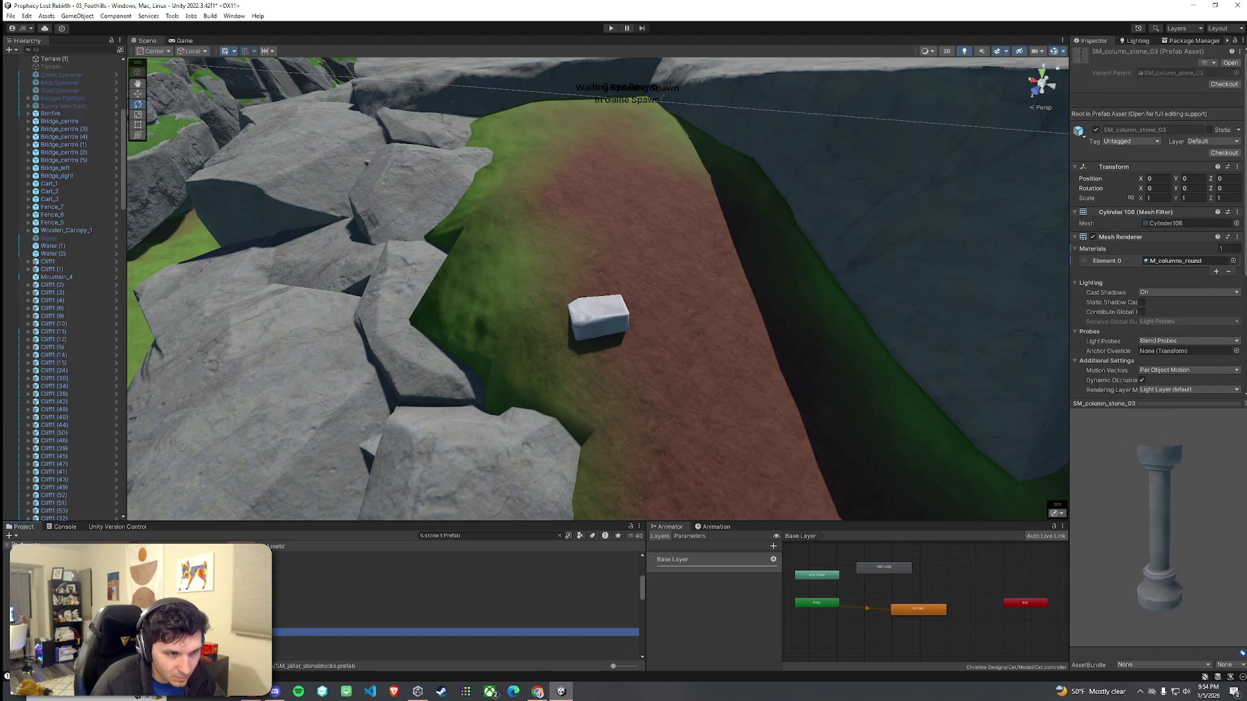
key("Up")
key("Up")
key("Up")
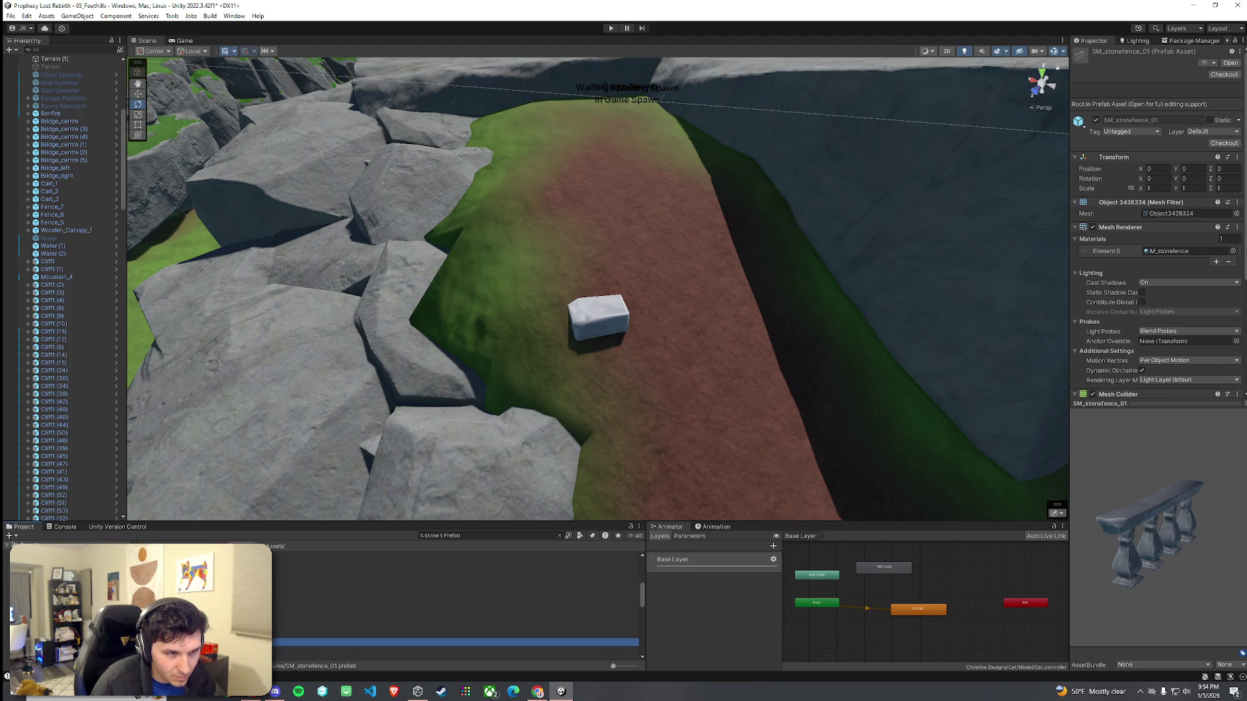
key("Up")
mouse_move(222, 617)
left_mouse_down()
mouse_move(598, 362)
mouse_move(708, 328)
left_mouse_up()
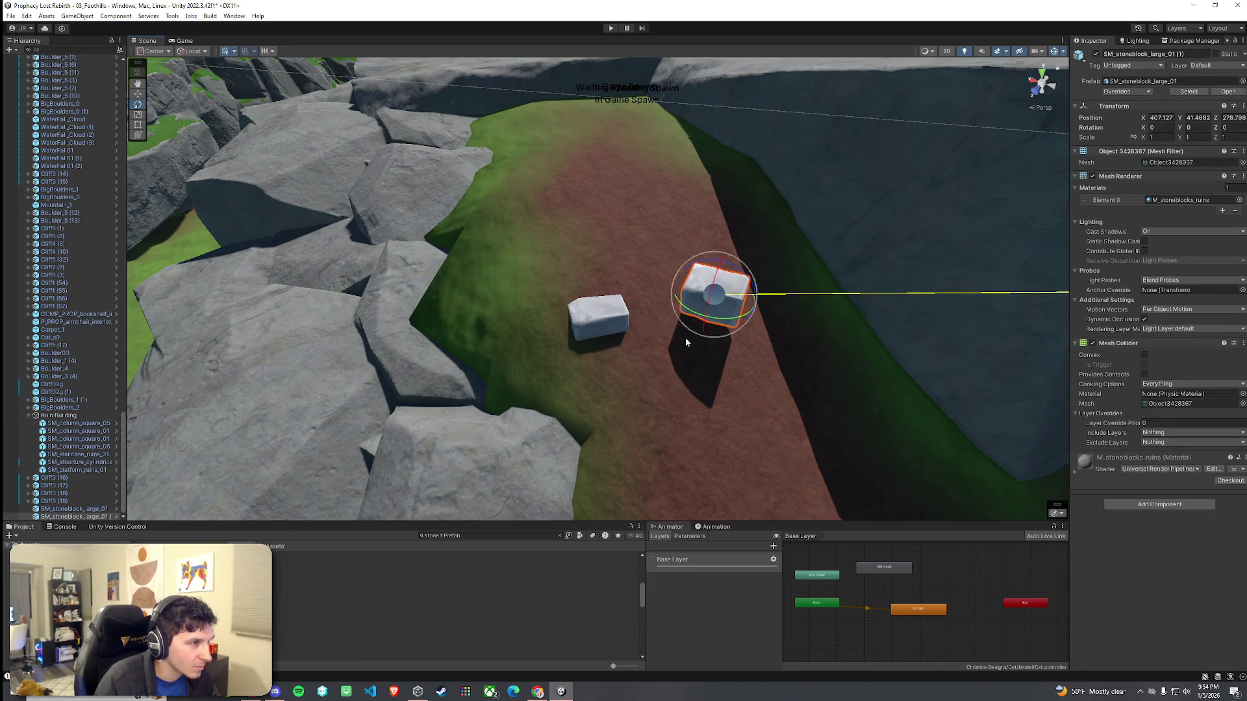
Step: Drop the SM_stoneslab_04 prefab onto the path
left_click(390, 596)
key("Down")
key("Down")
key("Down")
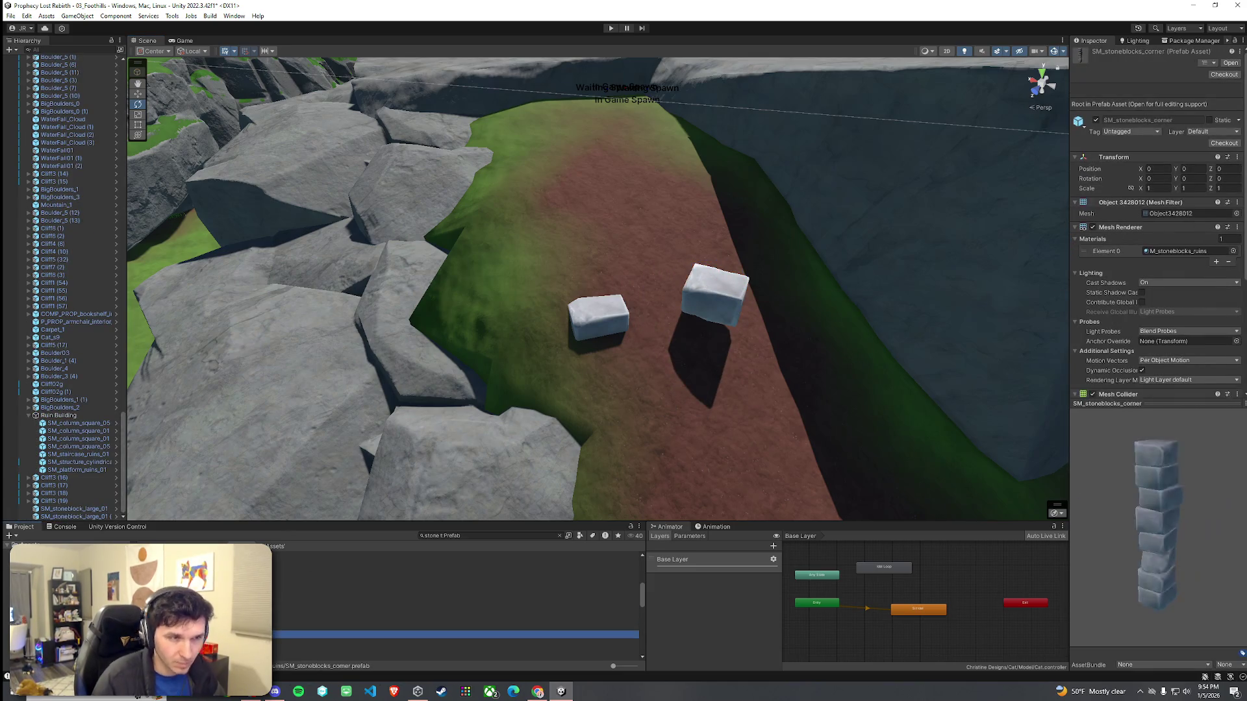
key("Down")
key("Down")
key("Down")
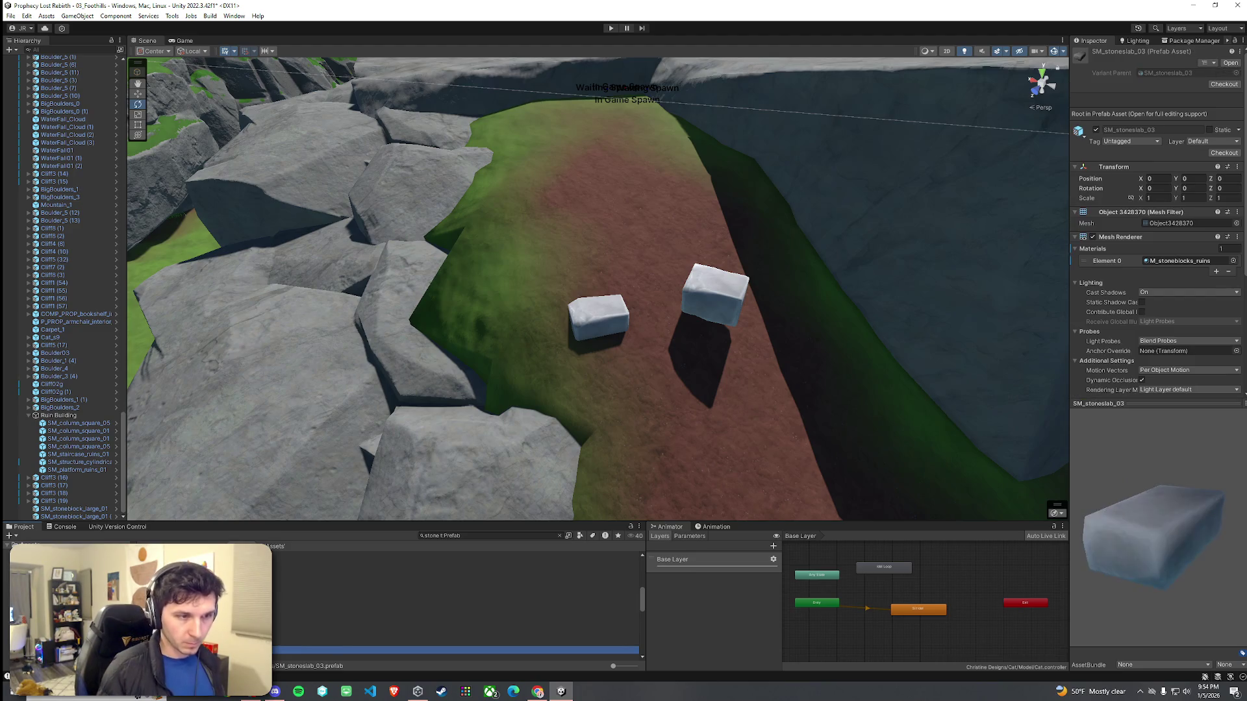
key("Up")
mouse_move(454, 642)
left_mouse_down()
mouse_move(628, 304)
mouse_move(479, 513)
left_mouse_up()
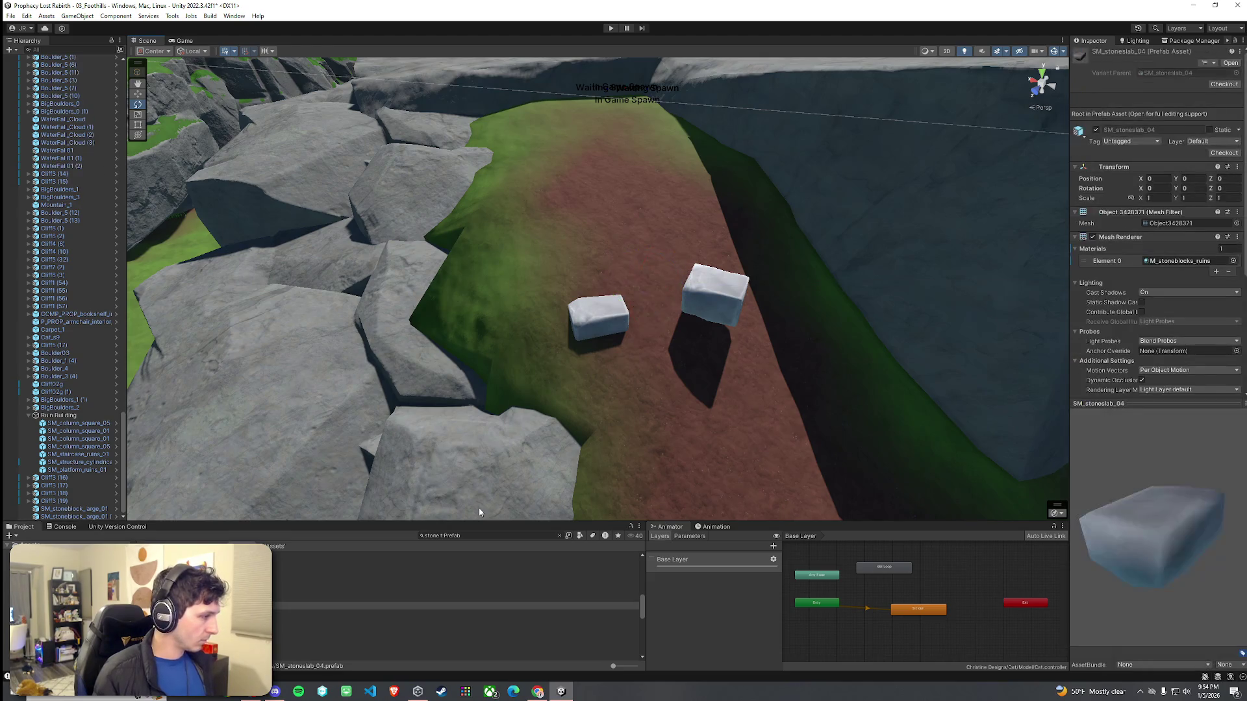
Step: Rotate the back and right blocks to run along the path, lined up together
mouse_move(542, 436)
left_mouse_down()
mouse_move(548, 392)
mouse_move(641, 345)
left_mouse_up()
left_click(757, 286)
mouse_move(757, 289)
left_mouse_down()
mouse_move(721, 295)
mouse_move(779, 298)
mouse_move(676, 279)
mouse_move(675, 299)
left_mouse_up()
scroll(676, 299, "up", 5)
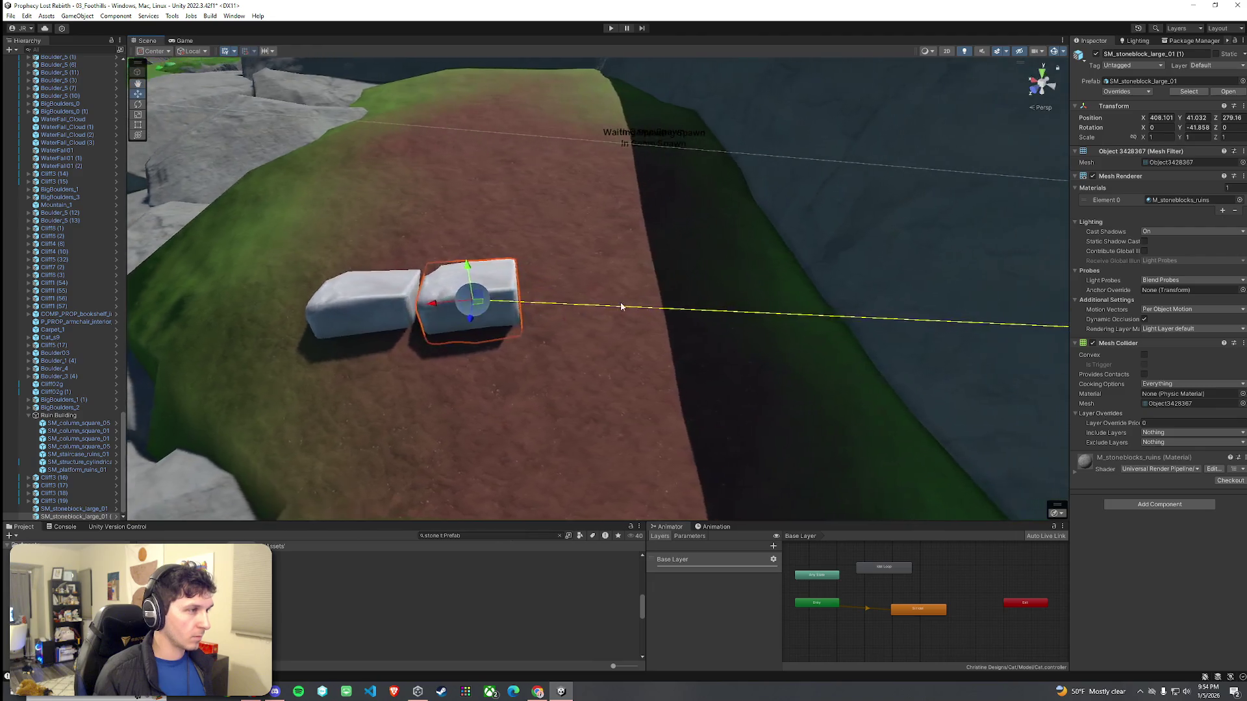
left_click(570, 329)
left_click(592, 310)
key("e")
mouse_move(568, 307)
left_mouse_down()
mouse_move(802, 317)
mouse_move(790, 318)
left_mouse_up()
key("w")
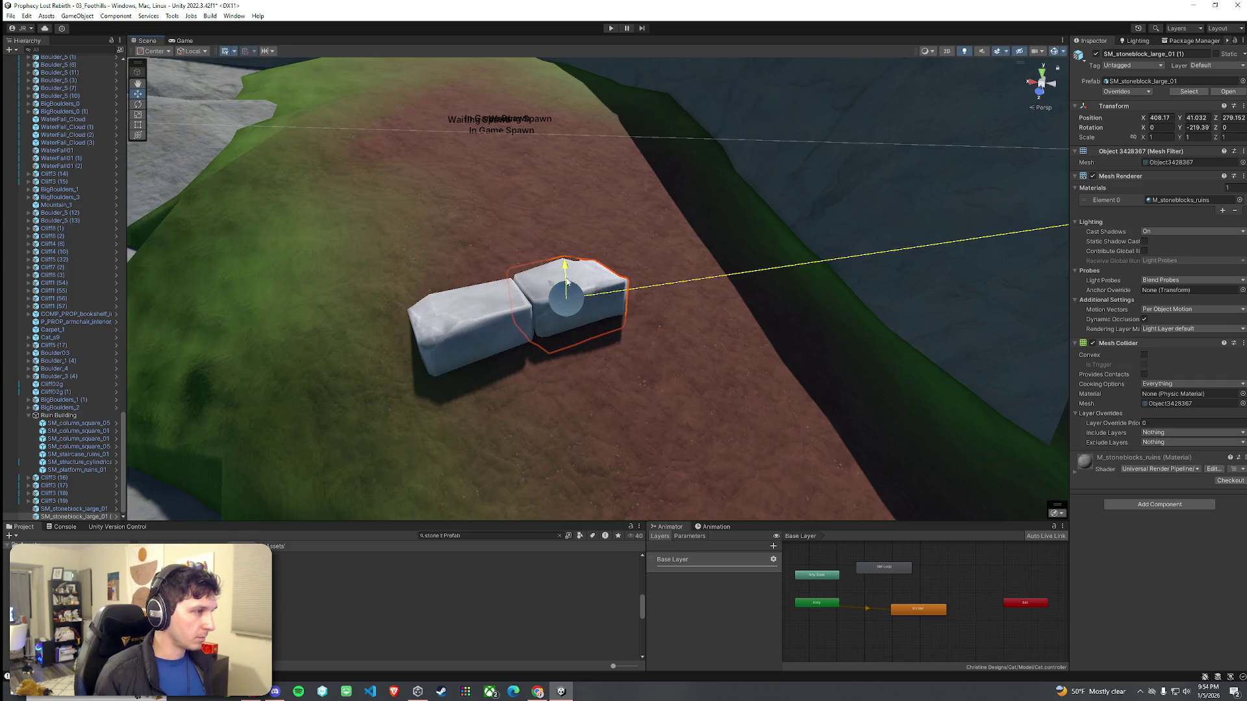
Step: Fine-tune the left block's rotation and nudge it into place
scroll(552, 289, "down", 3)
key("e")
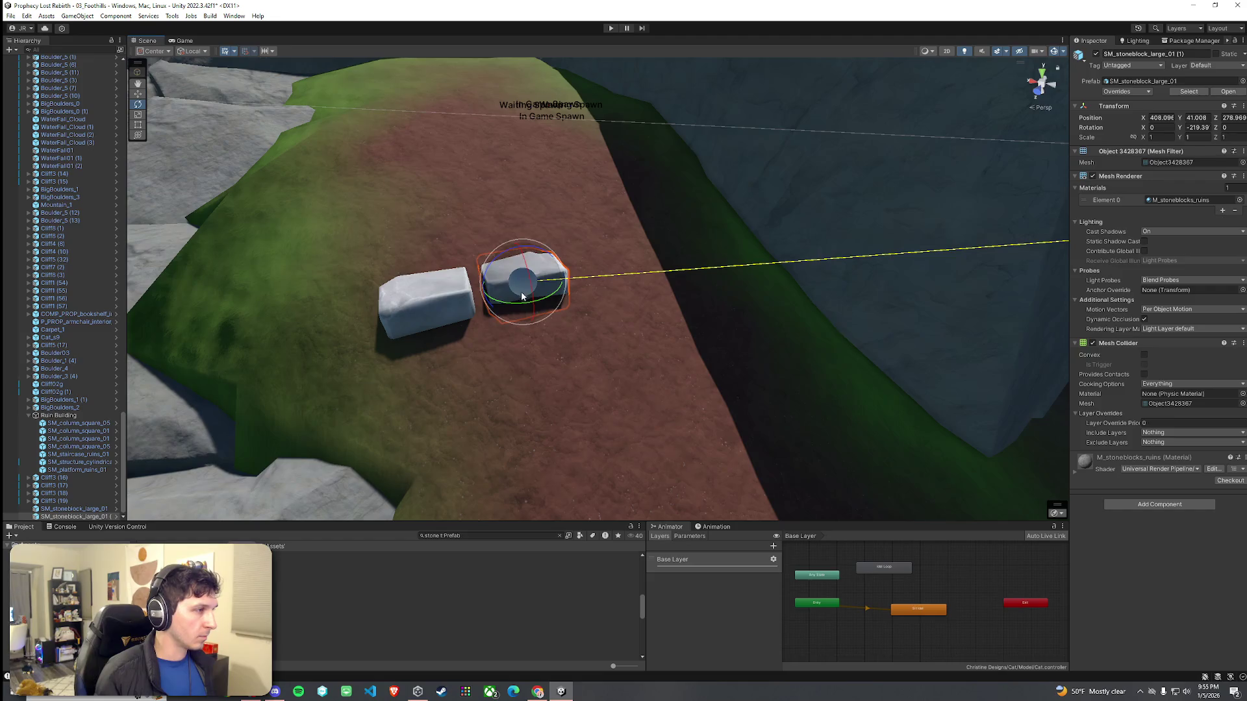
left_click(458, 311)
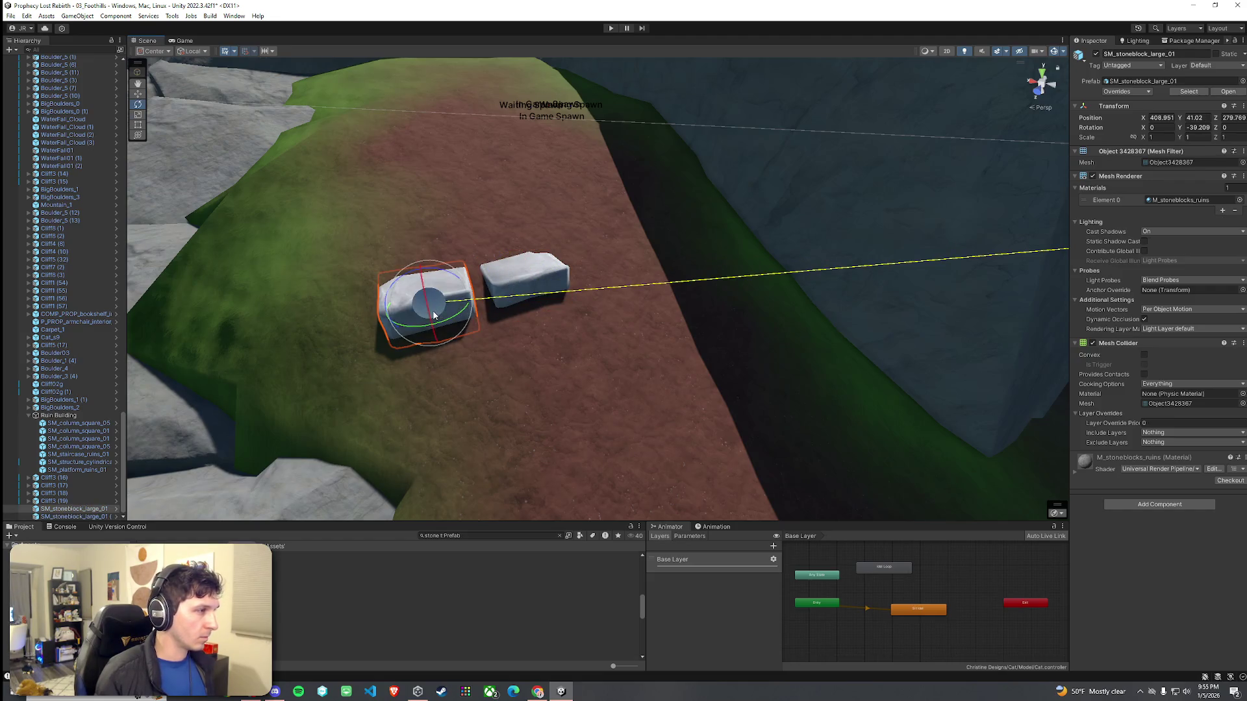
left_click_drag(436, 326, 495, 322)
scroll(495, 322, "up", 5)
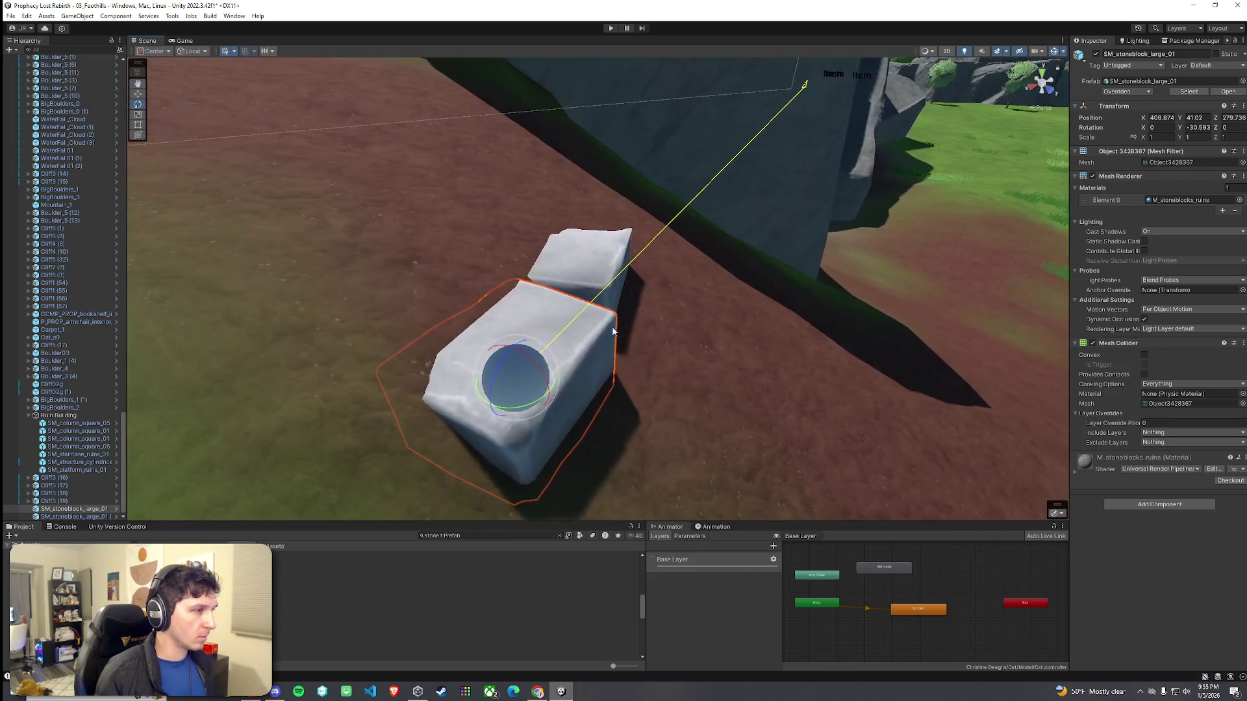
left_click_drag(520, 384, 441, 278)
scroll(439, 383, "down", 5)
Step: Duplicate the two selected blocks and move the copies further along the path
left_click(441, 278, "shift")
left_click(411, 282, "shift")
key("ctrl+d")
mouse_move(439, 281)
left_mouse_down()
mouse_move(500, 261)
mouse_move(529, 279)
mouse_move(511, 255)
left_mouse_up()
key("e")
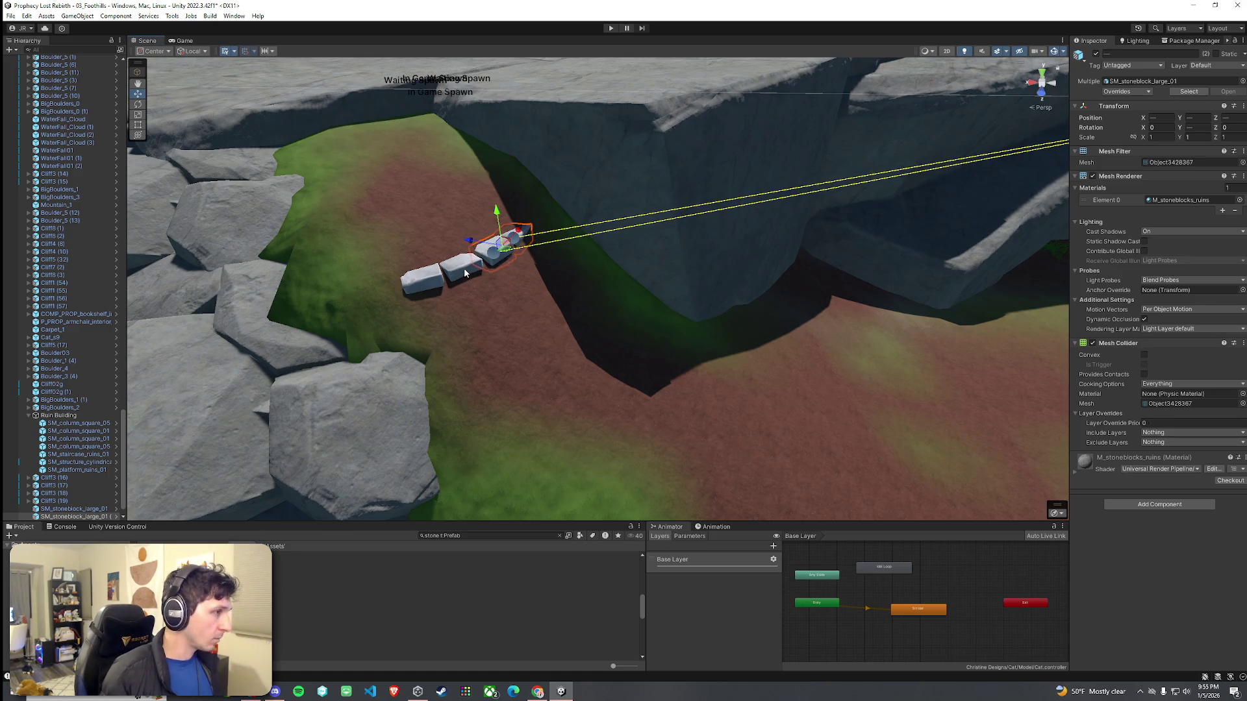
Step: Duplicate the blocks again and move the copies into a second row
key("ctrl+d")
mouse_move(467, 268)
left_mouse_down()
mouse_move(499, 288)
mouse_move(483, 334)
mouse_move(510, 321)
mouse_move(481, 315)
mouse_move(612, 289)
mouse_move(610, 301)
mouse_move(504, 275)
mouse_move(439, 281)
mouse_move(551, 270)
left_mouse_up()
key("w")
key("e")
Step: Tilt the lowest block to follow the slope and shift it into place
left_click(493, 325)
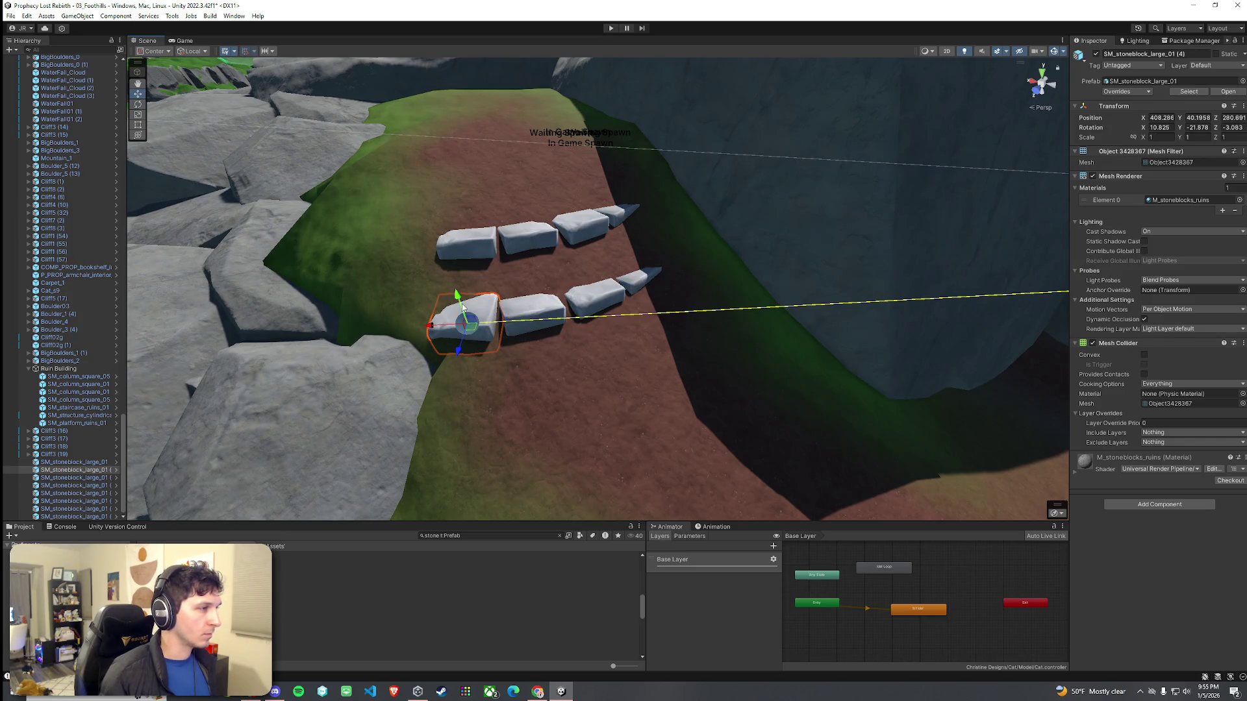
left_click(579, 332)
mouse_move(580, 332)
left_mouse_down()
mouse_move(582, 345)
mouse_move(548, 334)
mouse_move(551, 312)
mouse_move(722, 320)
left_mouse_up()
scroll(714, 319, "down", 10)
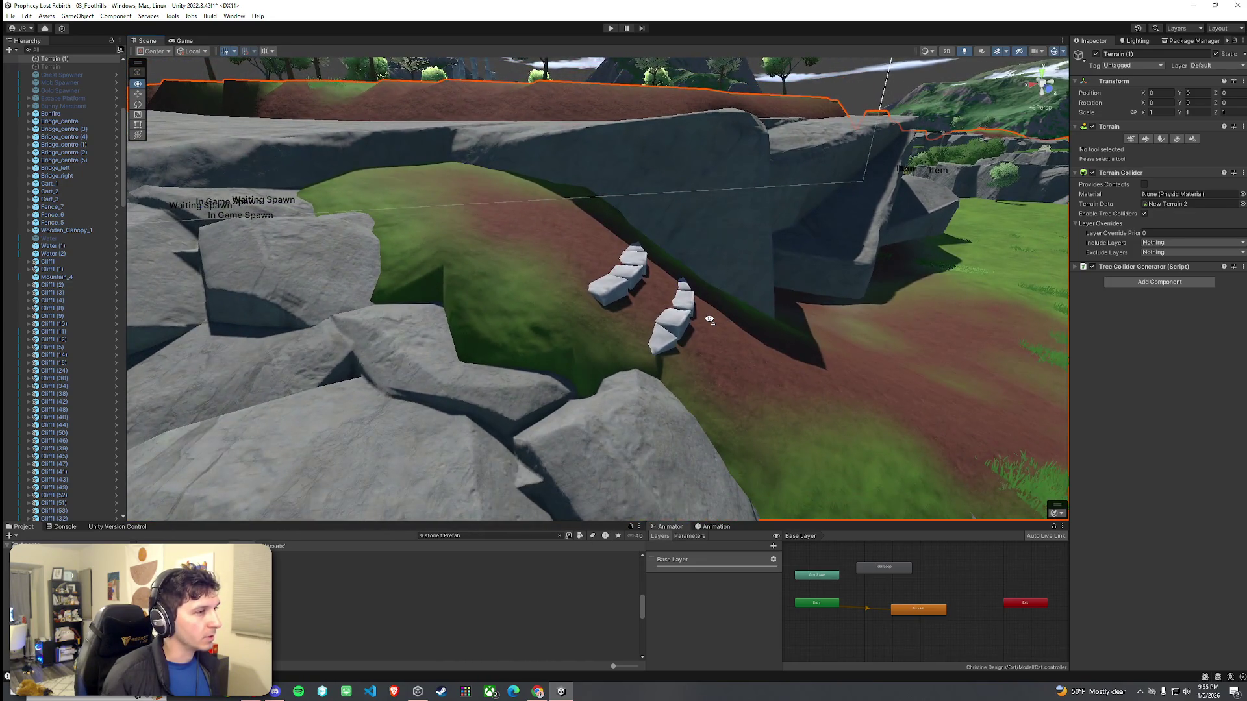
left_click(679, 329)
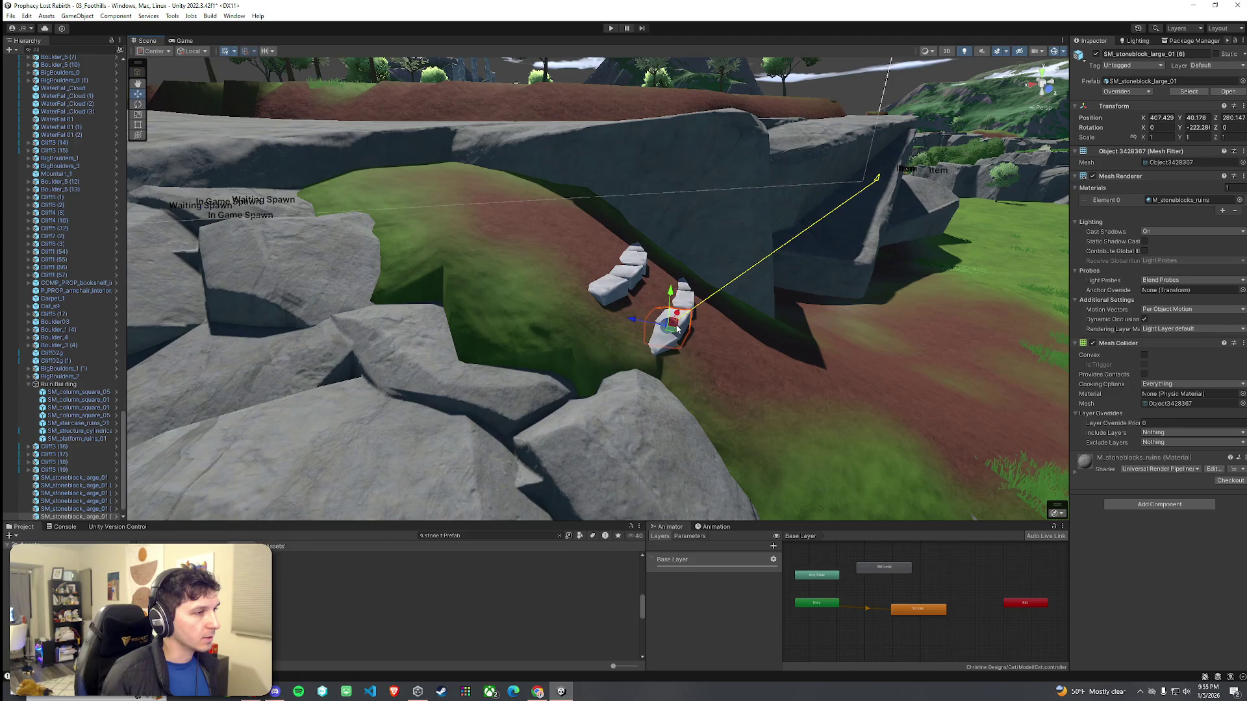
left_click_drag(674, 309, 689, 301)
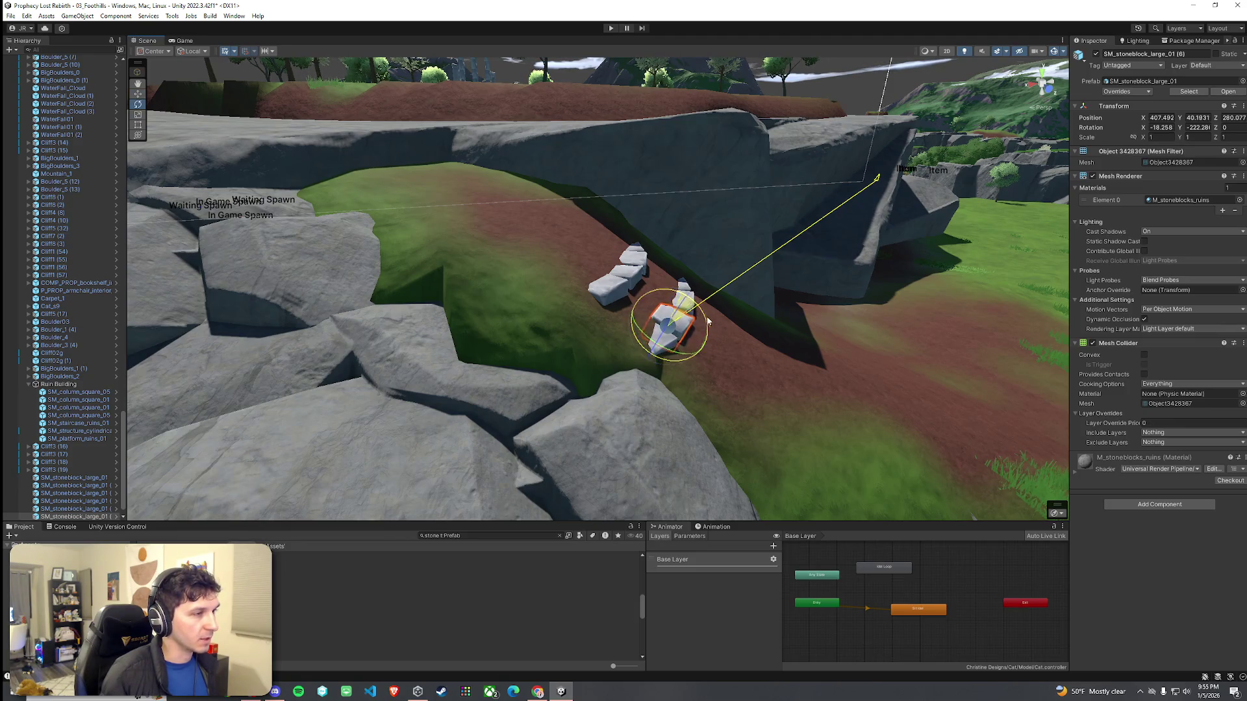
left_click_drag(638, 323, 620, 334)
Step: Select all the stone blocks in both rows and rotate them together
left_click(689, 304)
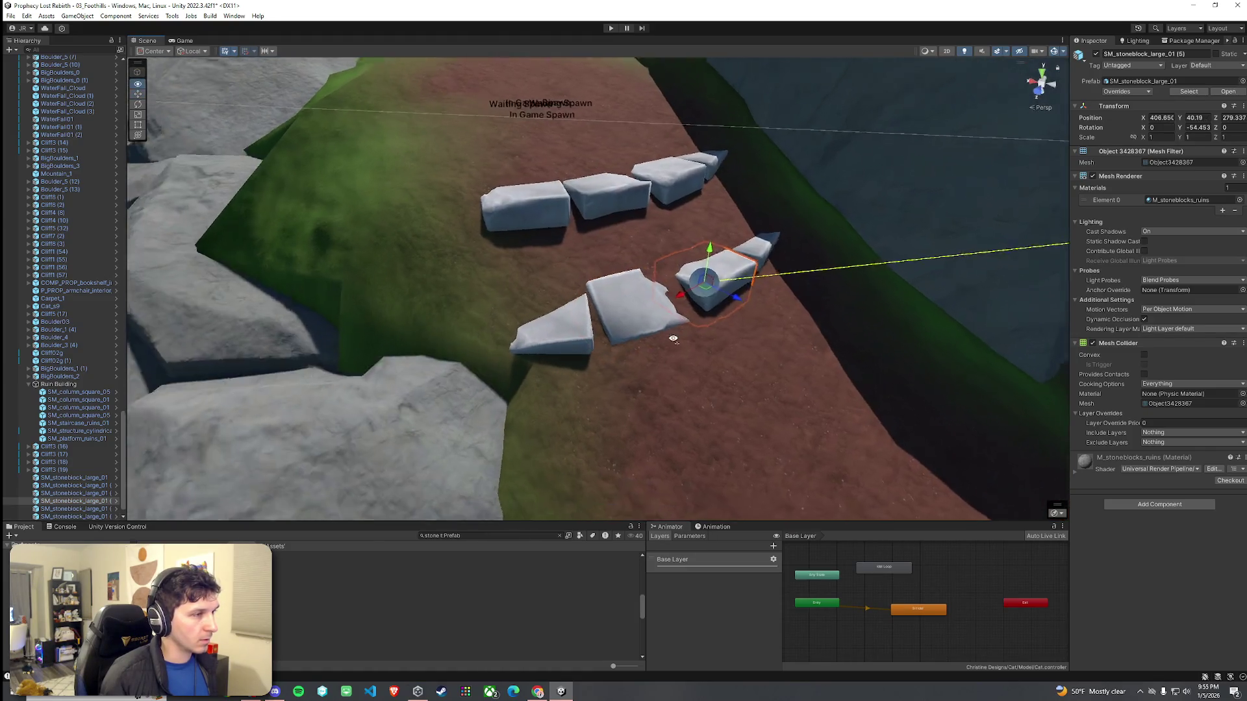
left_click_drag(689, 304, 639, 339)
left_click(493, 311, "ctrl")
left_click(403, 323, "ctrl")
left_click(653, 268, "ctrl")
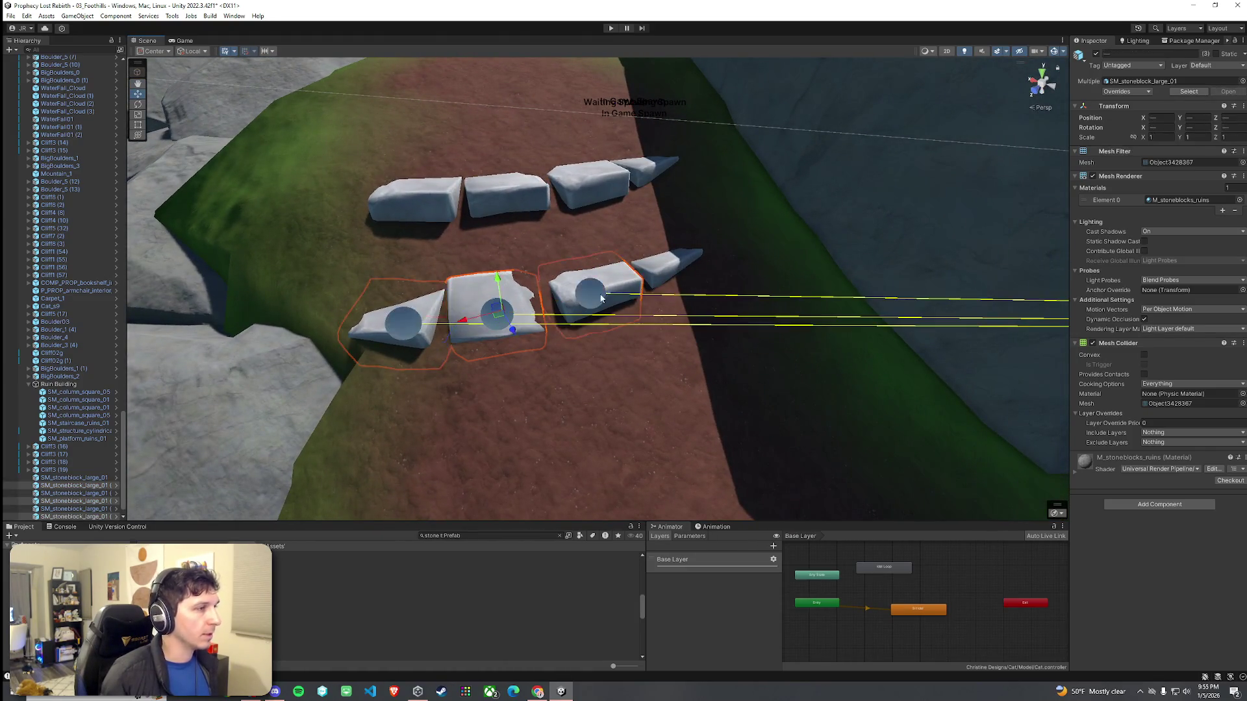
left_click(633, 176, "ctrl")
left_click(508, 224)
left_click(505, 200)
left_click(416, 201, "ctrl")
left_click(402, 322, "ctrl")
left_click(589, 292, "ctrl")
left_click(653, 268, "ctrl")
left_click(614, 191, "ctrl")
left_click(609, 188, "ctrl")
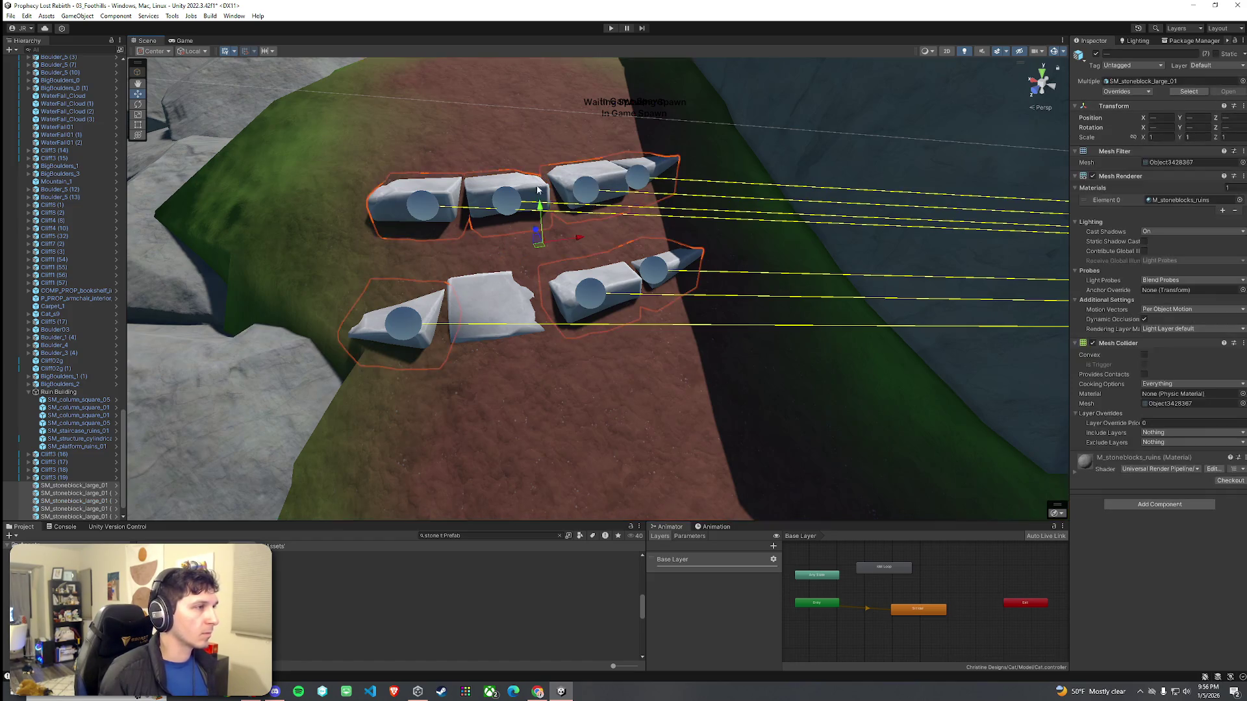
left_click_drag(544, 240, 529, 240)
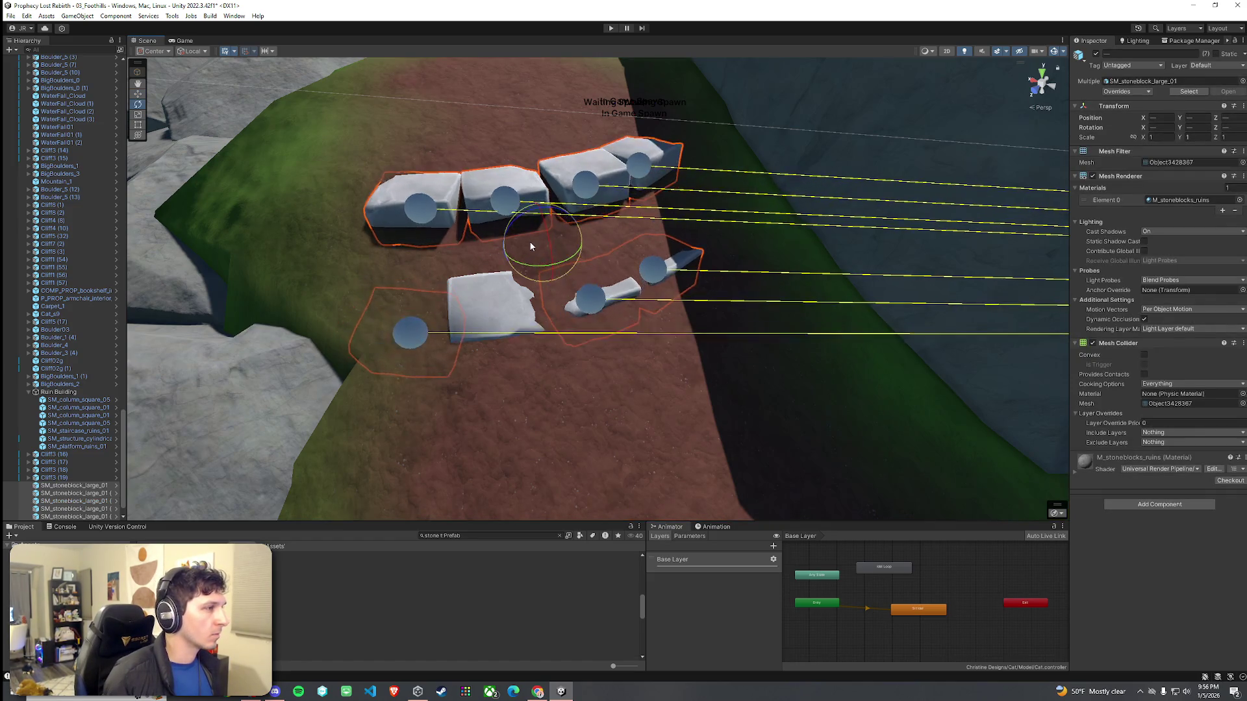
Step: Undo the group rotation, set handles to Pivot, and rotate each block about its own pivot
key("ctrl+z")
left_click(192, 50)
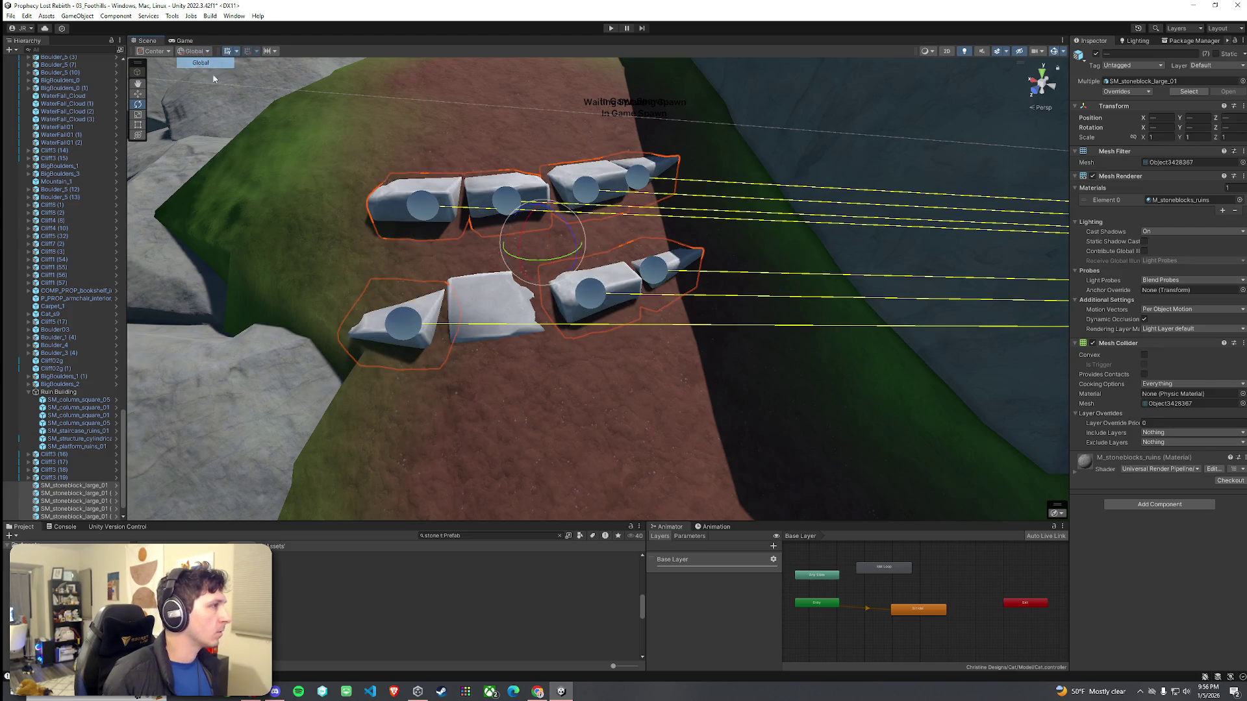
key("z")
left_click(153, 51)
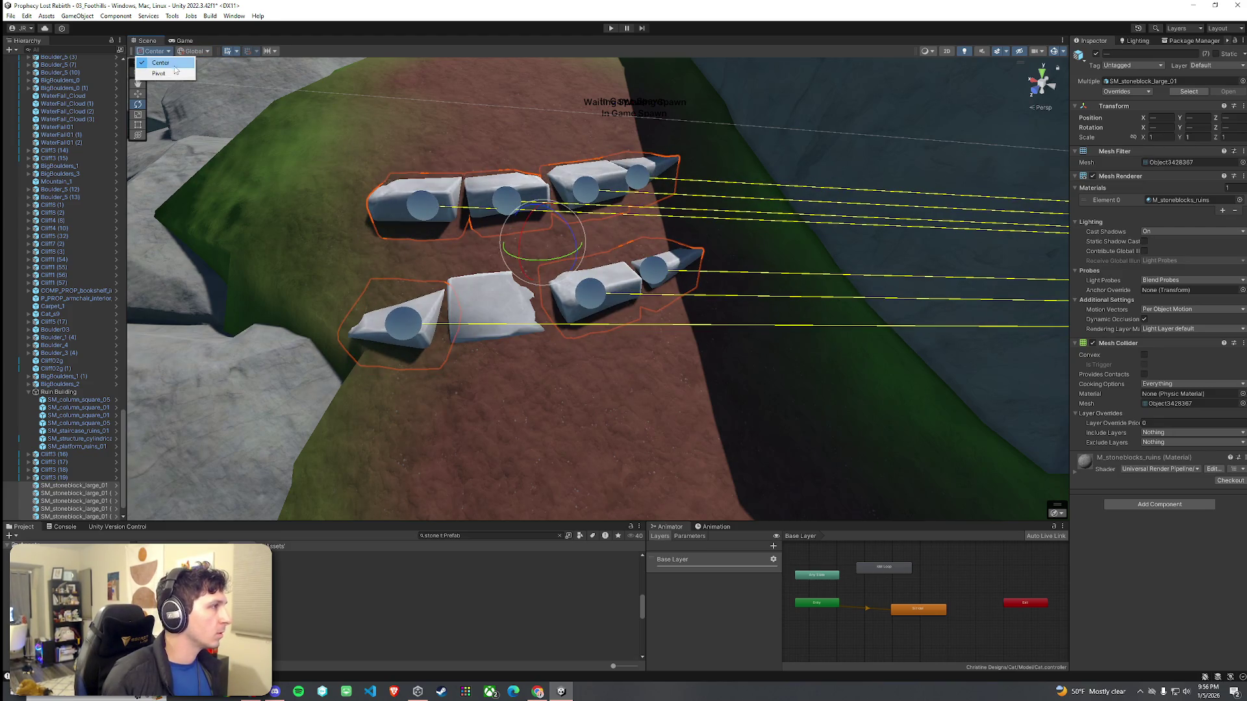
left_click(173, 76)
left_click_drag(516, 222, 519, 232)
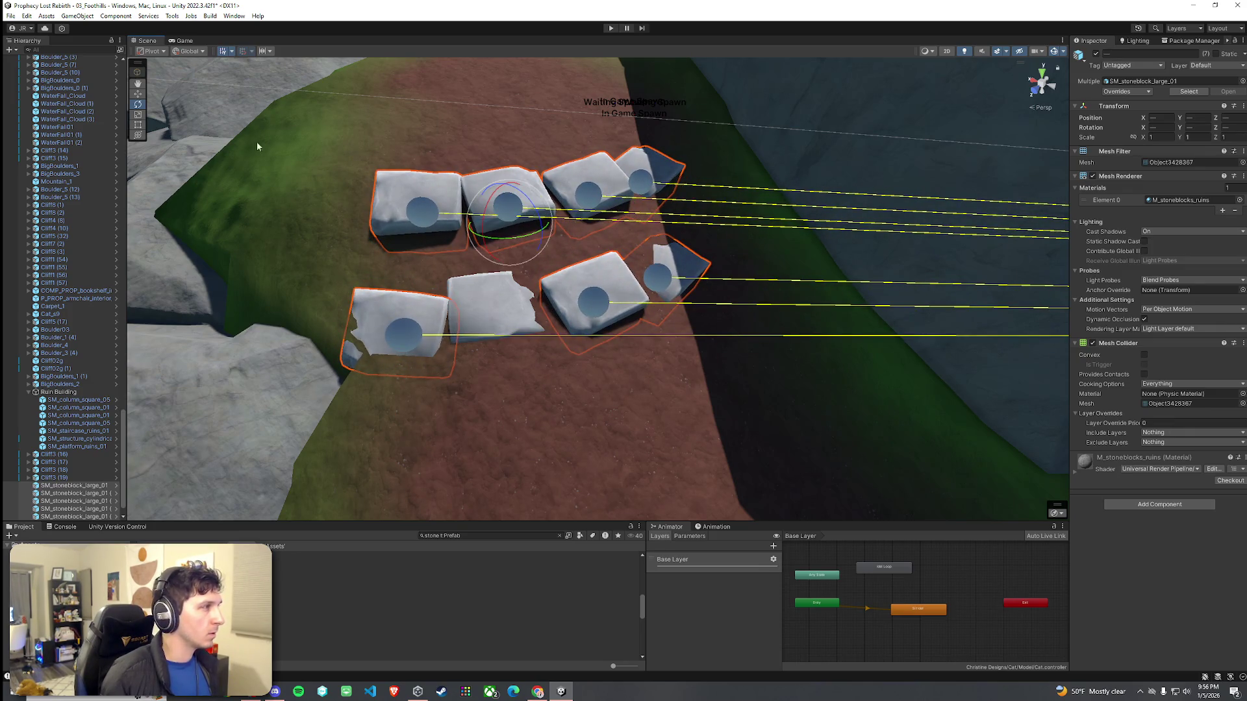
Step: Nudge a single stone block to the right using Local move axes
left_click(154, 54)
left_click(155, 65)
left_click(423, 221)
key("w")
left_click_drag(423, 220, 258, 78)
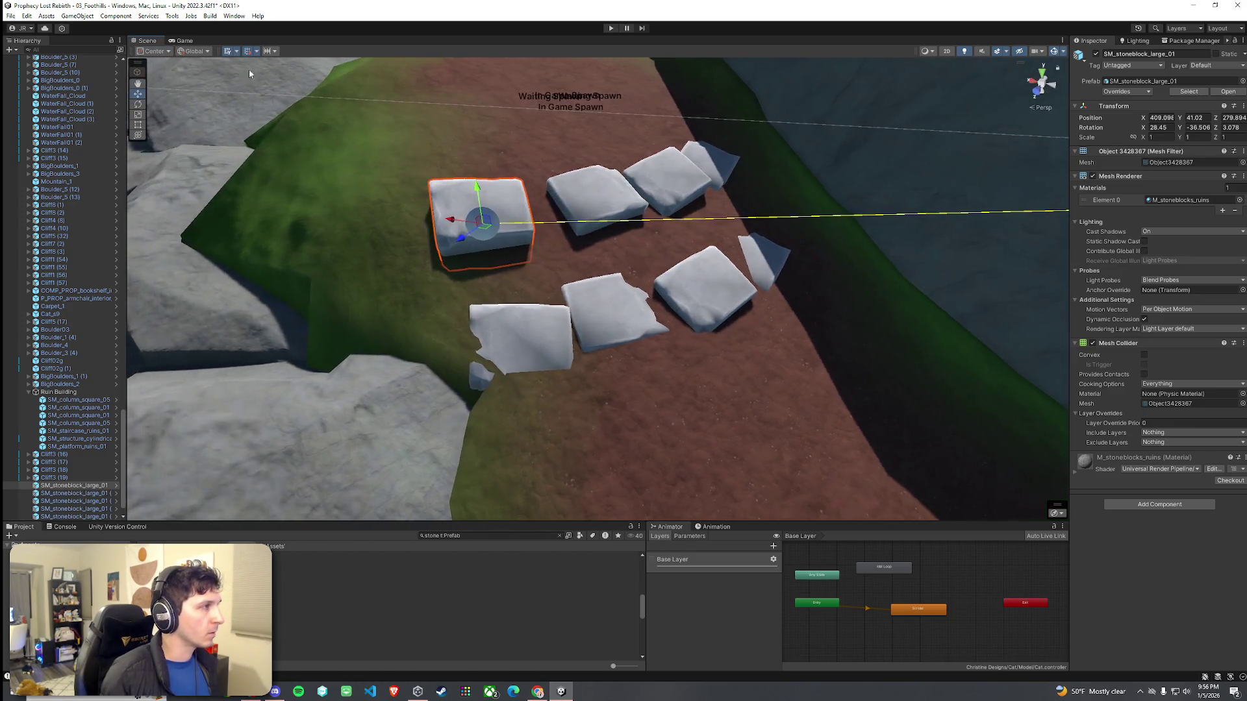
left_click(208, 73)
mouse_move(482, 227)
left_mouse_down()
mouse_move(504, 225)
mouse_move(509, 205)
left_mouse_up()
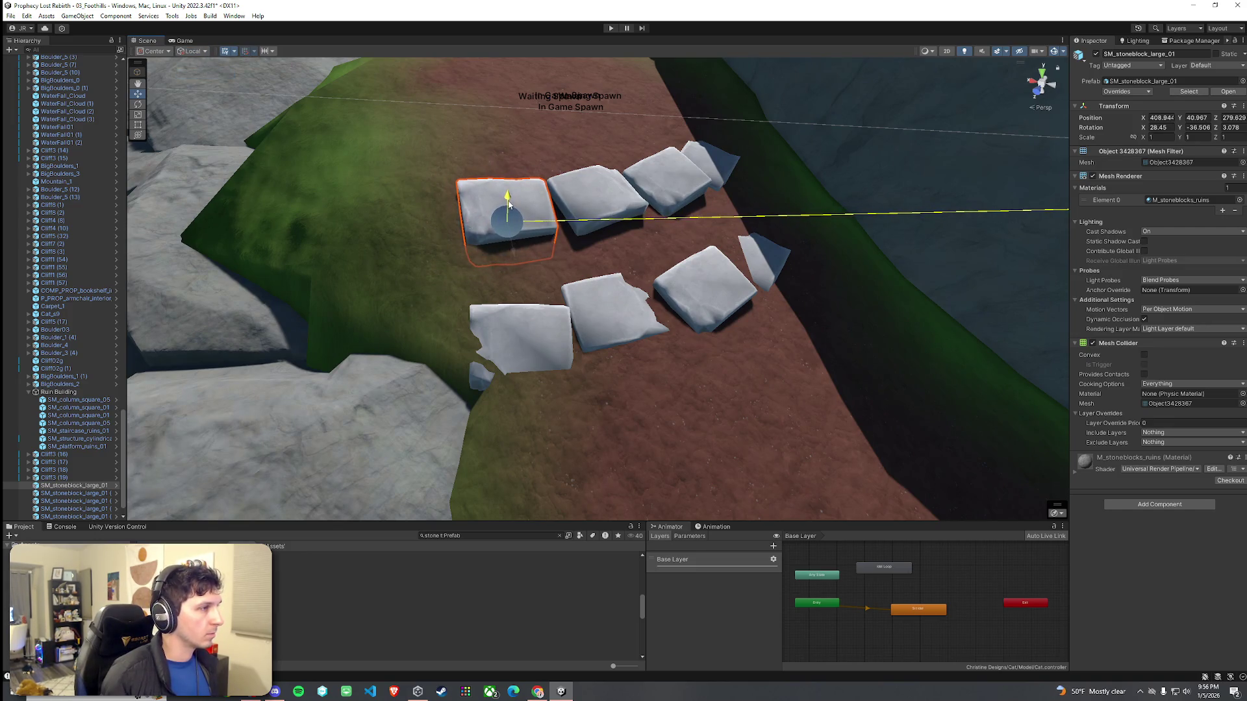
Step: Delete all the selected stone blocks, leaving the dirt path bare
left_click(654, 184)
mouse_move(667, 212)
left_mouse_down()
mouse_move(621, 219)
mouse_move(564, 289)
mouse_move(317, 337)
left_mouse_up()
key("Delete")
scroll(467, 298, "down", 5)
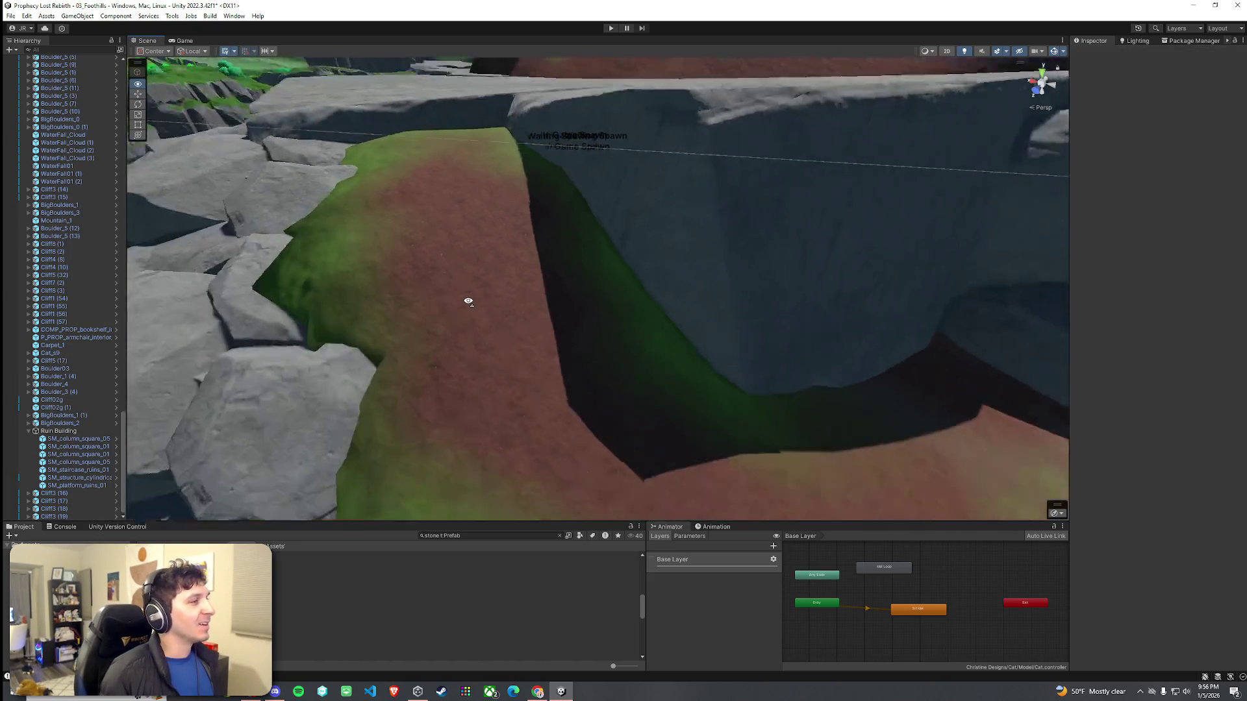
left_click_drag(467, 298, 554, 340)
scroll(553, 340, "down", 5)
Step: Start File > Save As for the scene, then cancel the dialog
left_click(10, 15)
left_click(31, 74)
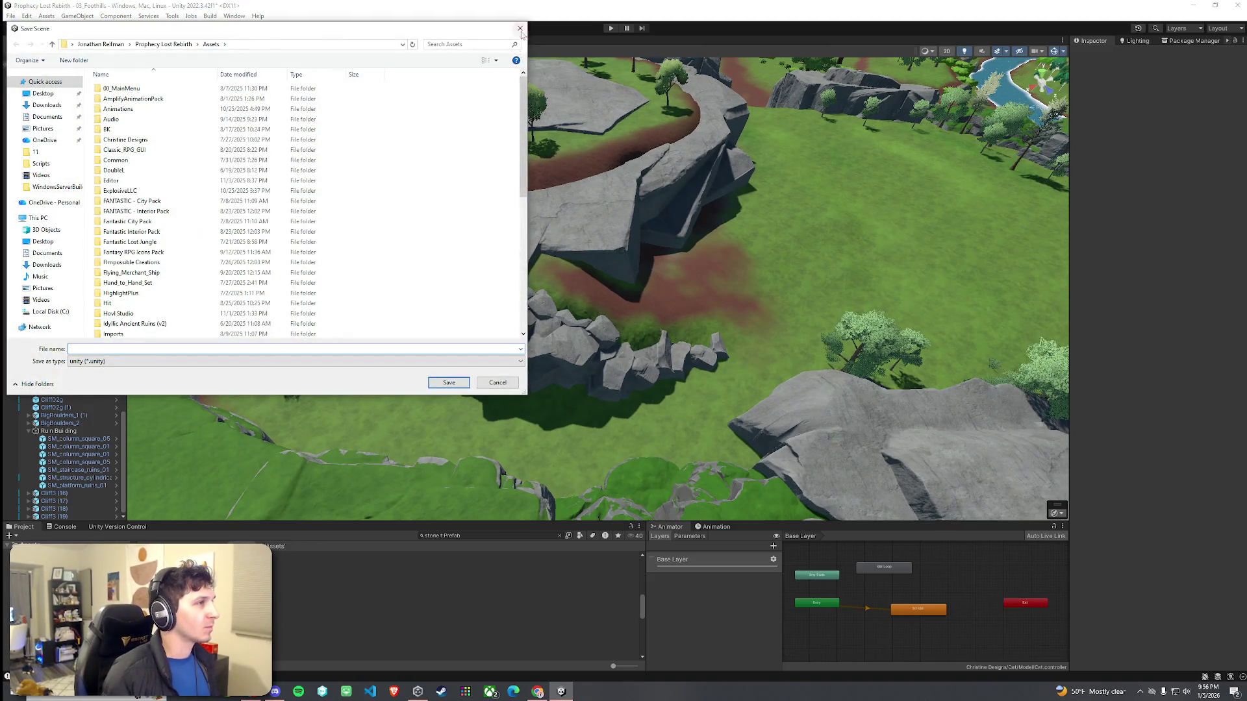
left_click(520, 28)
left_click(11, 16)
left_click(31, 65)
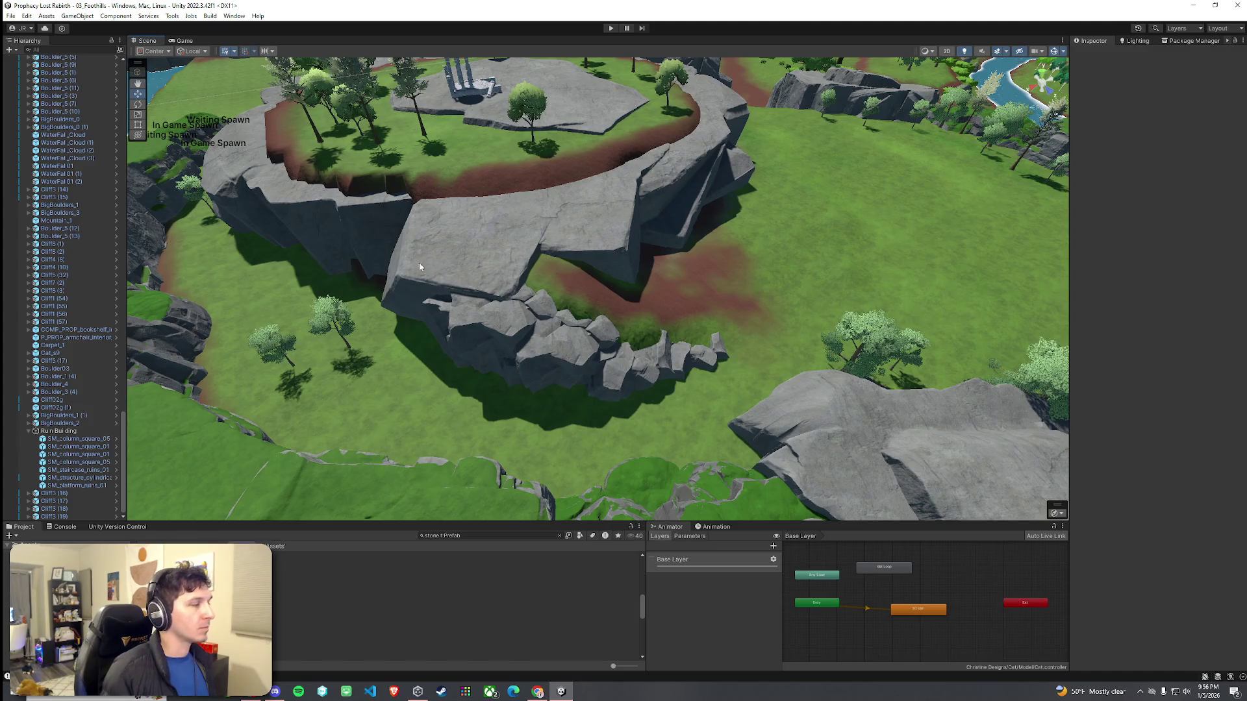
Step: Select the SM_stonetile_01 prefab in the Project panel
key("alt")
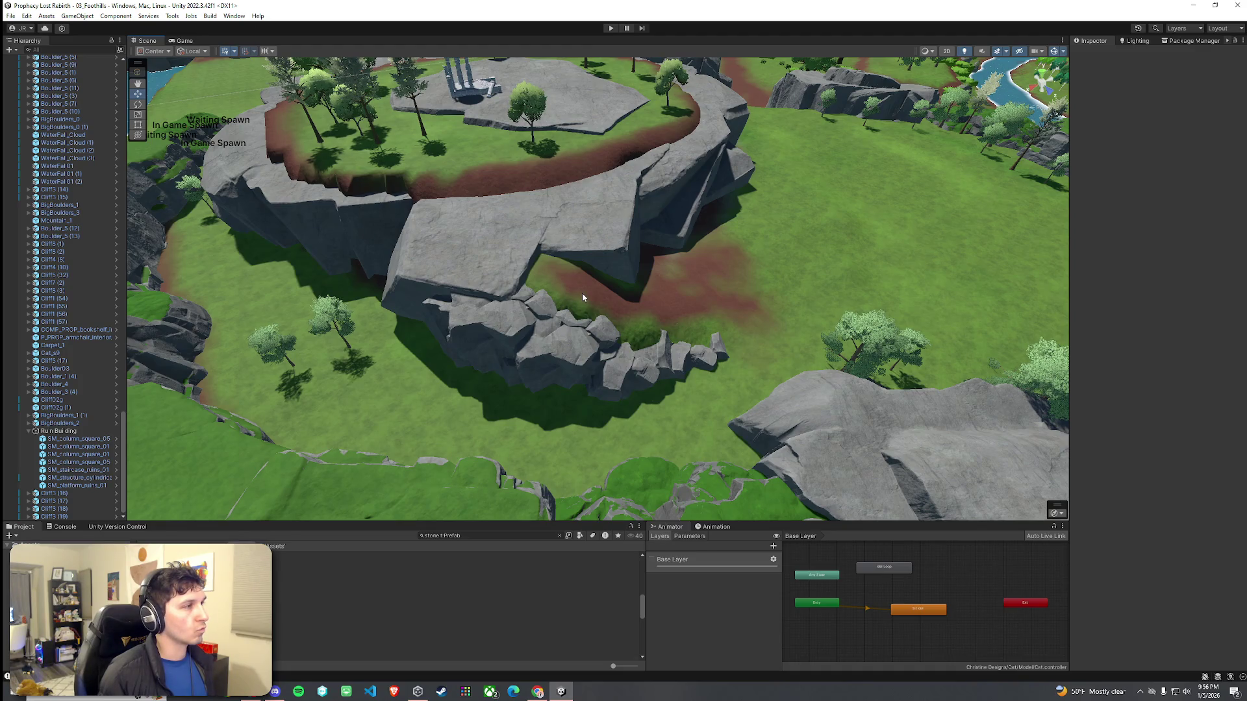
left_click(348, 595)
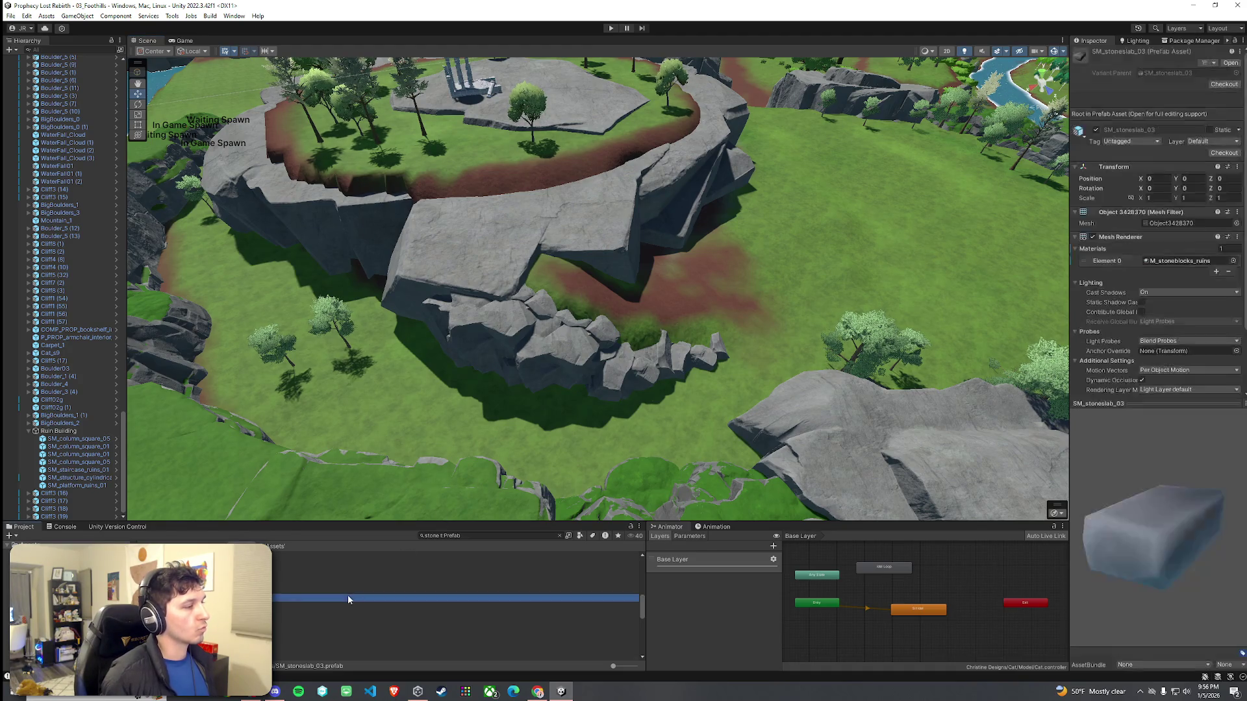
mouse_move(533, 325)
left_mouse_down()
mouse_move(577, 333)
mouse_move(626, 315)
mouse_move(540, 314)
mouse_move(431, 286)
mouse_move(181, 274)
mouse_move(216, 351)
mouse_move(617, 270)
left_mouse_up()
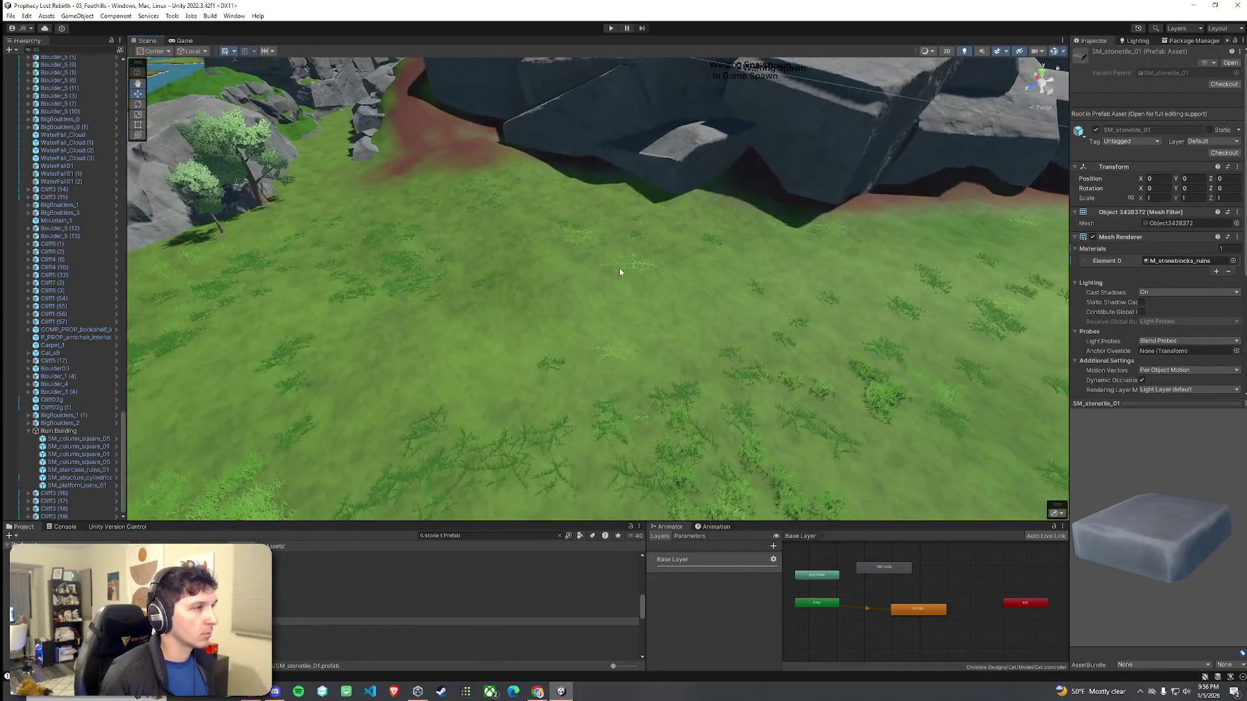